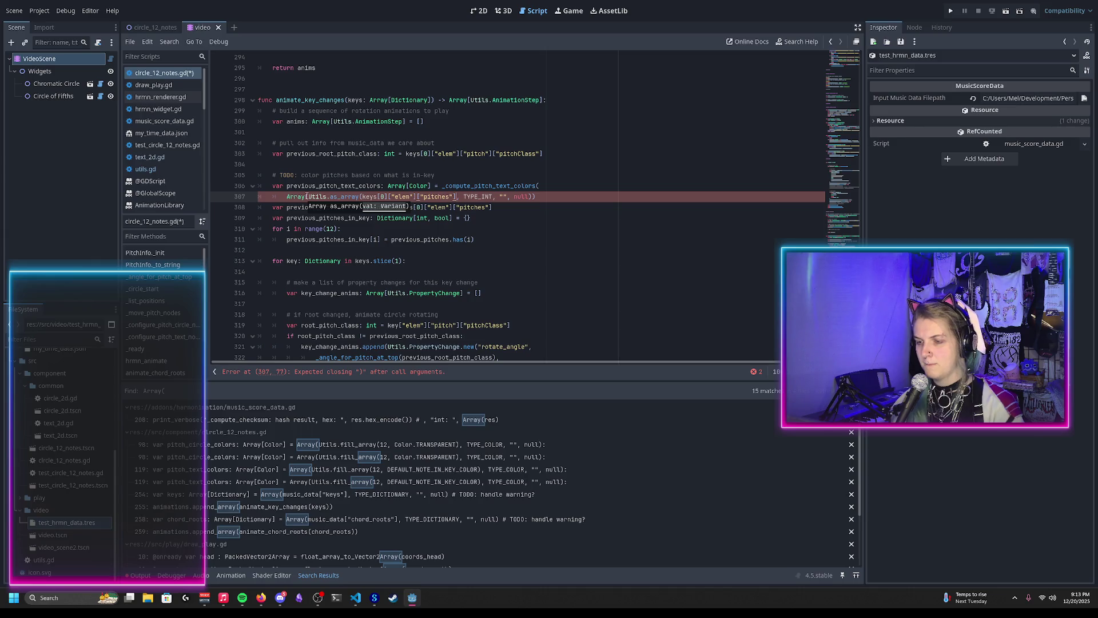
Add the missing ')' after ["pitches"] on line 307, save, and return to Godot after checking Firefox
text())
key(ctrl+s)
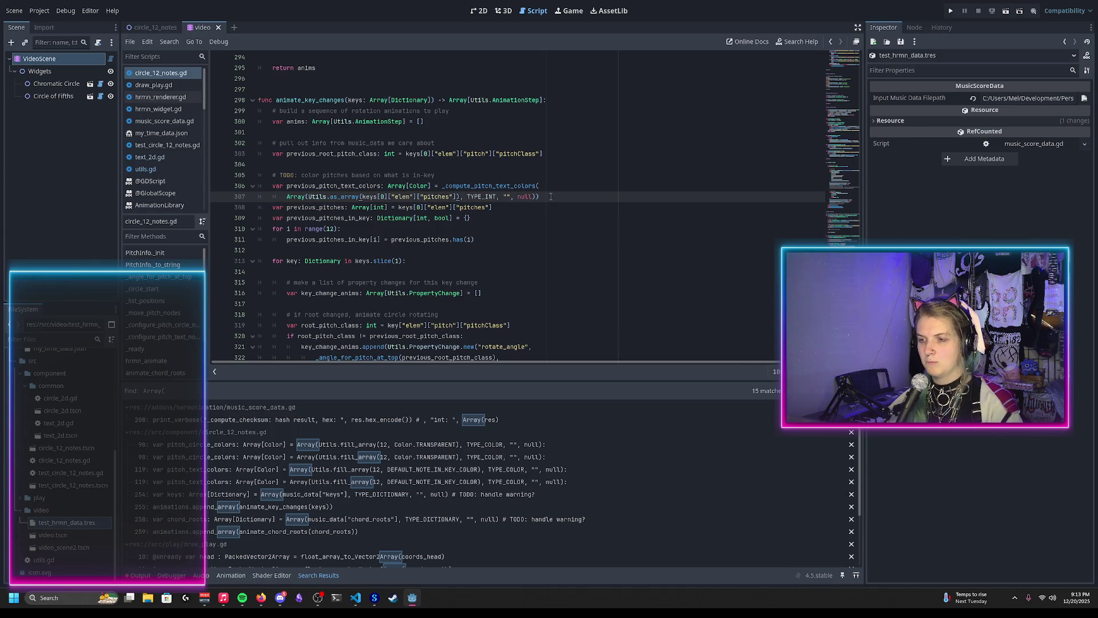
key(alt+Tab)
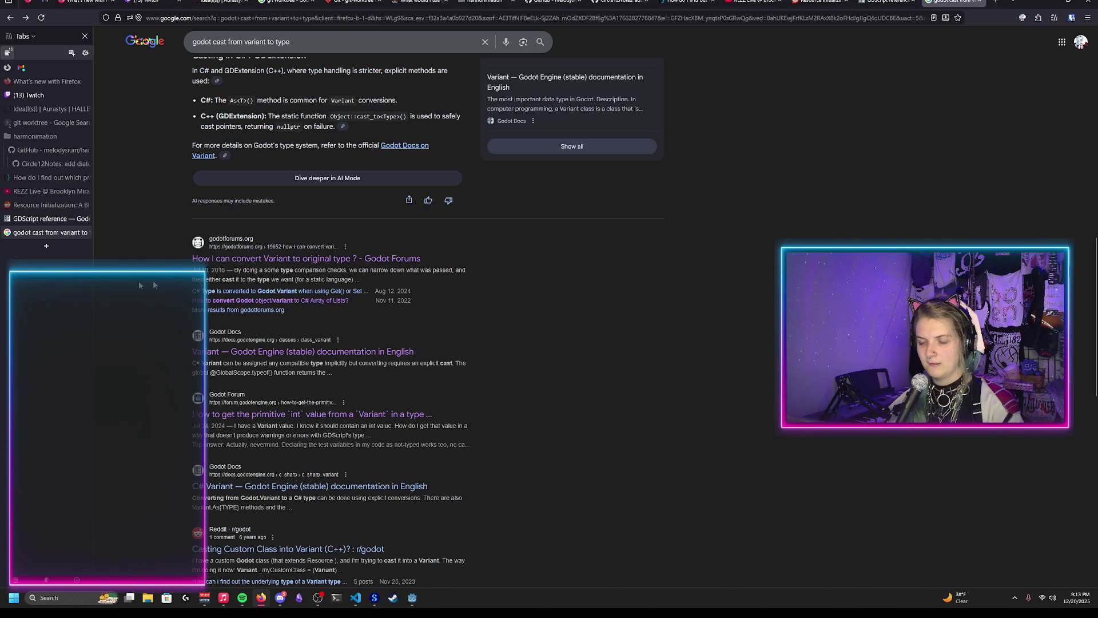
key(alt+Tab)
key(alt+Tab)
key(Tab)
click(249, 279)
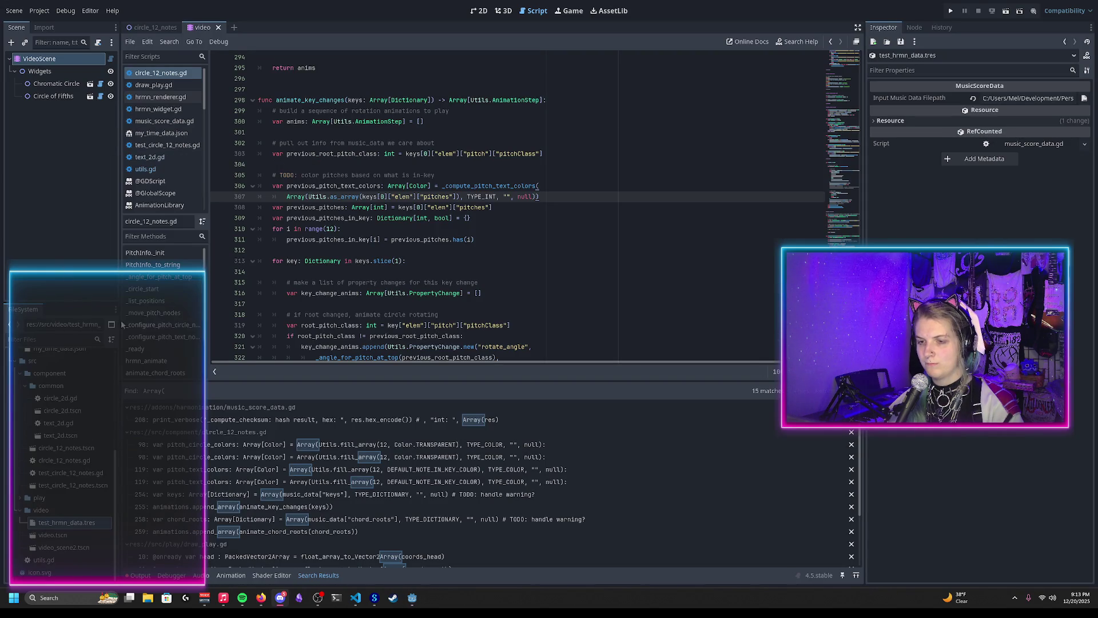
click(356, 597)
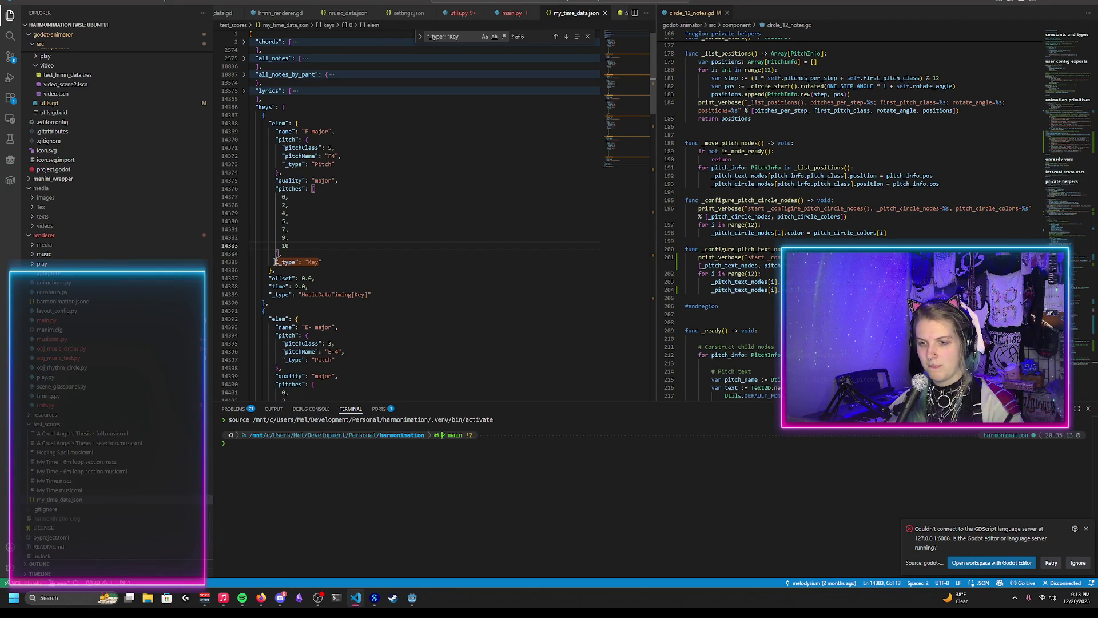
key(alt+Tab)
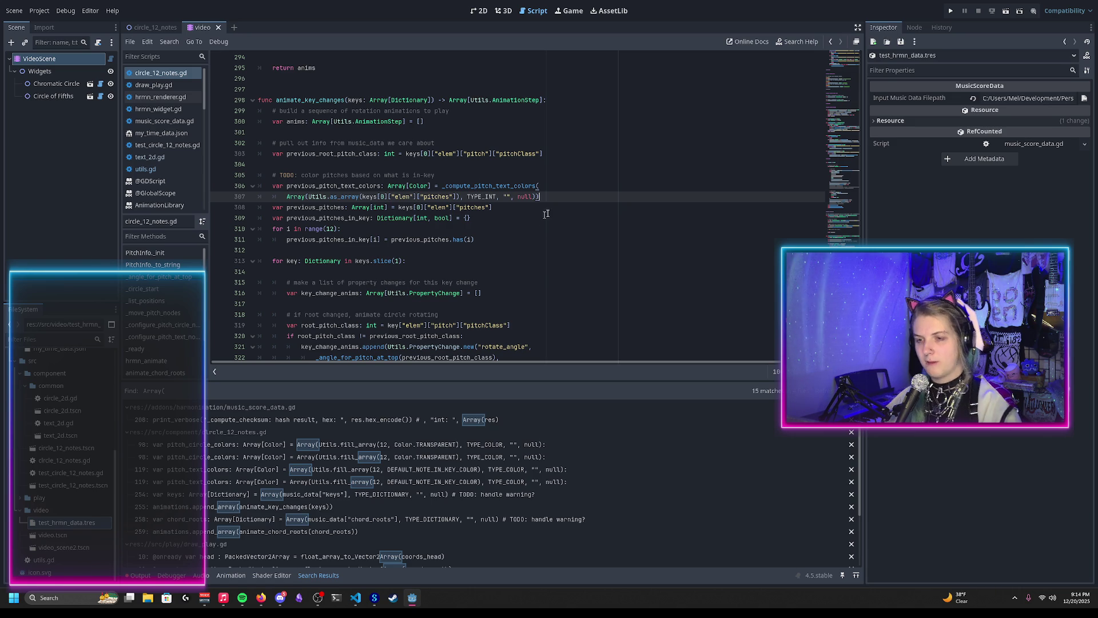
Delete the previous_pitches_in_key update line at the end of the key loop
scroll(544, 218, down, 2)
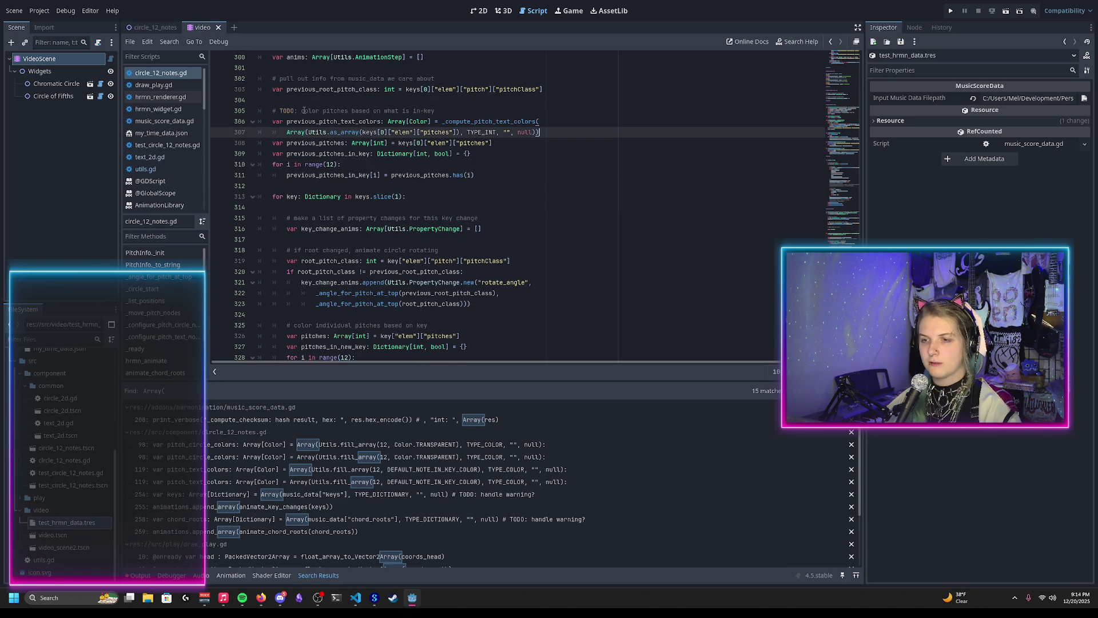
scroll(459, 195, down, 1)
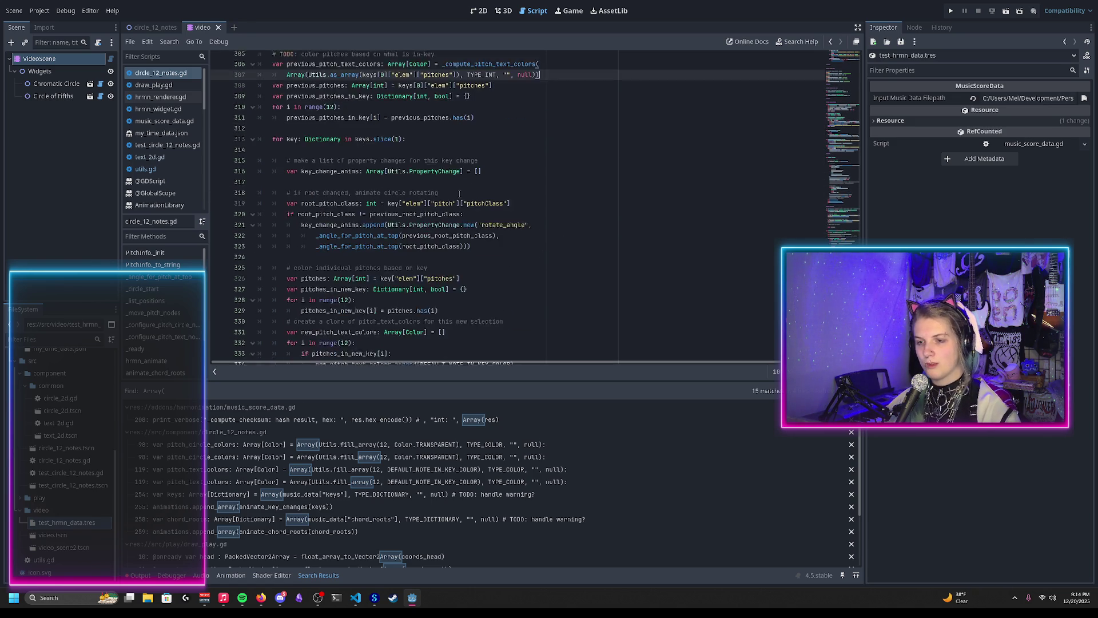
scroll(460, 183, up, 2)
double_click(463, 155)
key(ctrl+c)
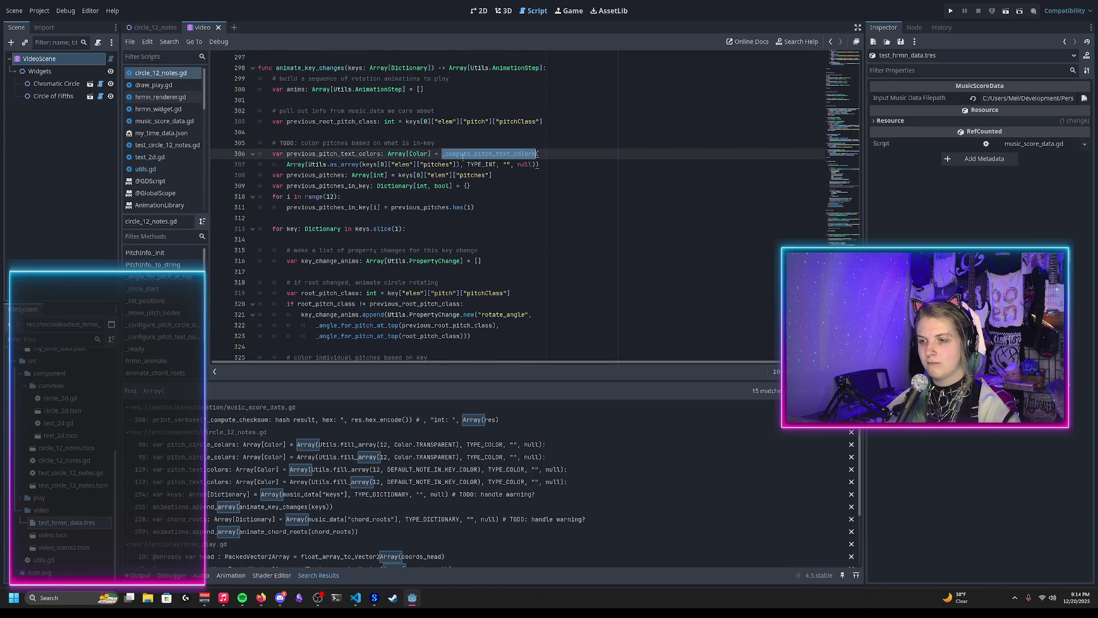
double_click(318, 175)
scroll(318, 171, down, 3)
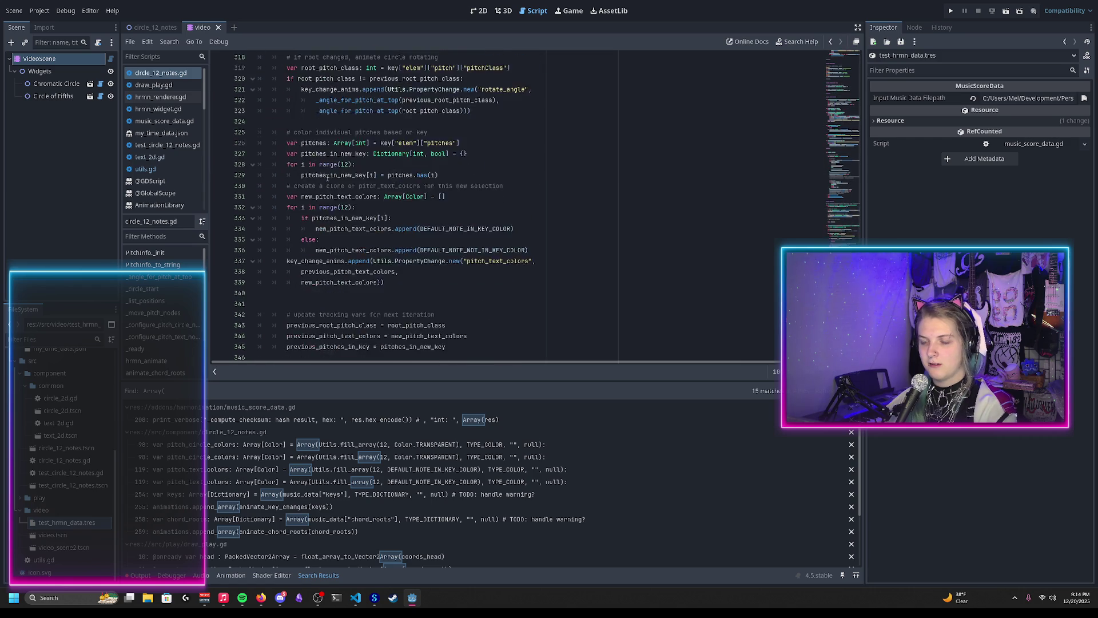
scroll(317, 116, down, 7)
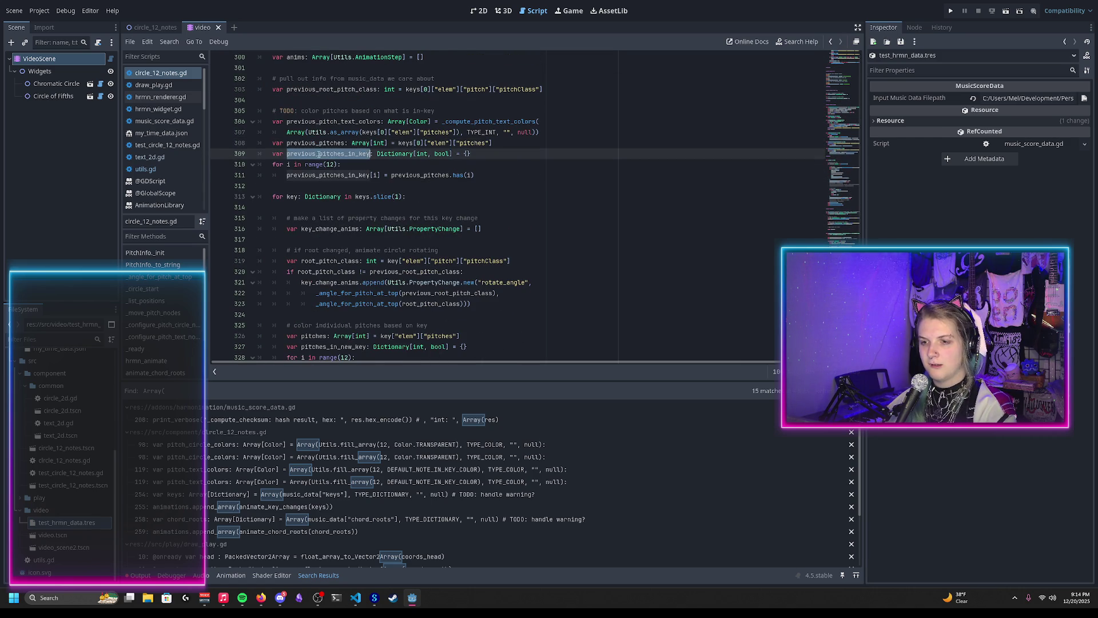
scroll(350, 140, down, 2)
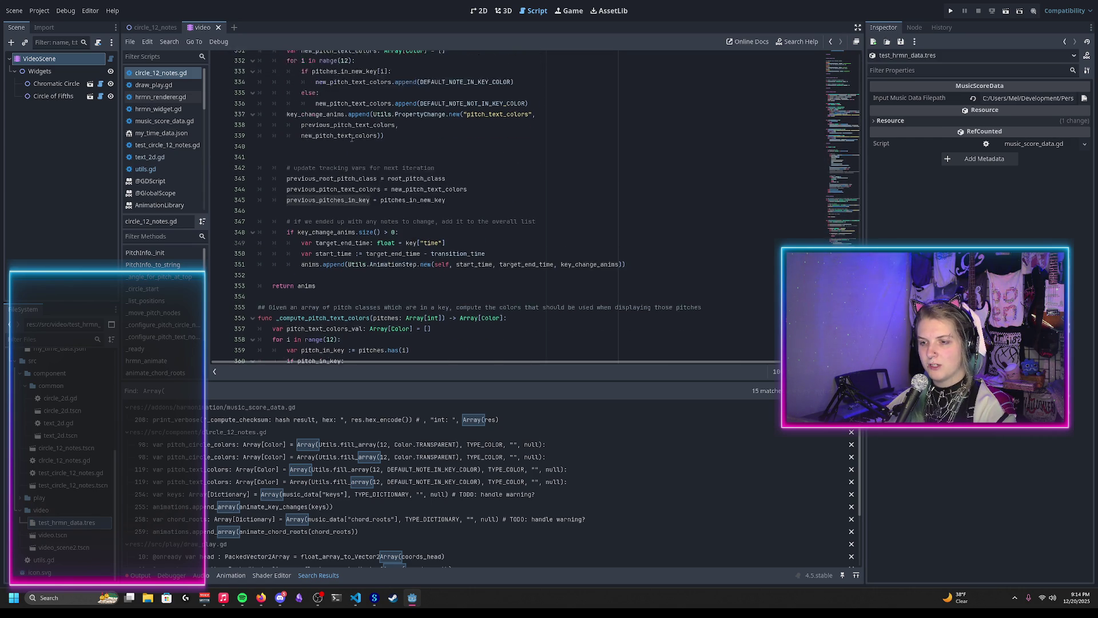
double_click(428, 186)
drag(455, 186, 473, 175)
key(BackSpace)
Remove the previous_pitches and previous_pitches_in_key declarations and their fill loop
scroll(474, 164, up, 11)
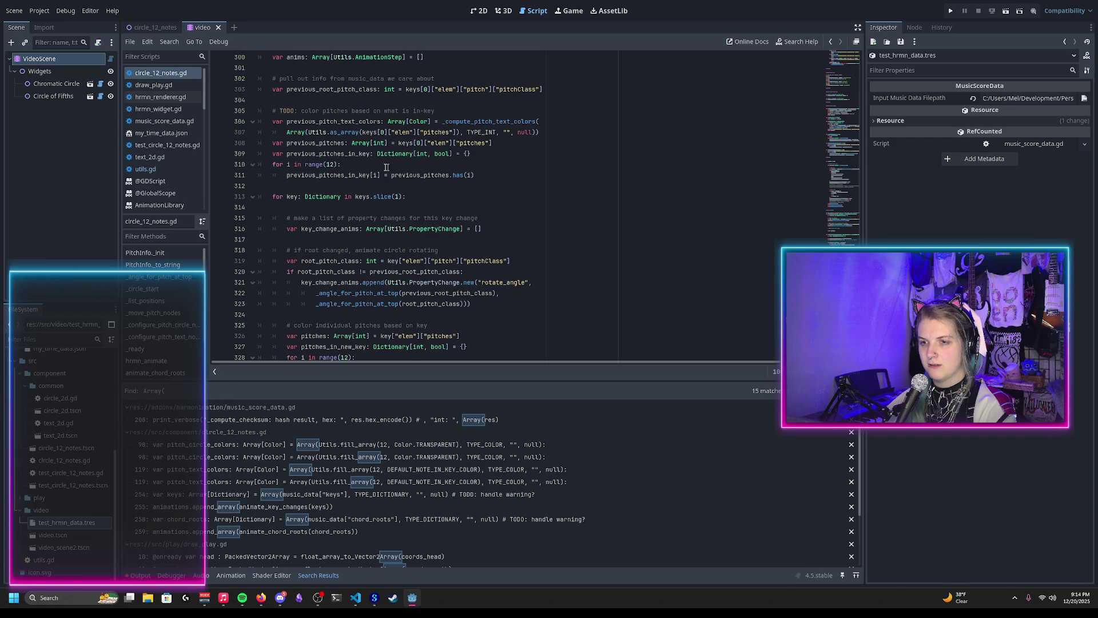
double_click(314, 164)
scroll(438, 153, down, 5)
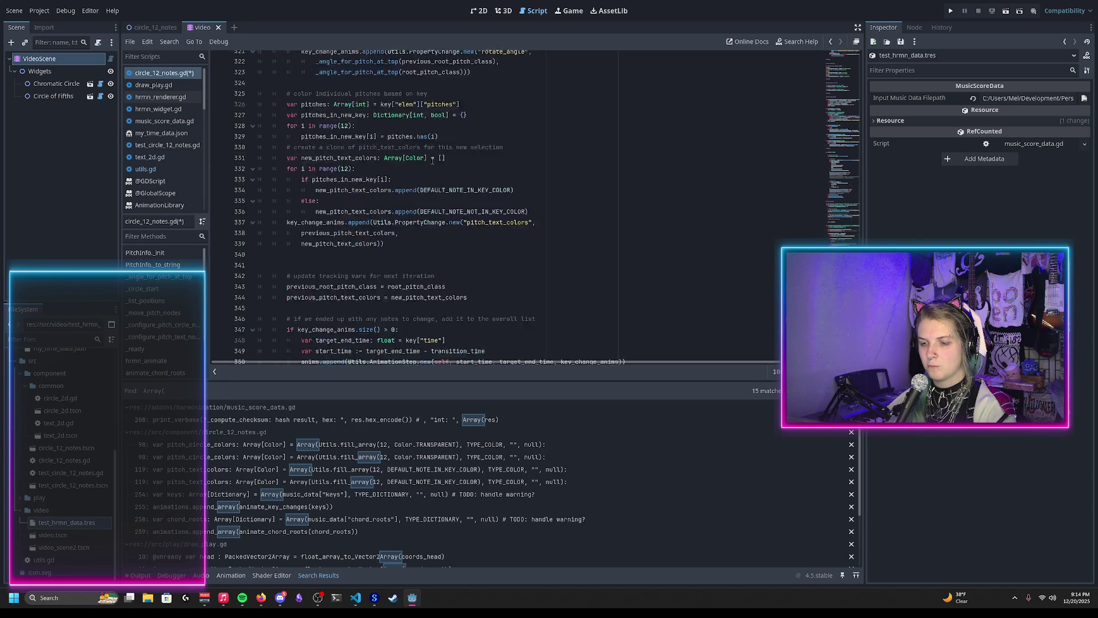
scroll(438, 153, up, 6)
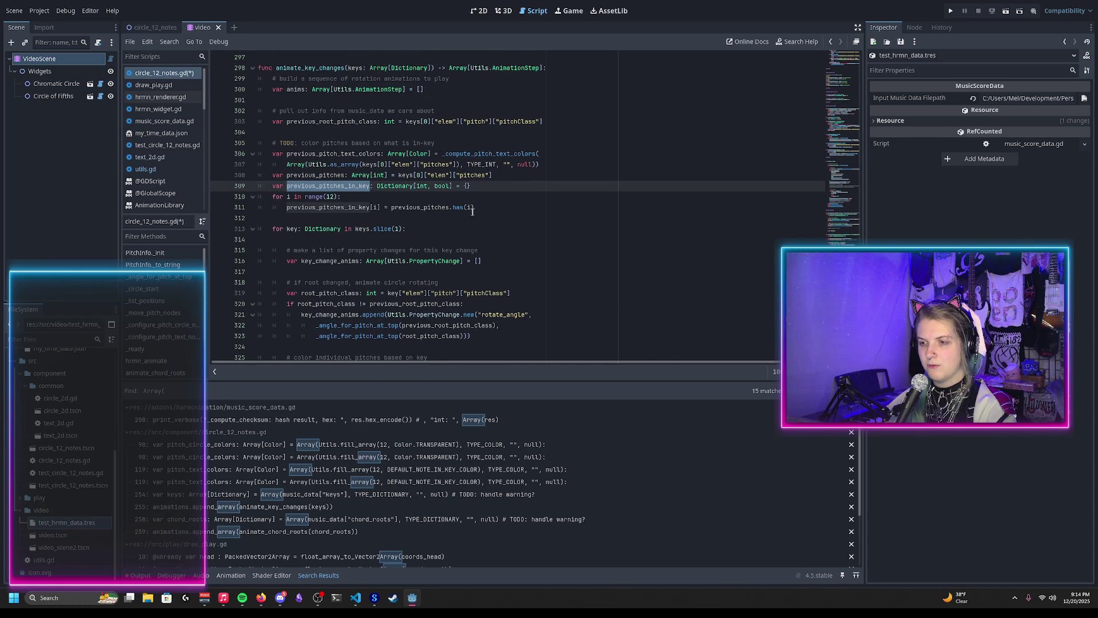
drag(483, 210, 480, 177)
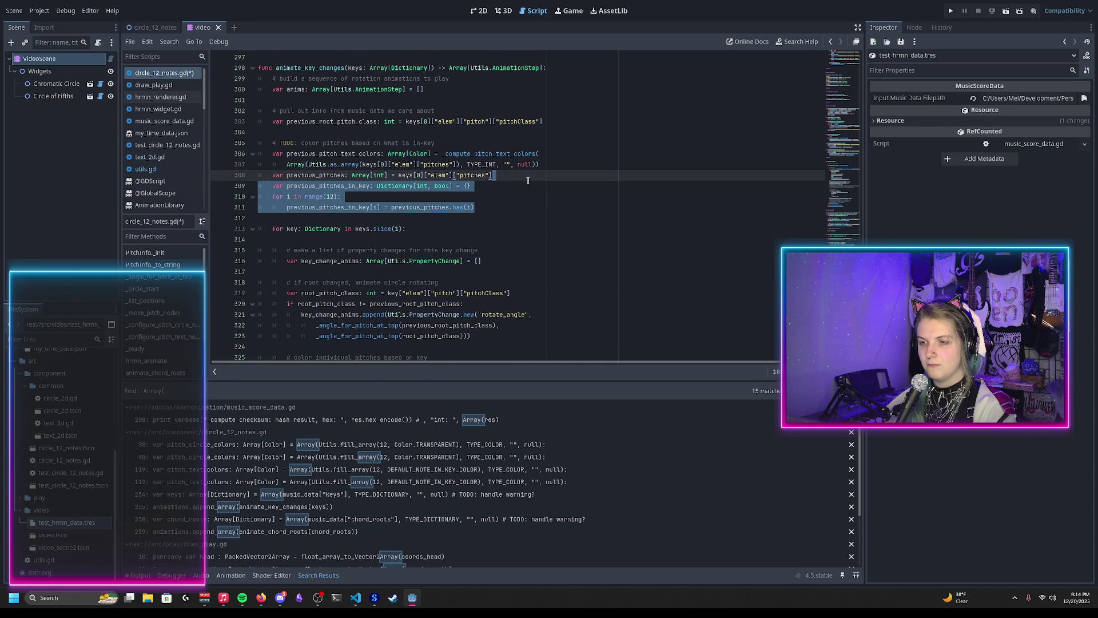
shift+click(552, 164)
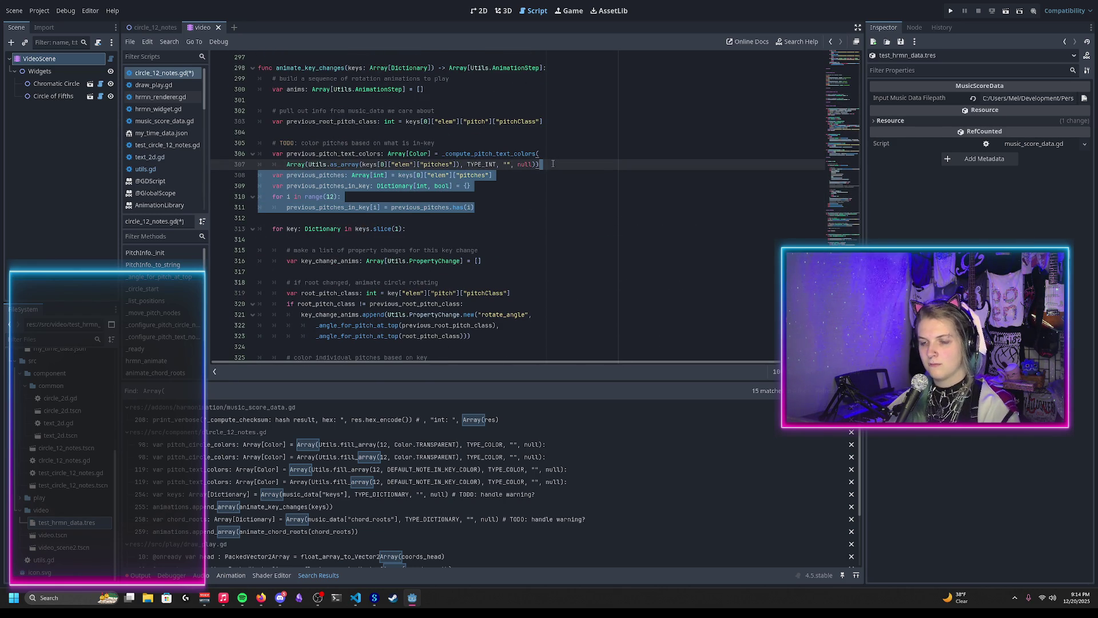
click(552, 164)
scroll(515, 162, down, 12)
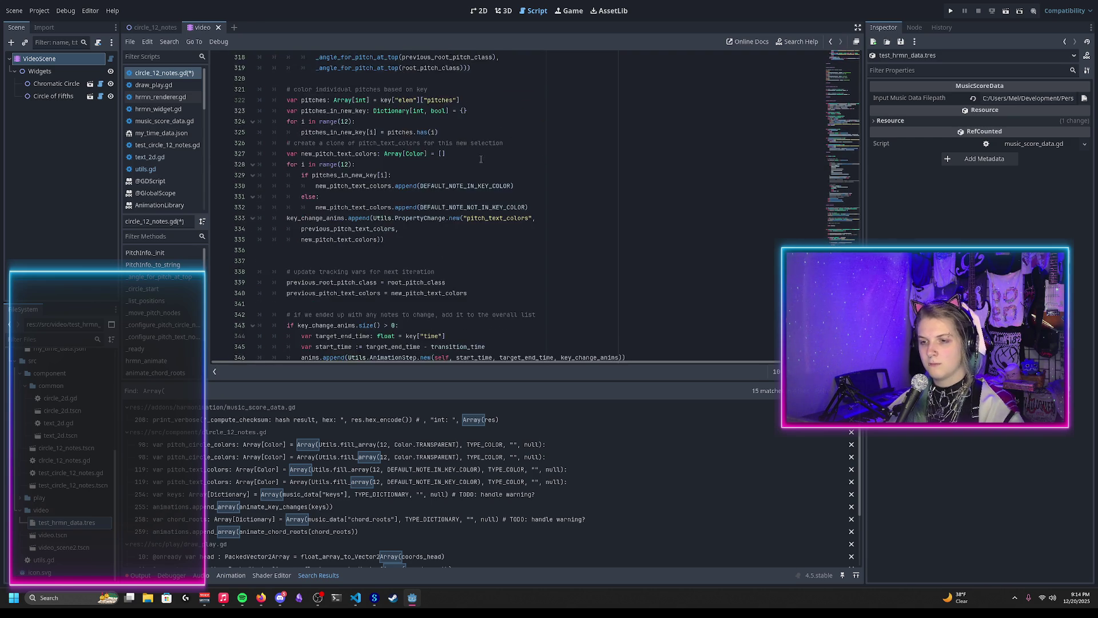
click(484, 154)
scroll(423, 207, up, 5)
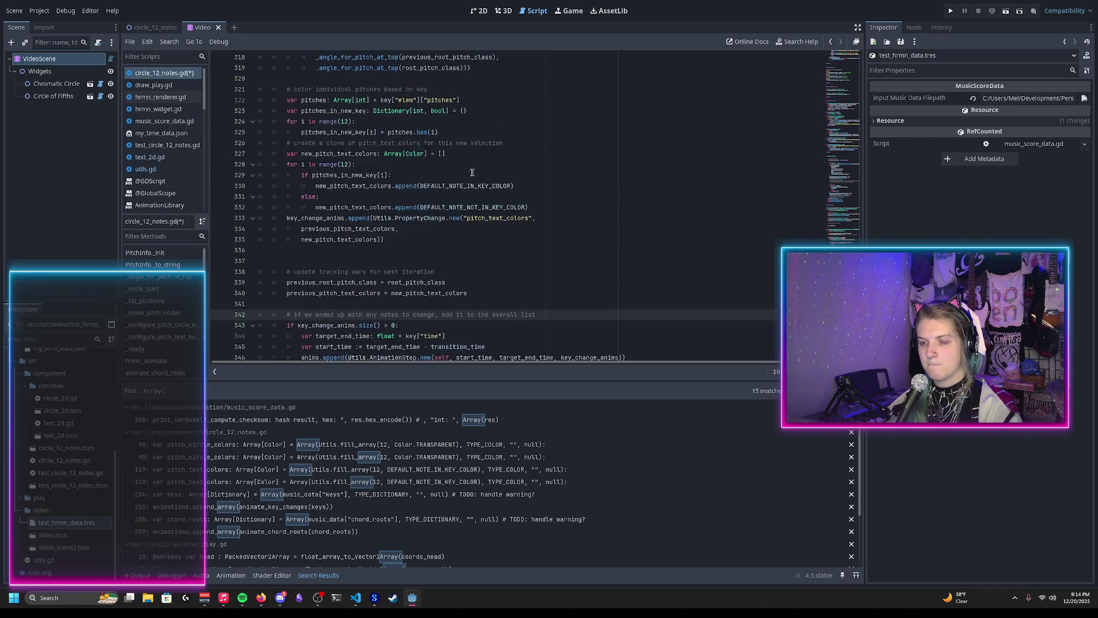
scroll(422, 207, up, 2)
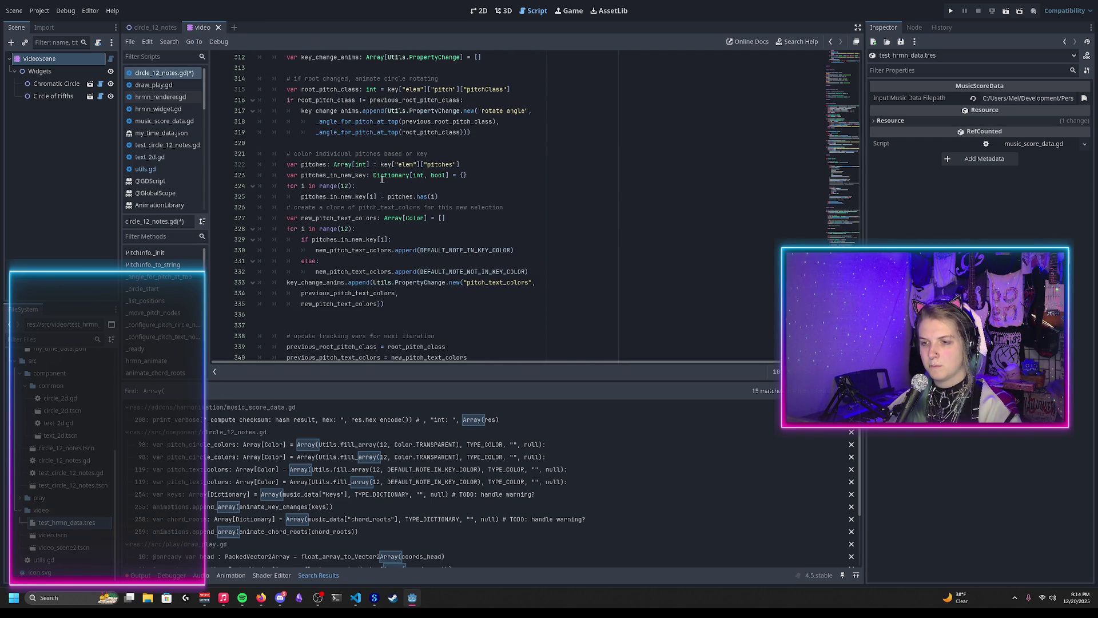
click(482, 178)
scroll(481, 178, down, 3)
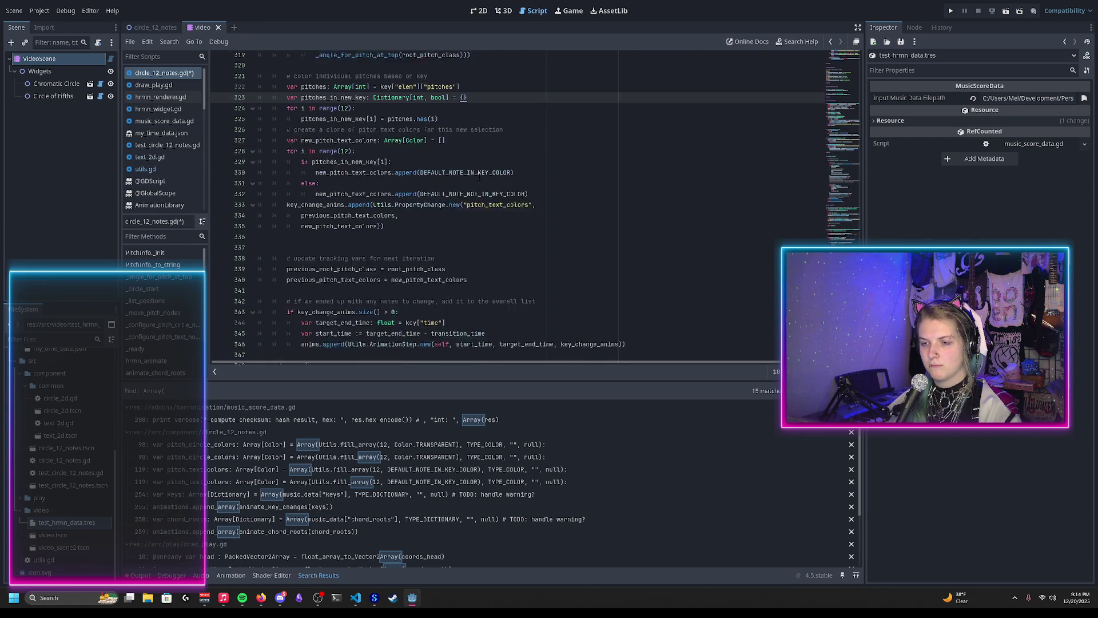
click(465, 123)
Replace the empty colour array with a _compute_pitch_text_colors call on the key's int pitches Array
key(BackSpace)
key(BackSpace)
key(ctrl+v)
key(Return)
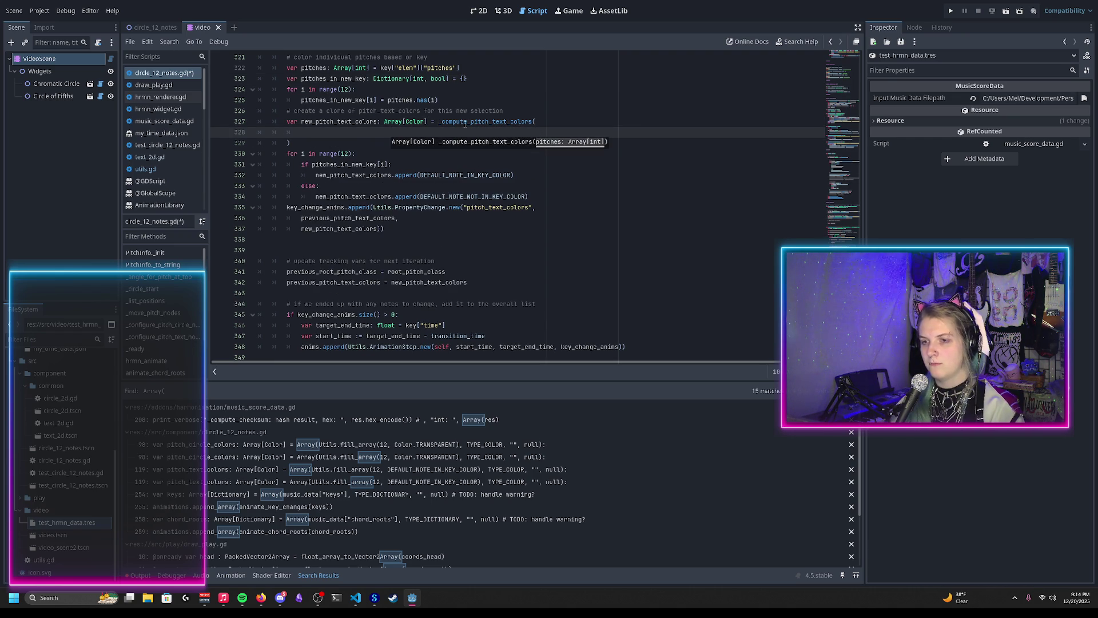
scroll(360, 134, up, 15)
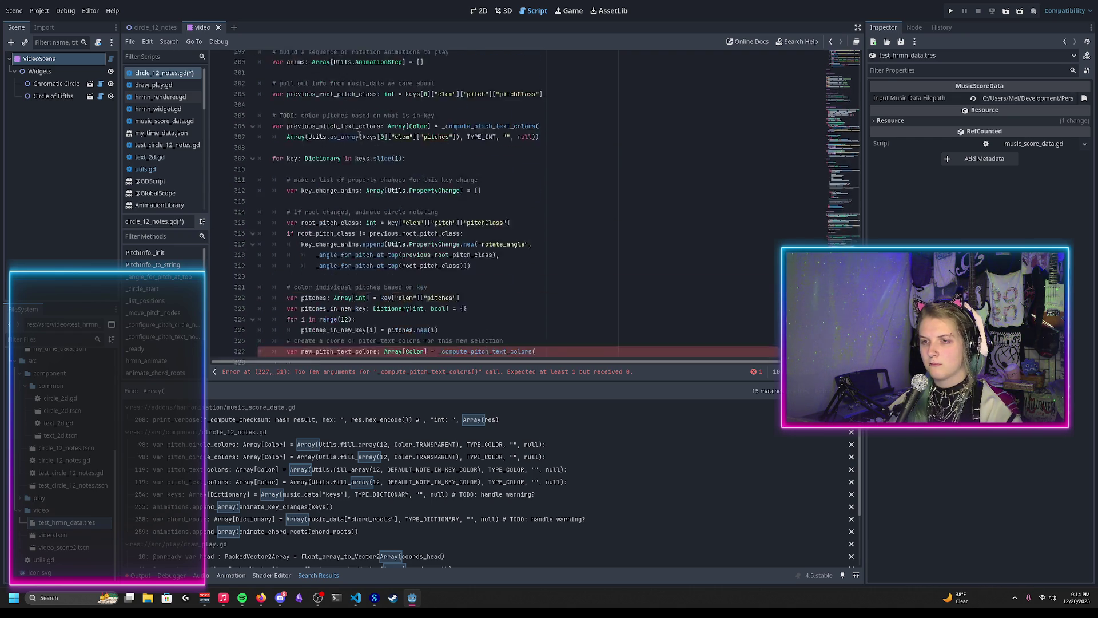
scroll(359, 135, down, 8)
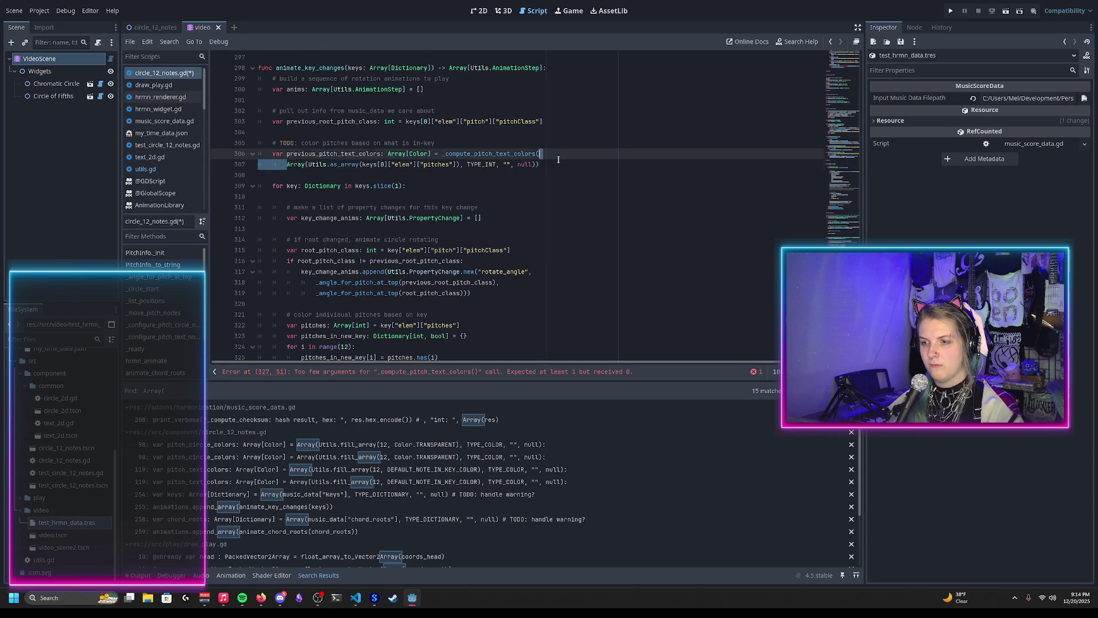
scroll(343, 171, down, 7)
click(328, 167)
text(Array(Utils.as_array(keys[0]["elem"]["pitches"]), TYPE_INT, "", null)))
key(BackSpace)
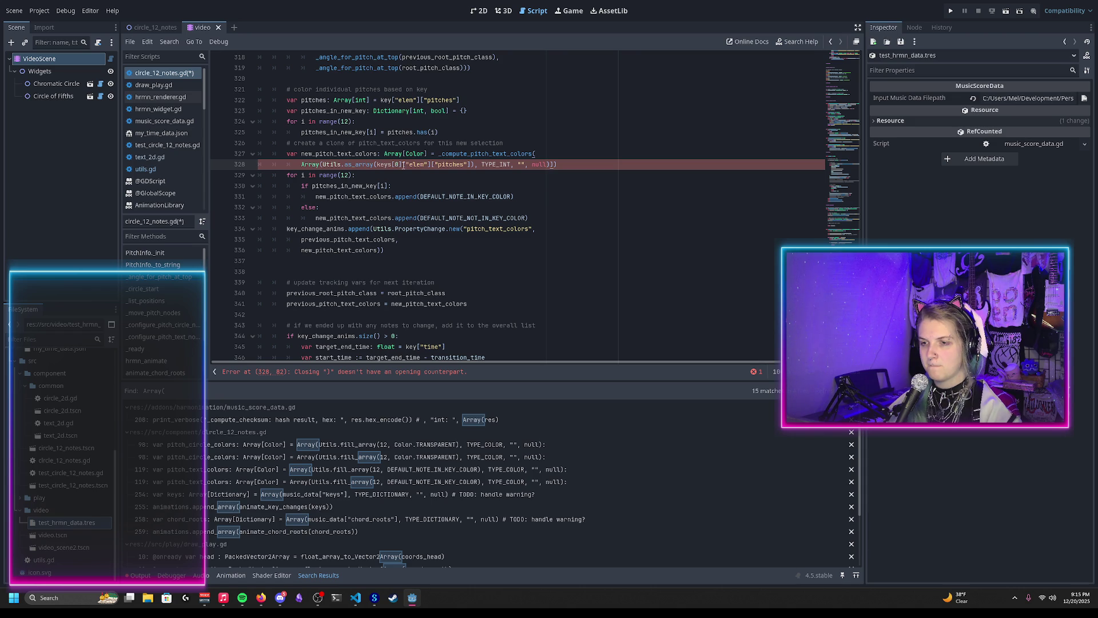
scroll(411, 219, up, 2)
key(BackSpace)
key(BackSpace)
key(BackSpace)
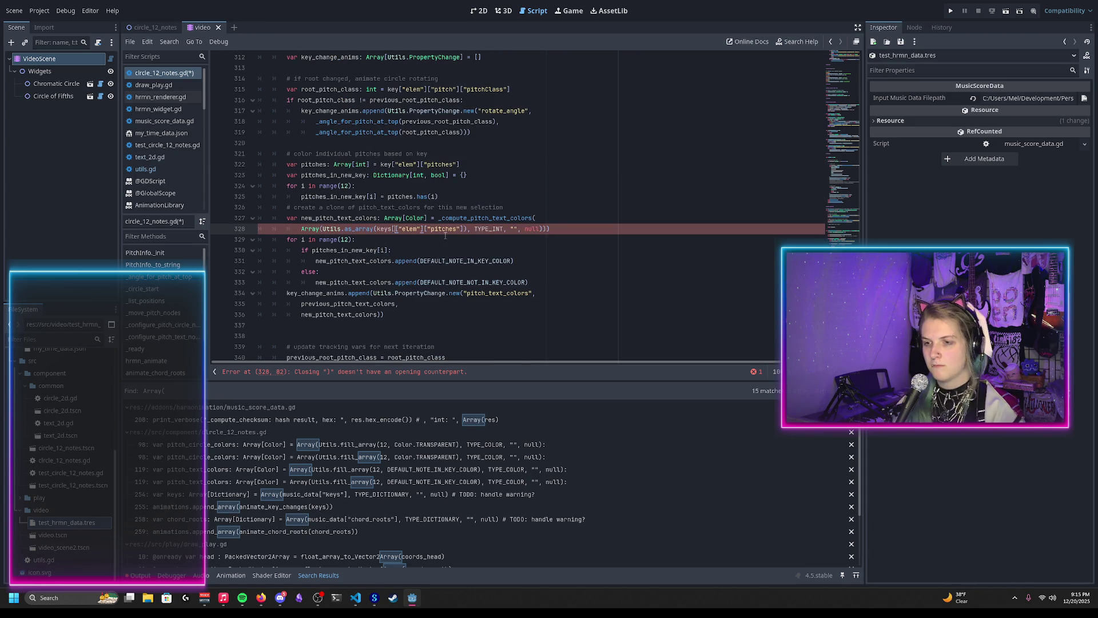
scroll(442, 229, down, 1)
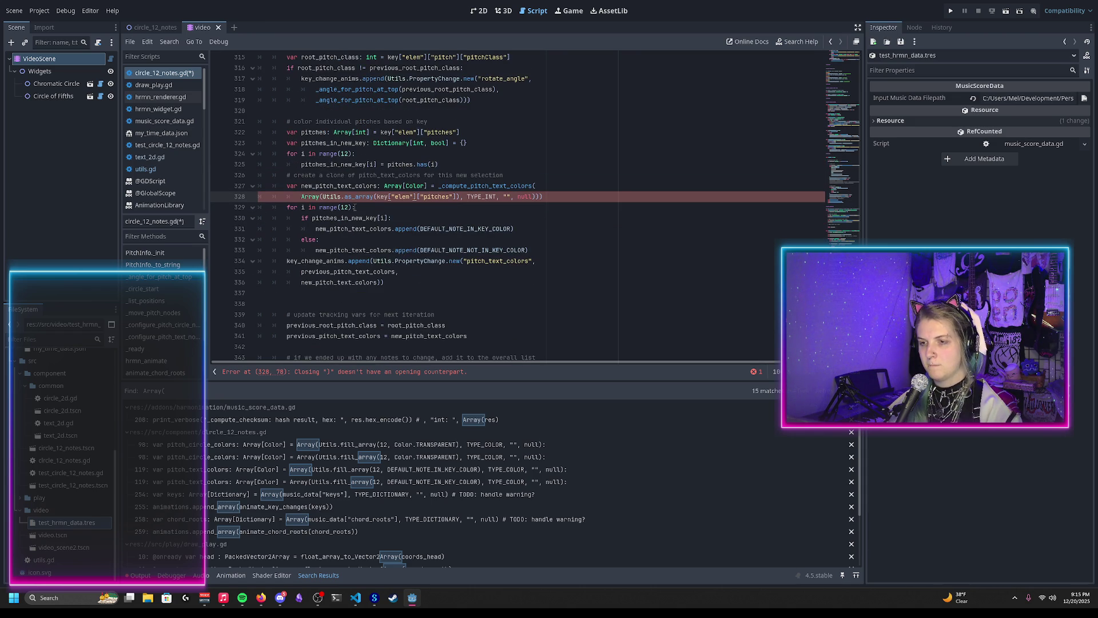
click(555, 198)
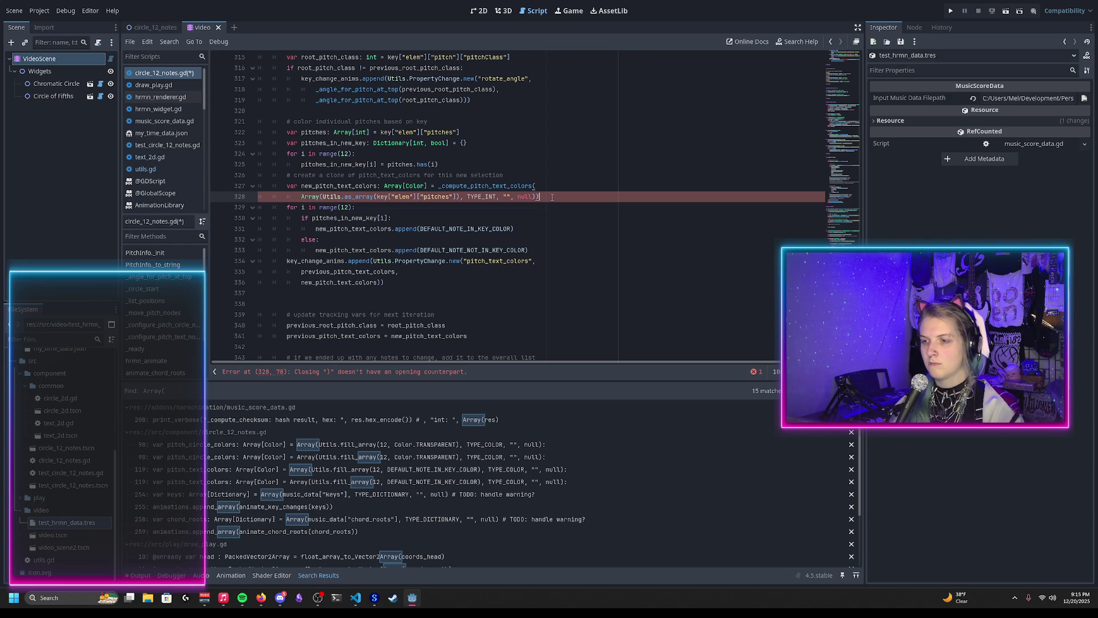
key(ctrl+s)
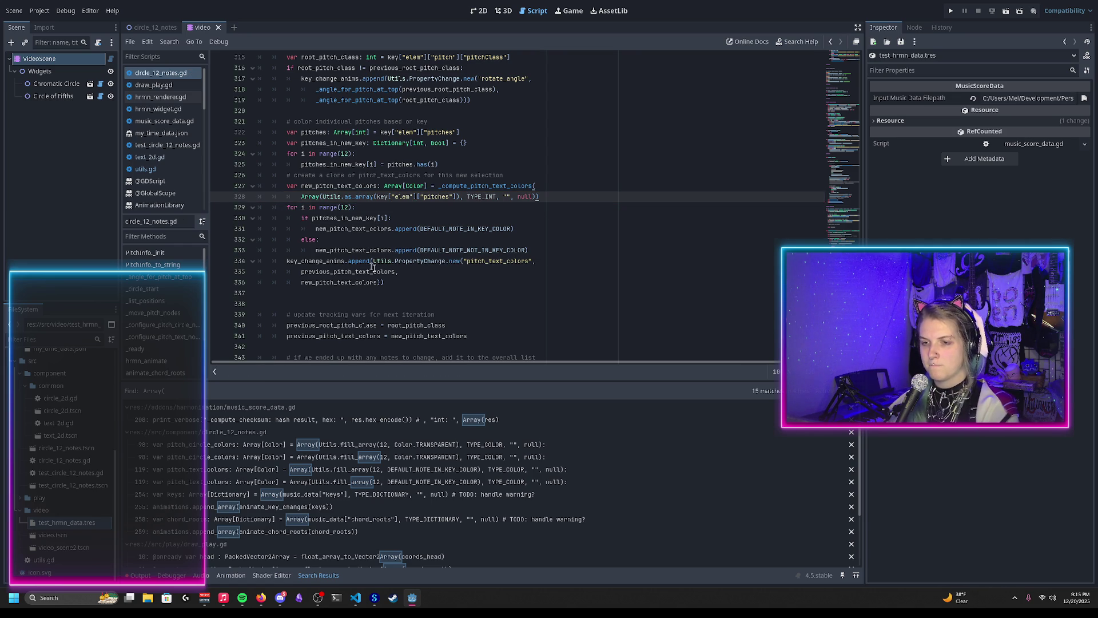
Delete the per-pitch colour loop and the pitches_in_new_key dictionary with its loop
drag(548, 253, 542, 197)
key(BackSpace)
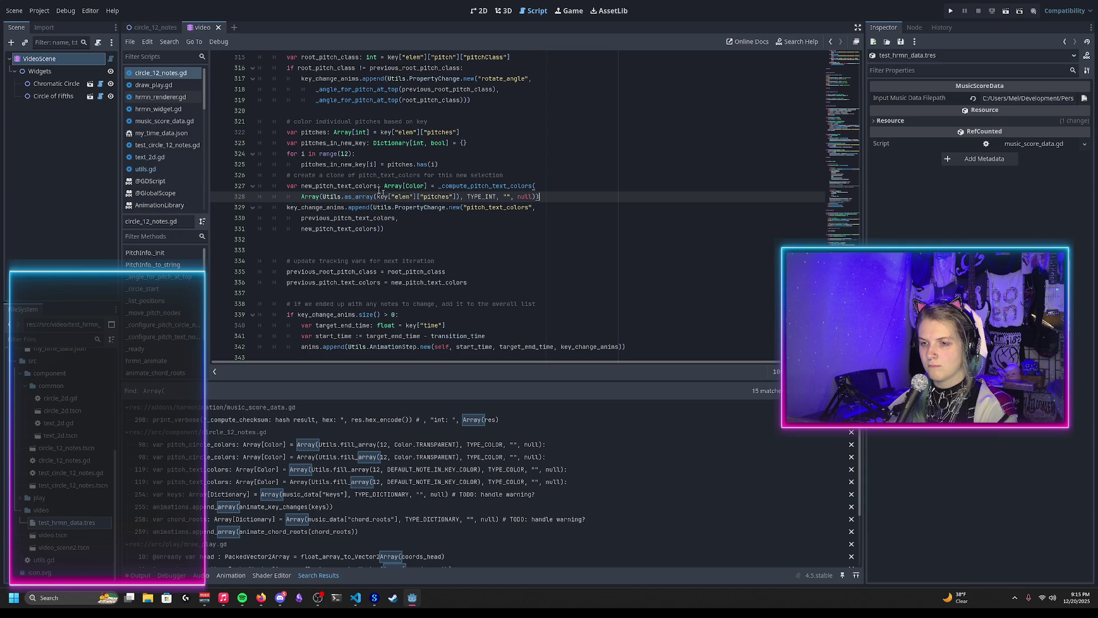
double_click(320, 142)
drag(453, 171, 463, 134)
key(BackSpace)
Remove the unused pitches variable line and the outdated clone comment, then save
double_click(309, 132)
drag(474, 135, 481, 127)
key(BackSpace)
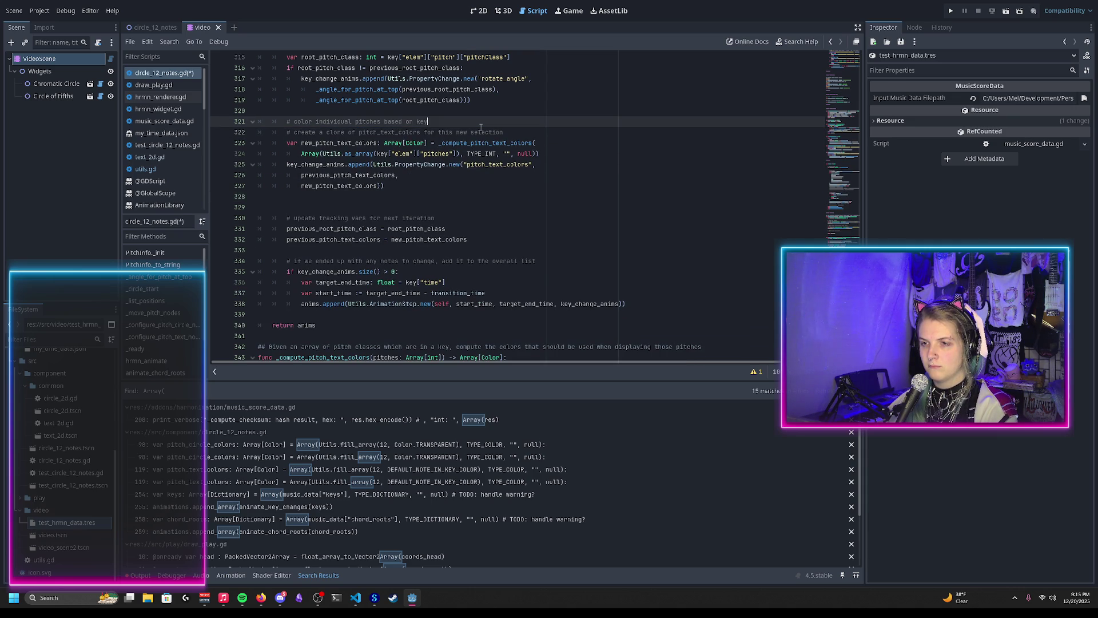
drag(503, 132, 429, 121)
key(BackSpace)
scroll(538, 171, up, 1)
key(ctrl+s)
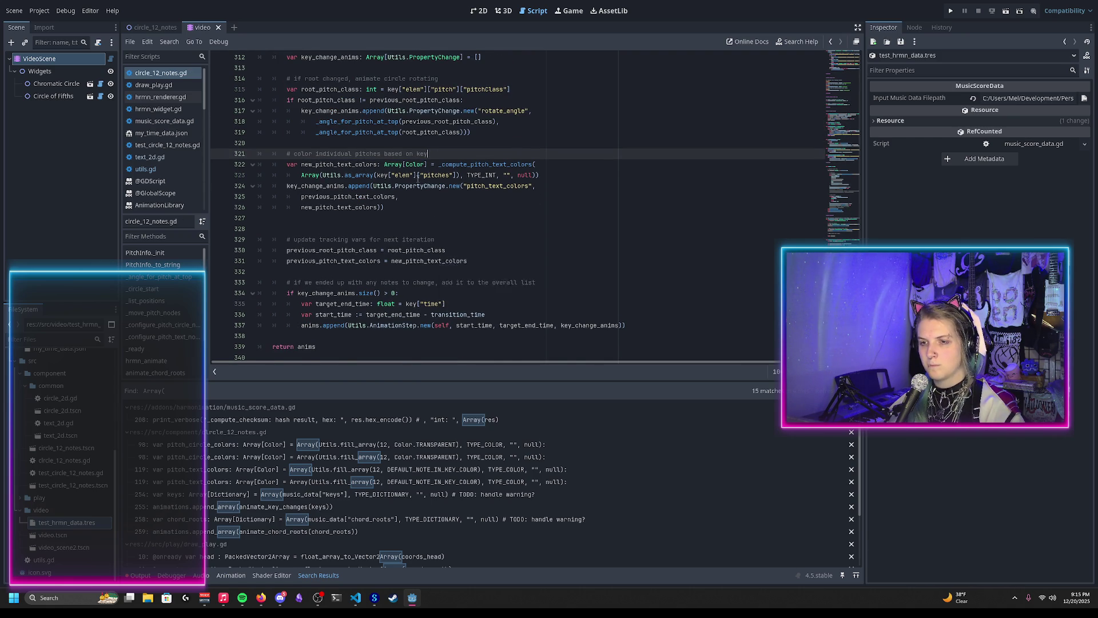
Delete the extra blank line 328 and check the types of the nearby variables
click(366, 227)
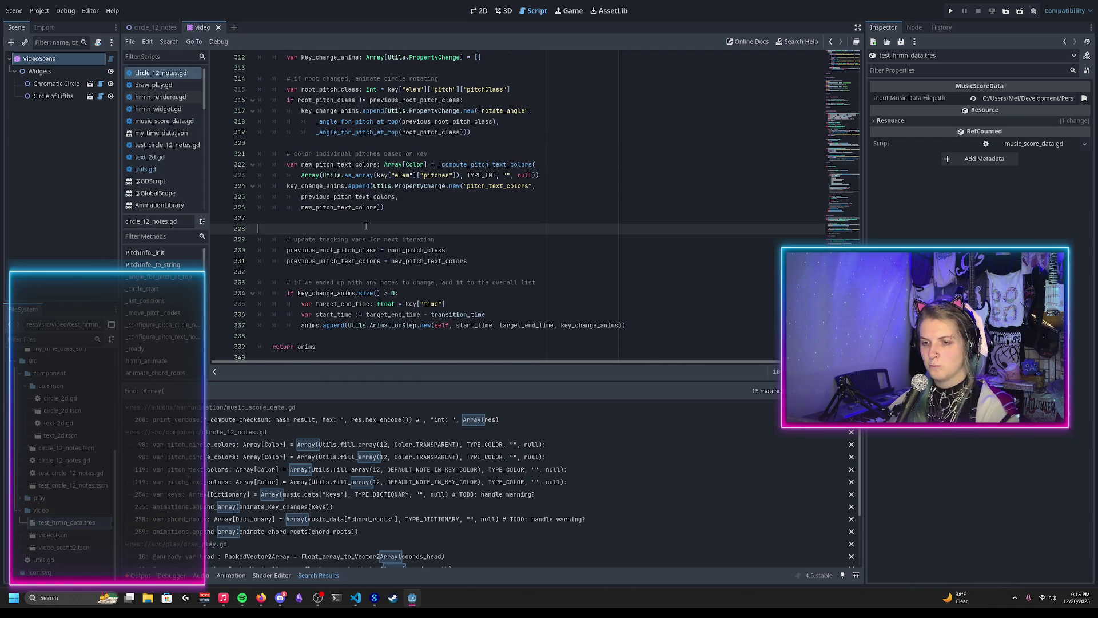
key(BackSpace)
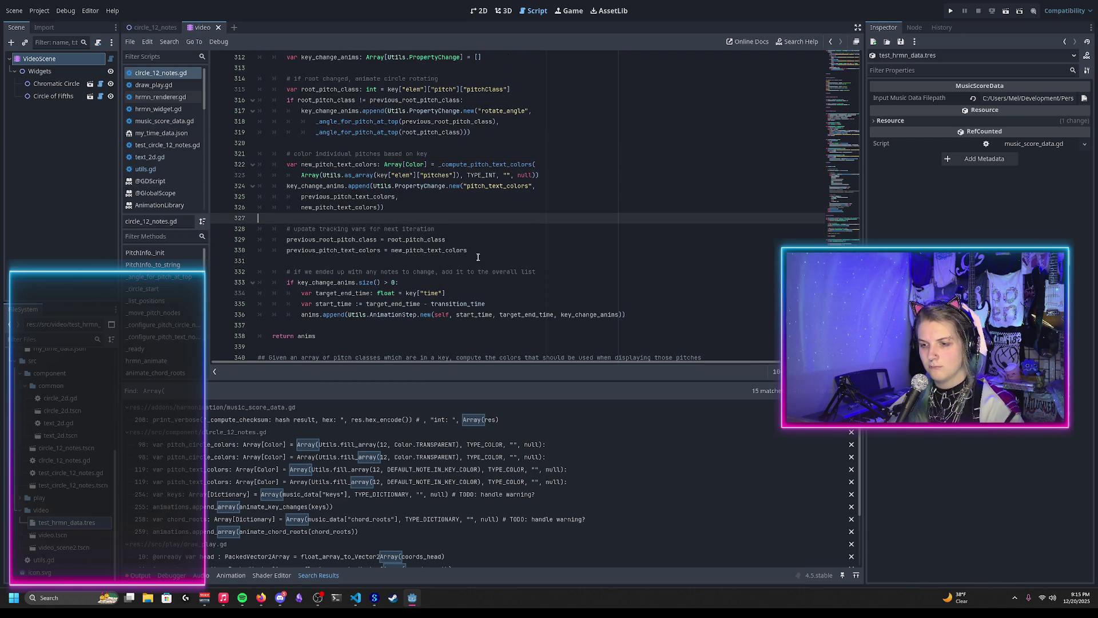
mouse_move(430, 239)
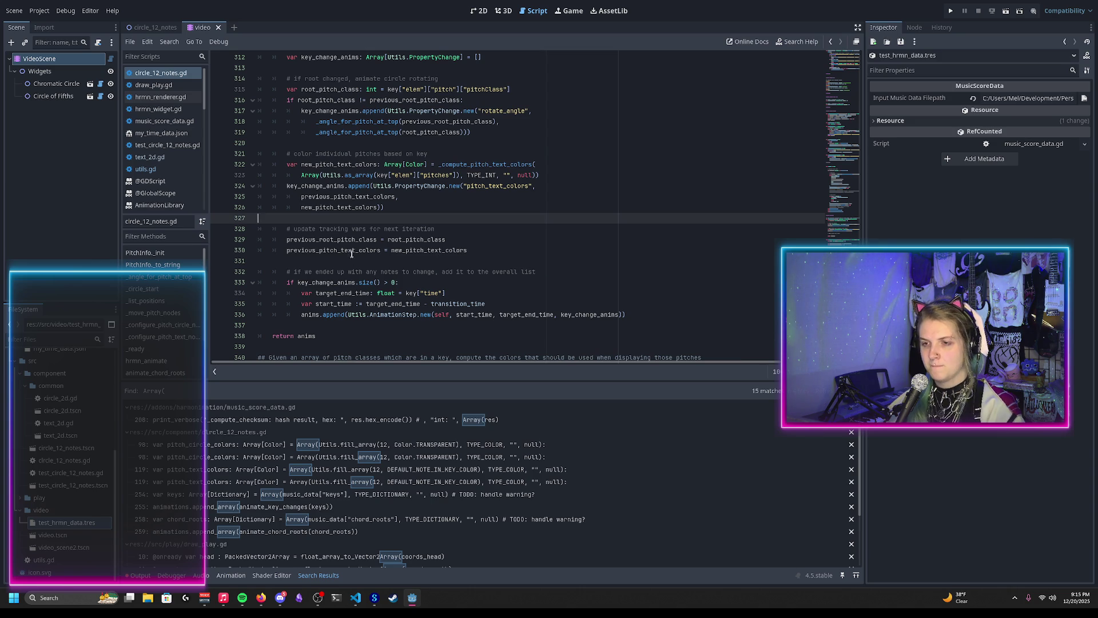
mouse_move(354, 250)
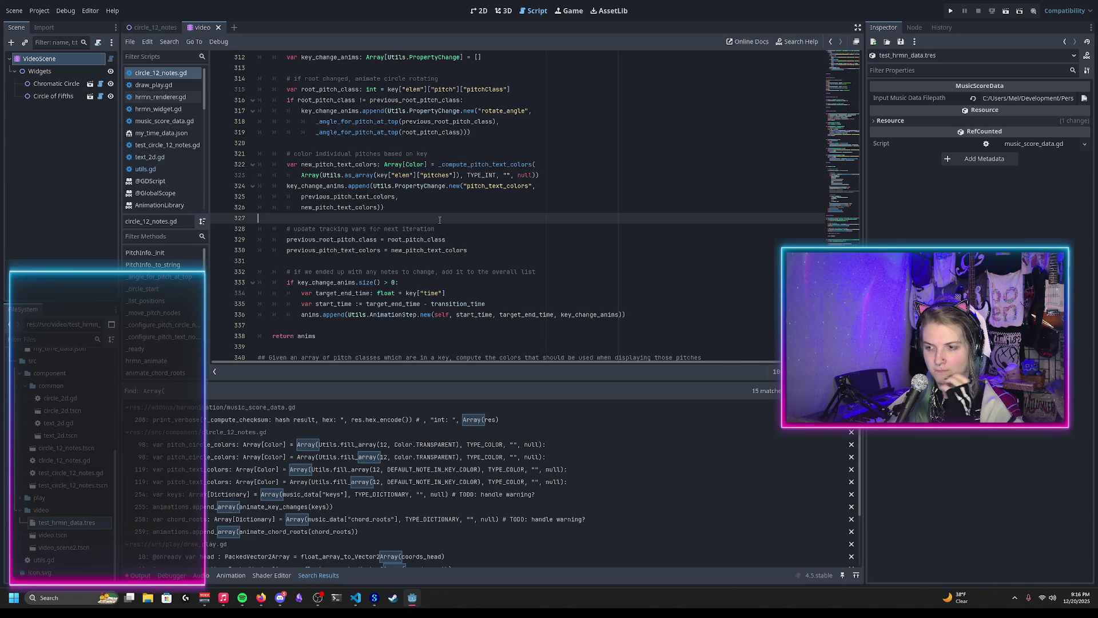
click(420, 176)
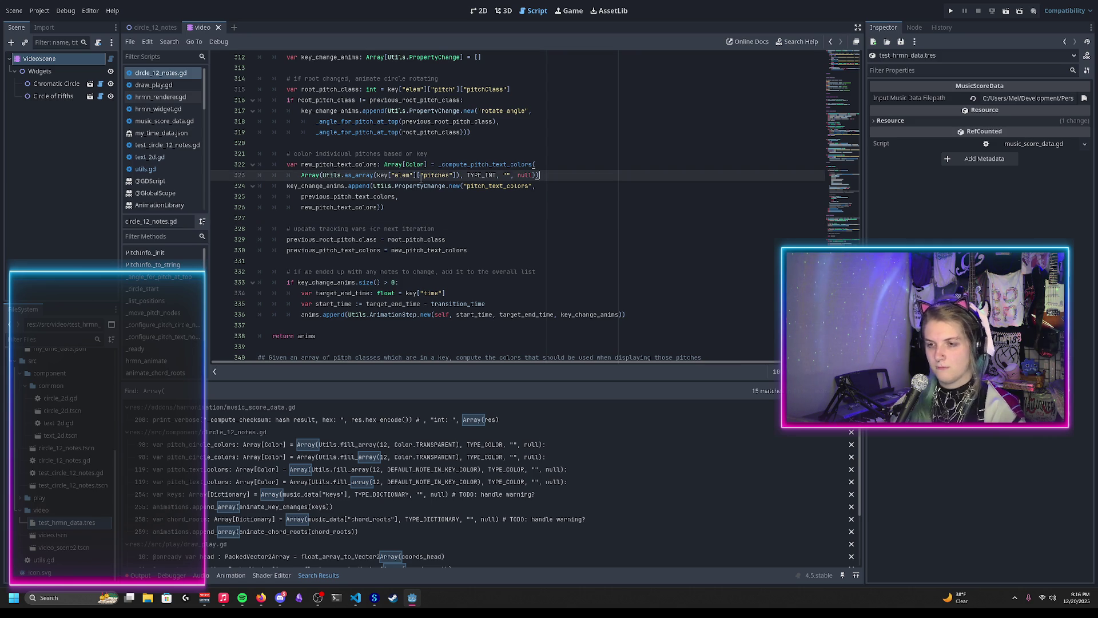
On a new line after line 323, start an if on new_pitch_text_colors with duplicate_deep()
key(Return)
text(if)
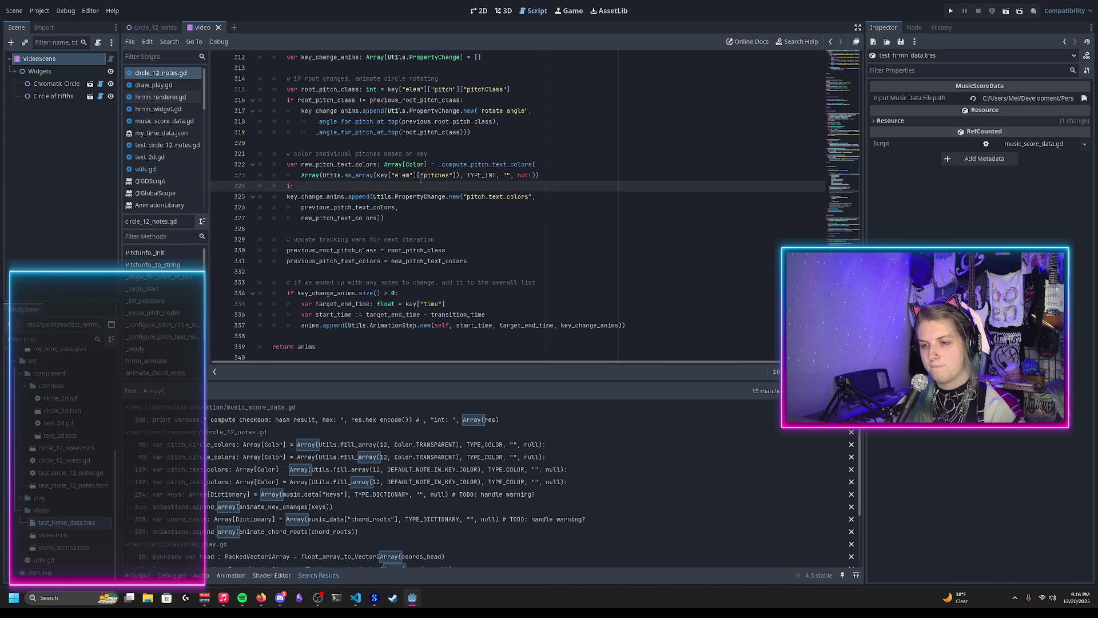
text(new_pit)
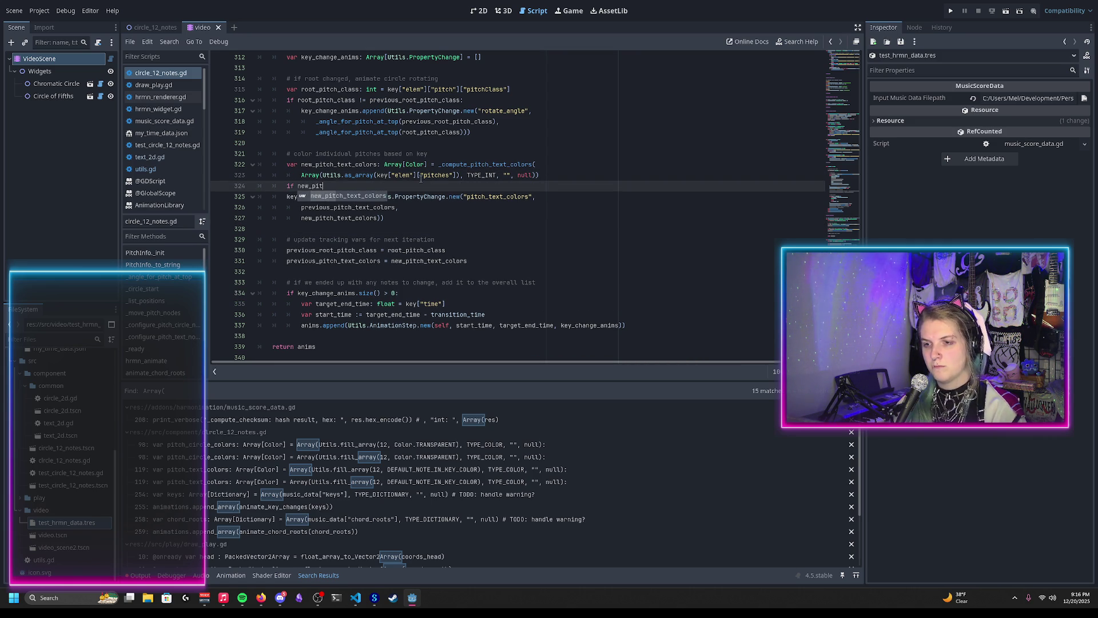
text(ch_text_colors.eq)
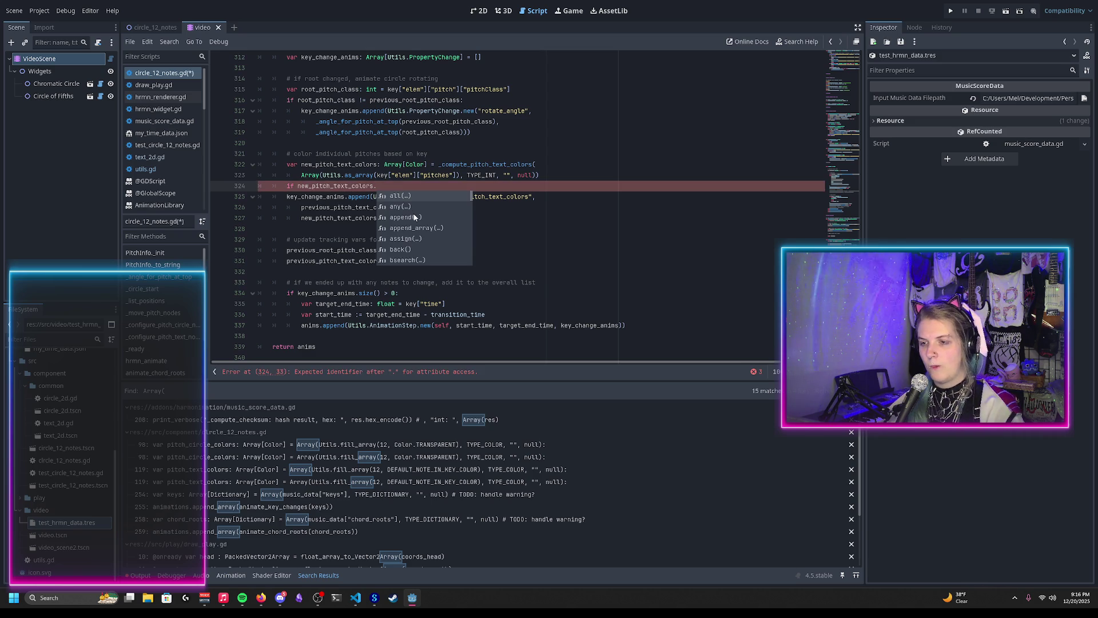
scroll(416, 217, down, 3)
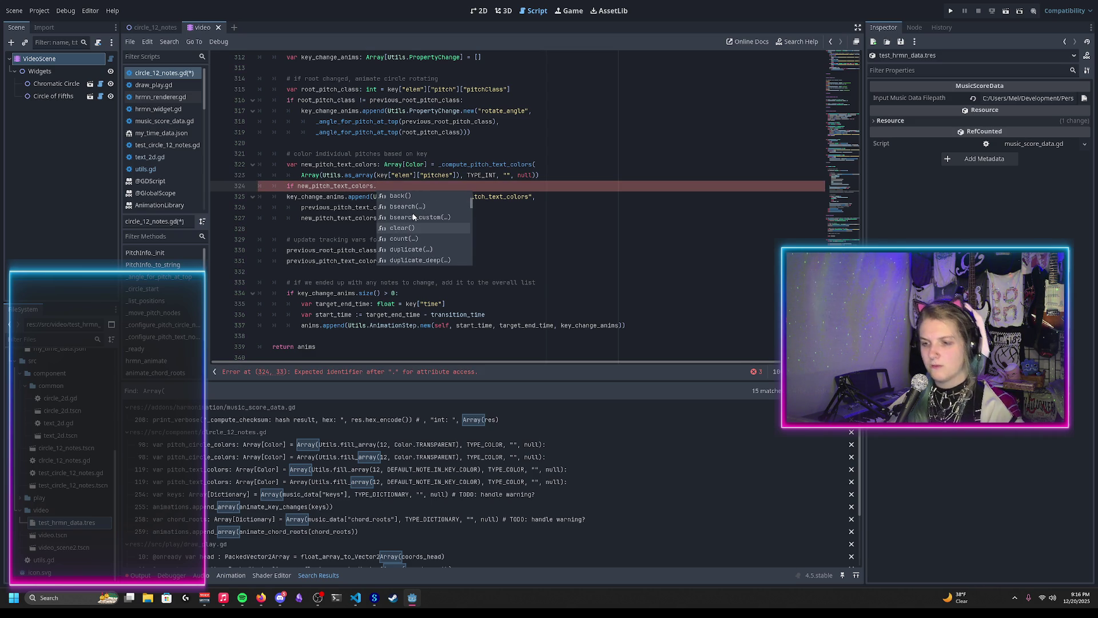
scroll(414, 216, down, 2)
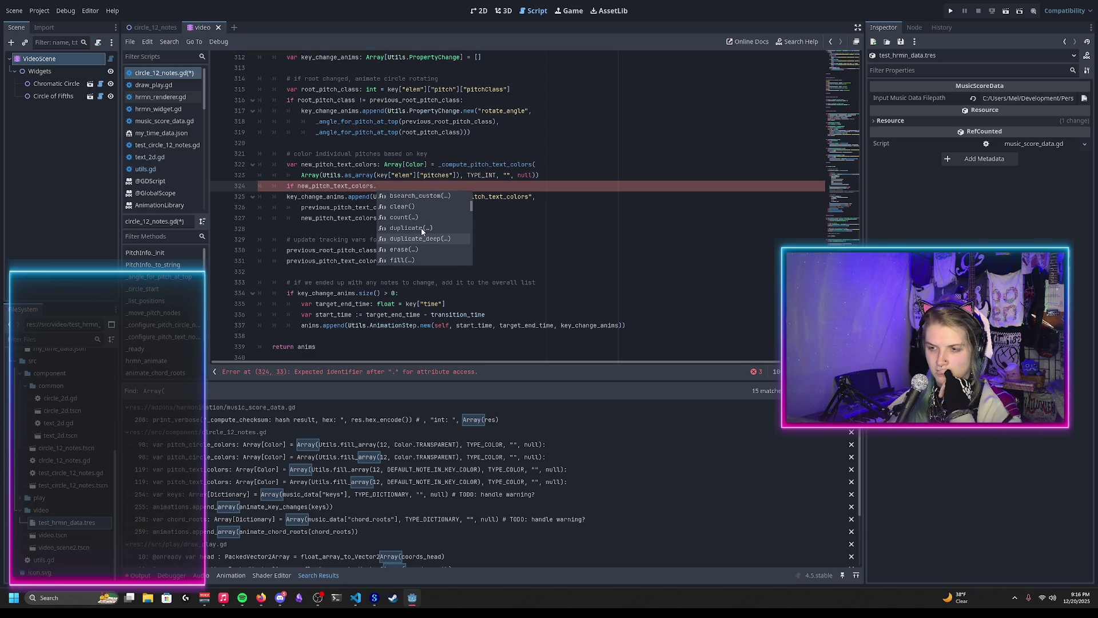
click(414, 239)
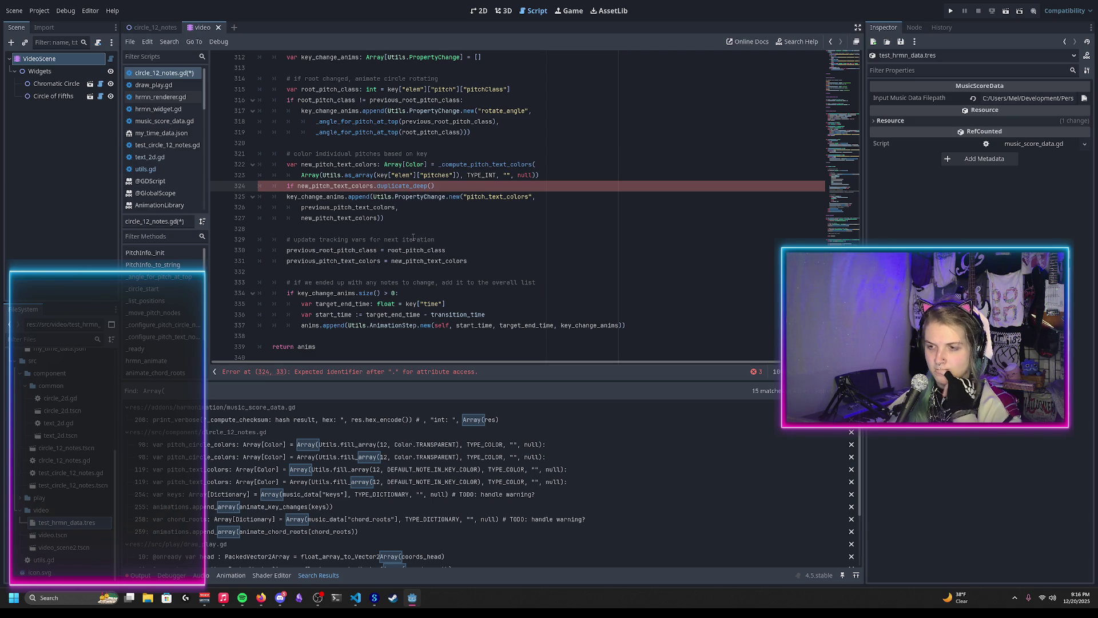
Delete the duplicate_deep() call and the unfinished if condition, leaving line 324 empty
mouse_move(404, 185)
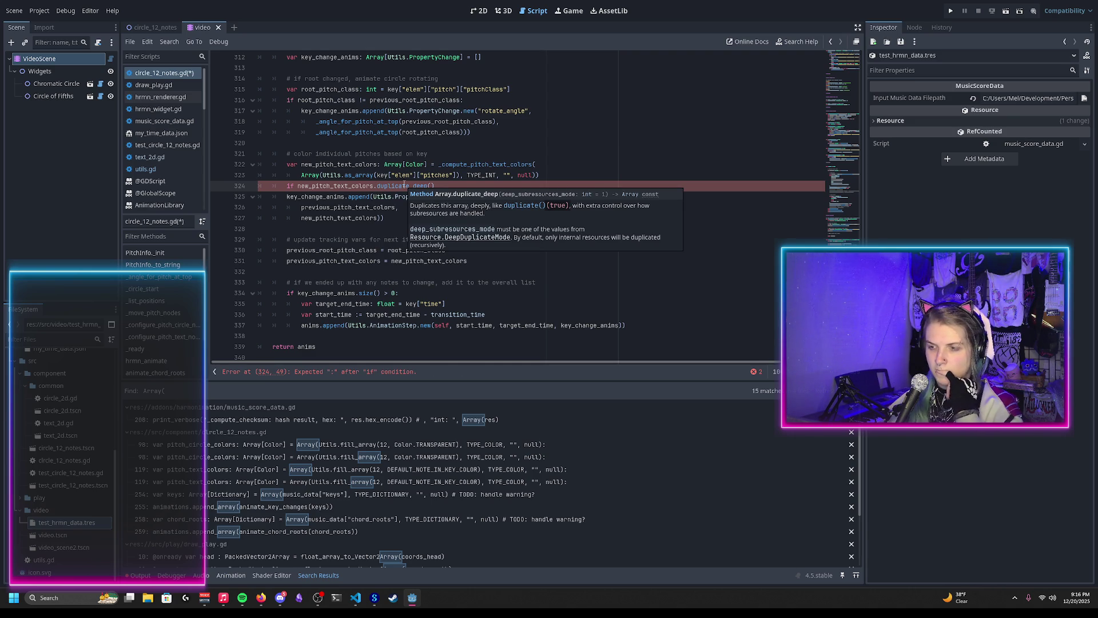
drag(435, 186, 377, 186)
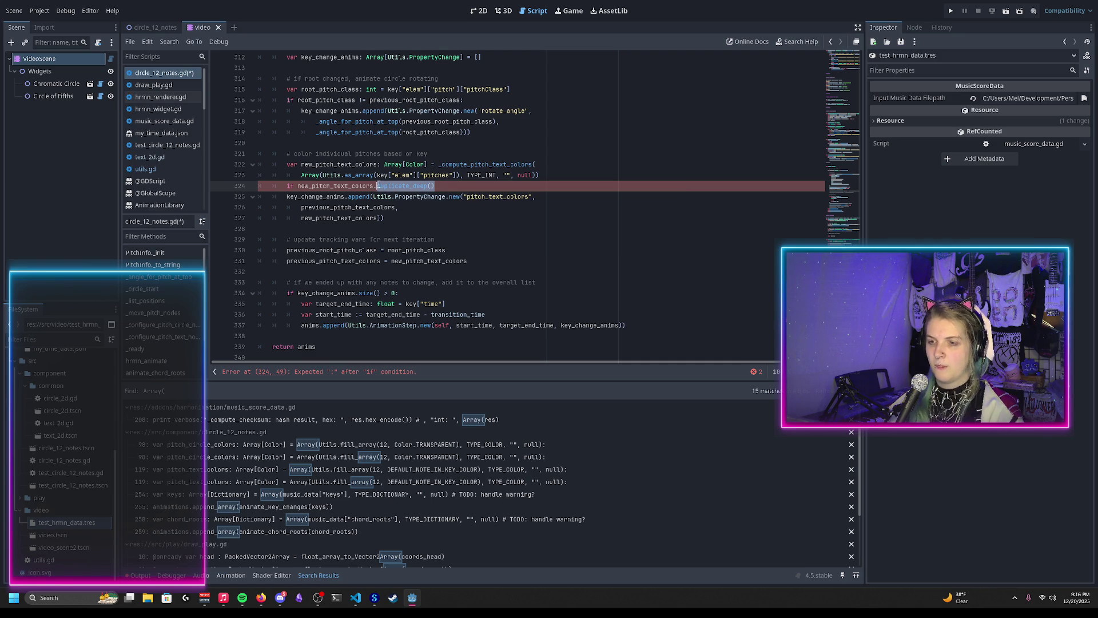
key(BackSpace)
key(shift+Home)
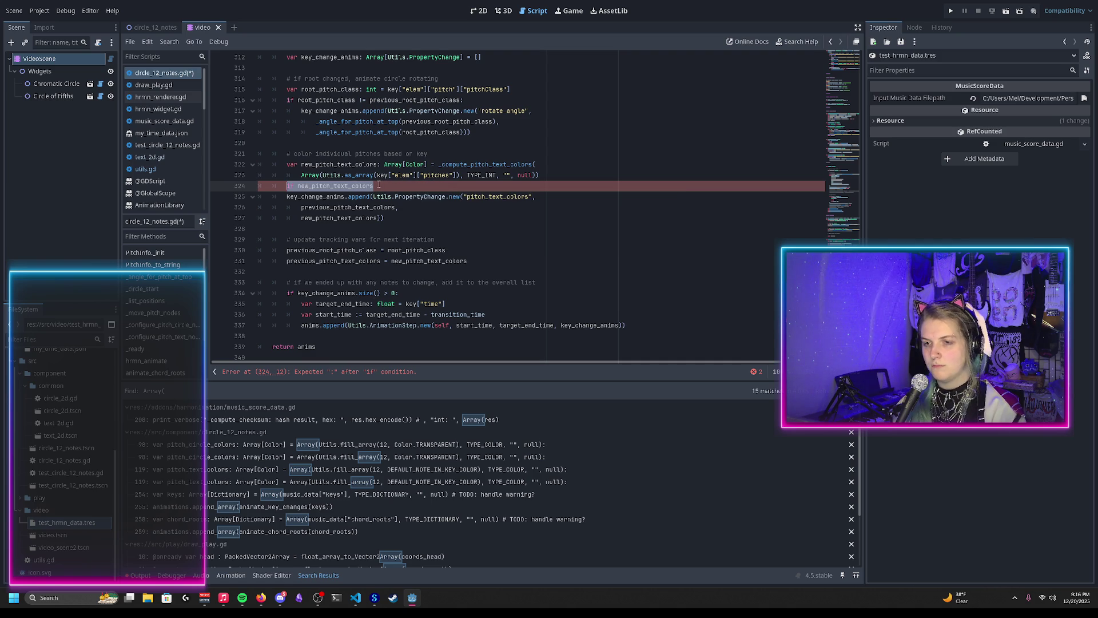
key(BackSpace)
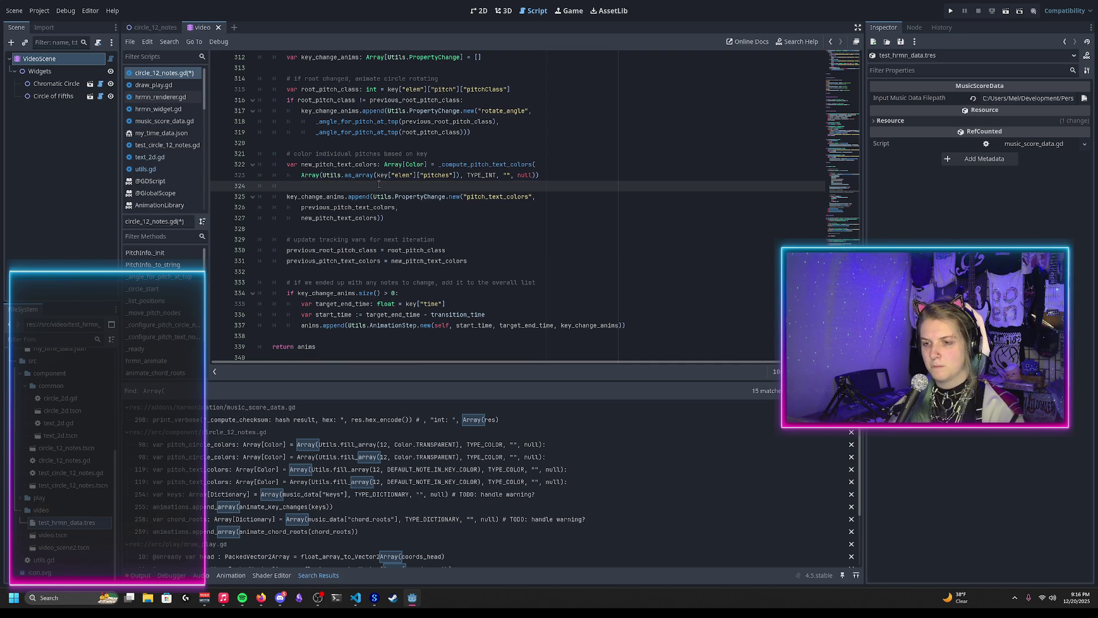
scroll(379, 184, down, 2)
scroll(376, 194, up, 2)
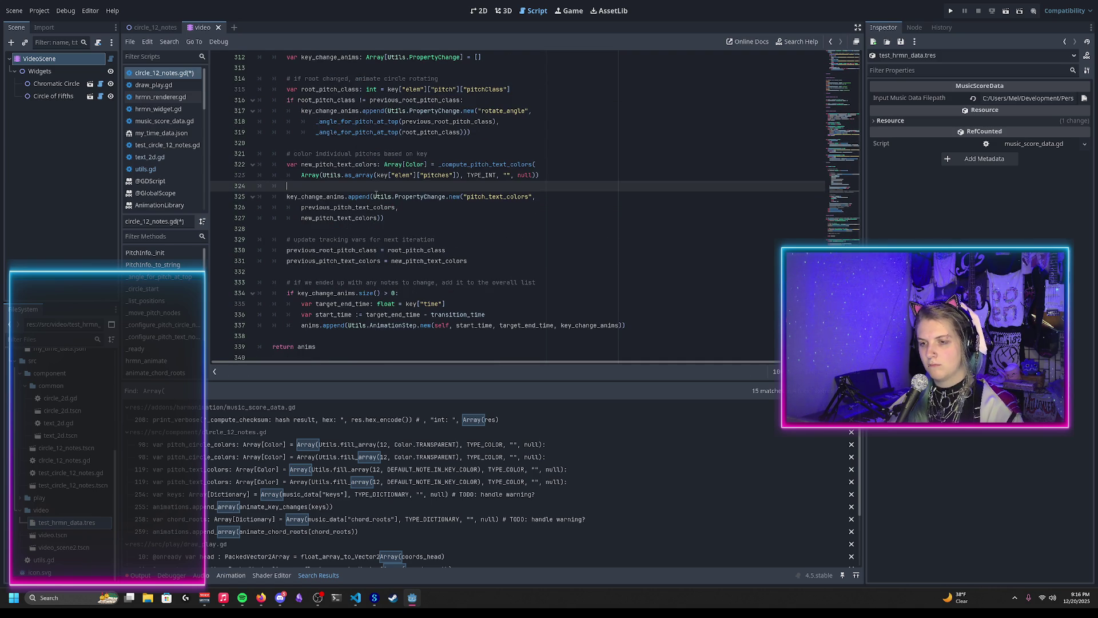
ctrl+click(313, 176)
scroll(427, 195, down, 6)
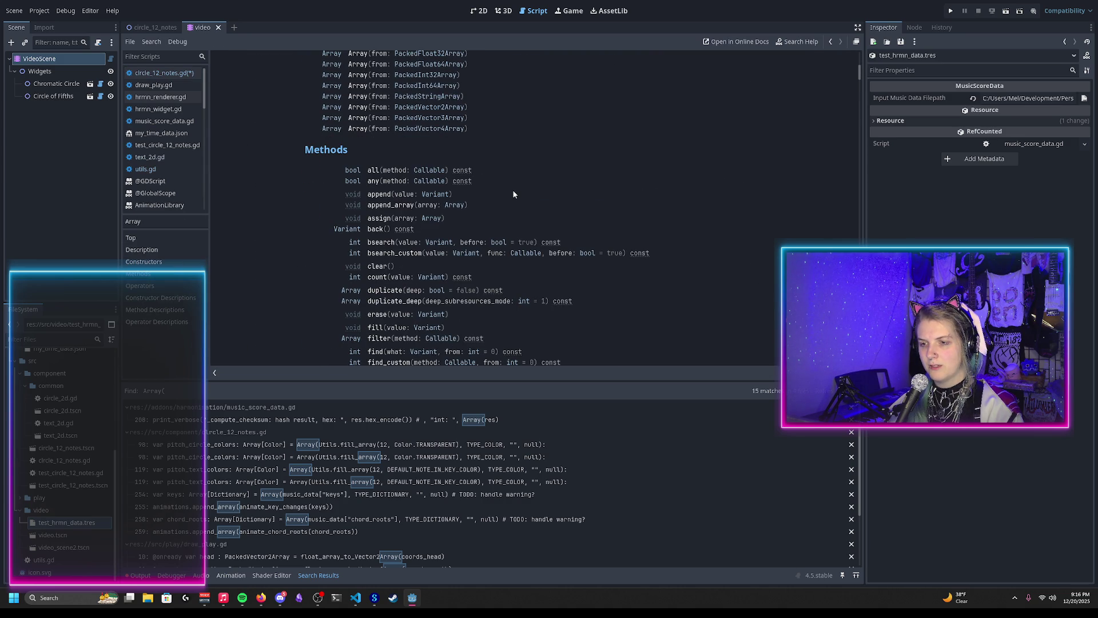
scroll(513, 194, down, 5)
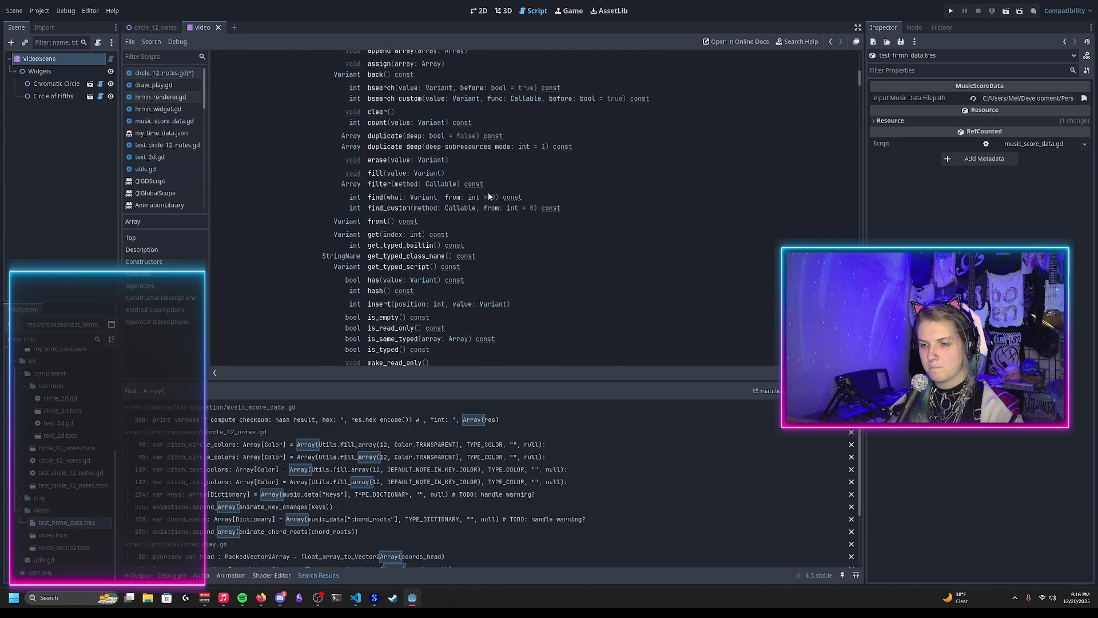
scroll(489, 195, down, 1)
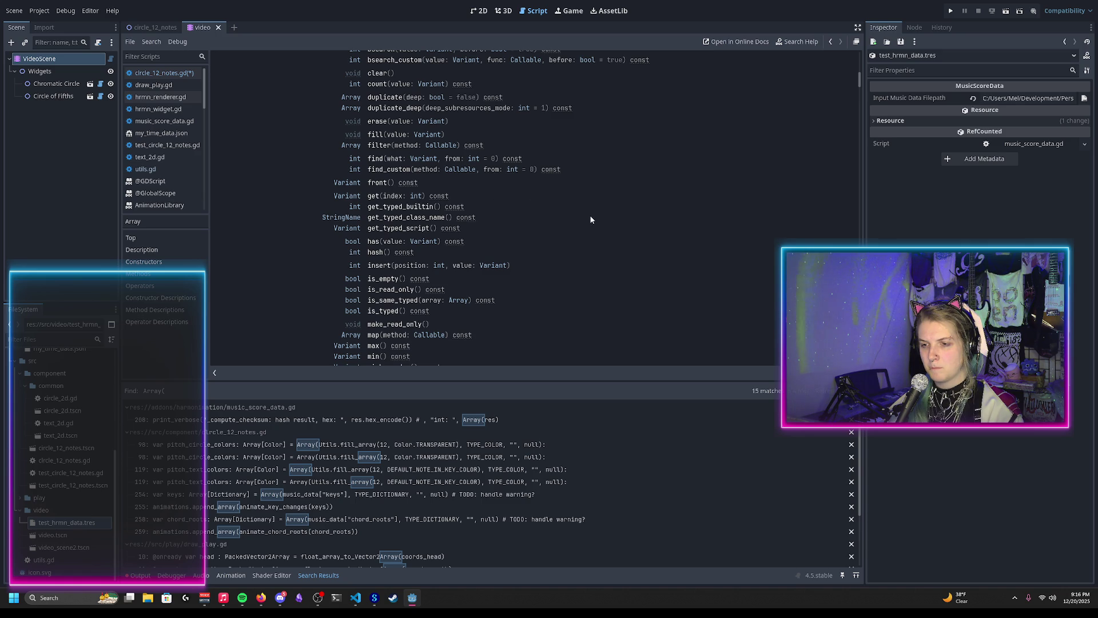
scroll(532, 213, down, 1)
scroll(513, 209, down, 3)
scroll(511, 209, down, 2)
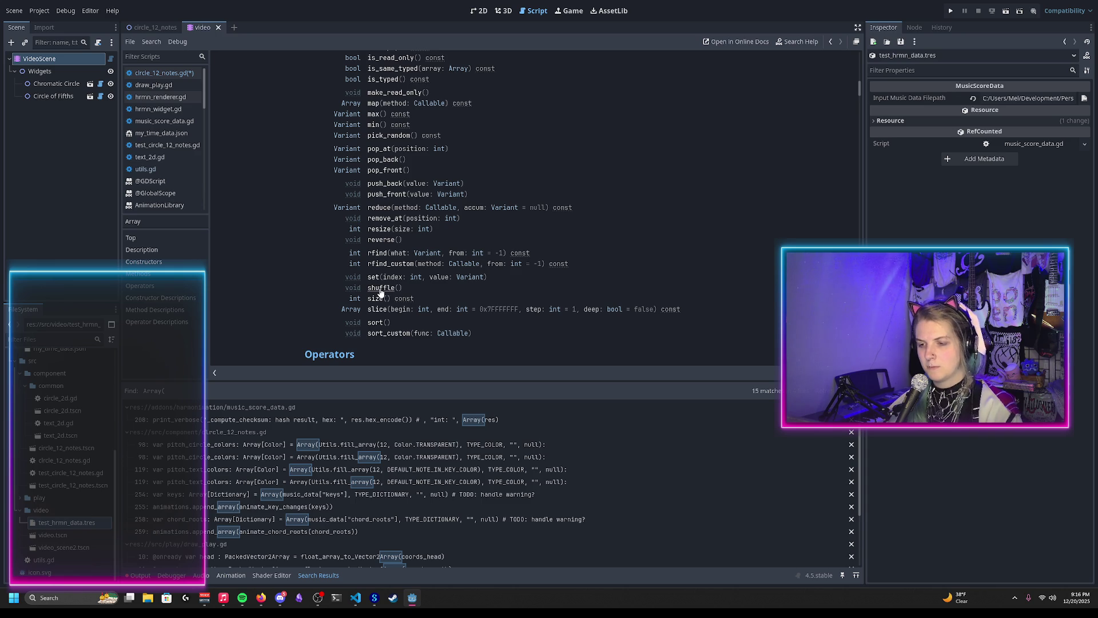
scroll(379, 292, down, 2)
scroll(383, 277, down, 2)
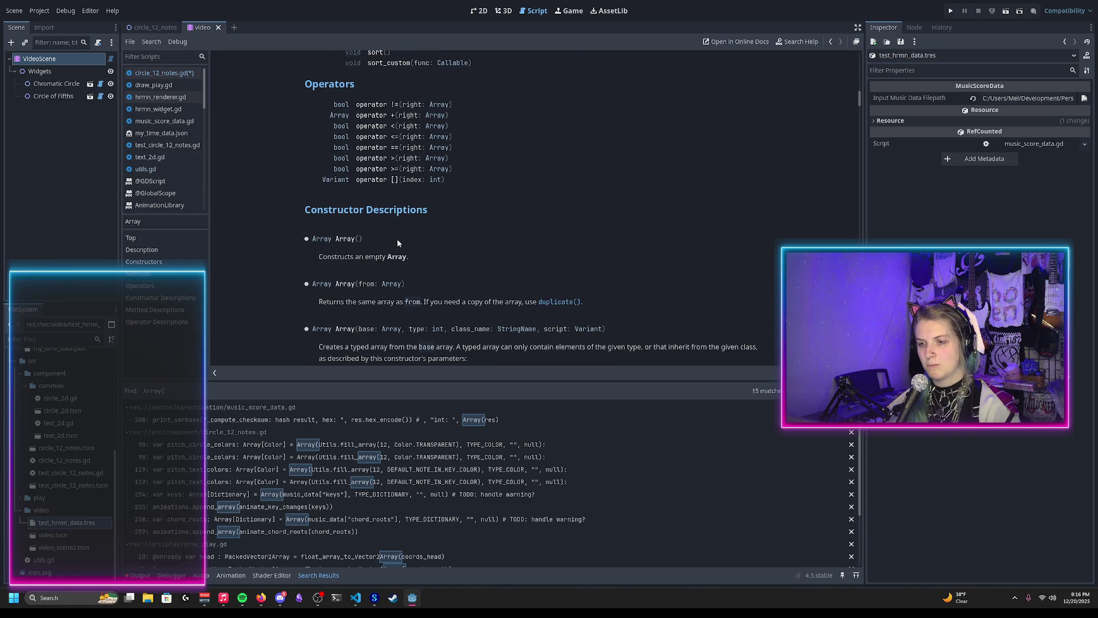
key(alt+Tab)
key(alt+Tab)
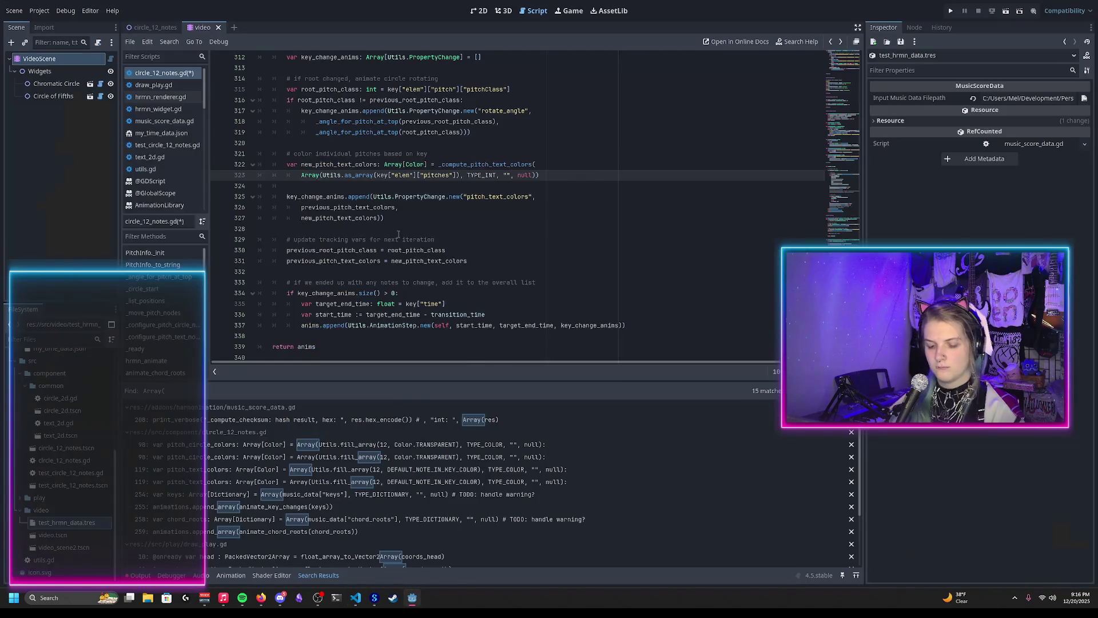
key(alt+Tab)
key(Tab)
text(godot)
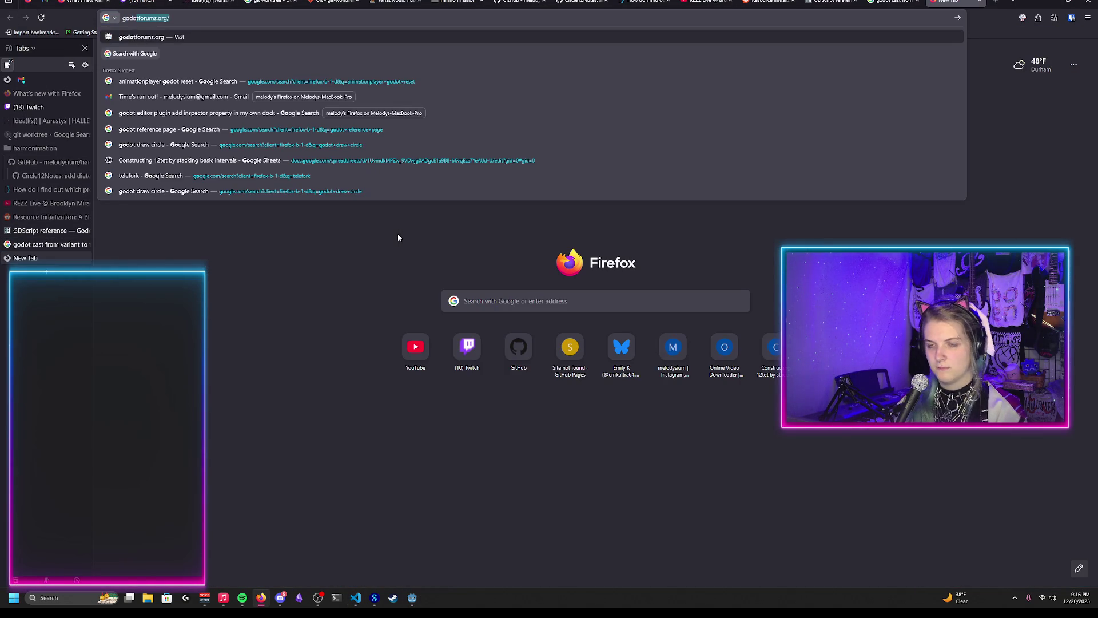
text( see if two arrays)
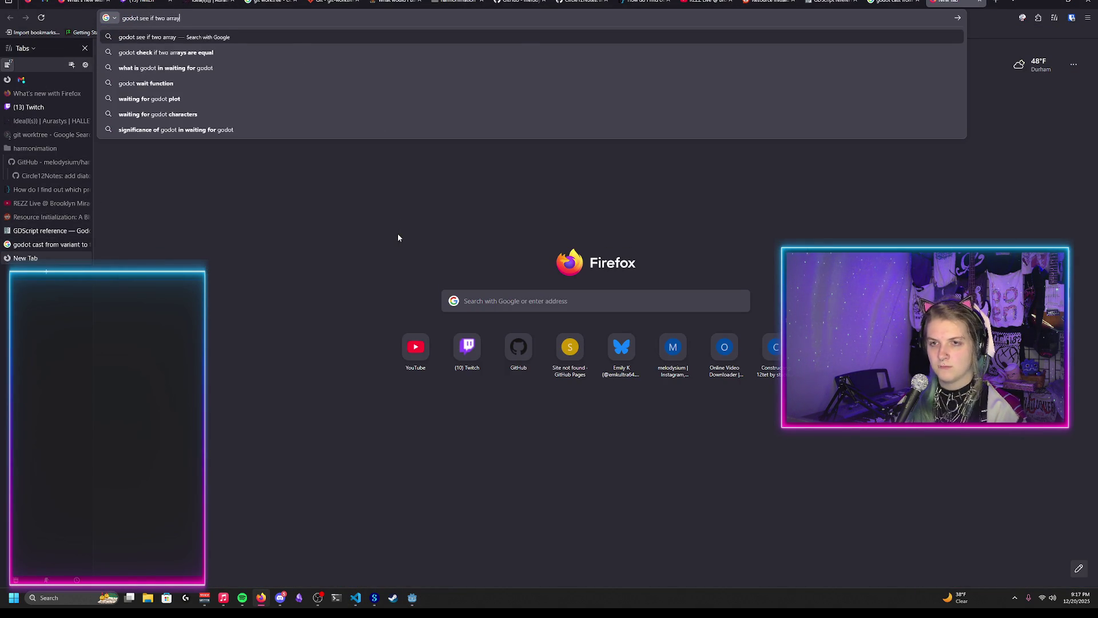
key(Down)
key(Return)
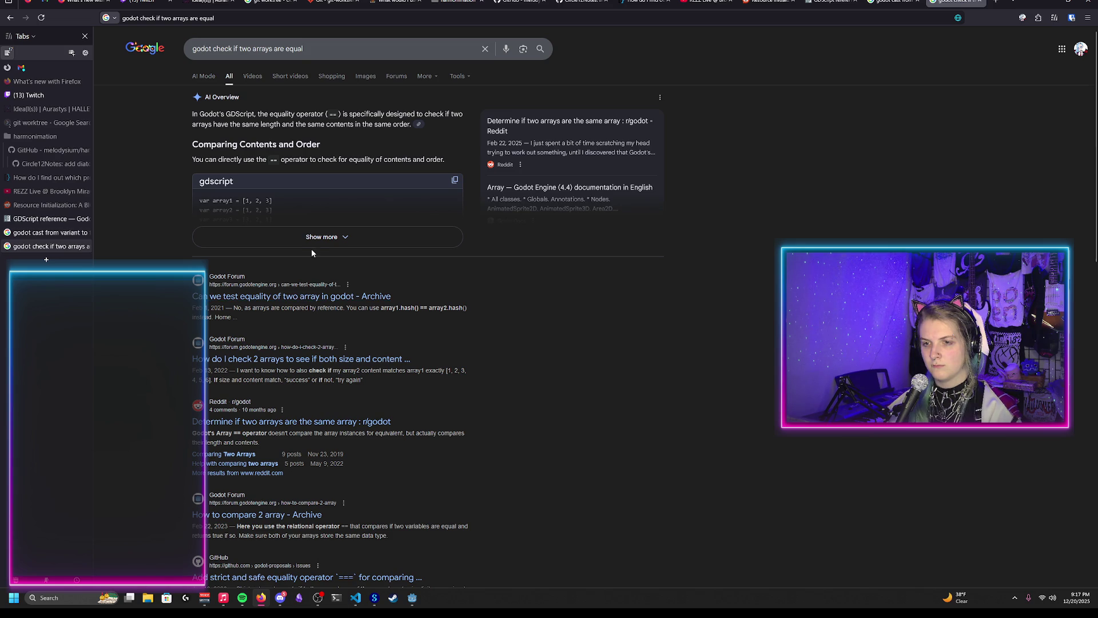
click(315, 240)
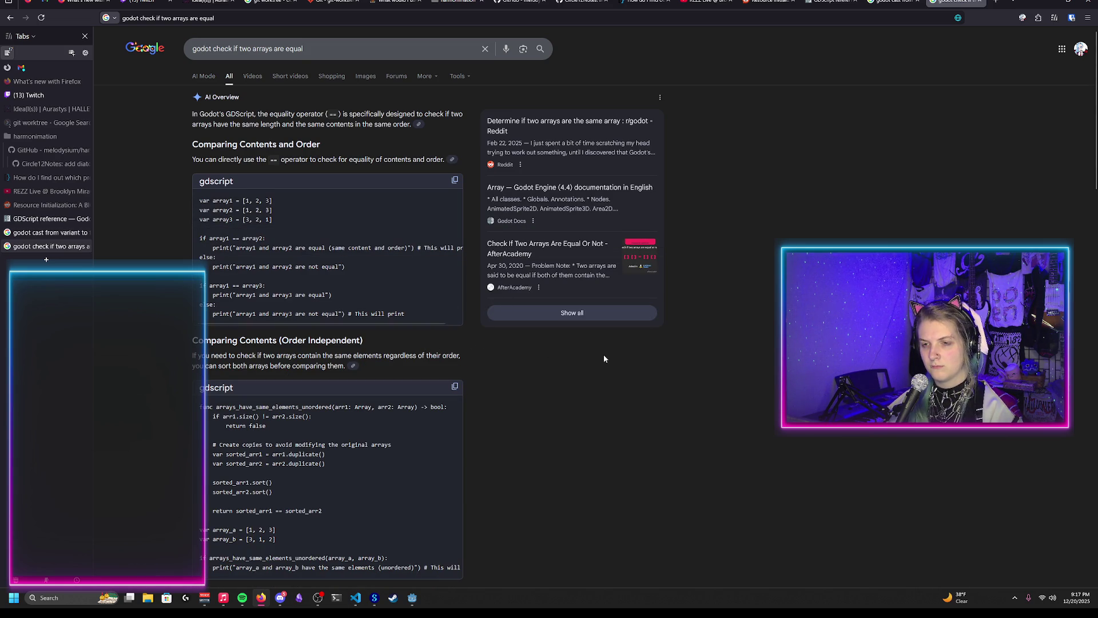
key(alt+Tab)
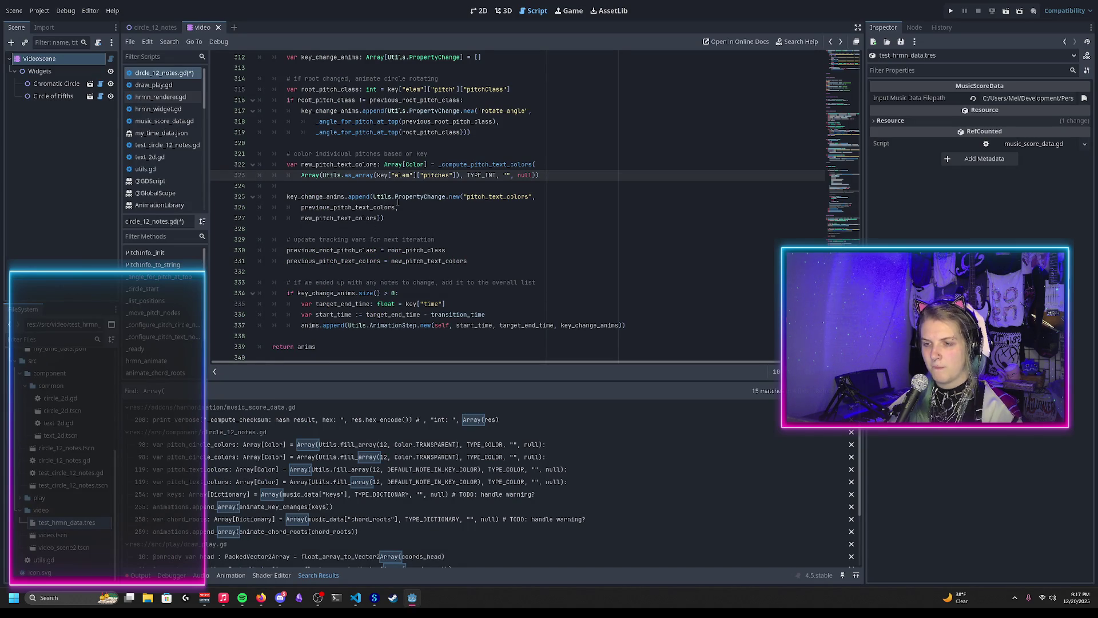
Write 'if new_pitch_text_colors != previous_pitch_text_colors:' on line 324
key(Down)
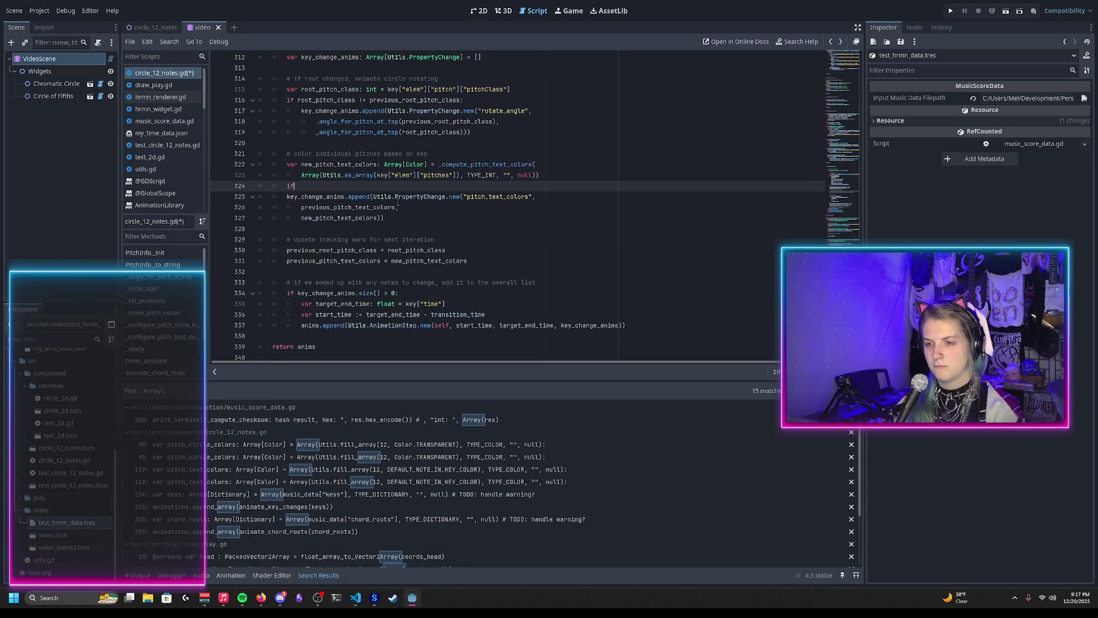
text( new_p)
key(Return)
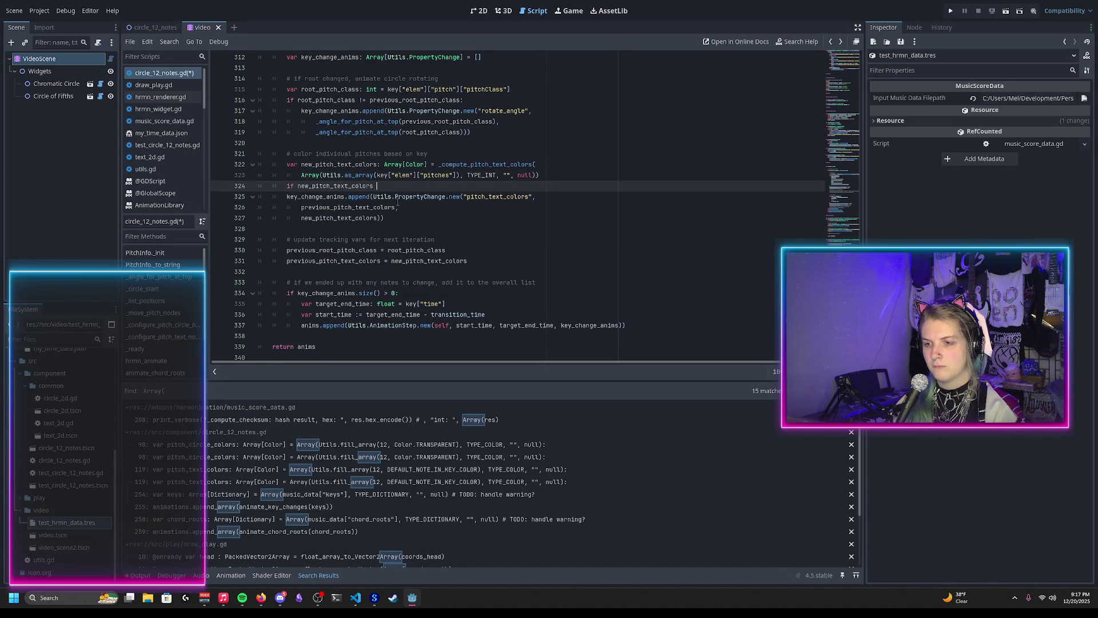
text(!= prev)
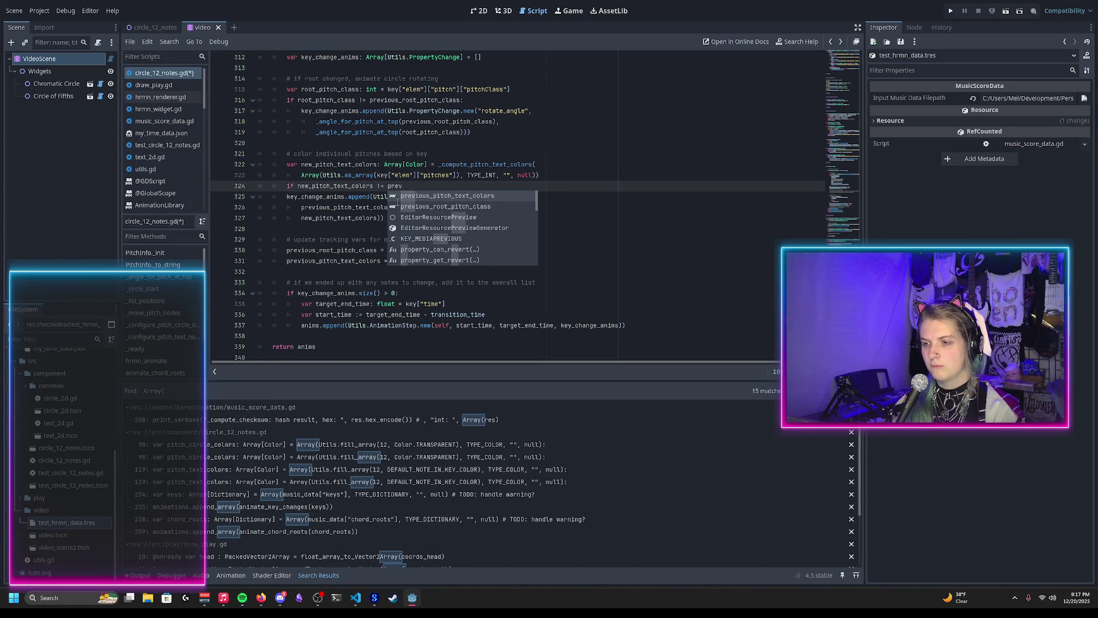
key(Return)
Indent the pitch_text_colors append lines under the new condition and save the script
key(Down)
key(shift+Down)
key(shift+Down)
key(Tab)
key(Right)
key(ctrl+s)
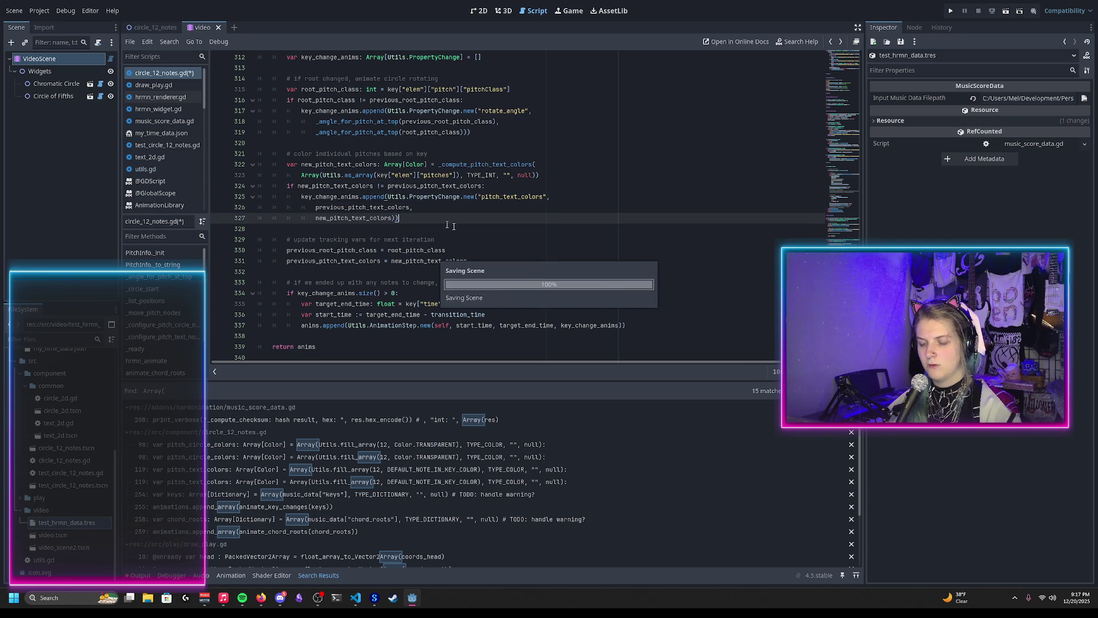
scroll(456, 223, down, 3)
scroll(458, 220, down, 2)
scroll(467, 216, up, 2)
scroll(467, 211, down, 4)
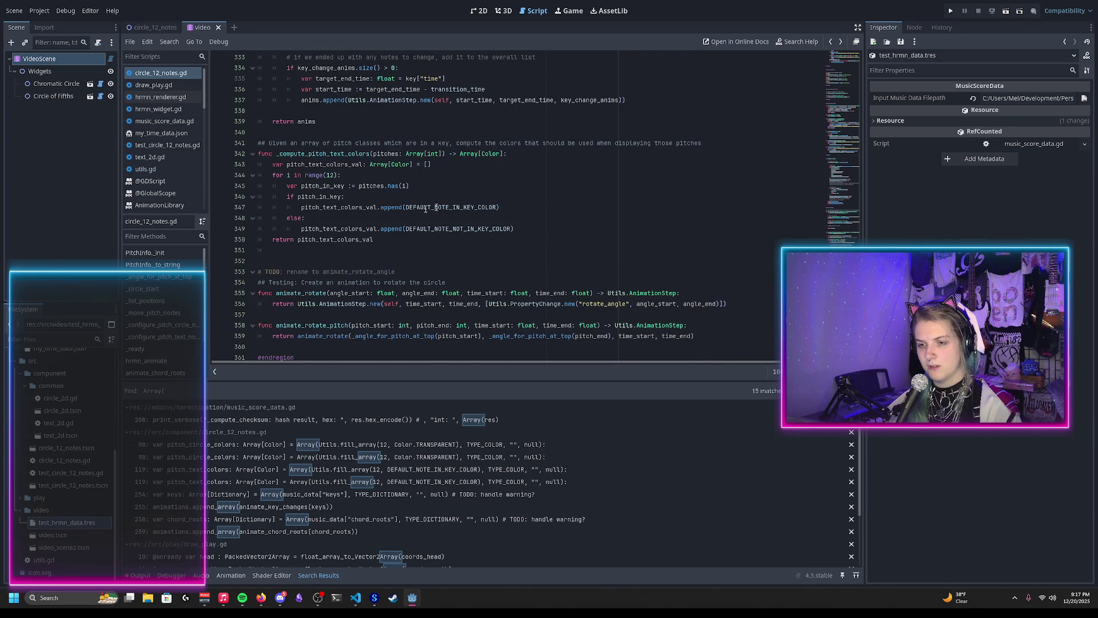
Remove the TODO marker, the blank line and the color comment
scroll(450, 204, up, 13)
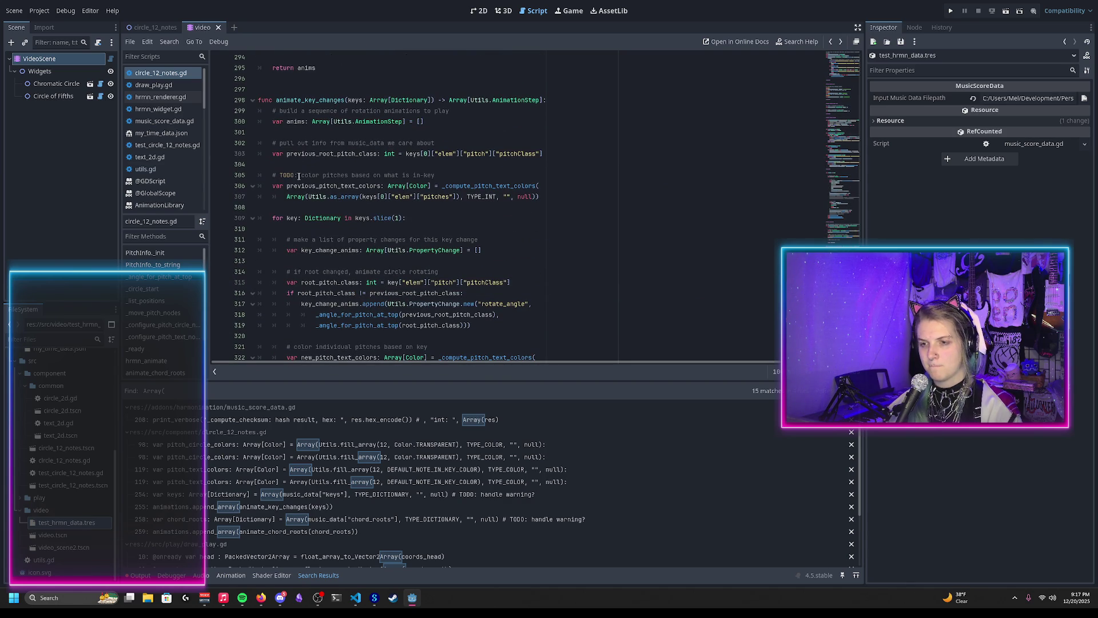
drag(301, 176, 287, 177)
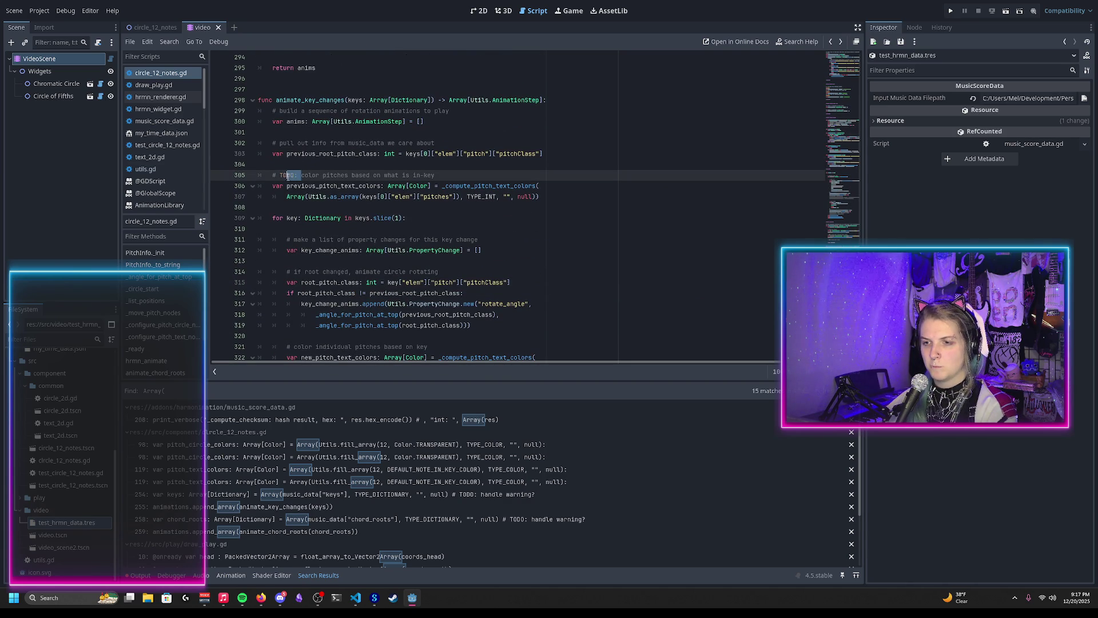
key(BackSpace)
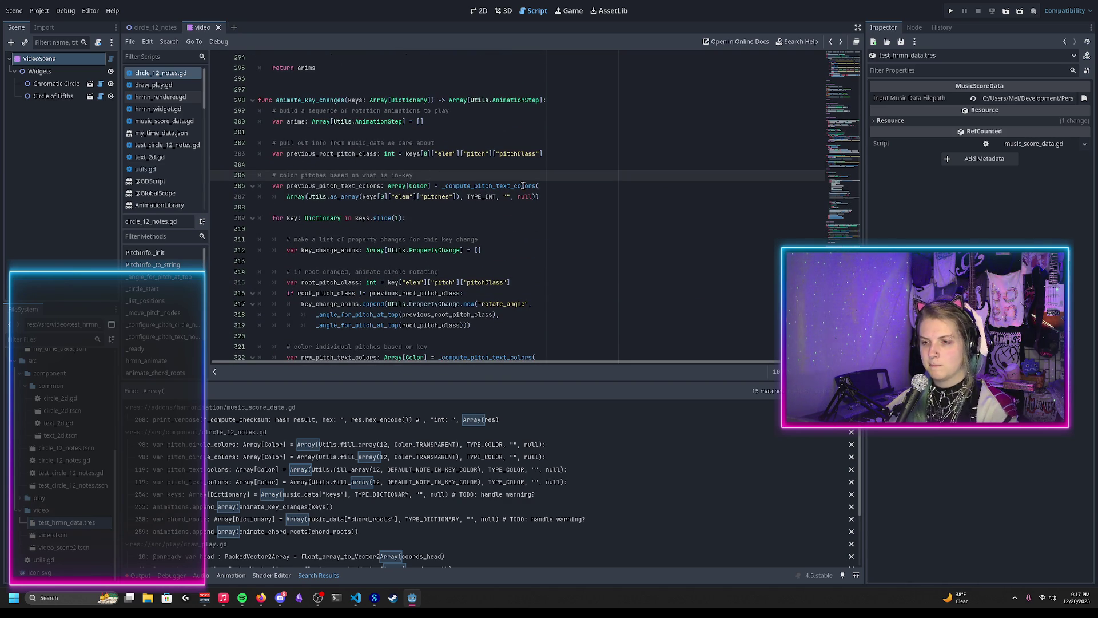
drag(427, 177, 430, 168)
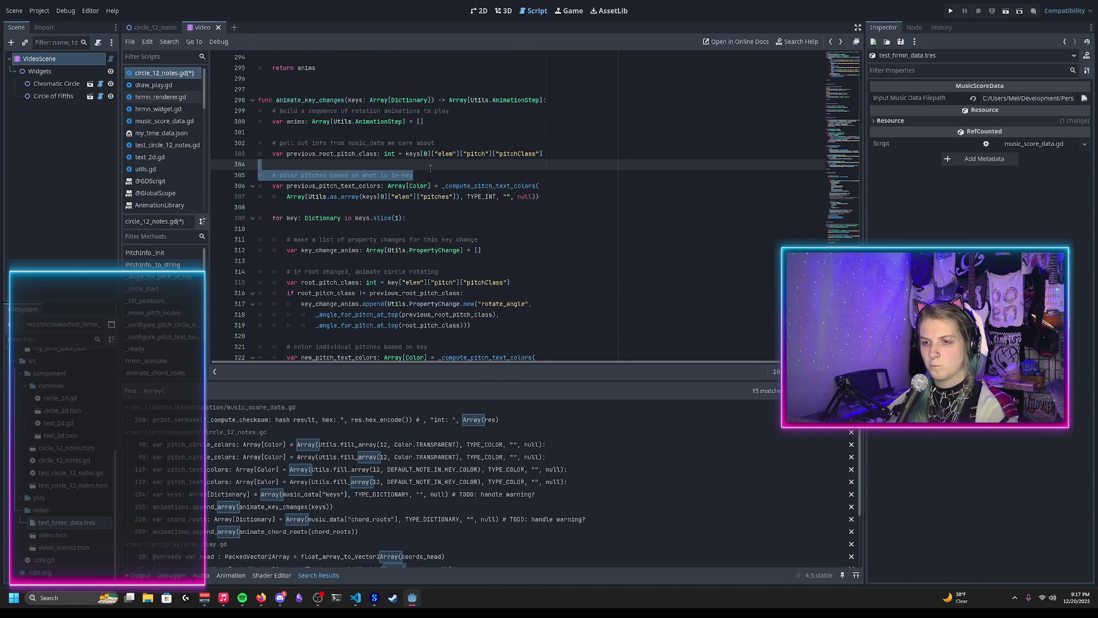
key(BackSpace)
key(BackSpace)
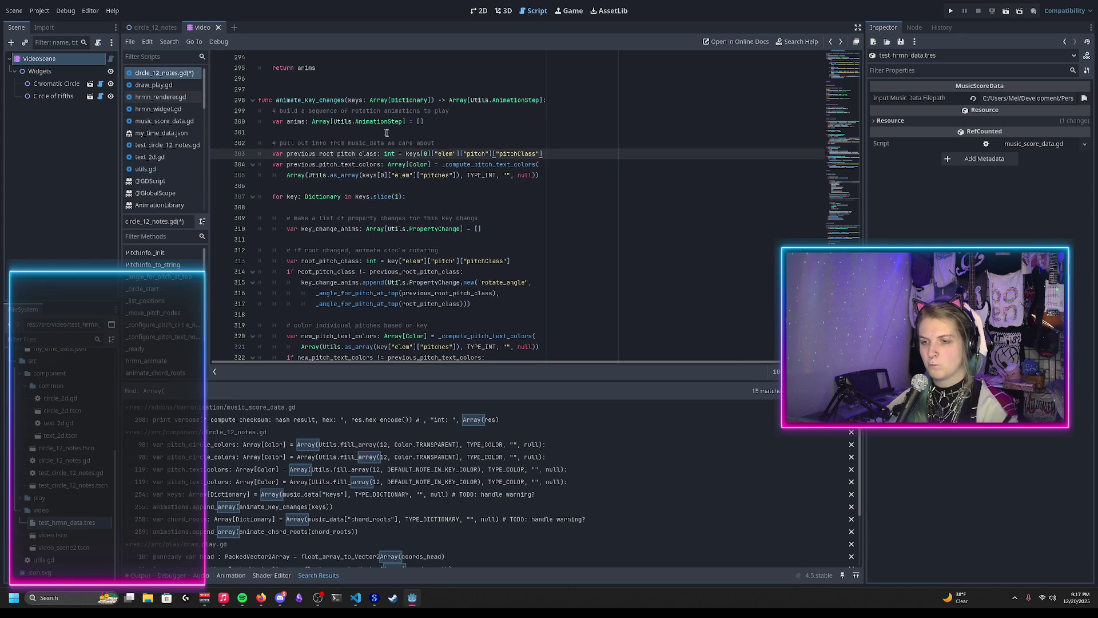
Rewrite the comment above the initial variables to 'set initial animation states' and save
drag(435, 142, 280, 143)
key(BackSpace)
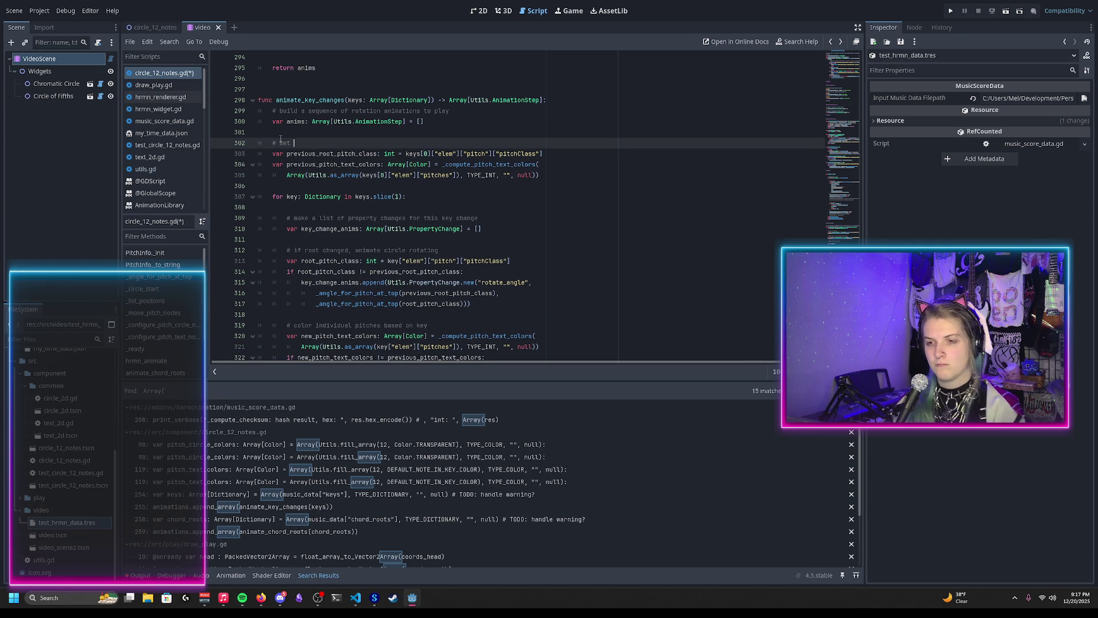
text(initial )
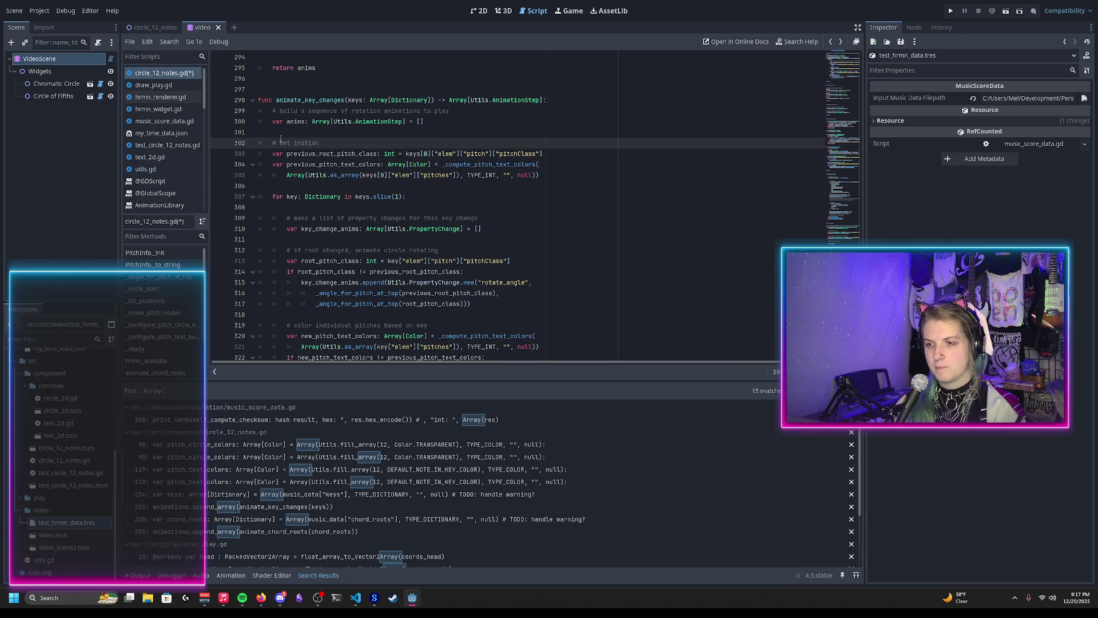
text(pitch)
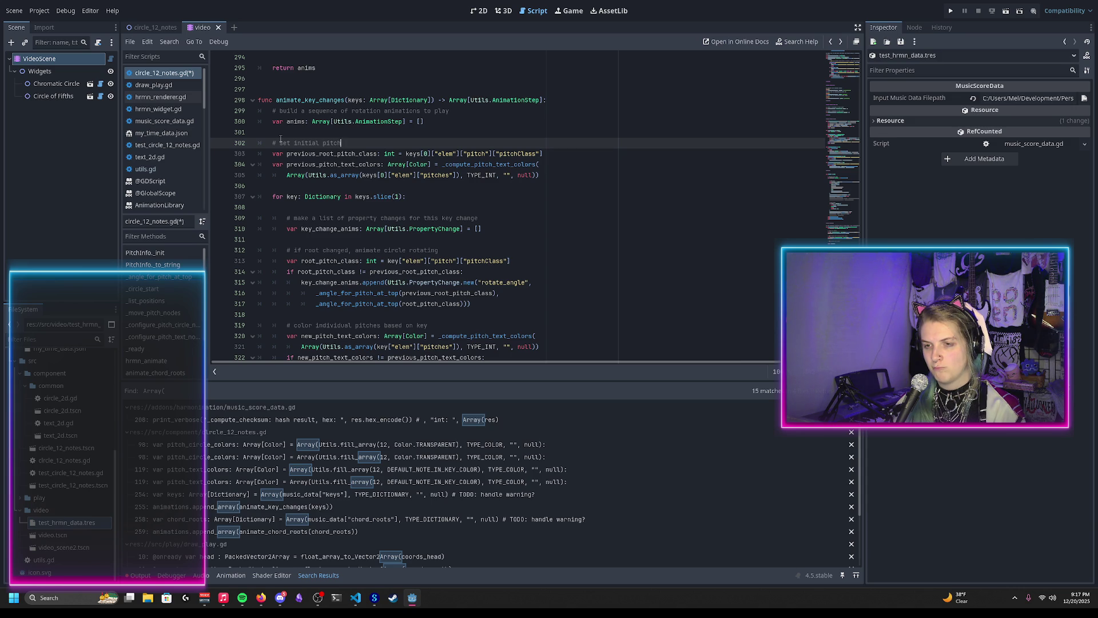
key(BackSpace)
key(BackSpace)
key(BackSpace)
key(BackSpace)
key(BackSpace)
text(animation states)
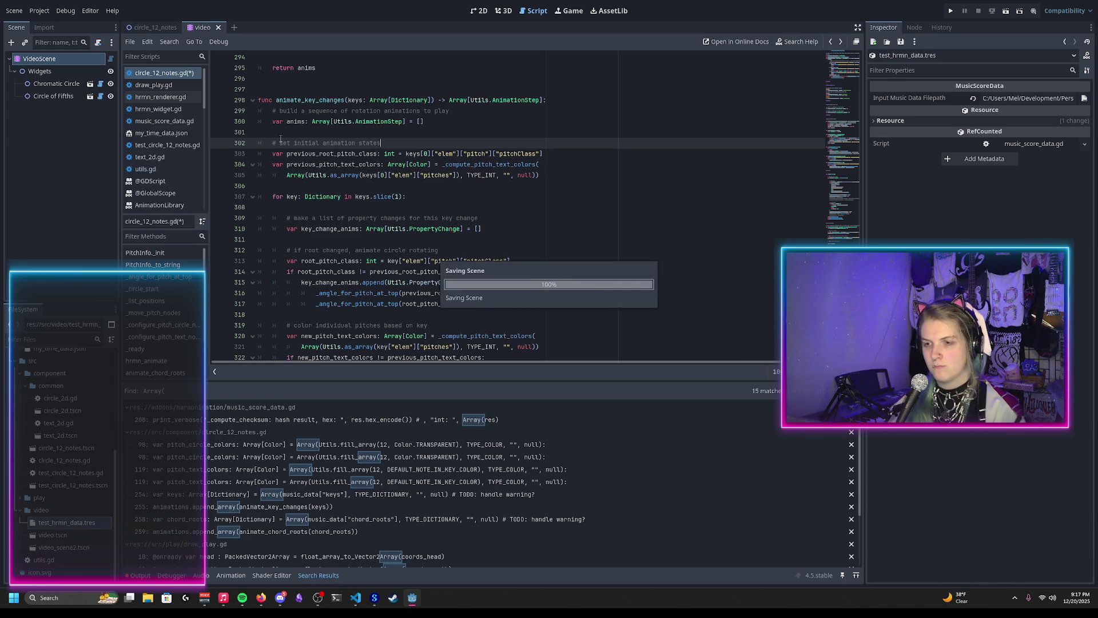
key(Escape)
key(ctrl+s)
click(464, 11)
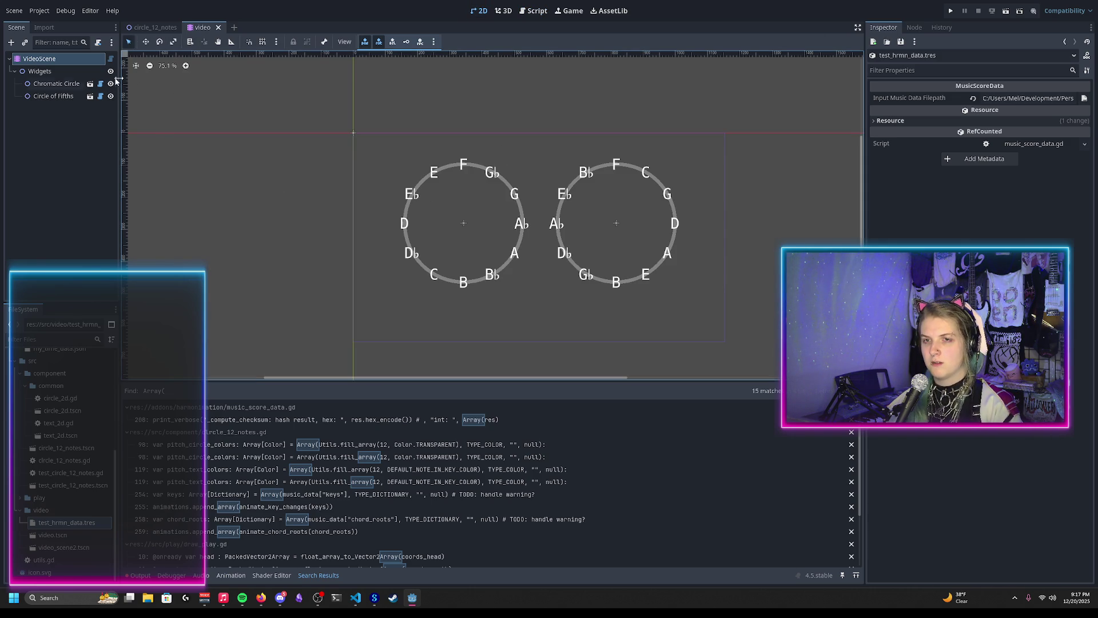
Reload the saved scene and select the animate_harmonimation_autogenerated animation
click(14, 10)
click(42, 215)
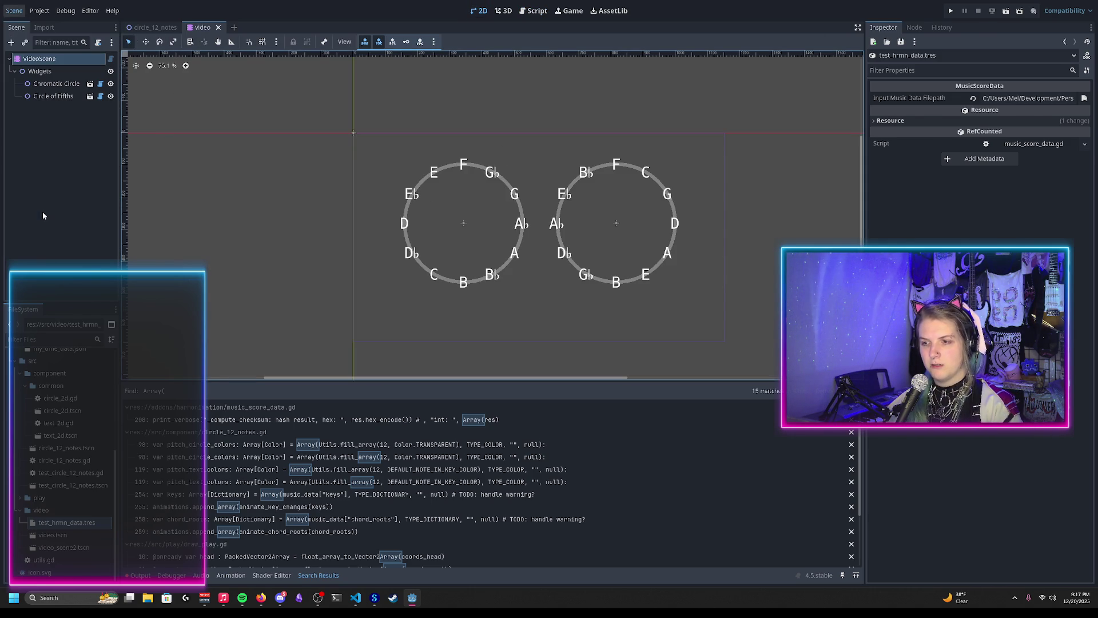
click(301, 390)
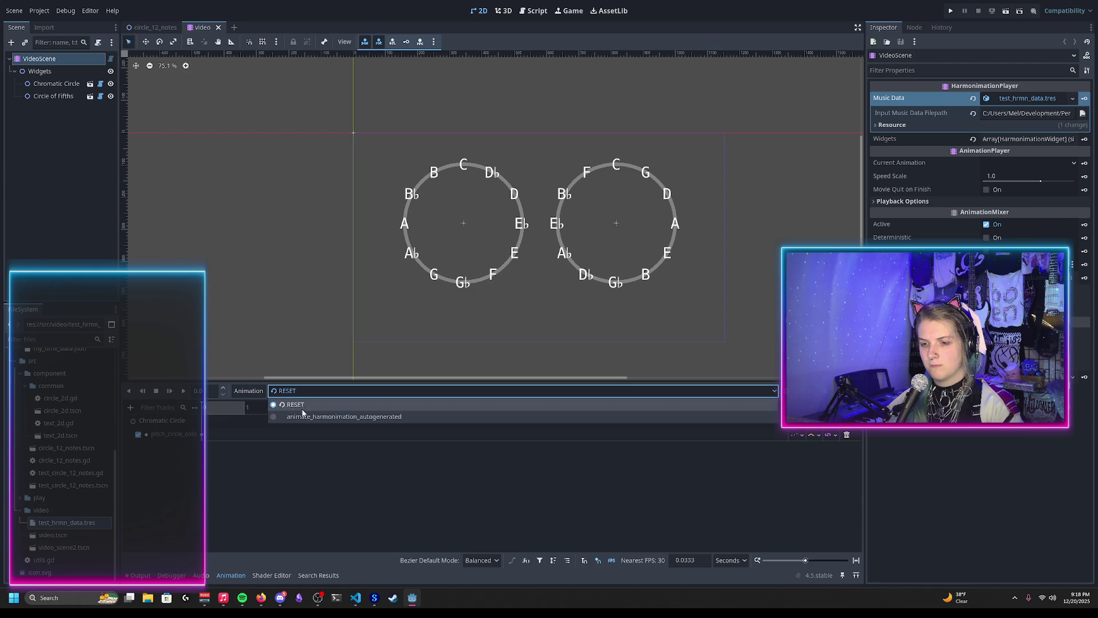
click(303, 412)
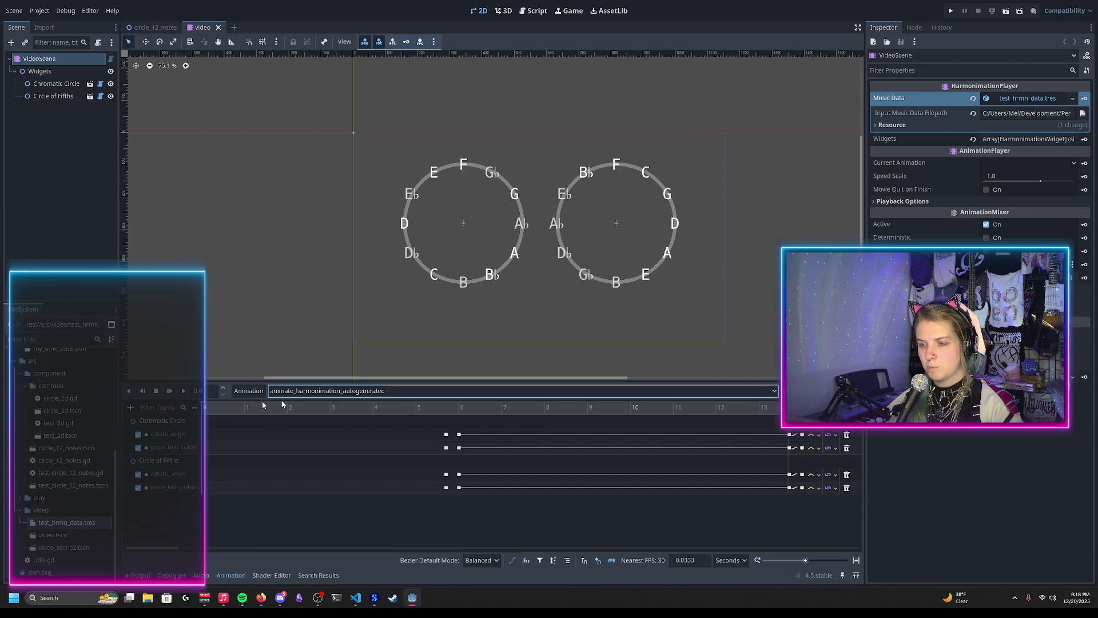
Scrub the timeline between about 5.3 s and 12.8 s to watch both circles rotate, then return to circle_12_notes.gd
mouse_move(393, 409)
mouse_down()
mouse_move(458, 425)
mouse_move(179, 422)
mouse_up()
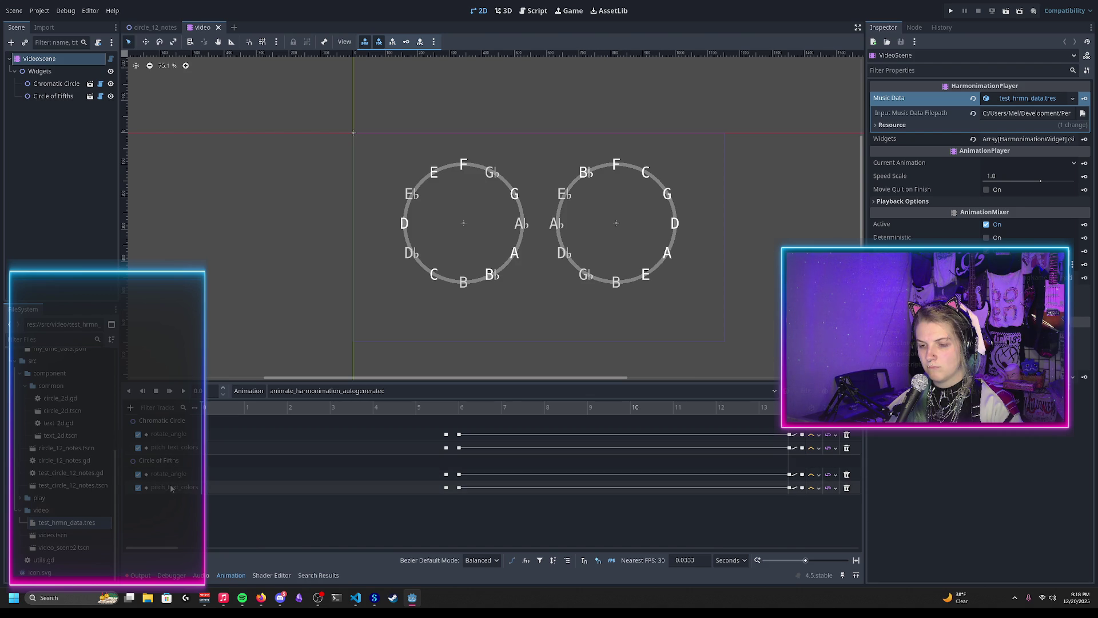
mouse_move(423, 407)
mouse_down()
mouse_move(454, 407)
mouse_move(440, 407)
mouse_up()
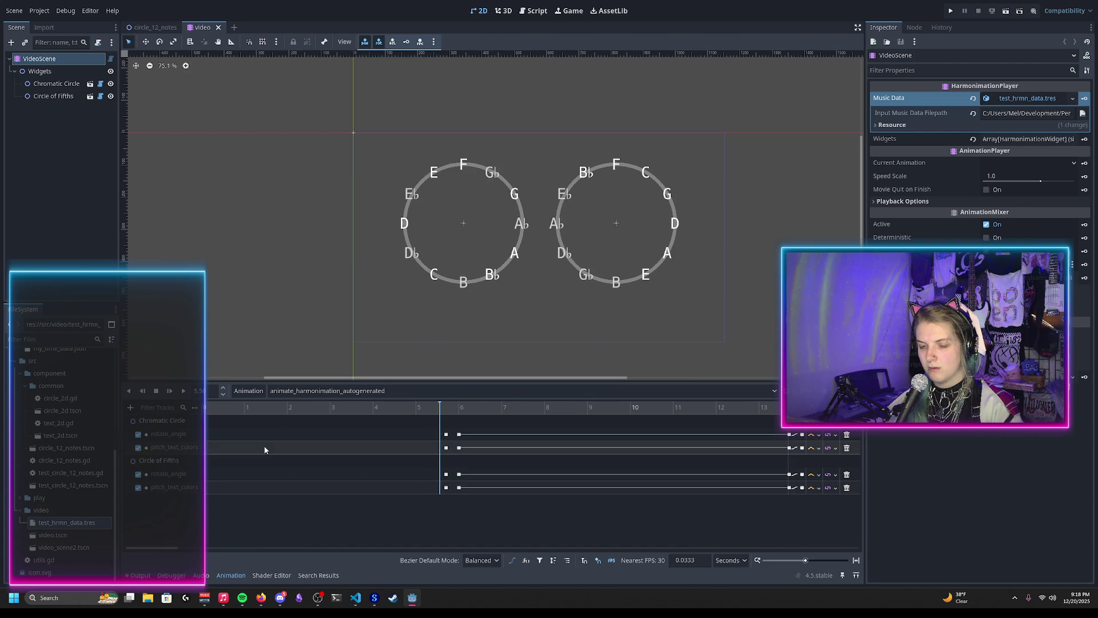
drag(440, 407, 597, 408)
scroll(550, 472, down, 5)
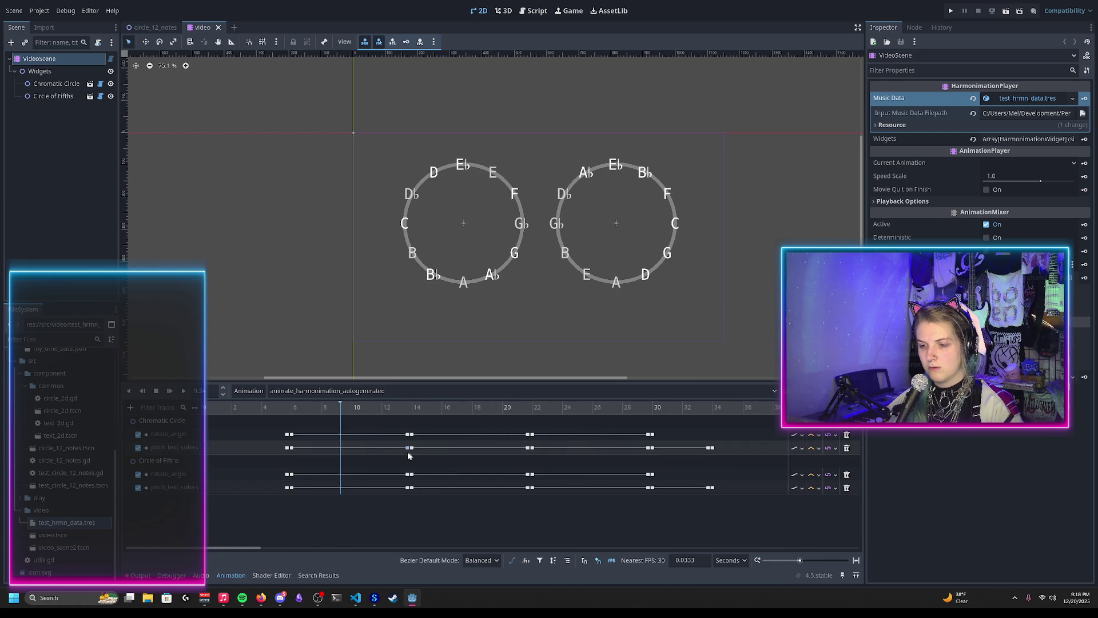
click(395, 408)
mouse_move(397, 410)
mouse_down()
mouse_move(417, 408)
mouse_move(200, 407)
mouse_up()
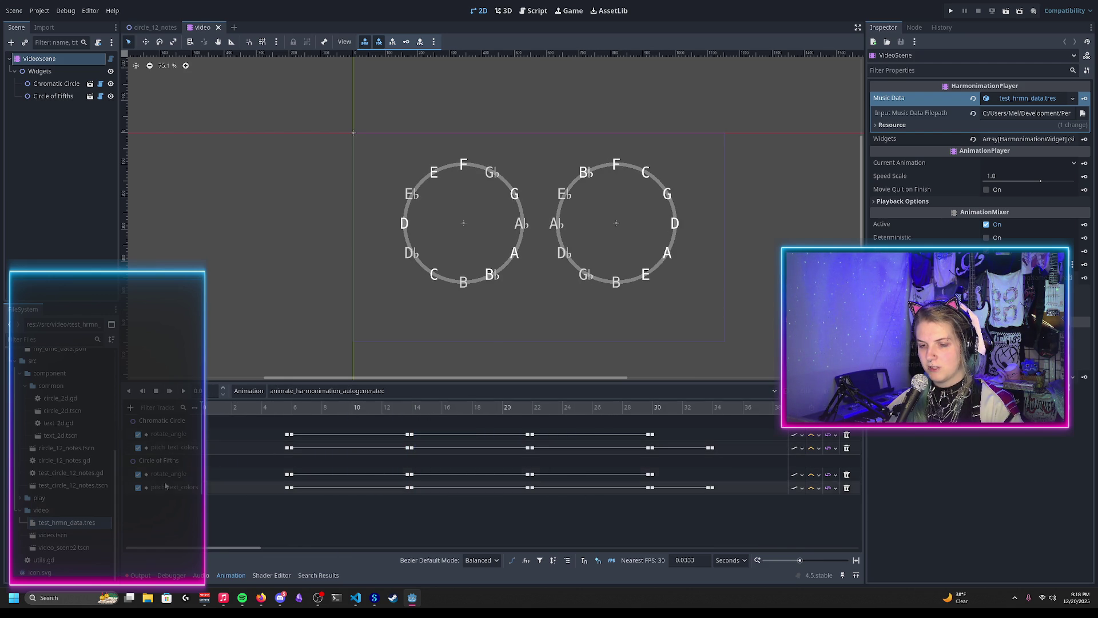
click(100, 84)
double_click(323, 163)
scroll(447, 138, down, 2)
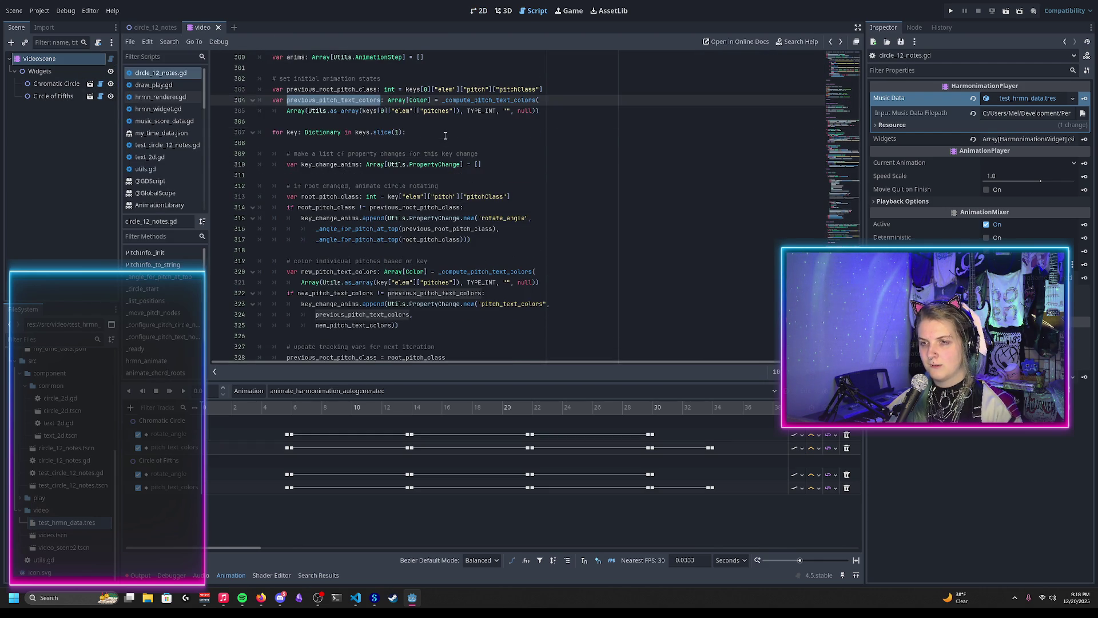
Search the script for 'pitch_circ' and step through its matches down to line 269
click(440, 131)
key(ctrl+f)
text([otc)
key(BackSpace)
key(BackSpace)
key(BackSpace)
text(pitch_circ)
key(Return)
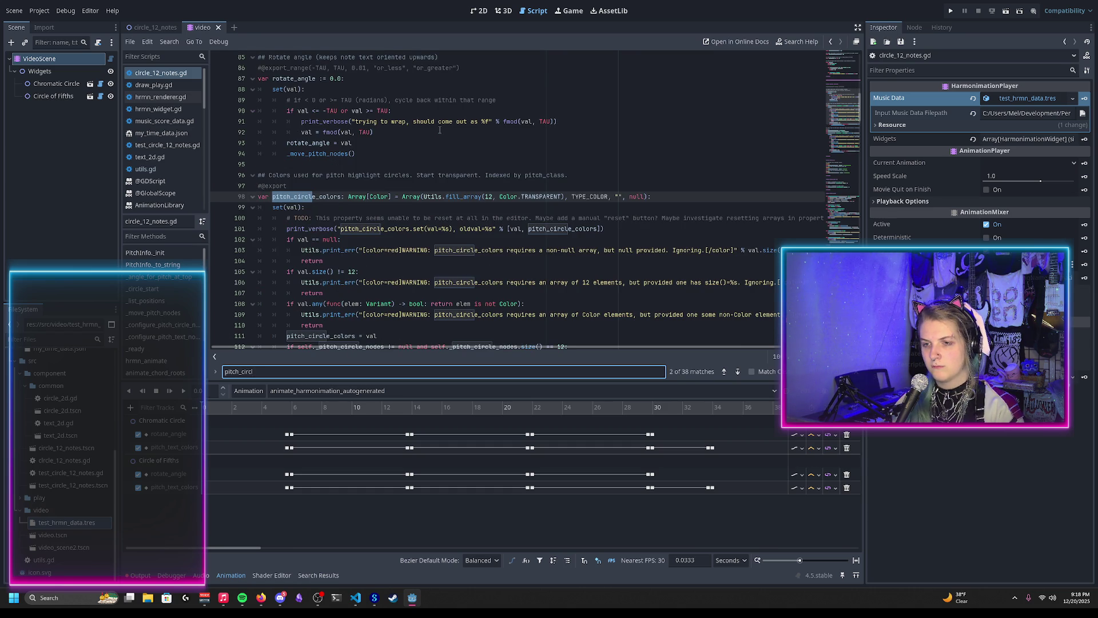
scroll(439, 131, down, 9)
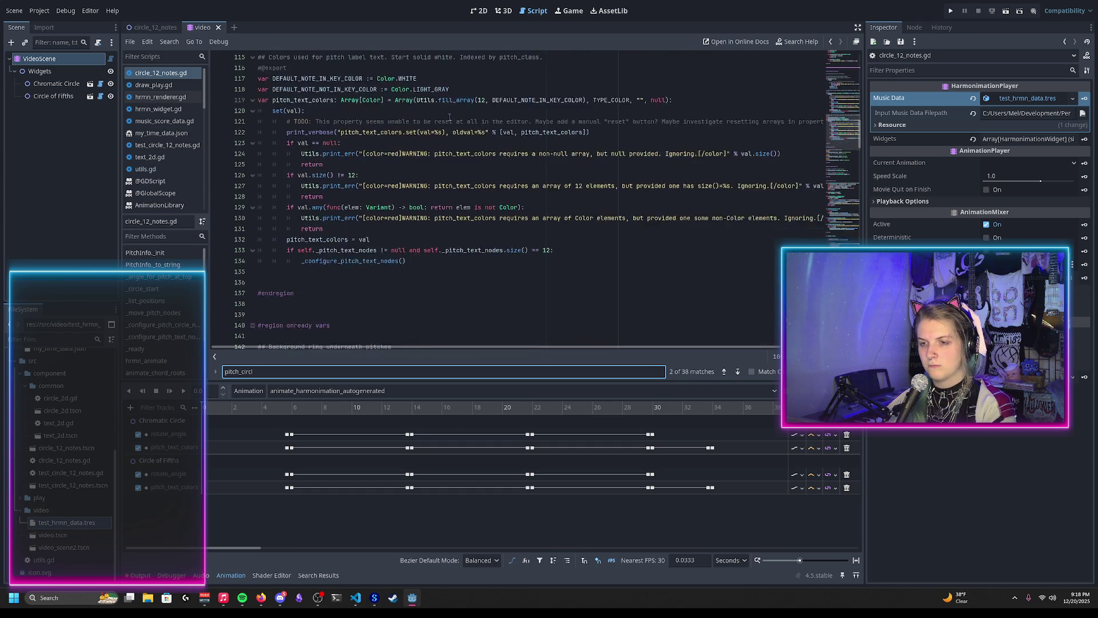
key(Return)
key(Return)
key(Return)
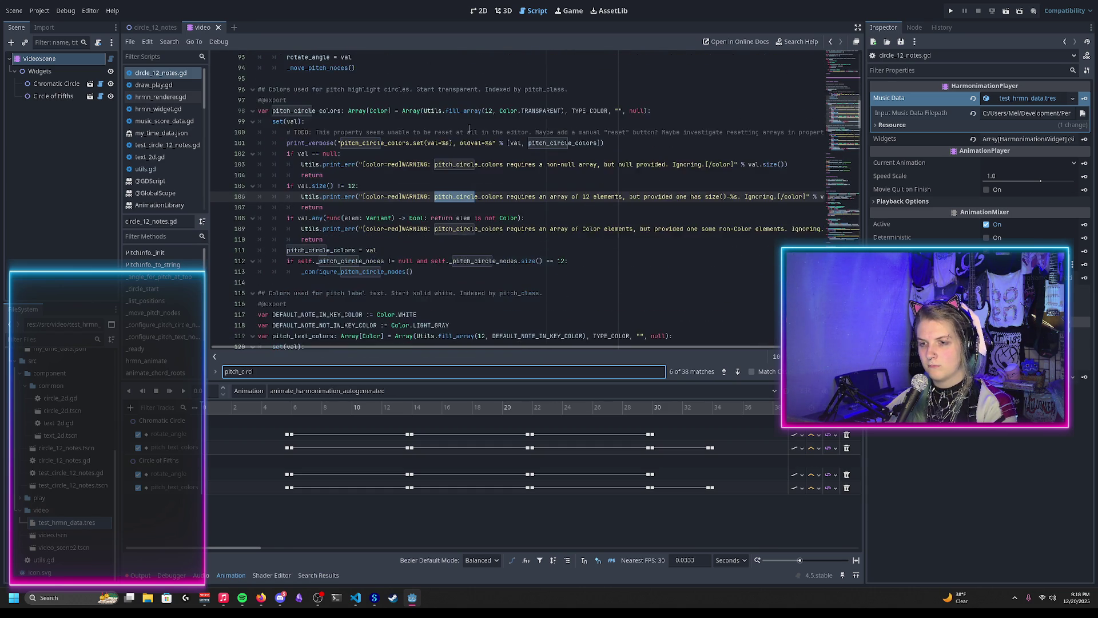
key(Return)
key(Return)
key(Return)
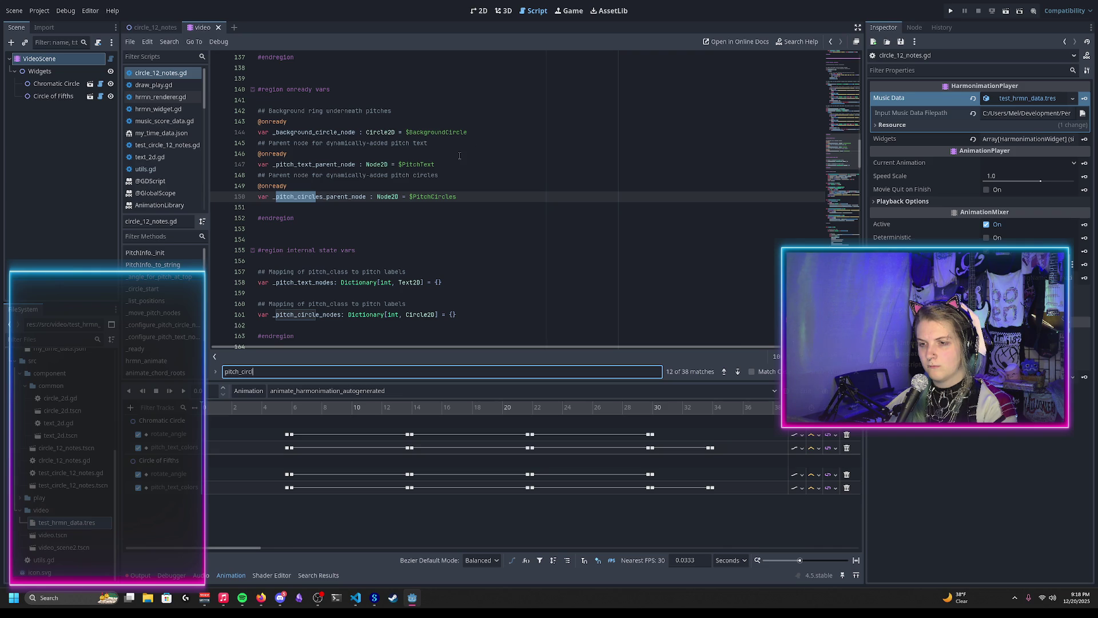
key(Return)
key(Return)
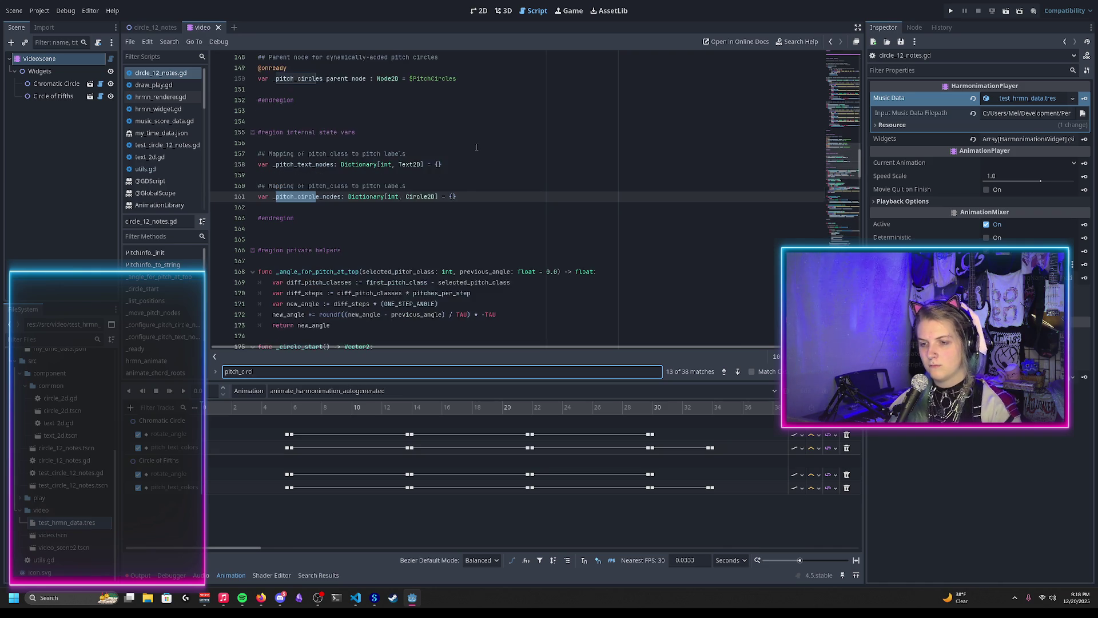
key(Return)
key(Return)
key(Return)
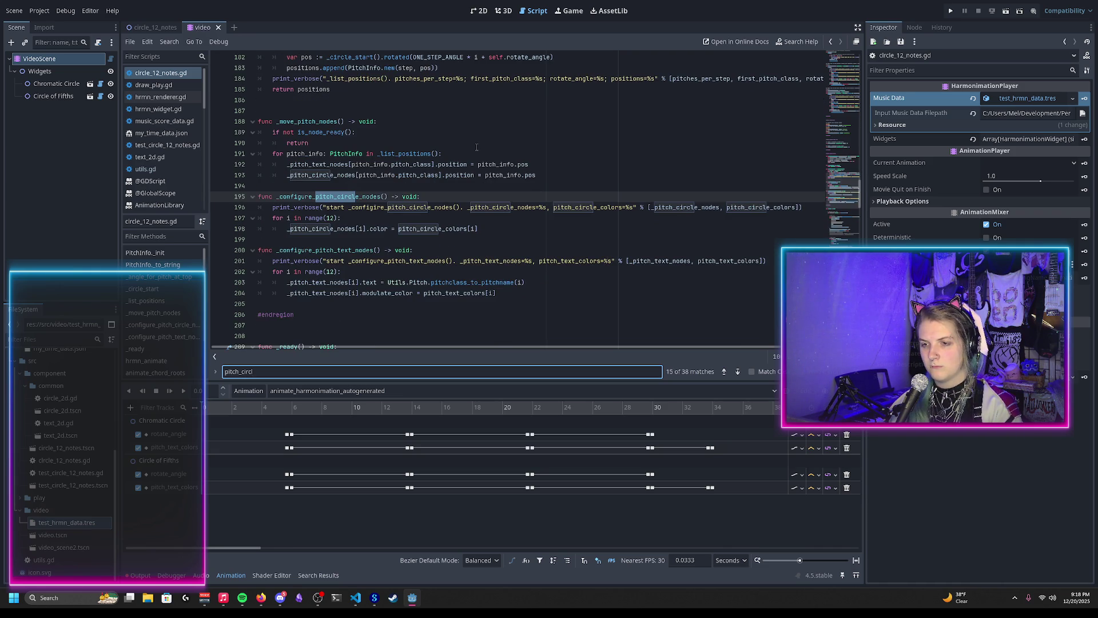
key(Return)
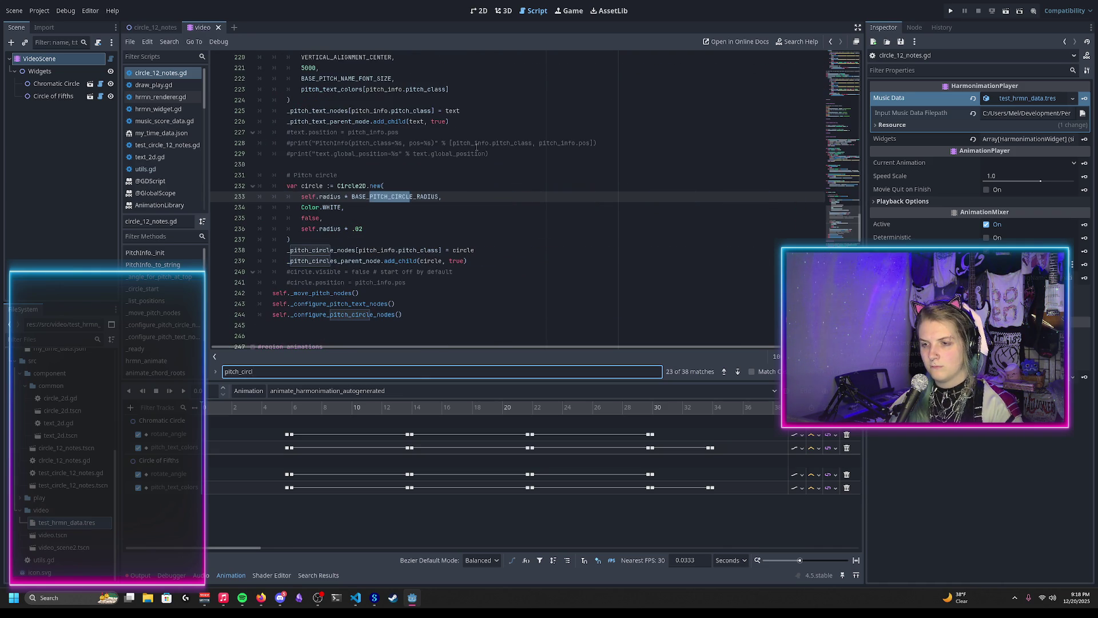
key(Return)
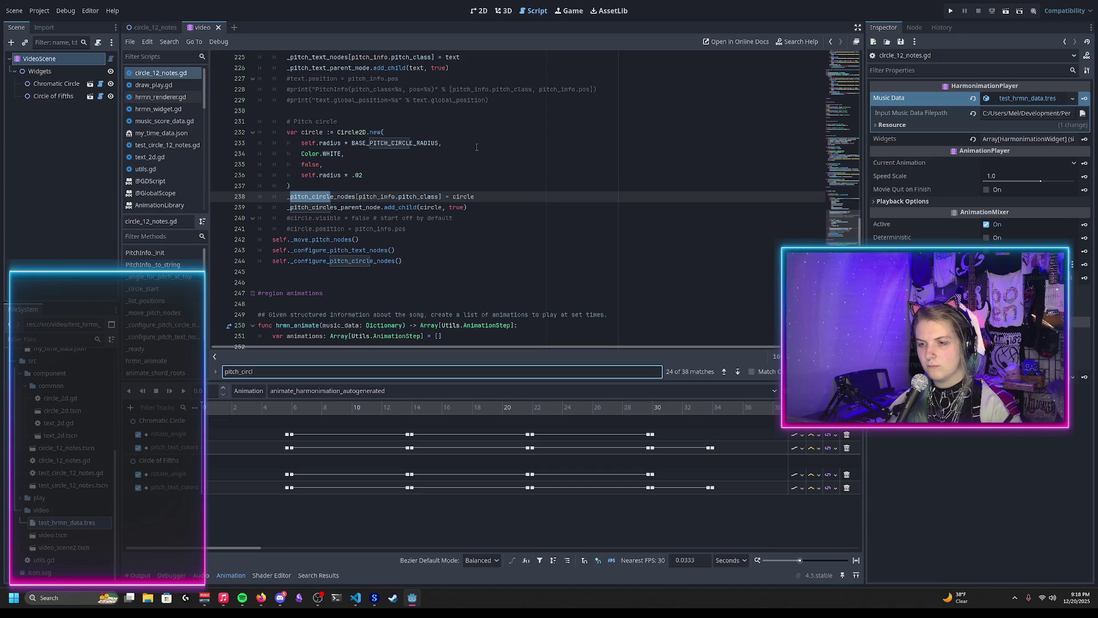
key(Return)
key(Return)
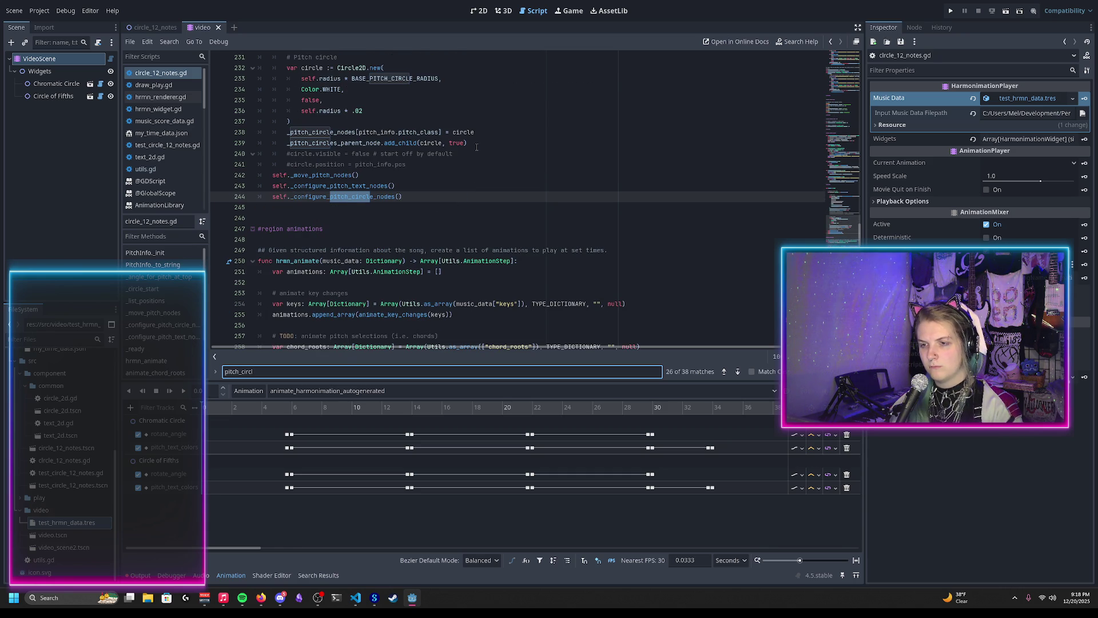
key(Return)
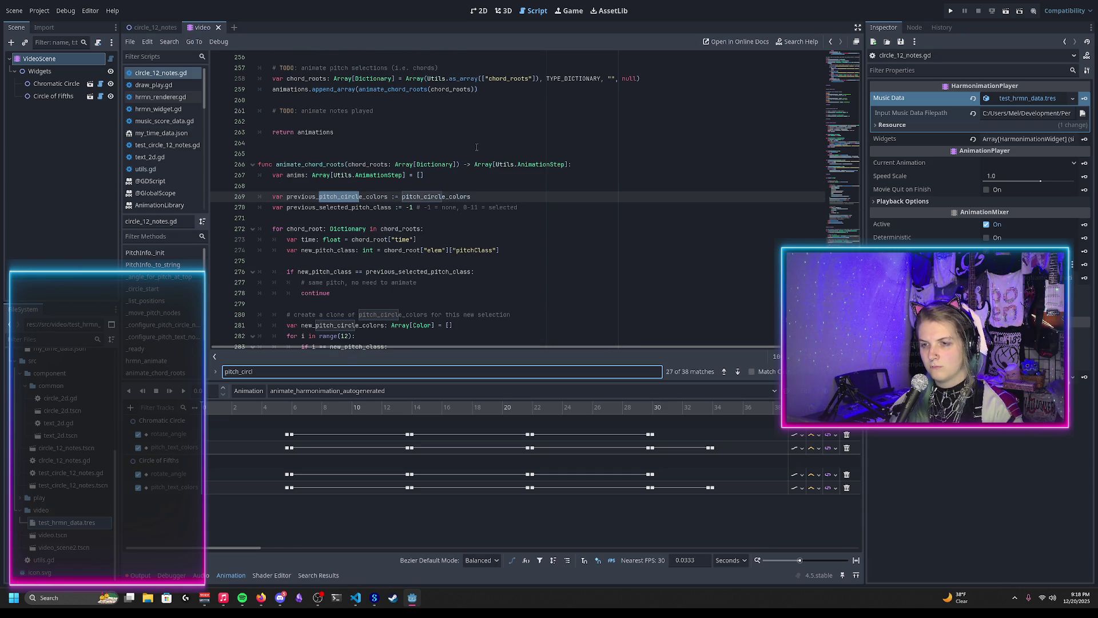
Comment out lines 322–325, the conditional pitch_text_colors append block
scroll(474, 162, down, 3)
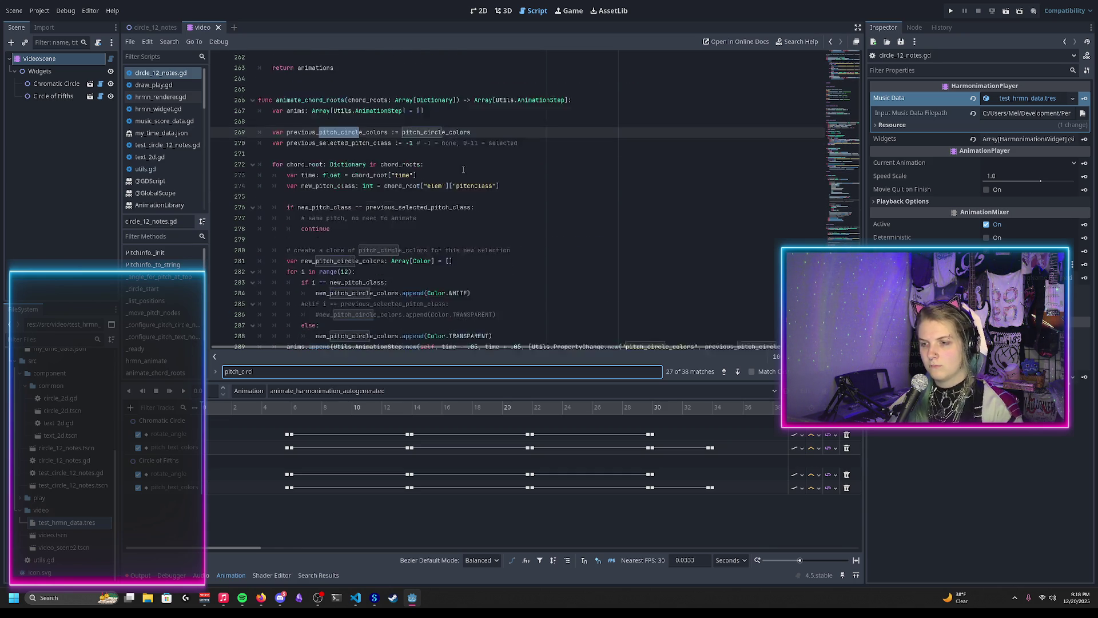
scroll(454, 169, down, 1)
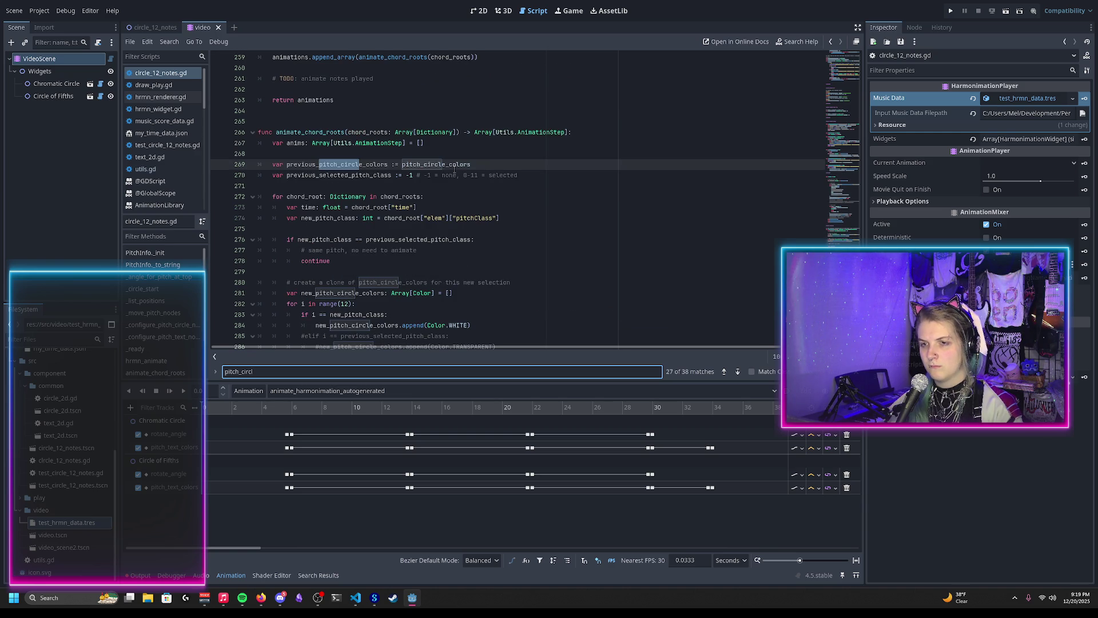
scroll(454, 170, down, 3)
scroll(455, 169, down, 18)
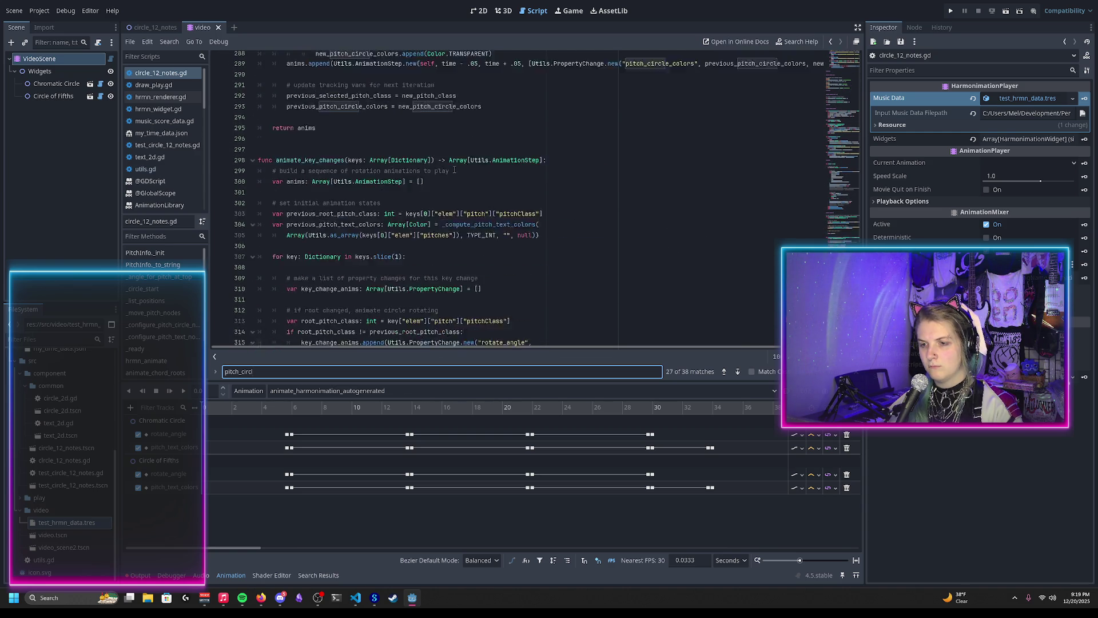
scroll(448, 167, up, 19)
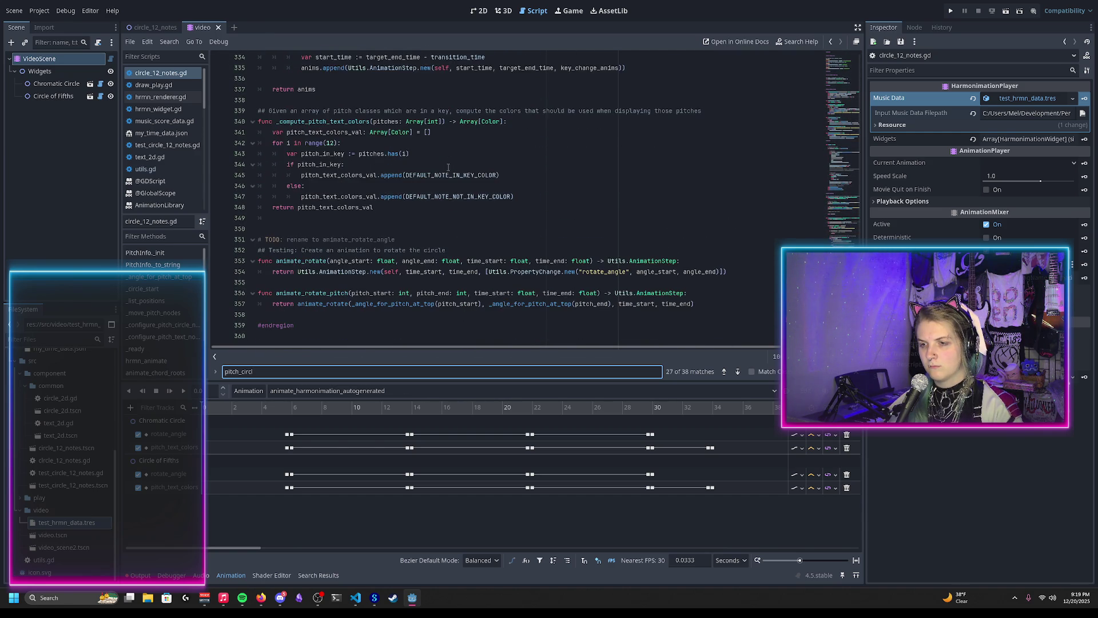
scroll(435, 206, down, 9)
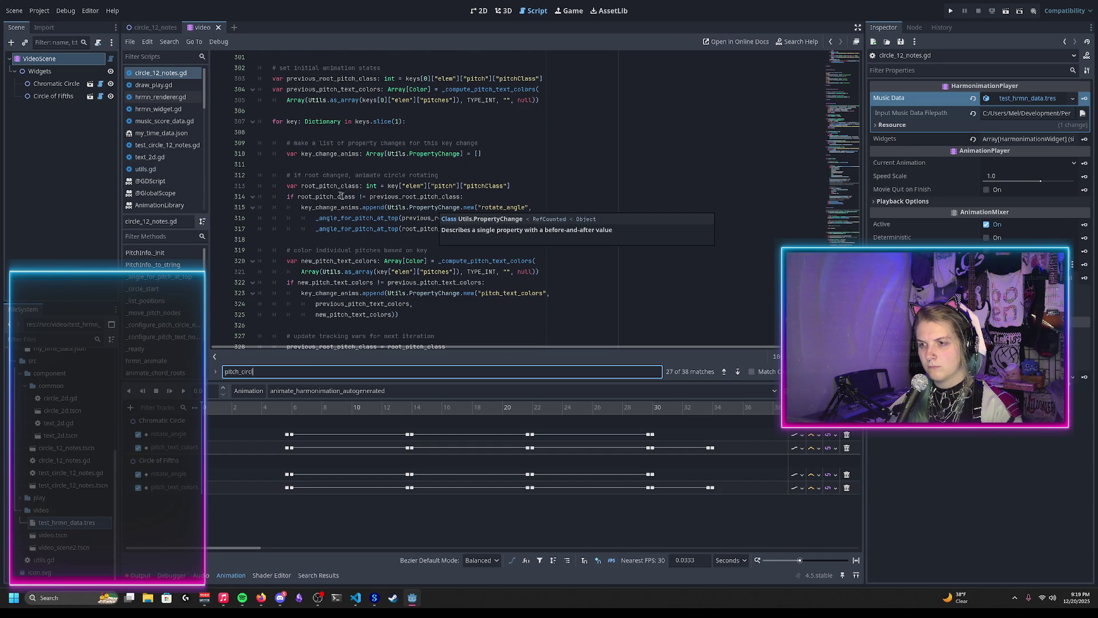
scroll(368, 260, down, 4)
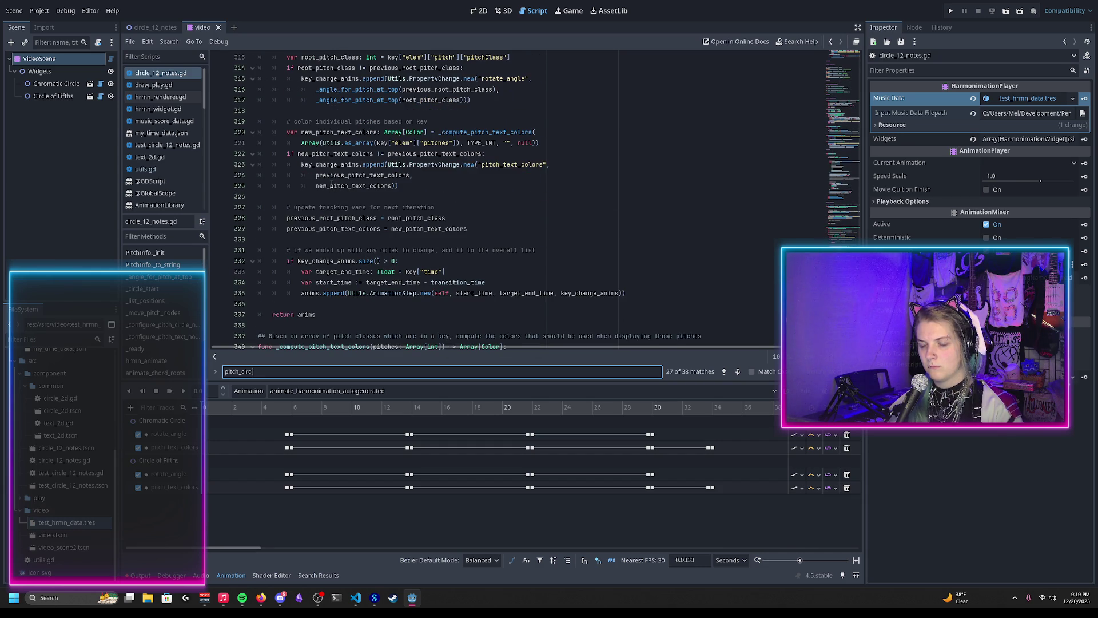
drag(330, 186, 338, 153)
key(ctrl+k)
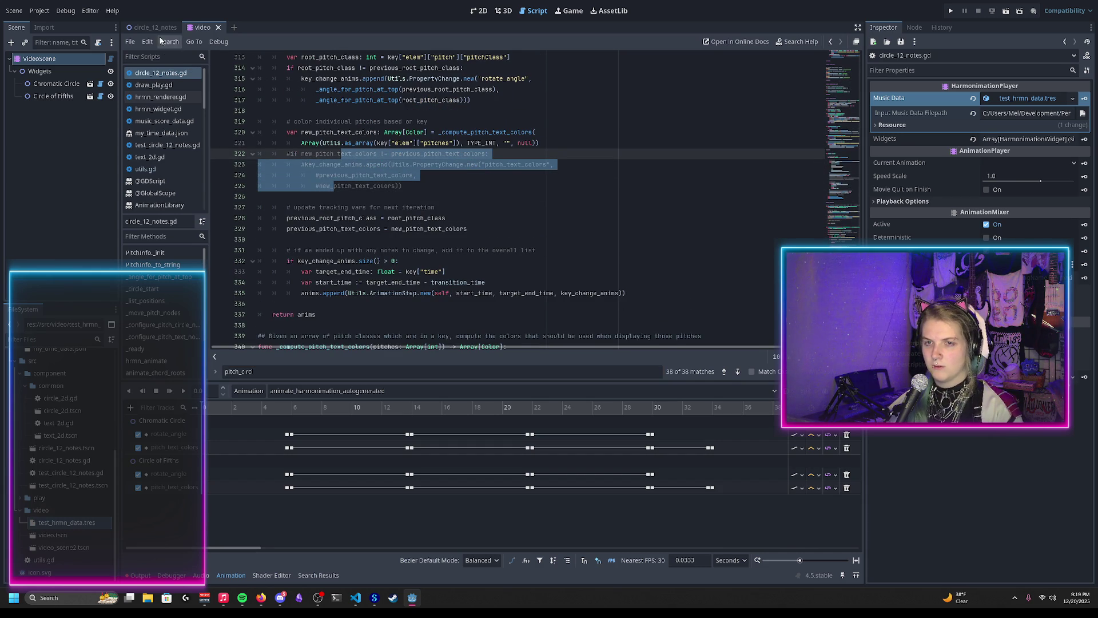
click(479, 11)
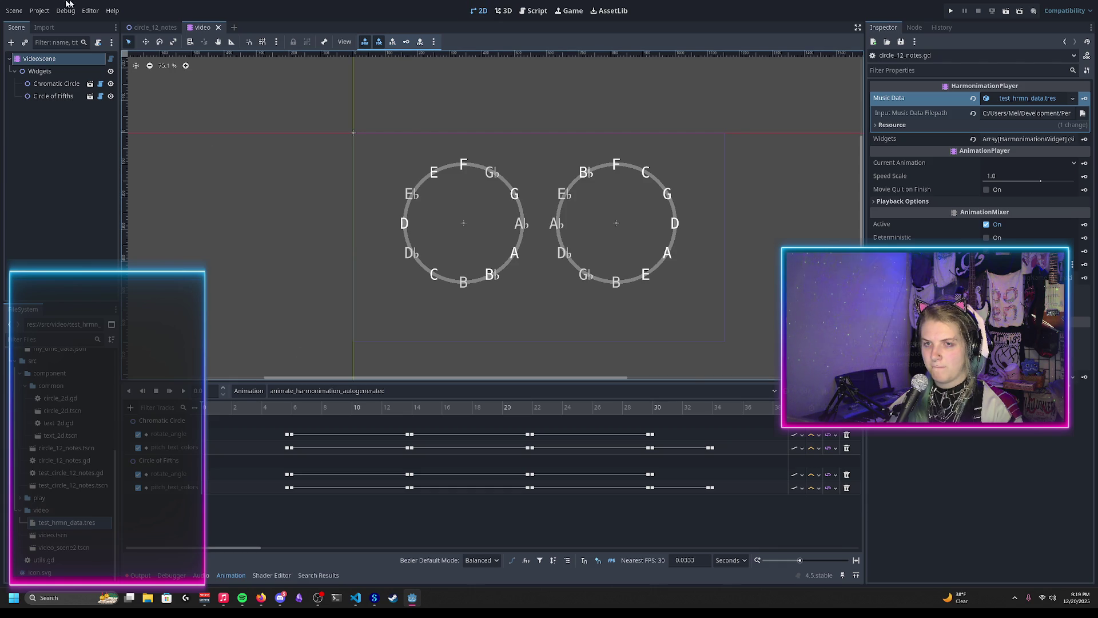
Reload the saved scene and scrub the animate_harmonimation_autogenerated animation to preview the rotating circle labels
click(14, 10)
click(34, 216)
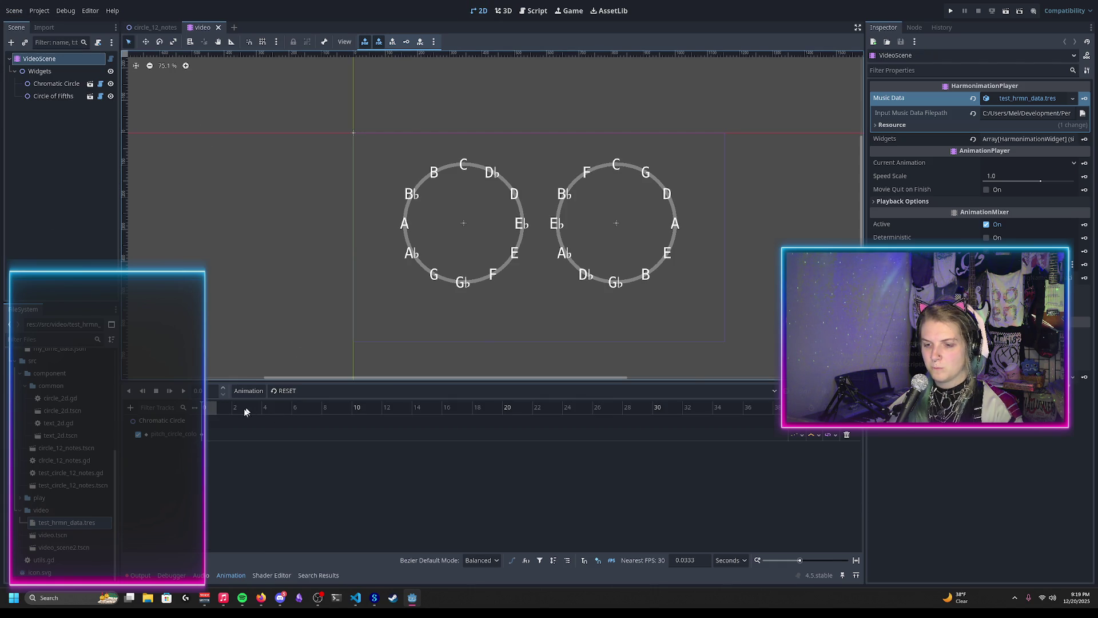
click(286, 391)
click(301, 416)
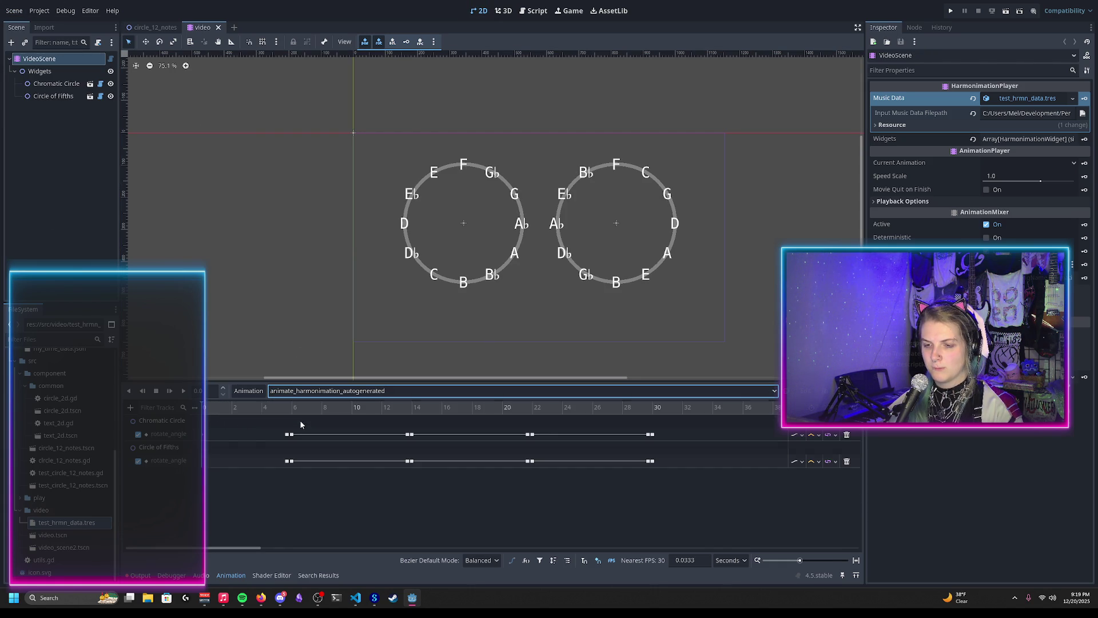
mouse_move(285, 416)
mouse_down()
mouse_move(295, 416)
mouse_move(123, 415)
mouse_up()
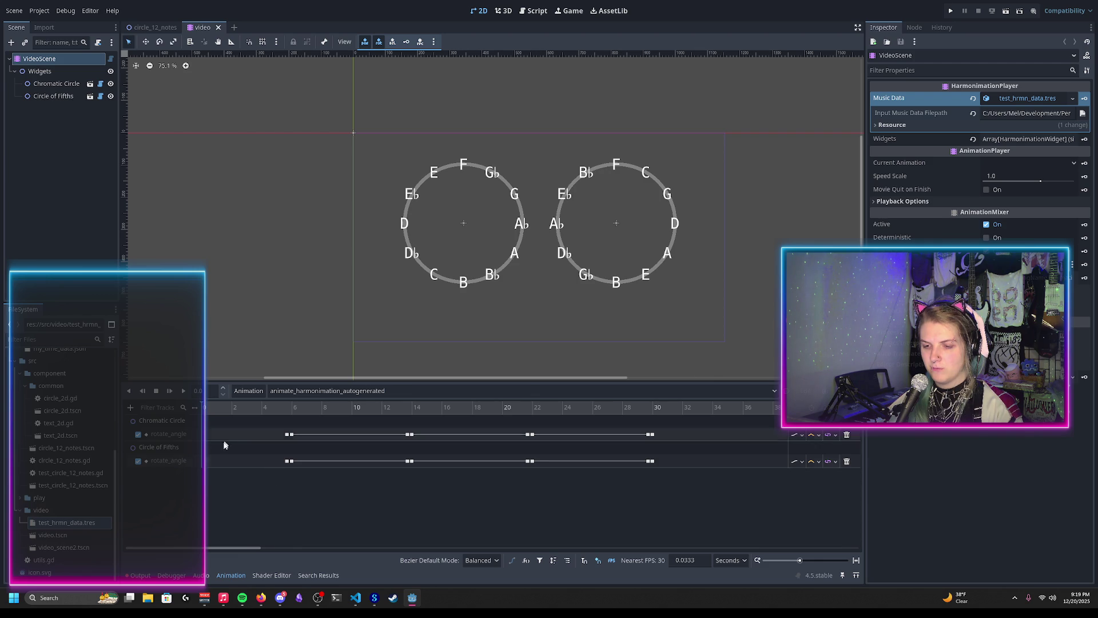
scroll(254, 508, up, 15)
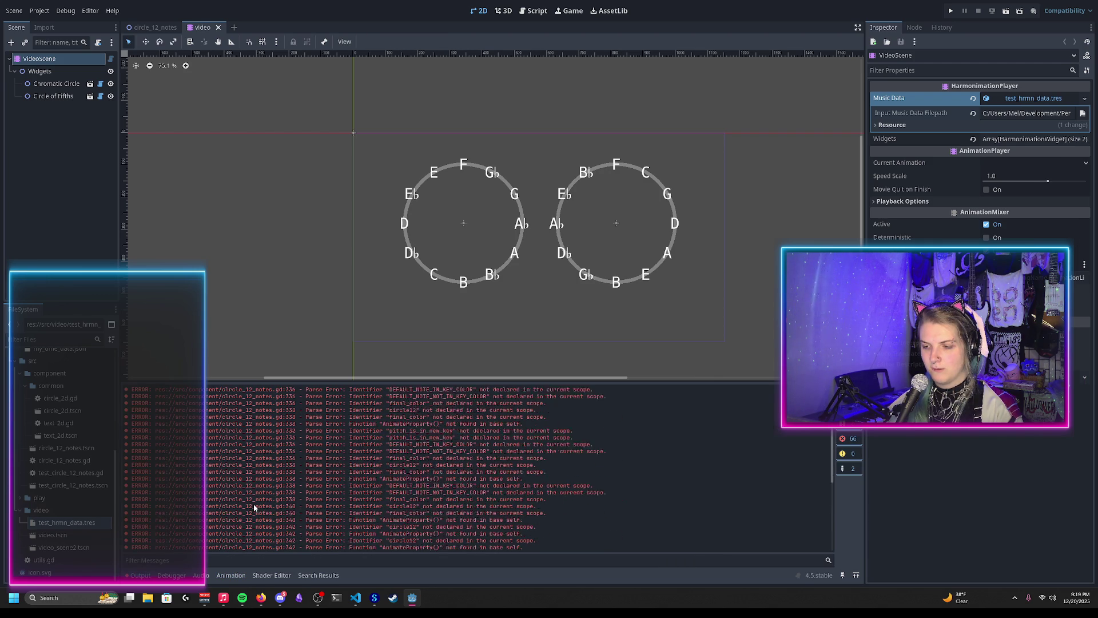
Clear the Output log, reload the saved scene again, and inspect the first ERROR line
click(843, 395)
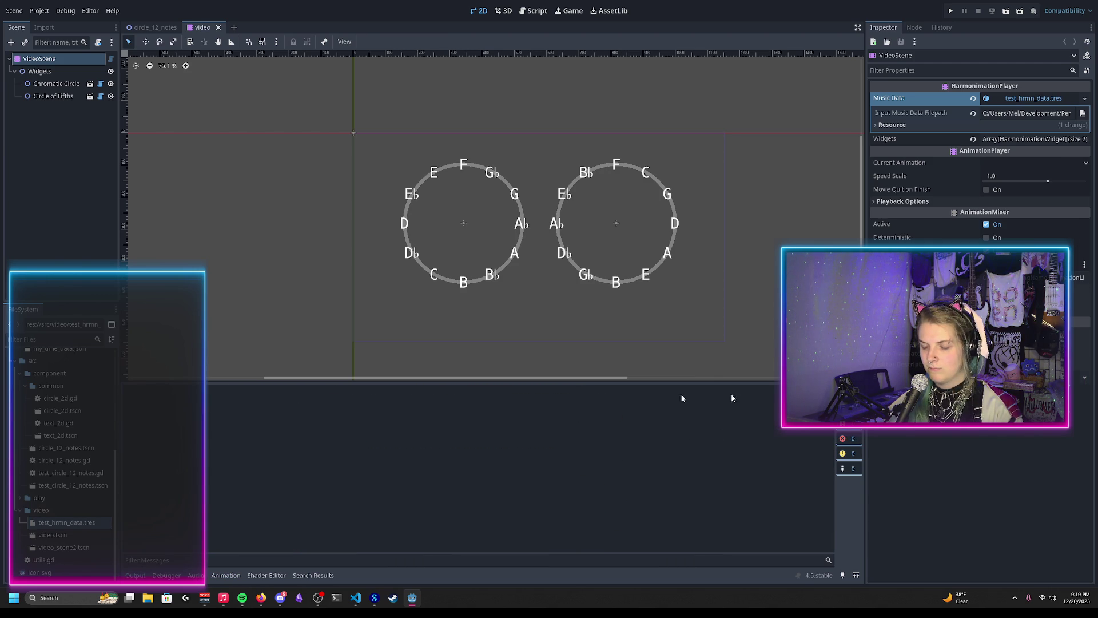
click(18, 15)
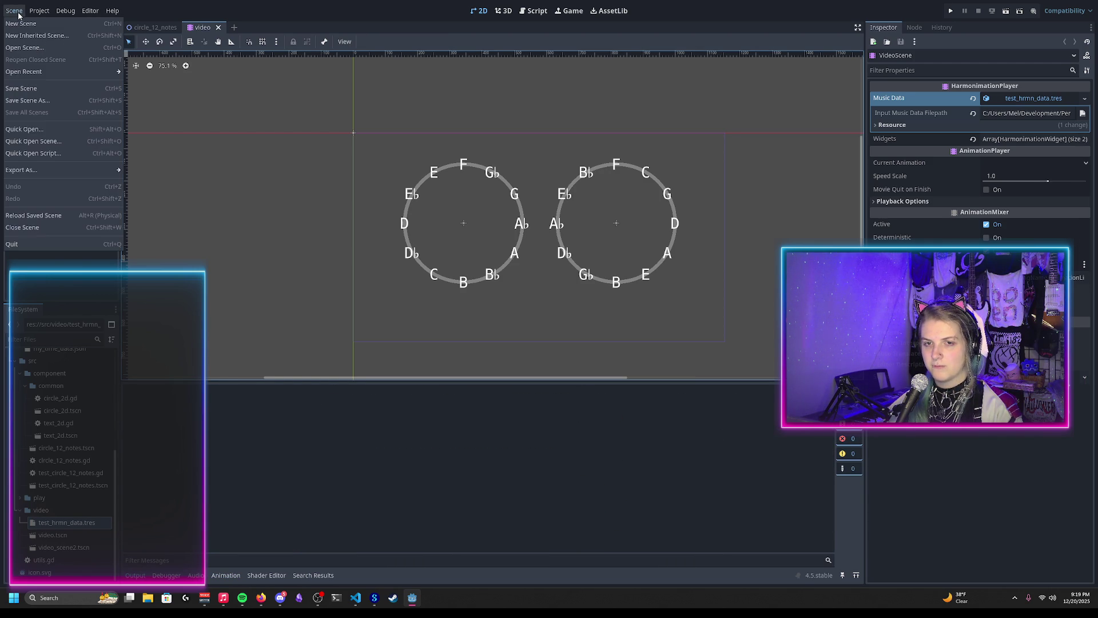
click(34, 214)
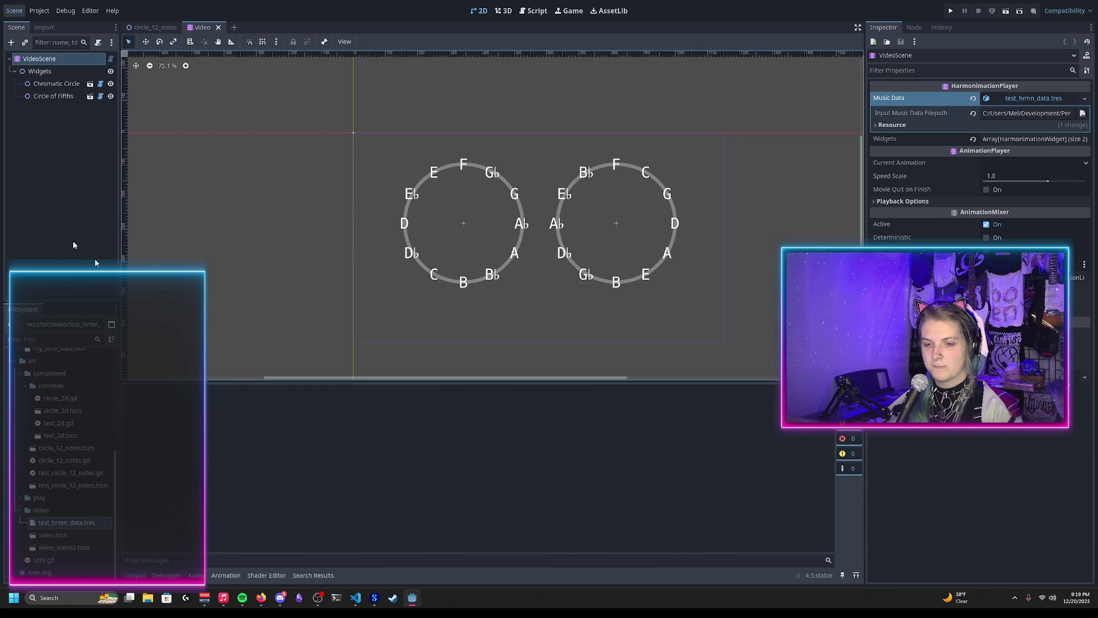
click(135, 575)
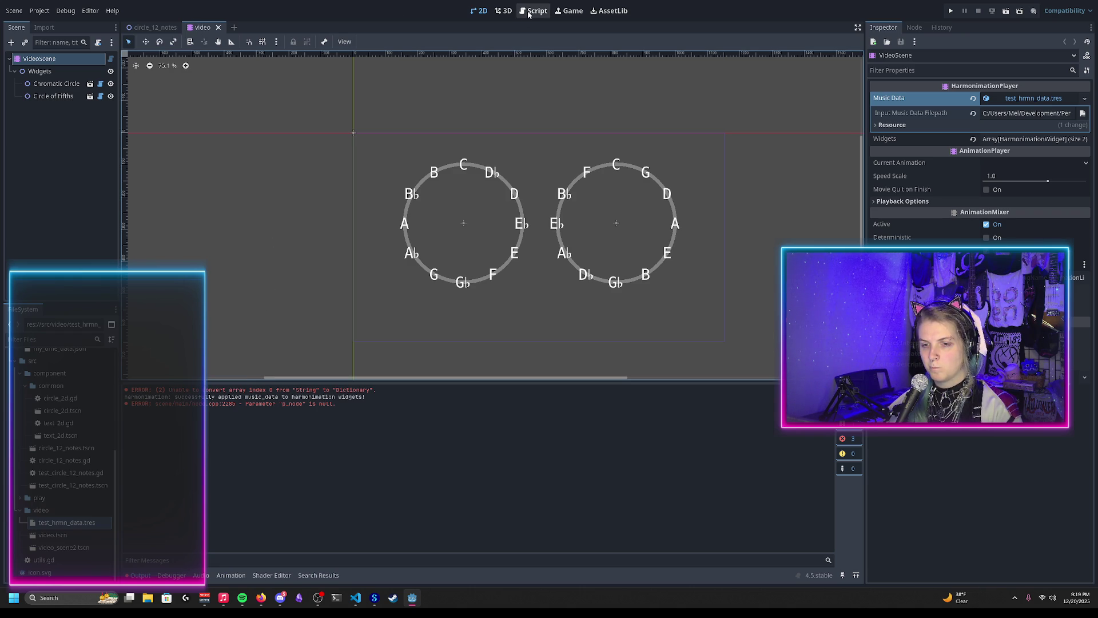
double_click(141, 390)
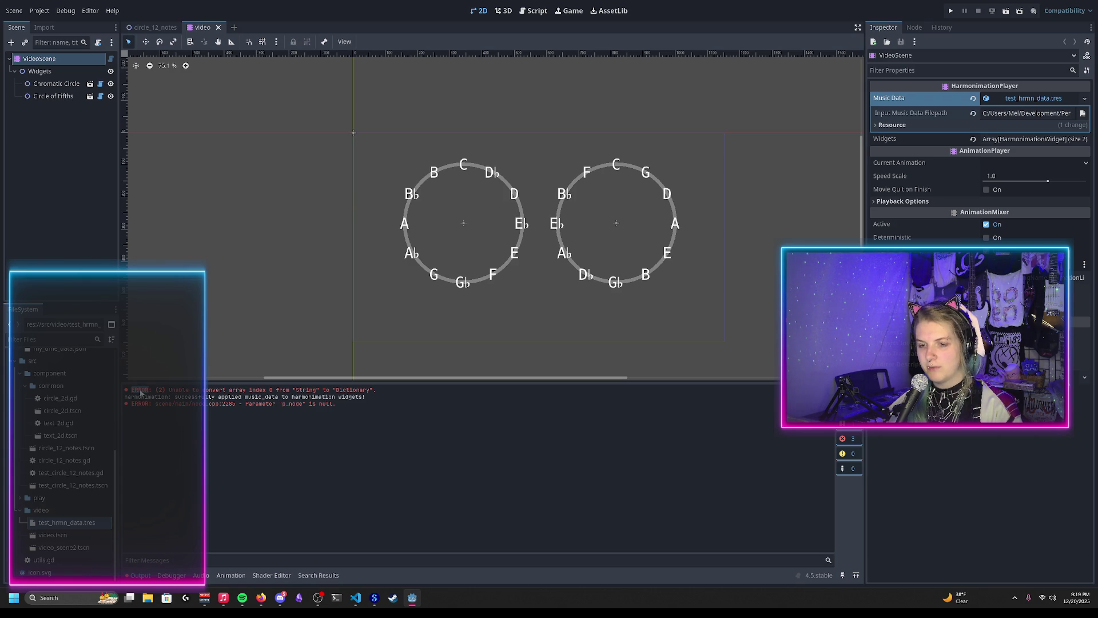
In Firefox, search for how Godot can show the file and line number with error messages
key(alt+Tab)
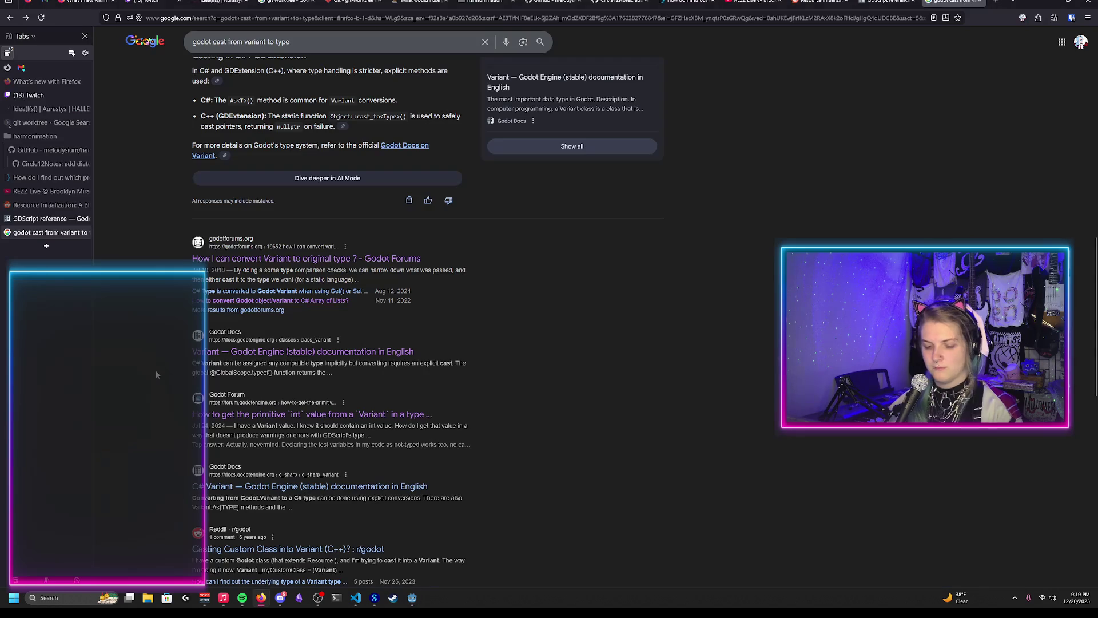
key(ctrl+t)
text(godot show line number with e)
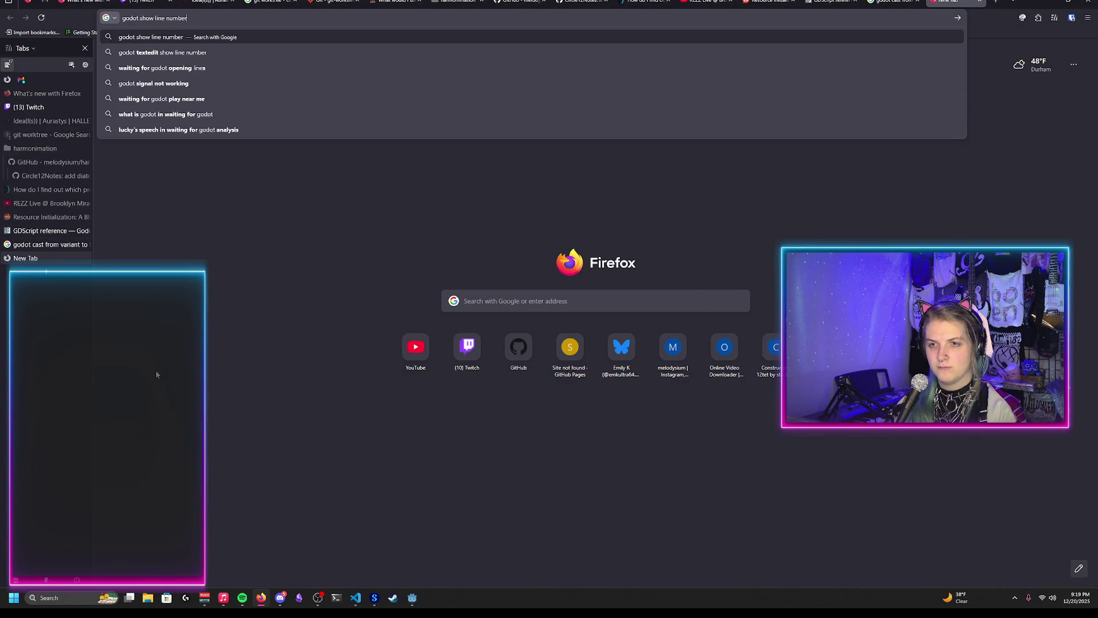
text(rror message)
click(153, 17)
text(file and)
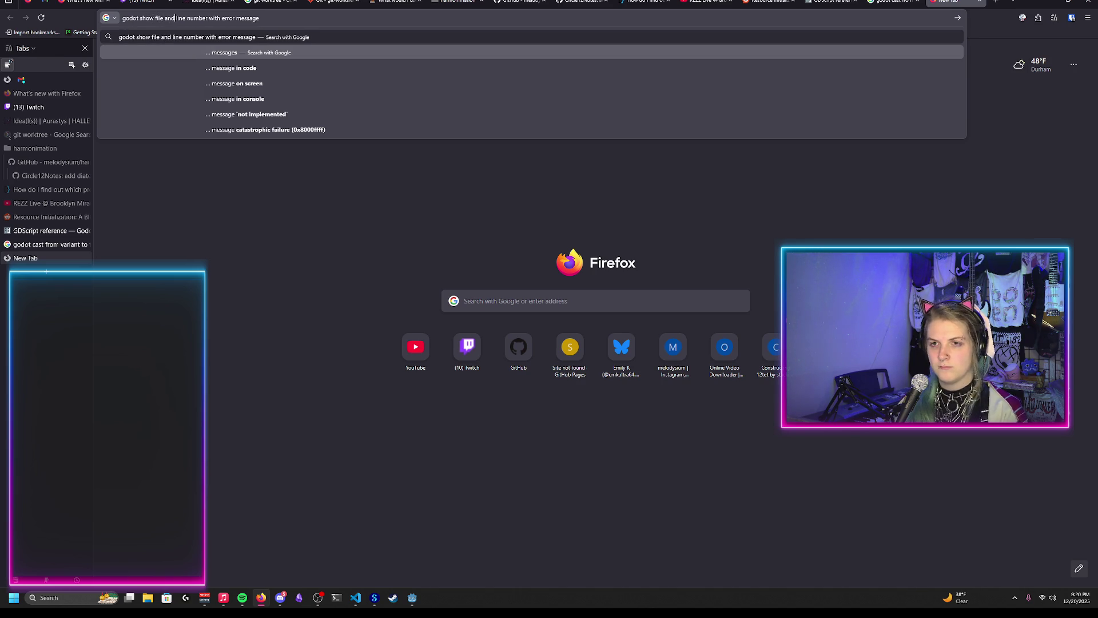
key(Return)
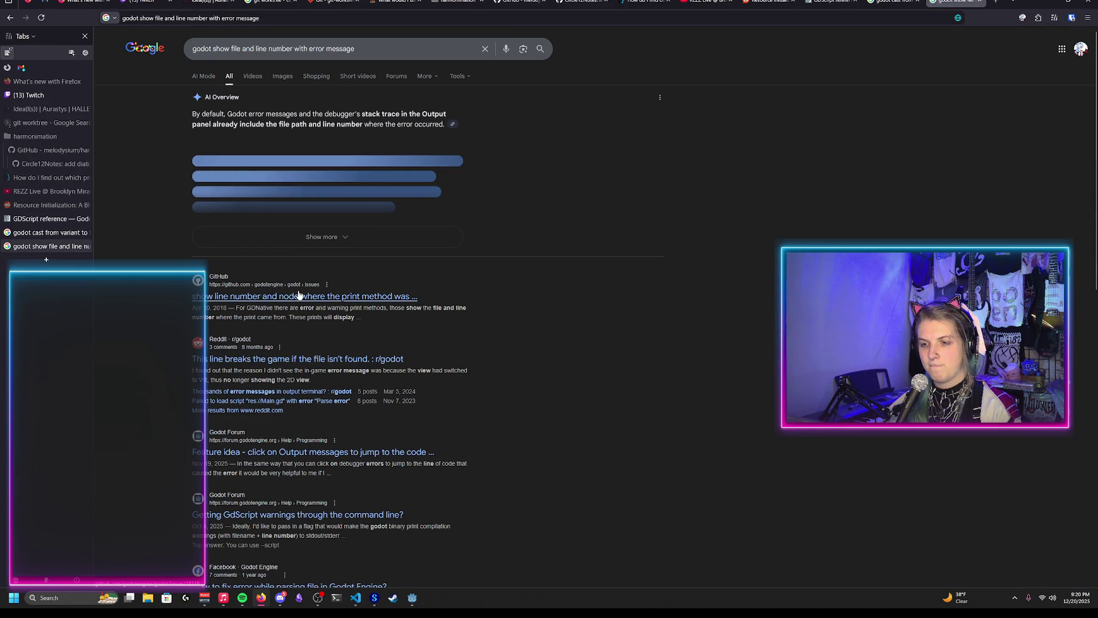
click(363, 48)
click(725, 363)
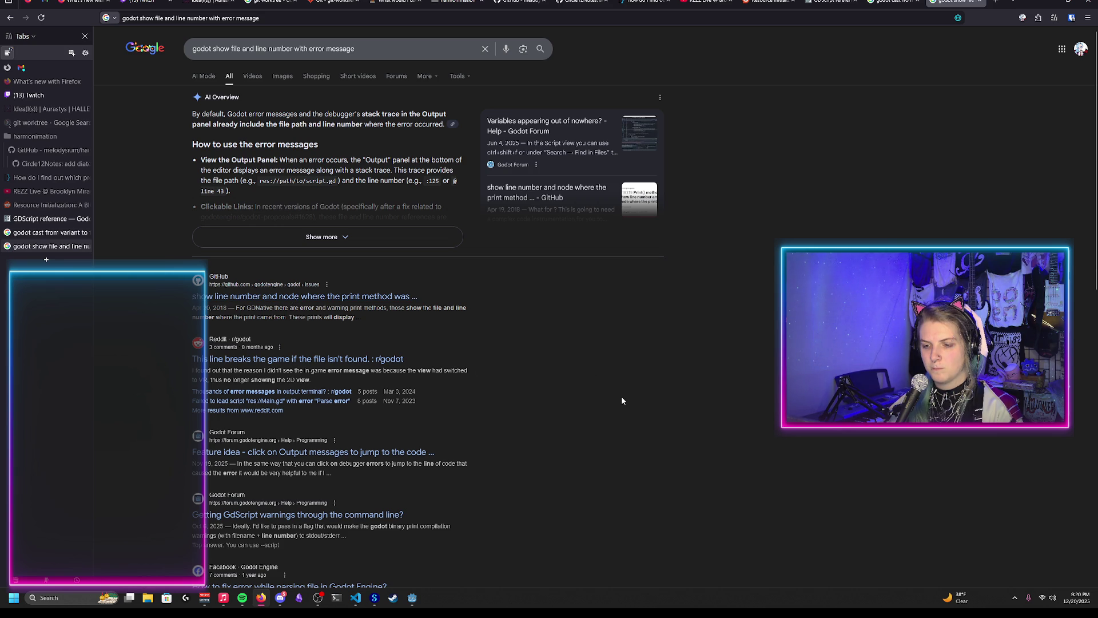
Read the Godot Forum feature-idea thread on clickable Output messages, then return to Godot
click(328, 451)
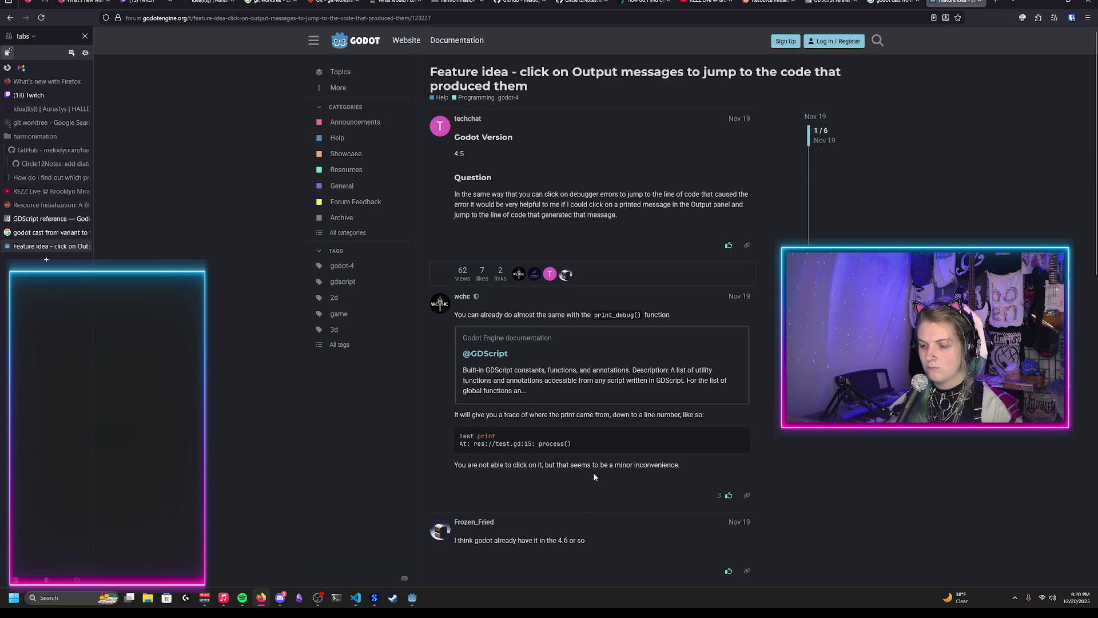
scroll(594, 476, down, 5)
scroll(400, 422, down, 2)
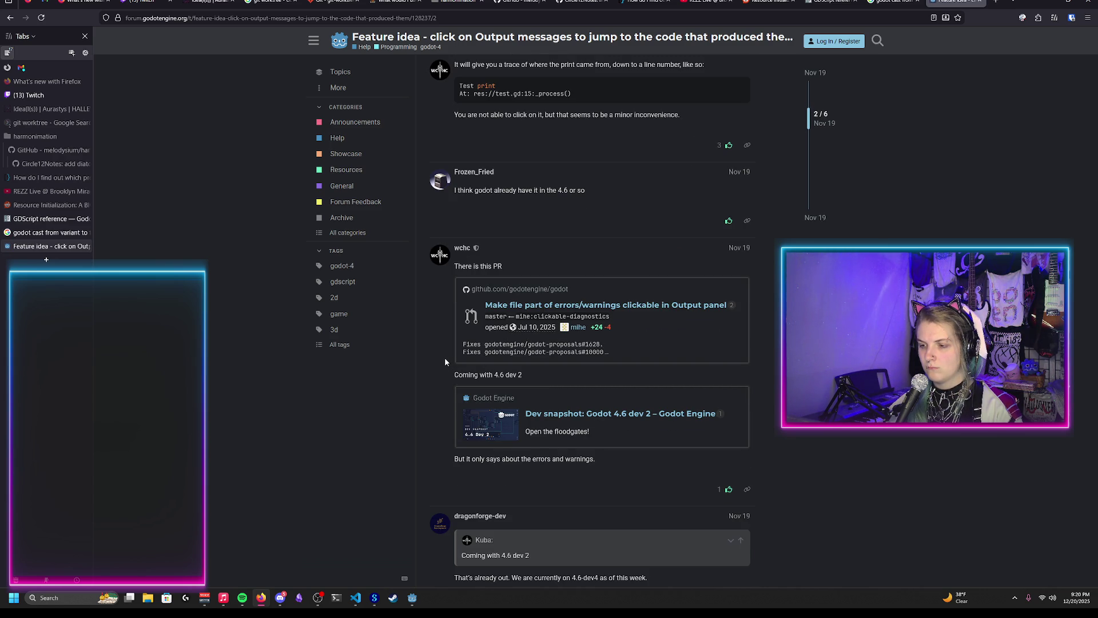
scroll(445, 358, down, 3)
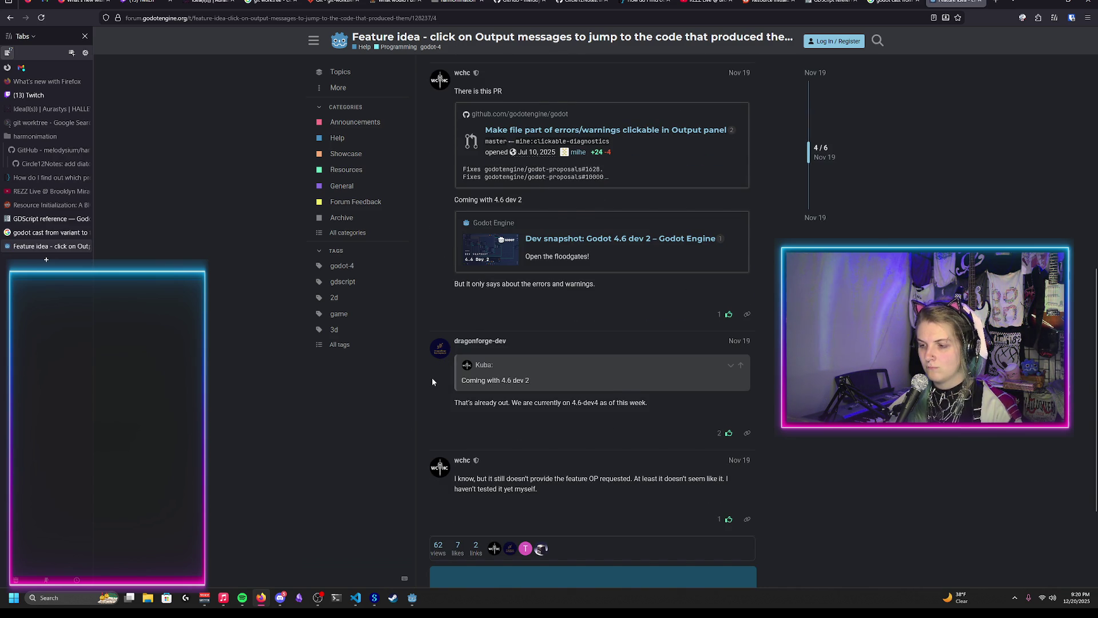
key(alt+Left)
key(alt+Left)
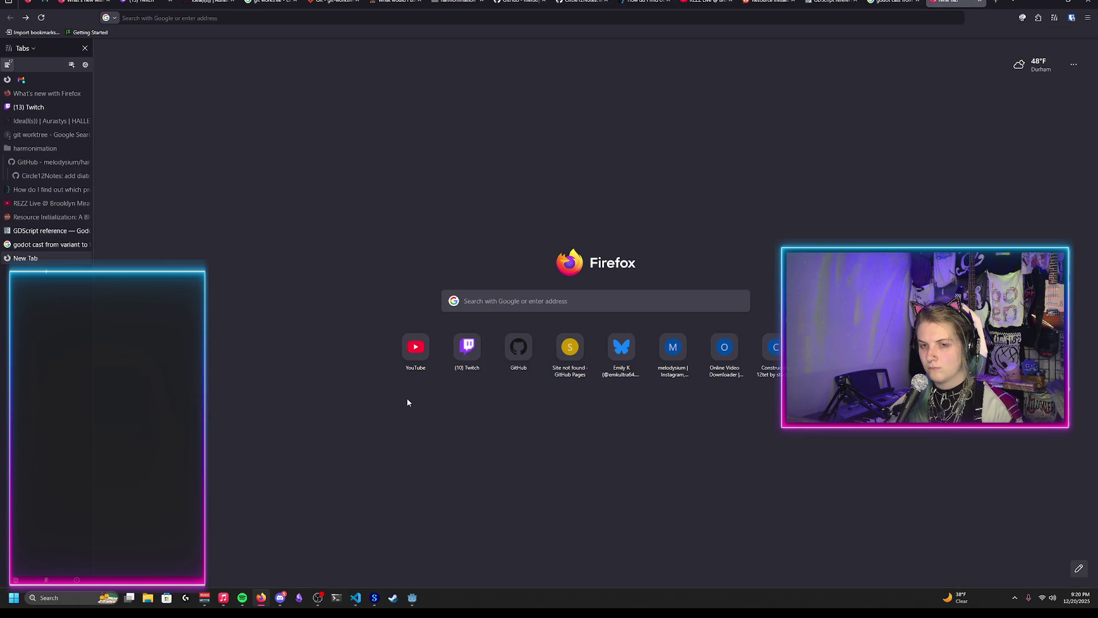
key(alt+Right)
key(alt+Tab)
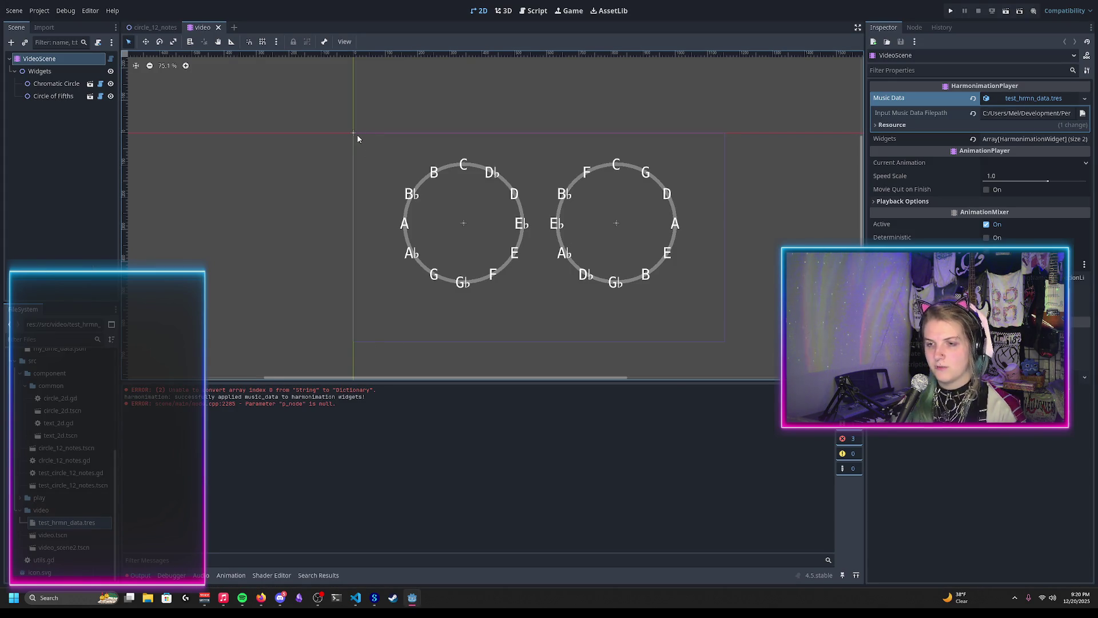
Enable Debug > Settings > Verbose stdout in Project Settings, then save the scene
scroll(397, 135, up, 1)
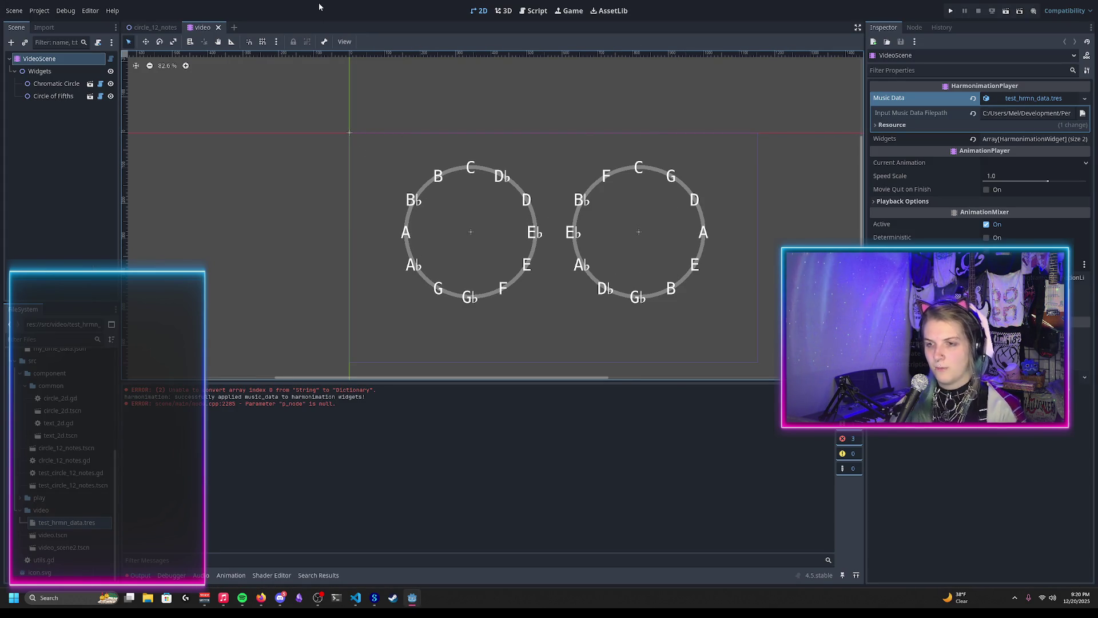
click(41, 12)
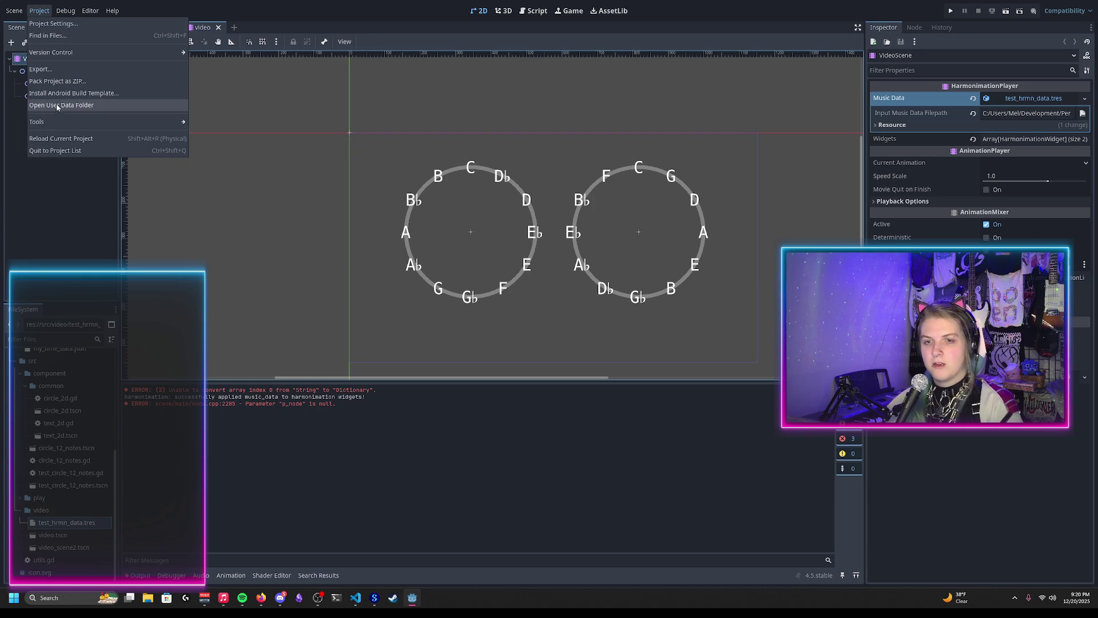
click(53, 23)
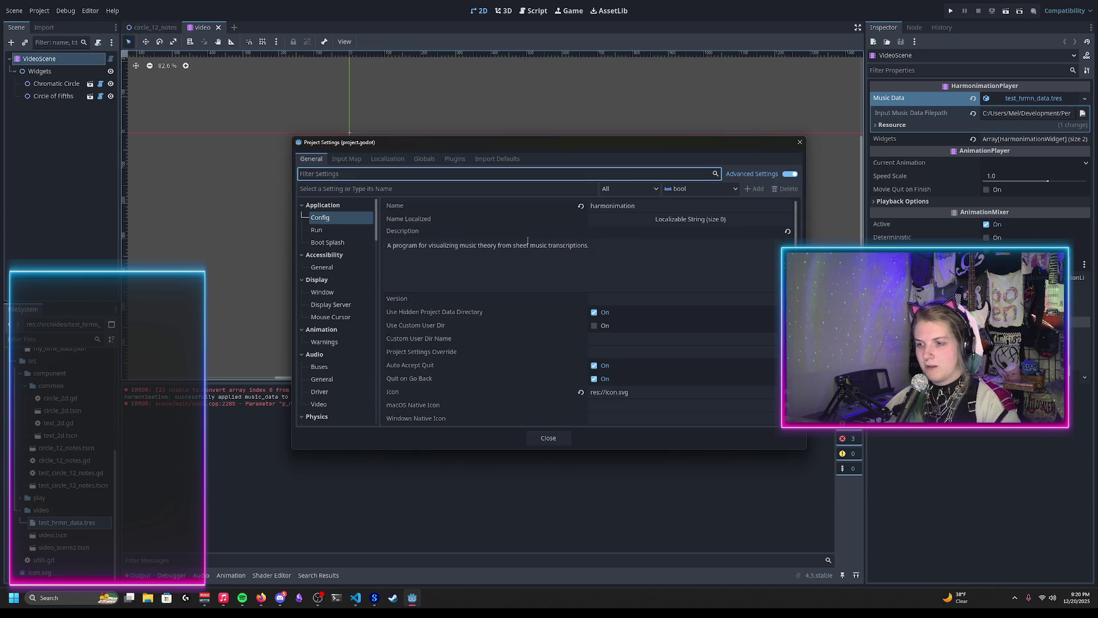
mouse_move(403, 205)
text(deb)
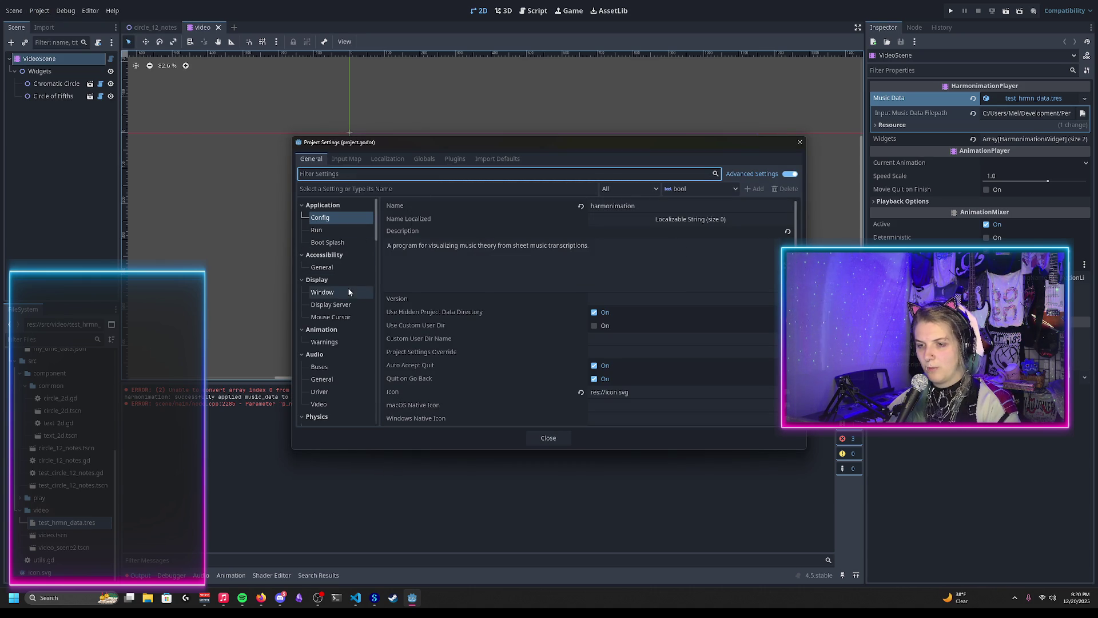
text(ug)
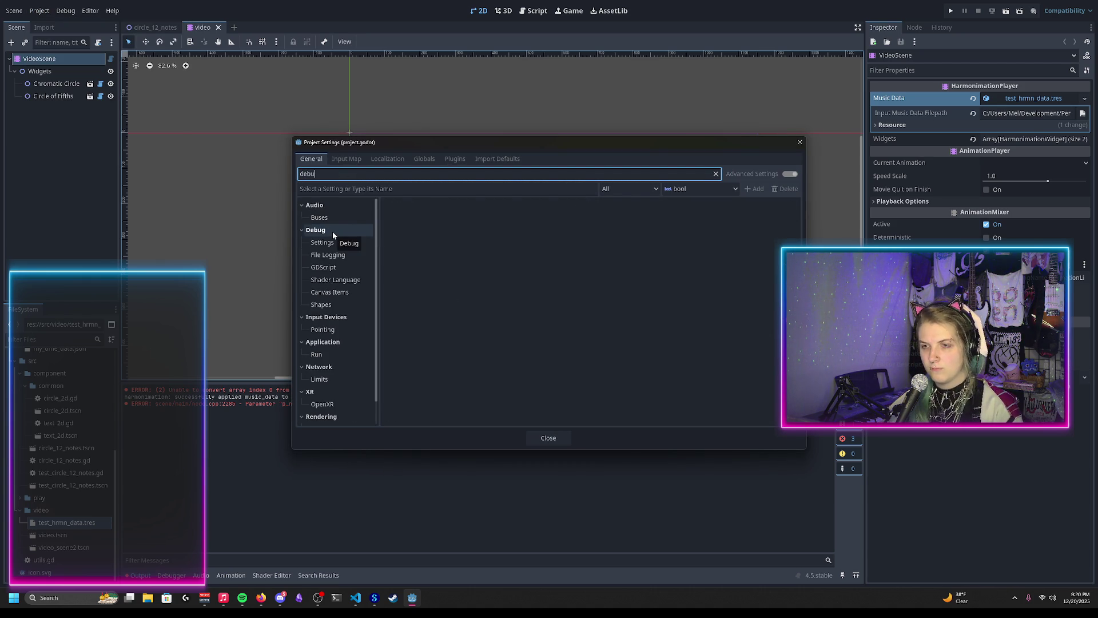
click(344, 218)
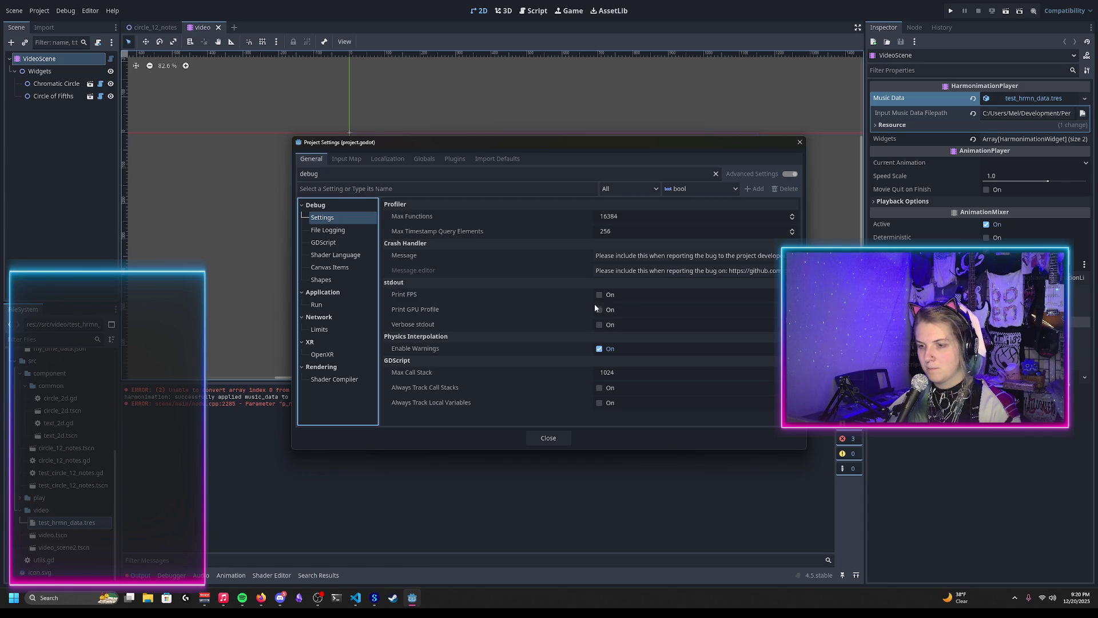
click(599, 324)
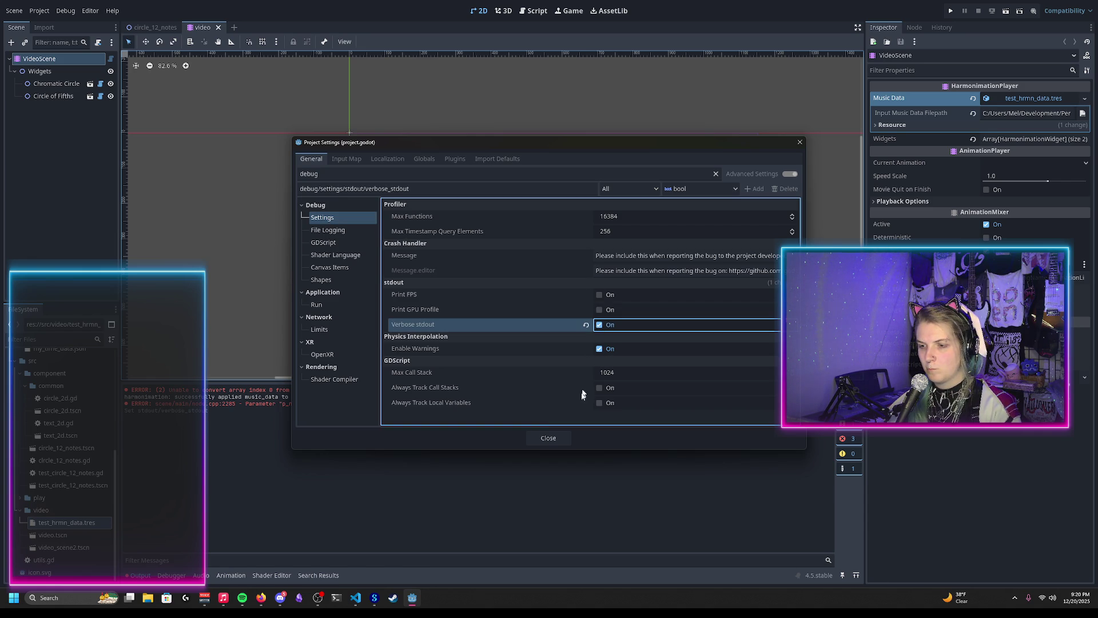
click(558, 438)
click(194, 165)
key(ctrl+s)
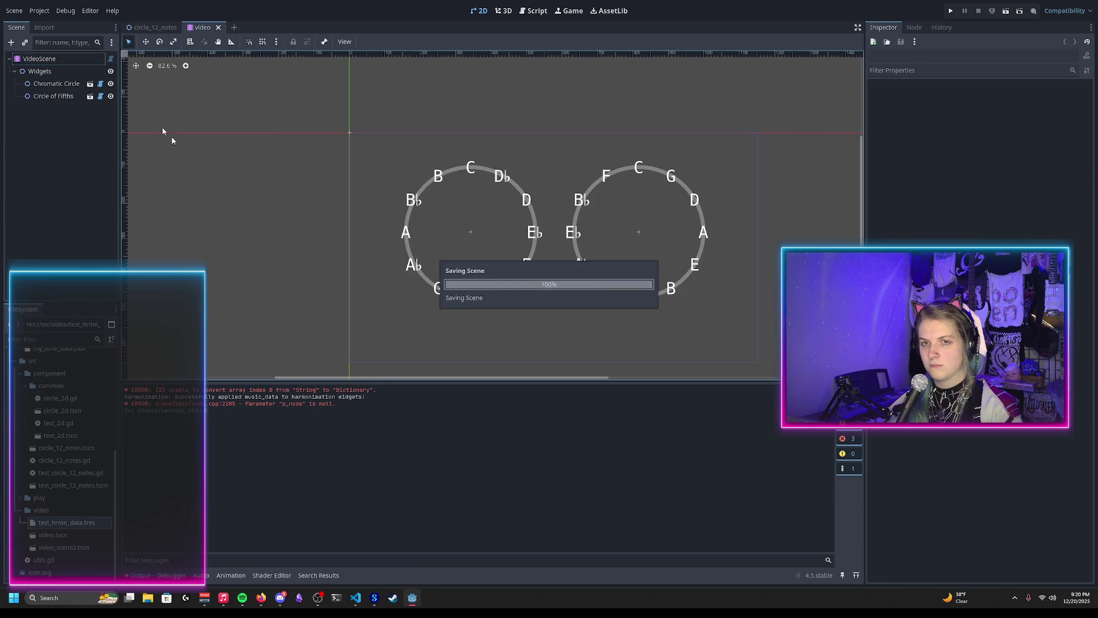
Reload the saved scene and the current project, then scroll through the verbose keyframe entries in Output
click(14, 11)
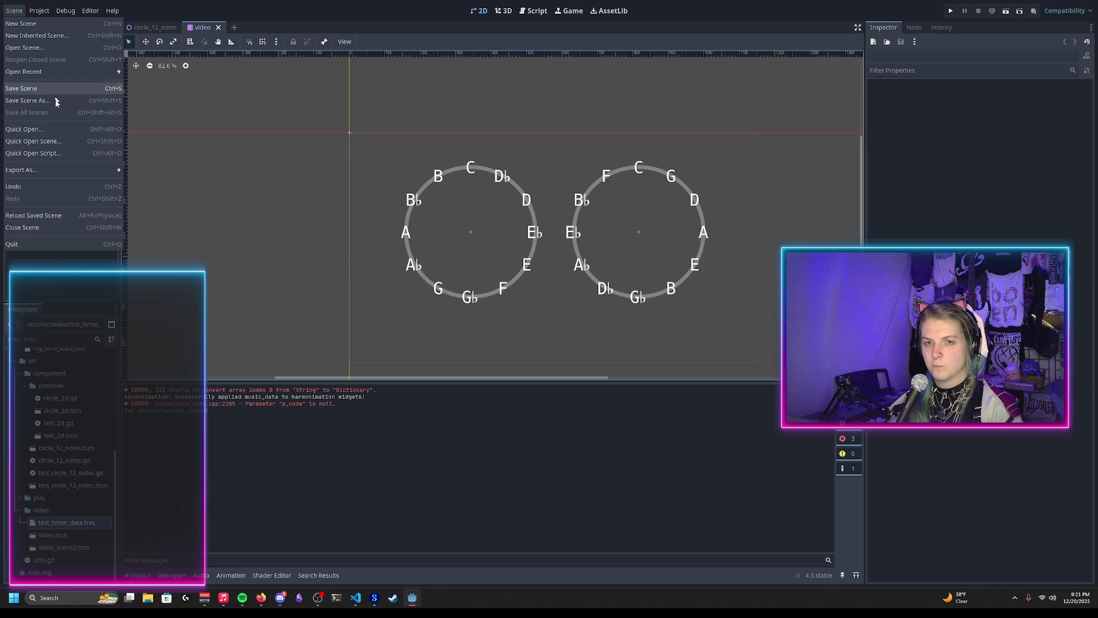
click(57, 216)
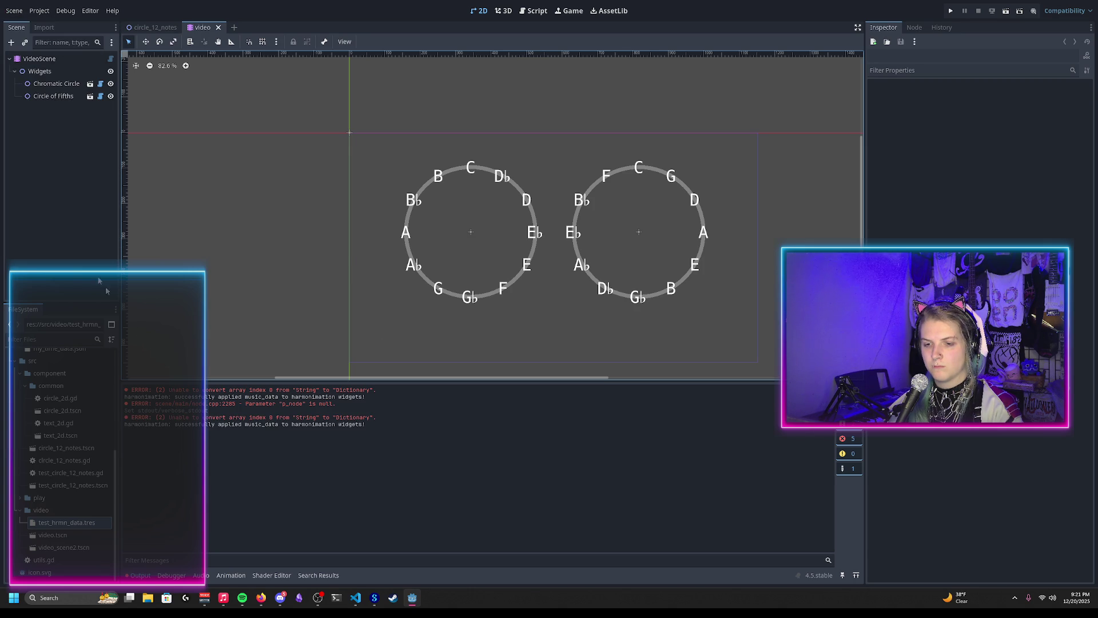
click(34, 12)
click(59, 139)
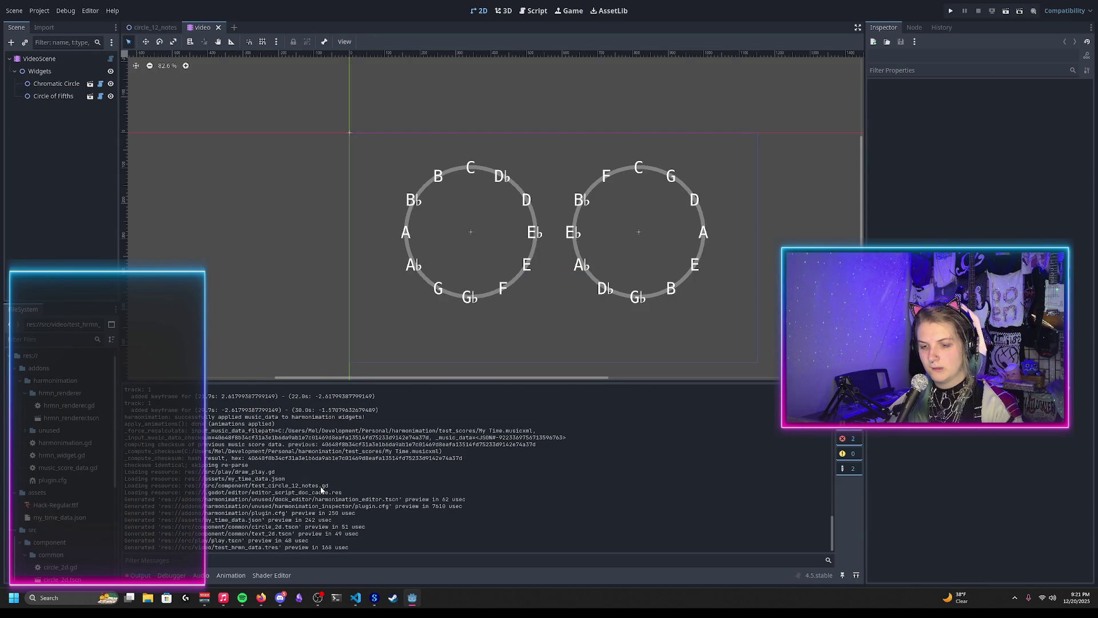
scroll(420, 498, up, 10)
scroll(421, 497, down, 10)
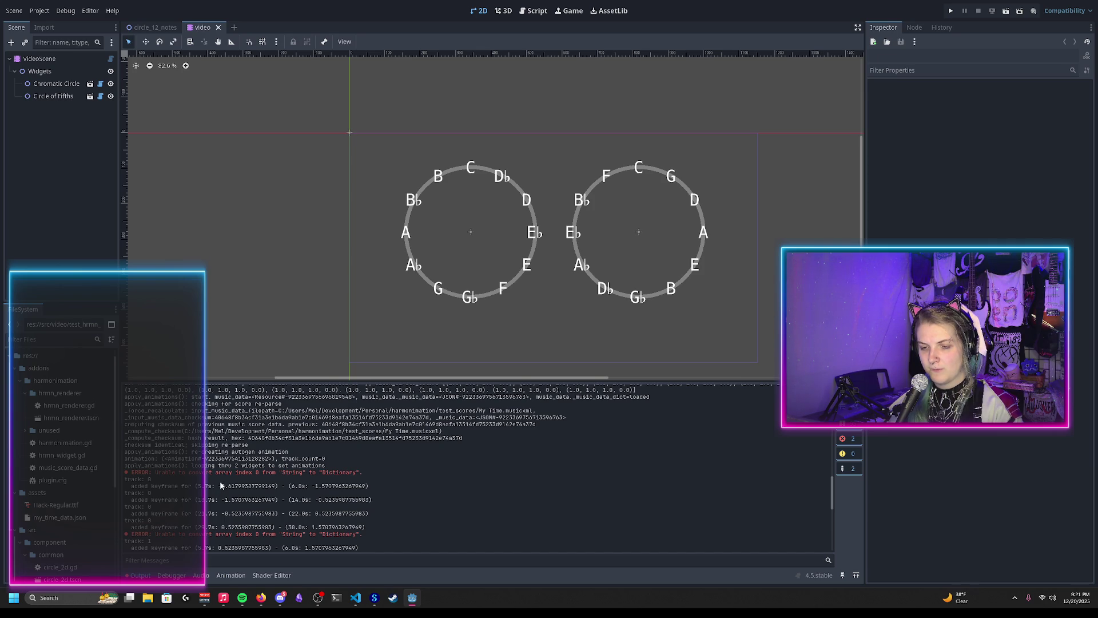
scroll(222, 485, down, 3)
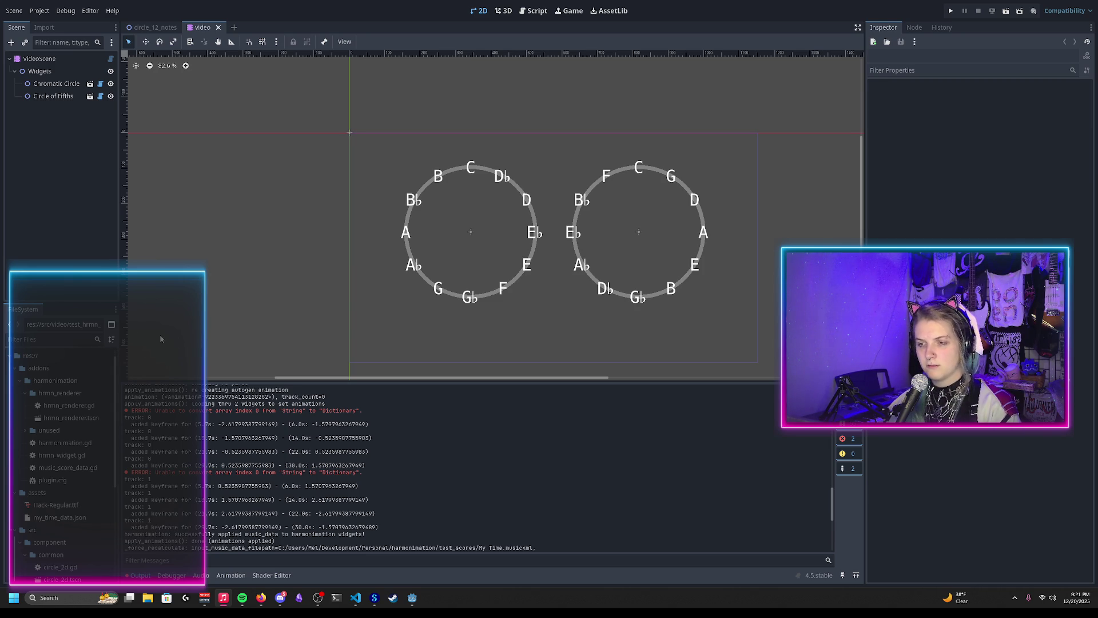
click(87, 170)
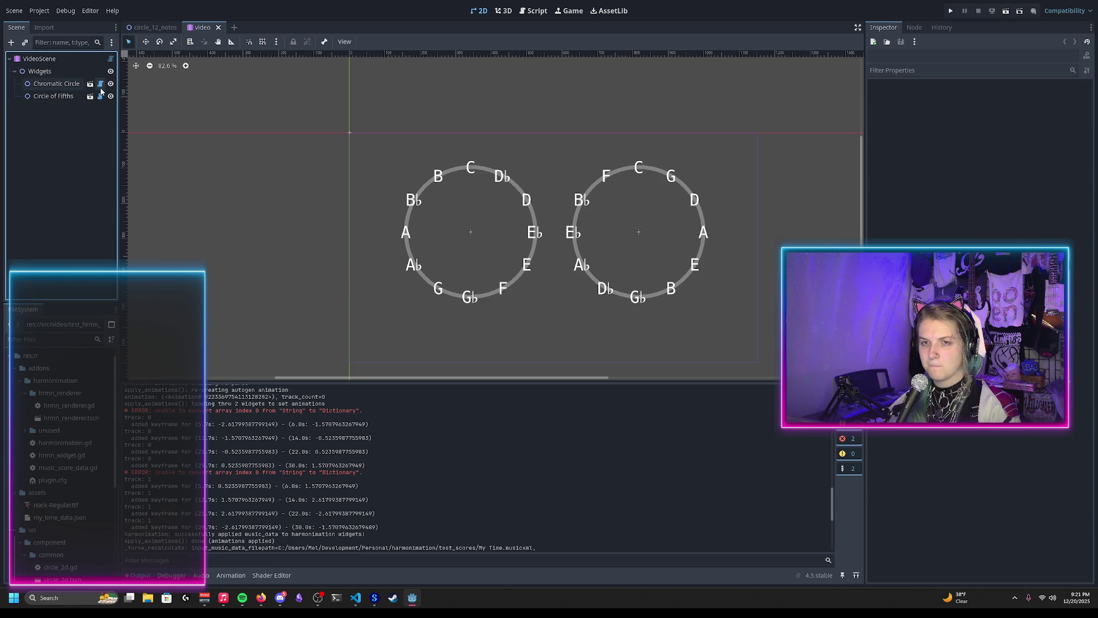
Open Chromatic Circle's circle_12_notes.gd and select "elem" in animate_key_changes on line 305
click(100, 85)
scroll(331, 325, up, 7)
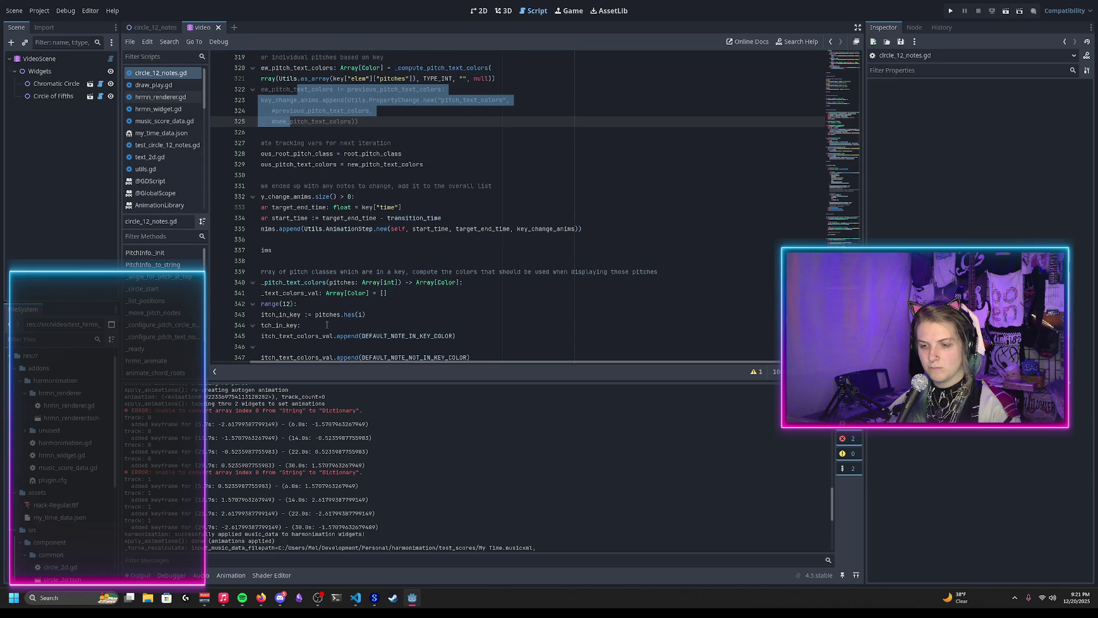
scroll(332, 309, left, 2)
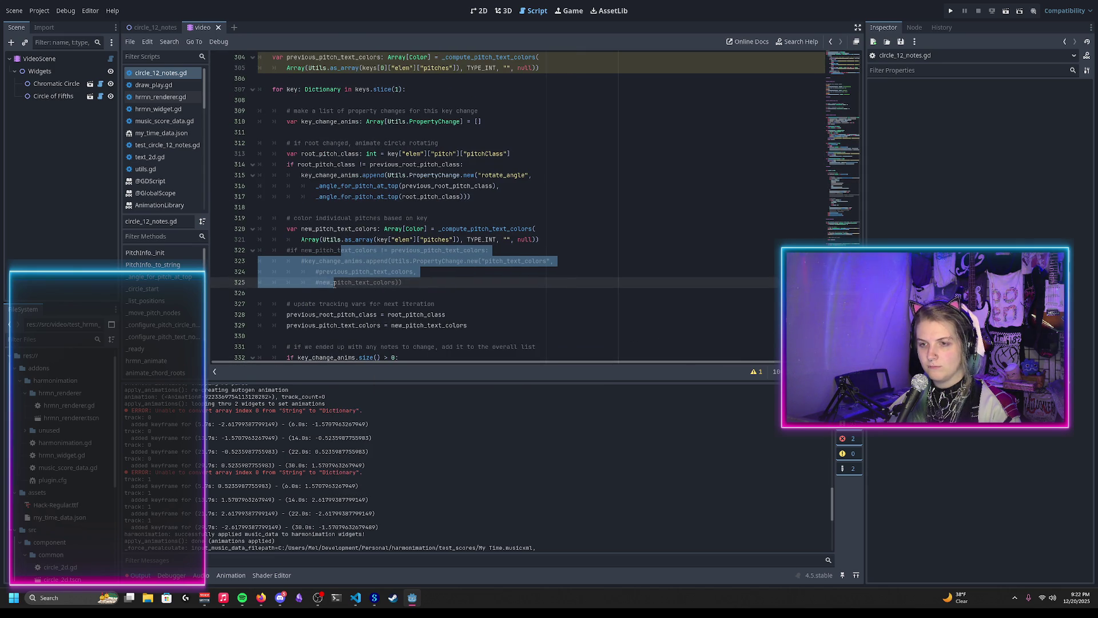
scroll(310, 246, up, 1)
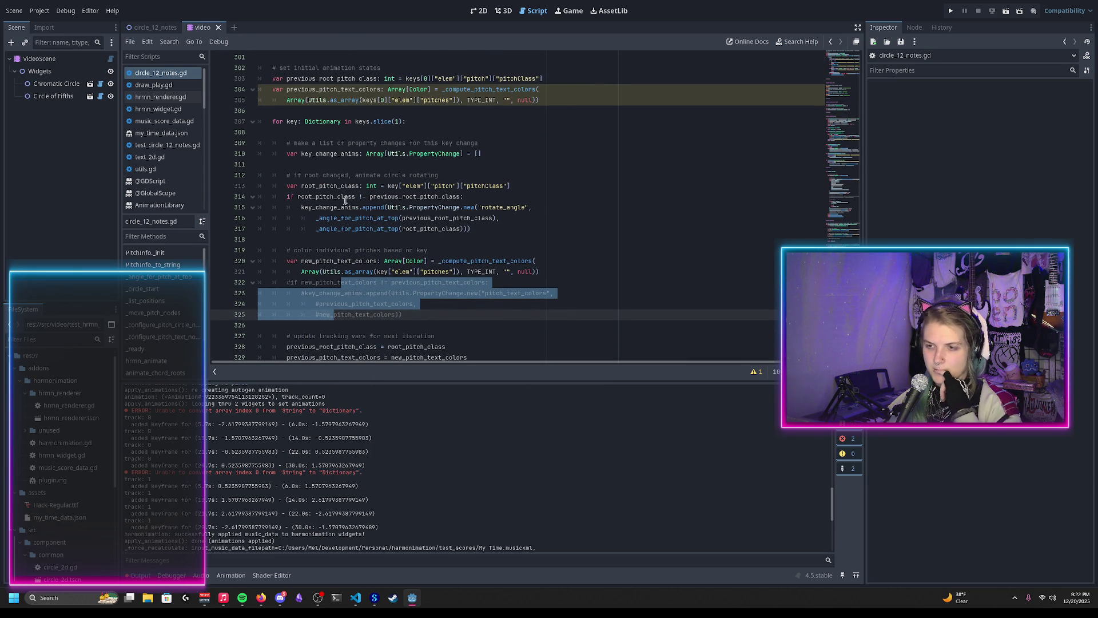
scroll(355, 187, up, 1)
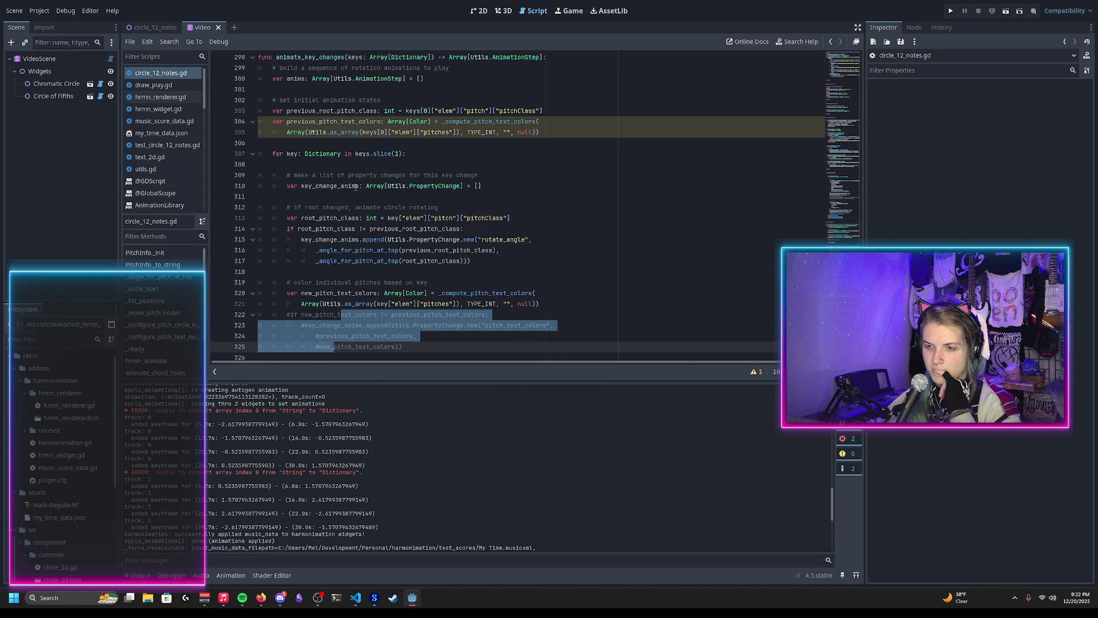
scroll(356, 187, down, 1)
scroll(356, 187, up, 2)
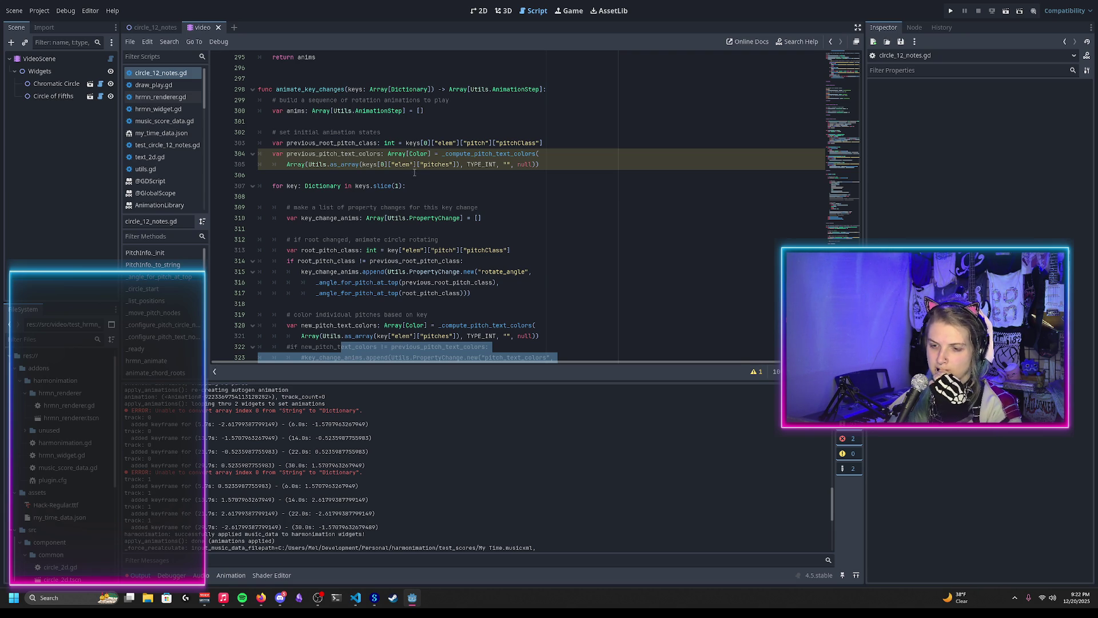
scroll(370, 259, up, 1)
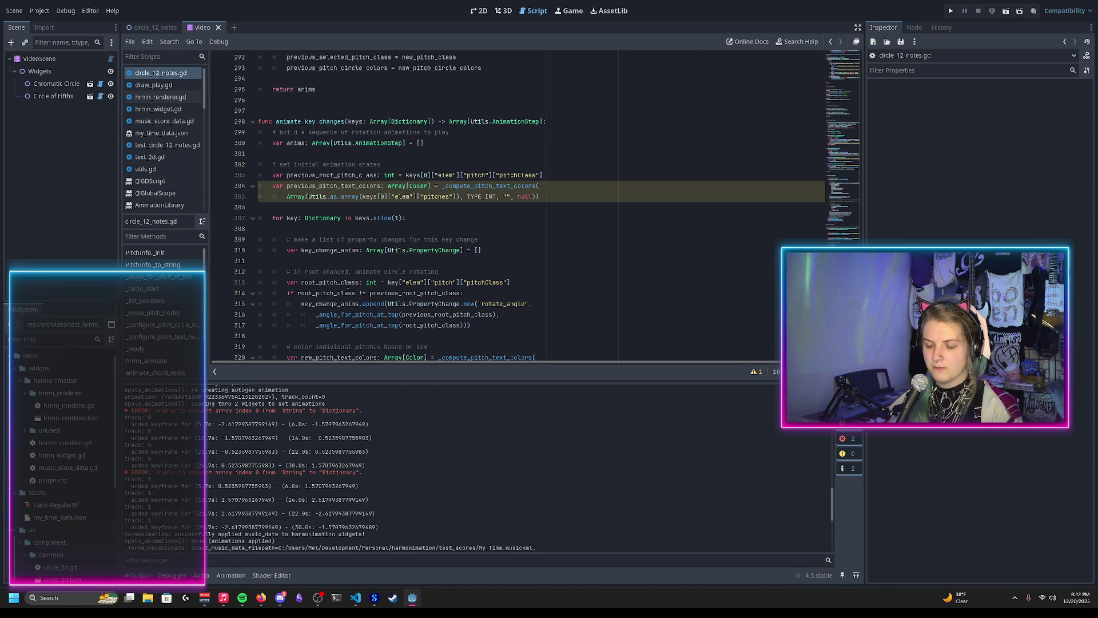
click(370, 197)
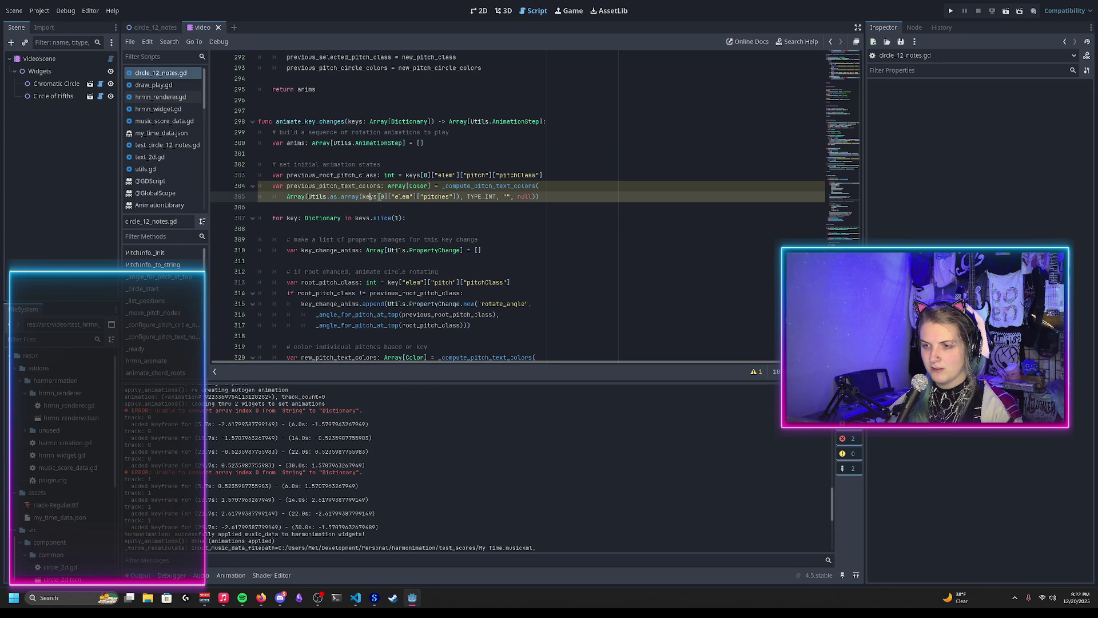
drag(391, 196, 416, 197)
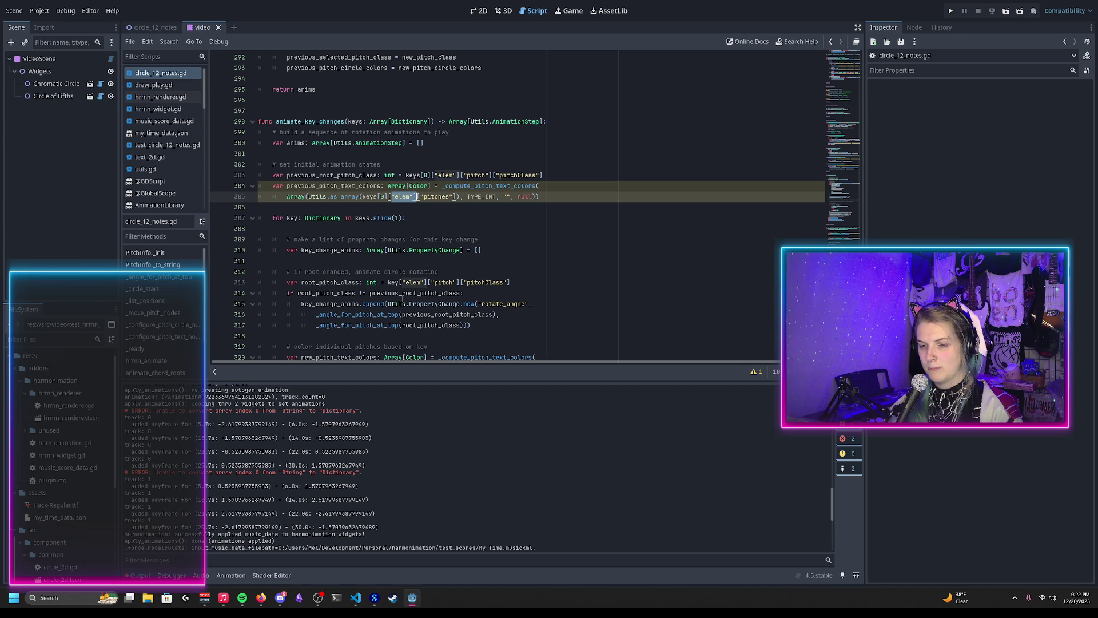
scroll(373, 211, up, 1)
Add a print_verbose start trace naming animate_key_changes at the top of that function and save
scroll(389, 209, up, 1)
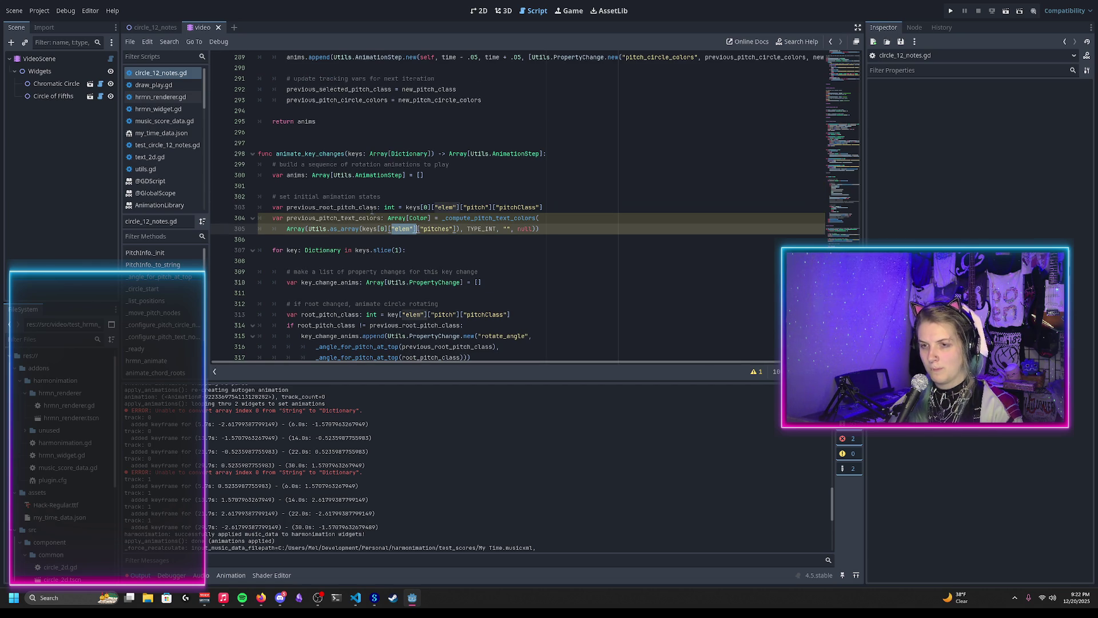
click(549, 156)
key(Return)
text(print_verbose)
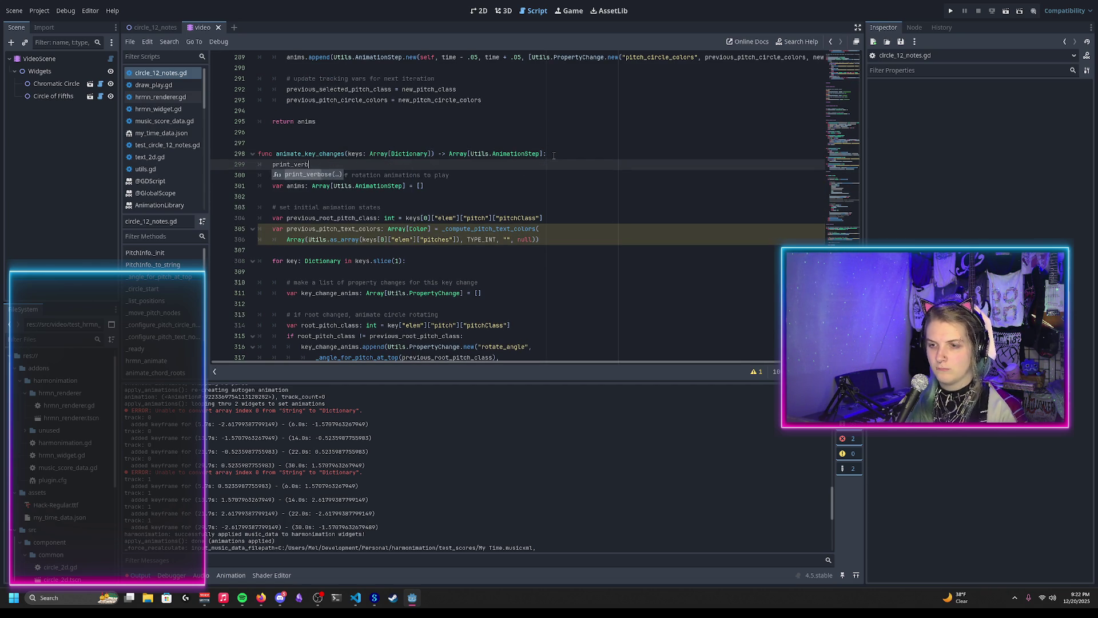
key(BackSpace)
key(BackSpace)
key(BackSpace)
text(debu)
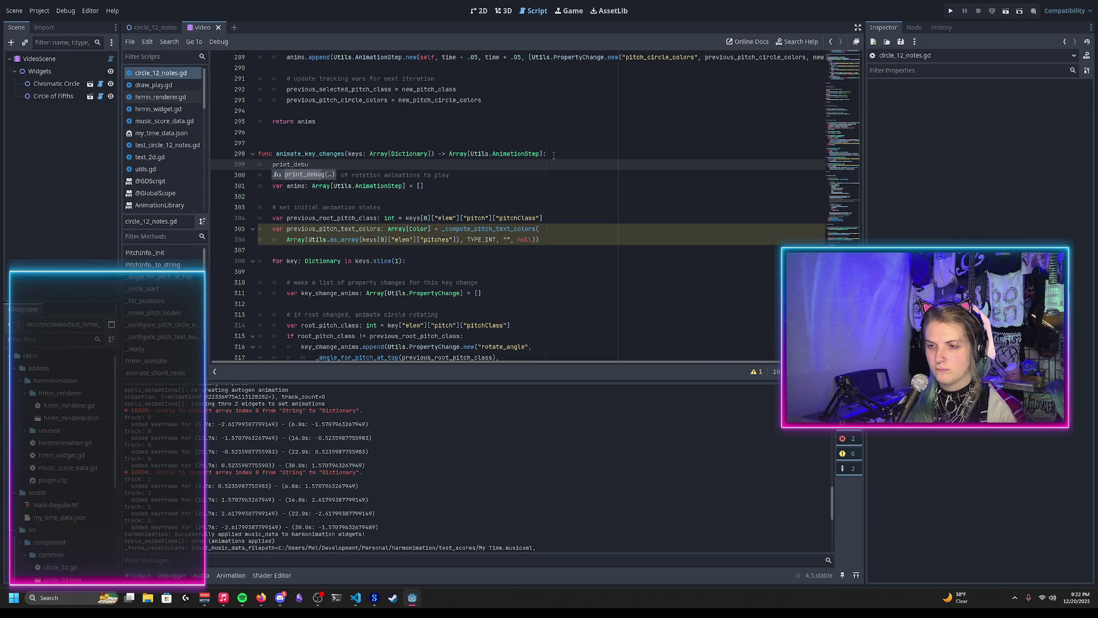
key(BackSpace)
key(BackSpace)
key(BackSpace)
key(BackSpace)
text(verbo)
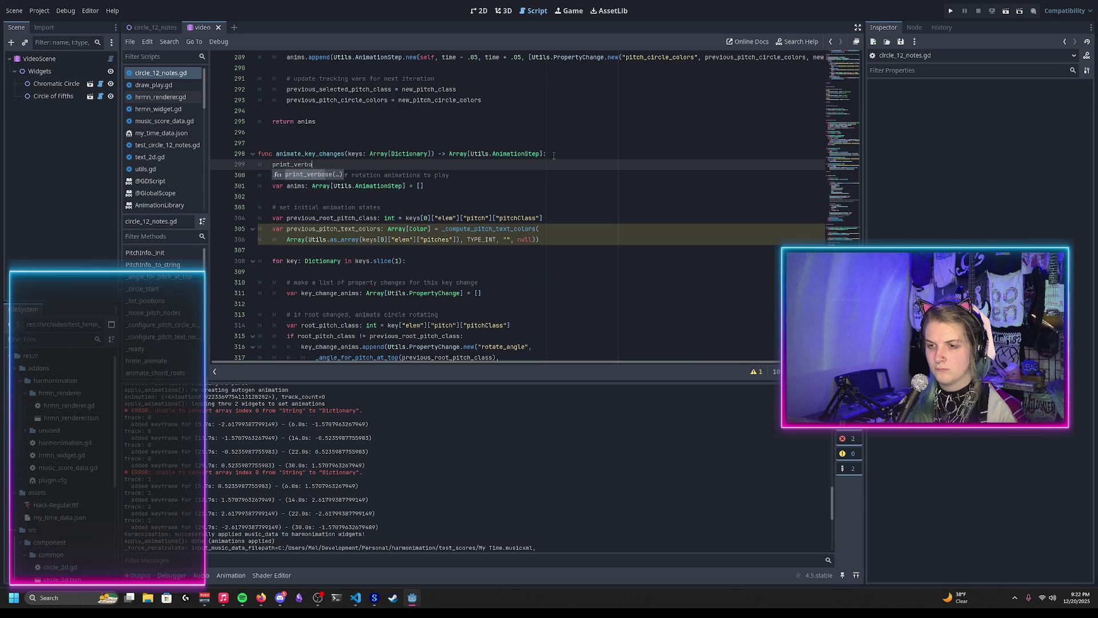
text(se(")
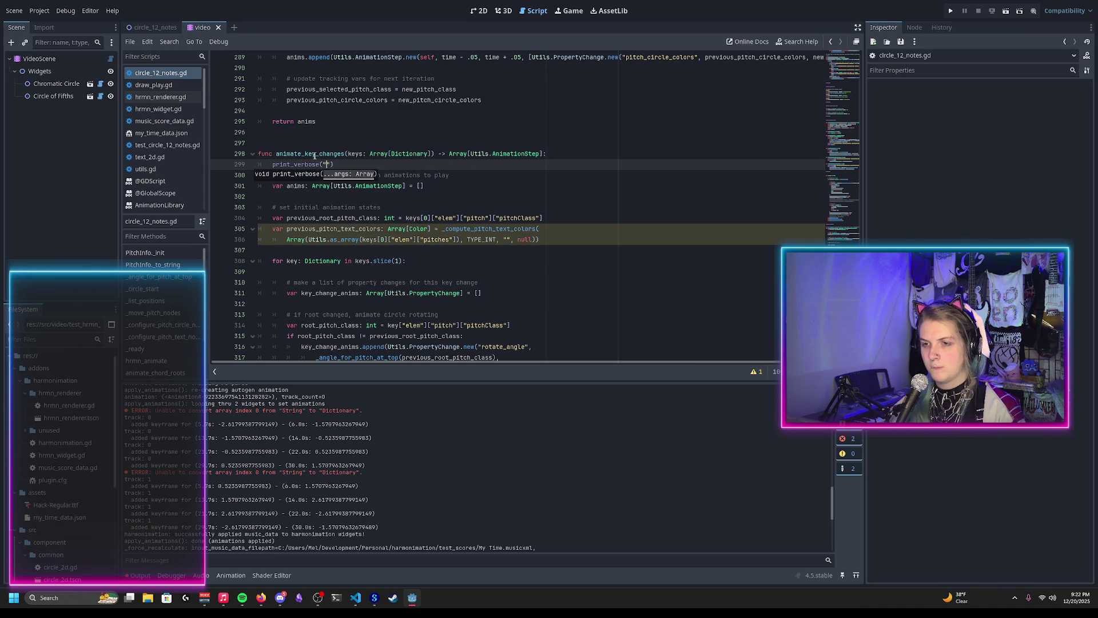
double_click(317, 153)
key(ctrl+c)
click(326, 164)
key(ctrl+v)
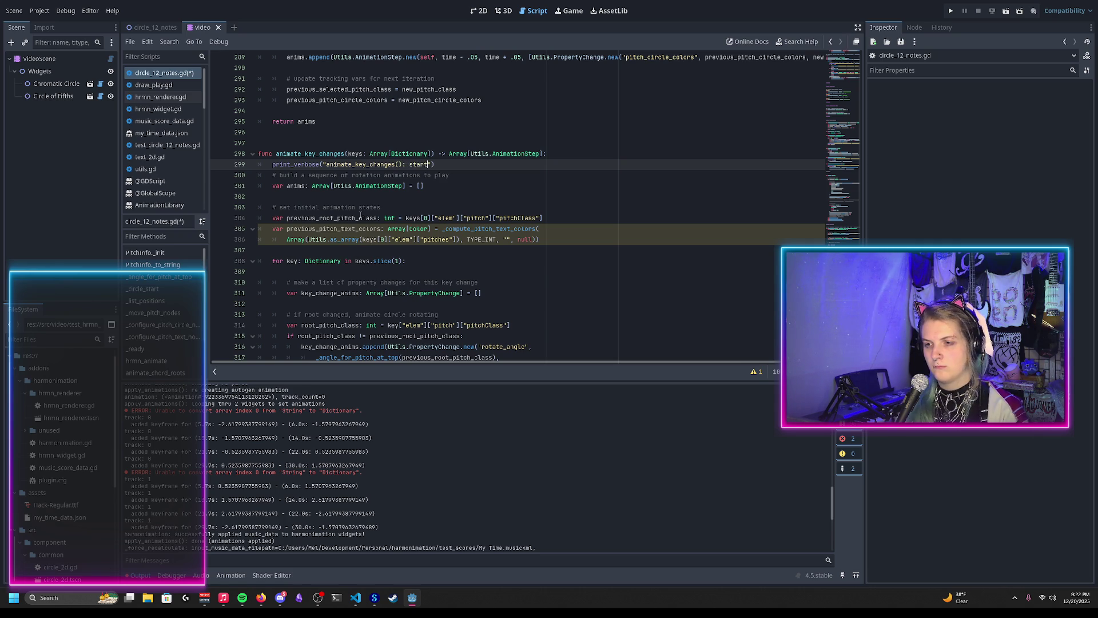
key(ctrl+s)
Add a matching animate_key_changes end trace before return anims and save
drag(436, 164, 517, 157)
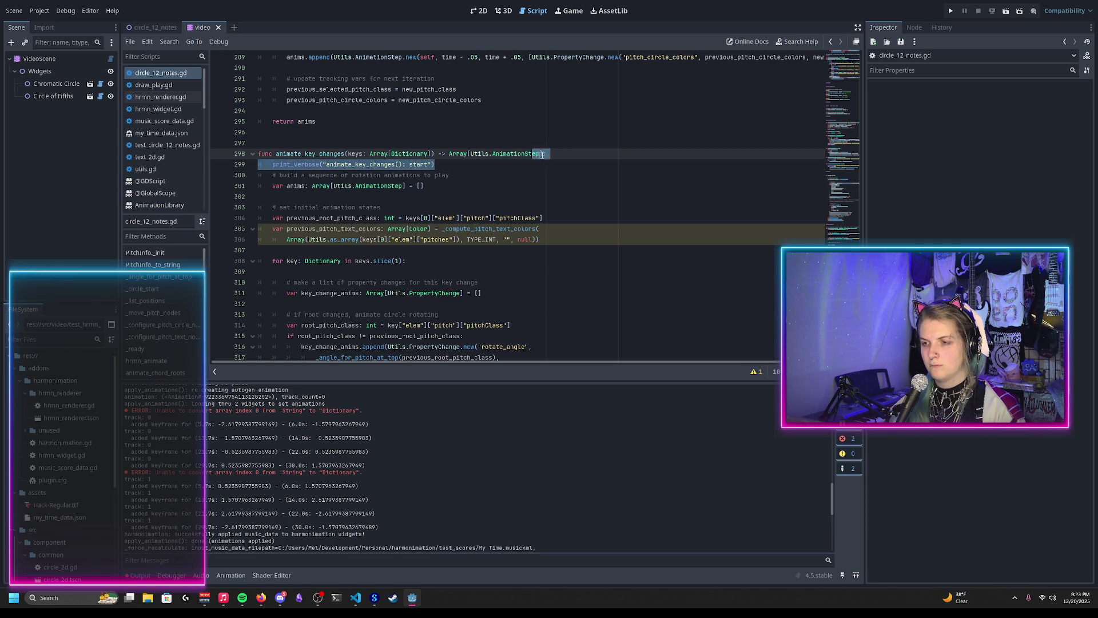
scroll(458, 229, down, 10)
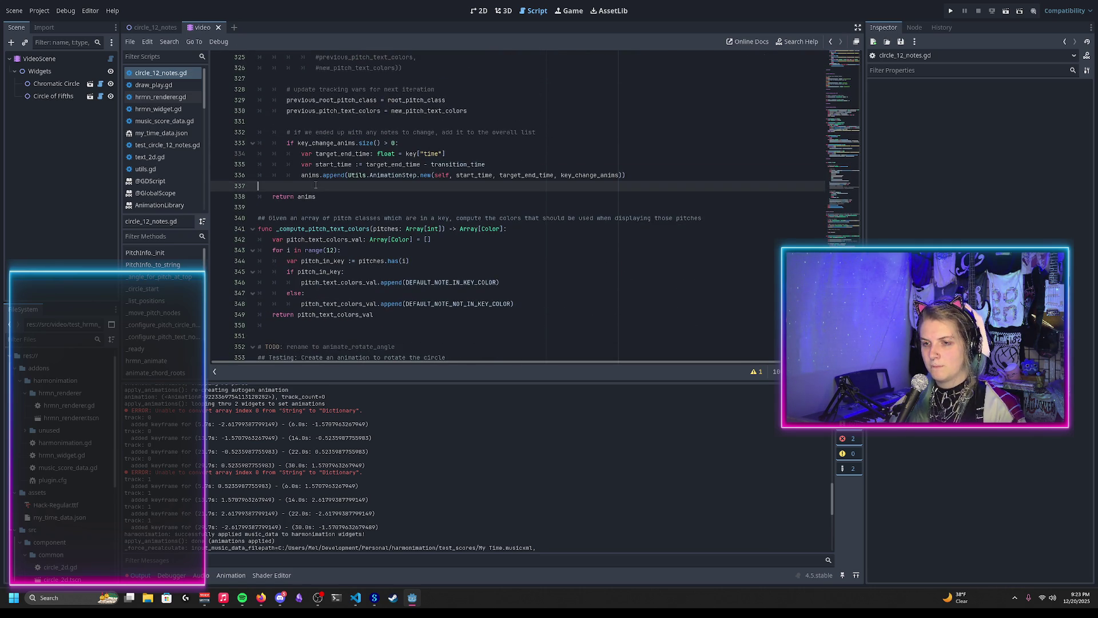
key(ctrl+v)
double_click(426, 198)
text(end)
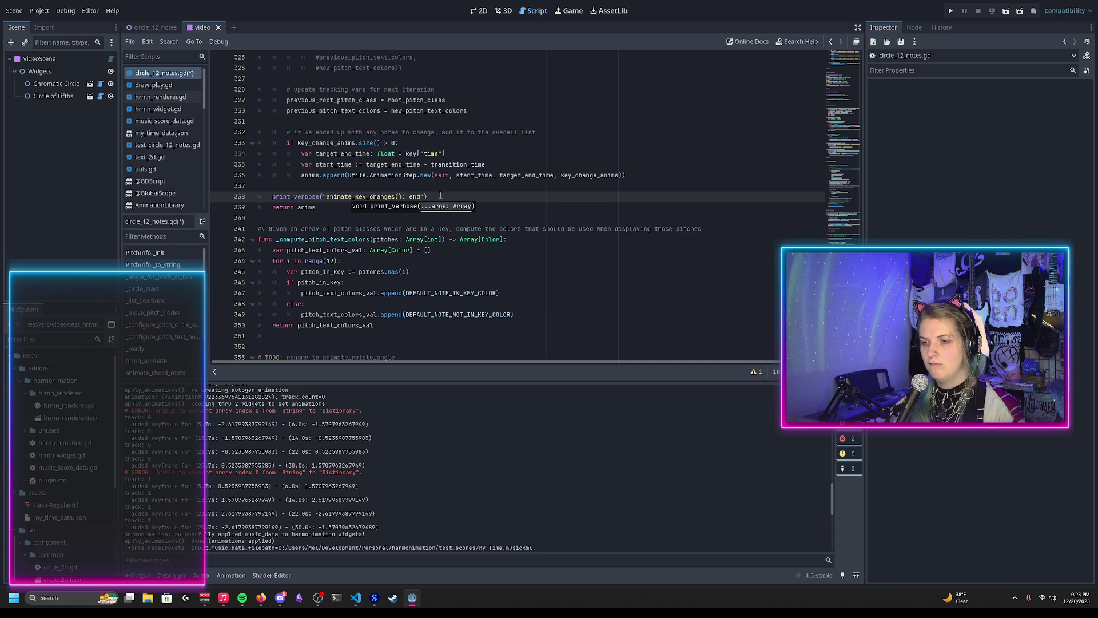
click(452, 197)
key(ctrl+s)
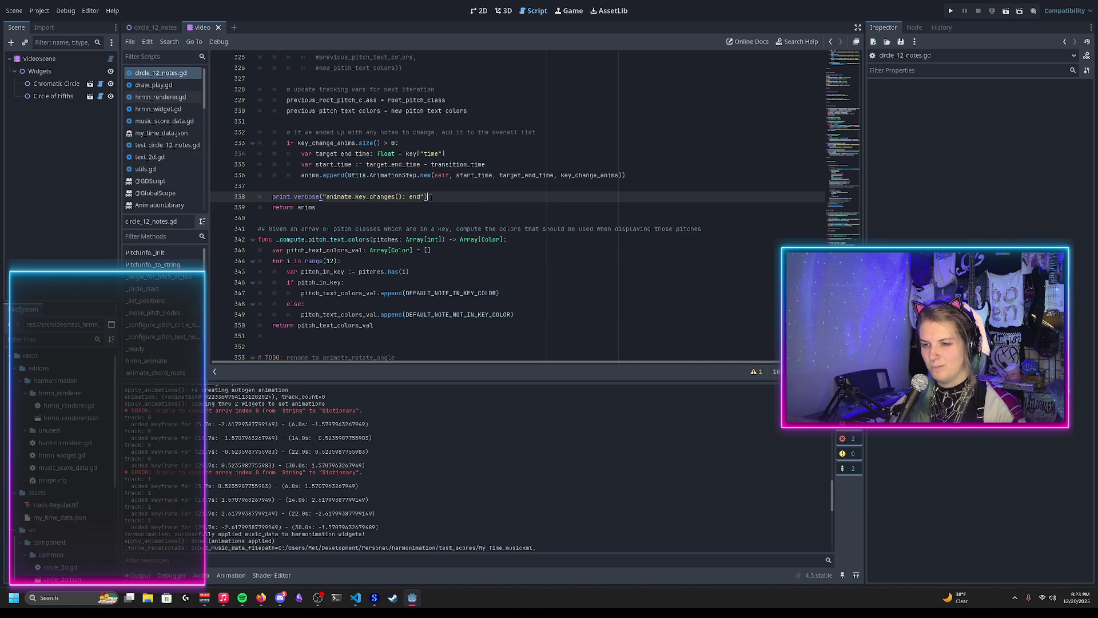
scroll(433, 197, down, 1)
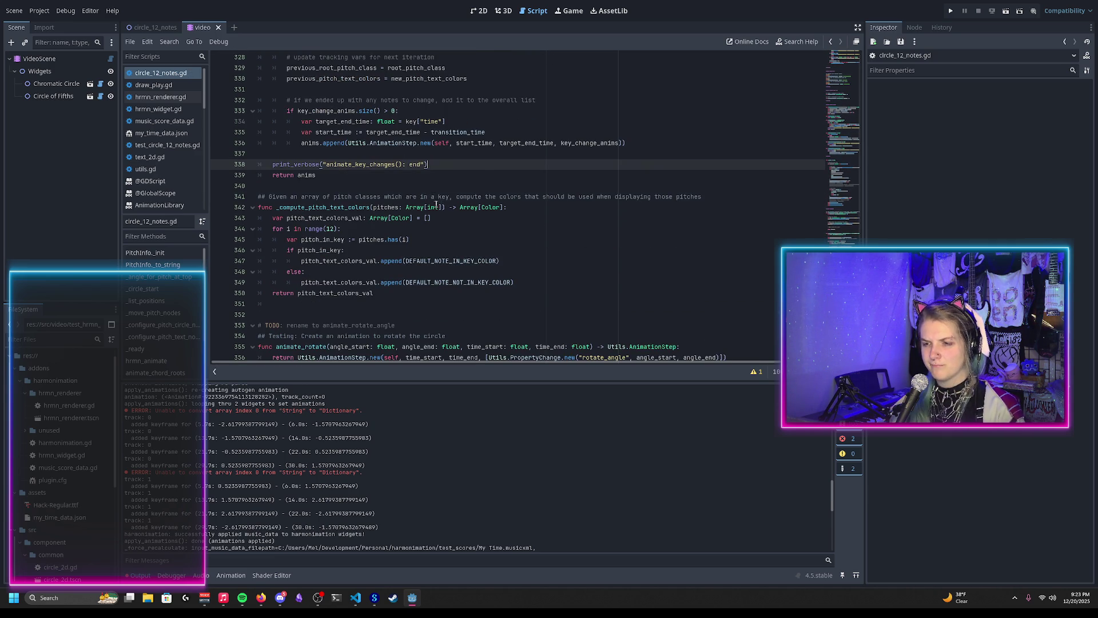
scroll(400, 206, down, 2)
scroll(400, 206, up, 20)
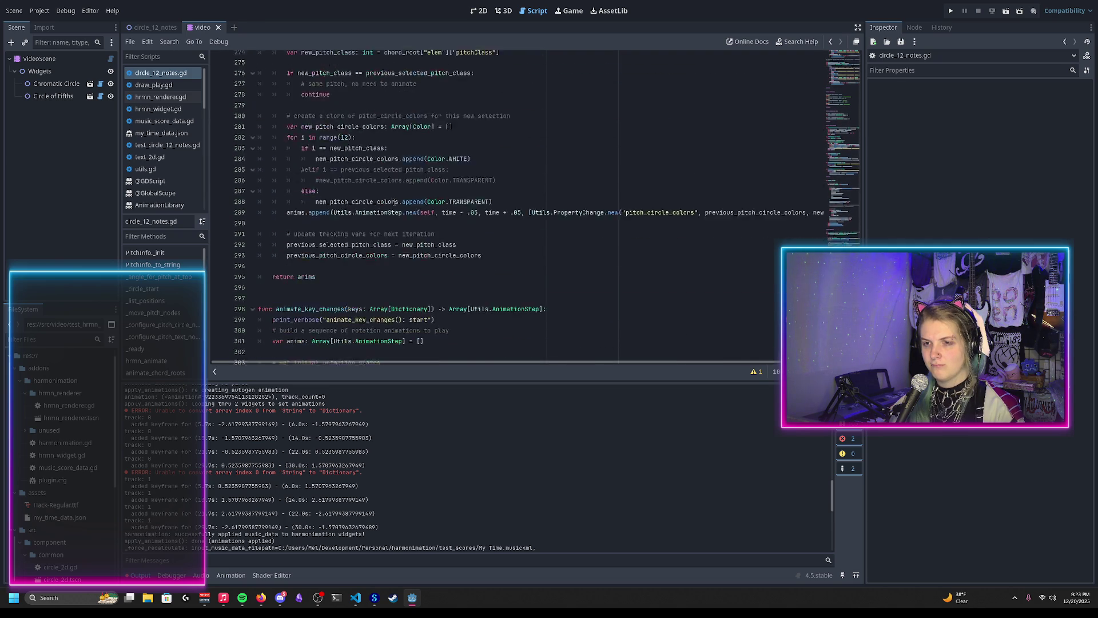
scroll(449, 315, down, 2)
Add a start trace naming animate_chord_roots under the animate_chord_roots header
click(538, 314)
scroll(547, 257, up, 7)
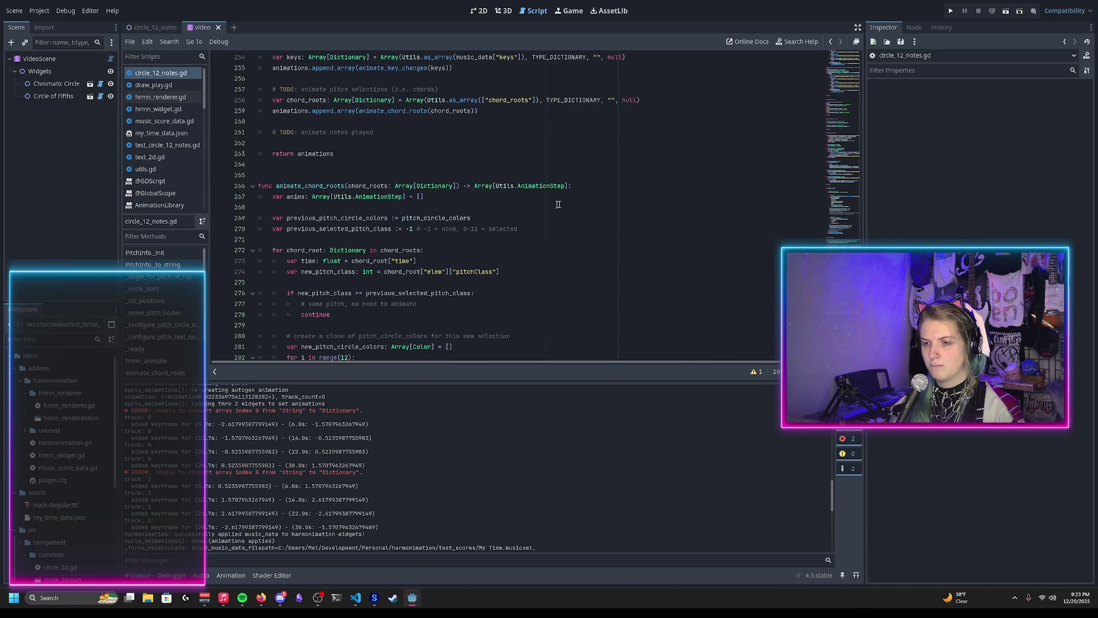
click(572, 186)
key(Return)
key(ctrl+v)
double_click(318, 186)
key(ctrl+c)
double_click(360, 196)
key(ctrl+v)
click(594, 196)
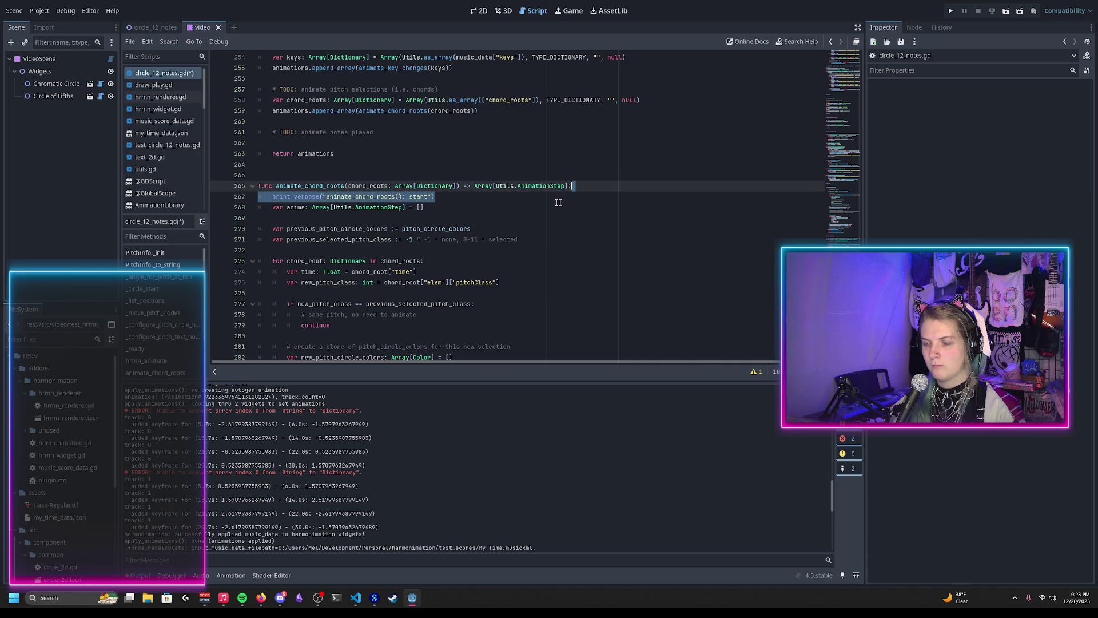
Add an animate_chord_roots end trace before return anims, then rerun the project
scroll(486, 183, down, 10)
click(419, 175)
key(ctrl+v)
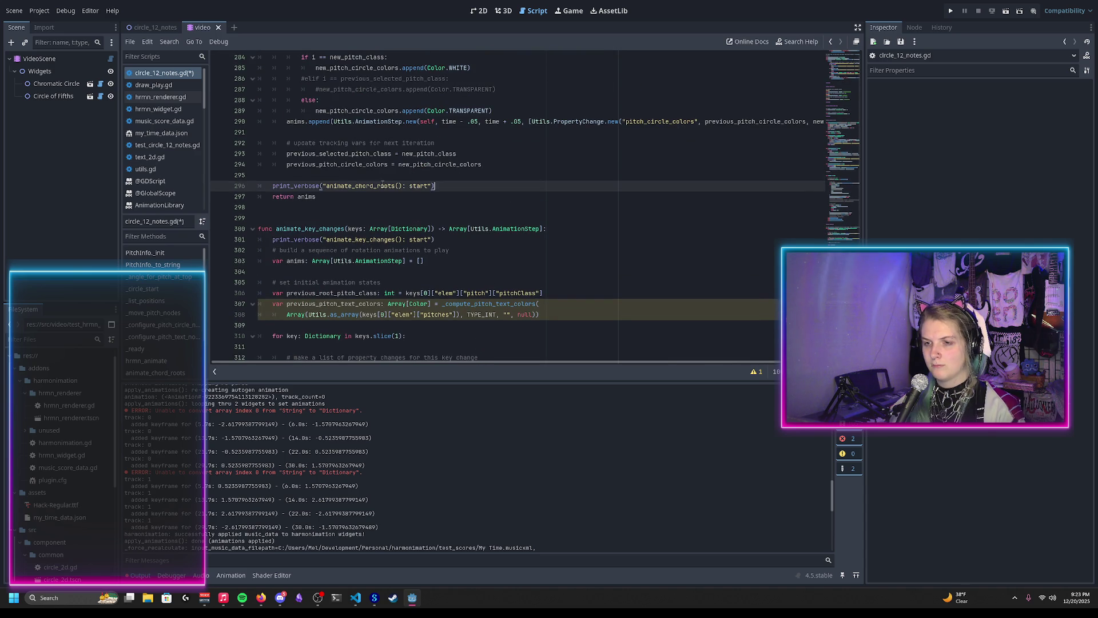
double_click(417, 186)
text(end)
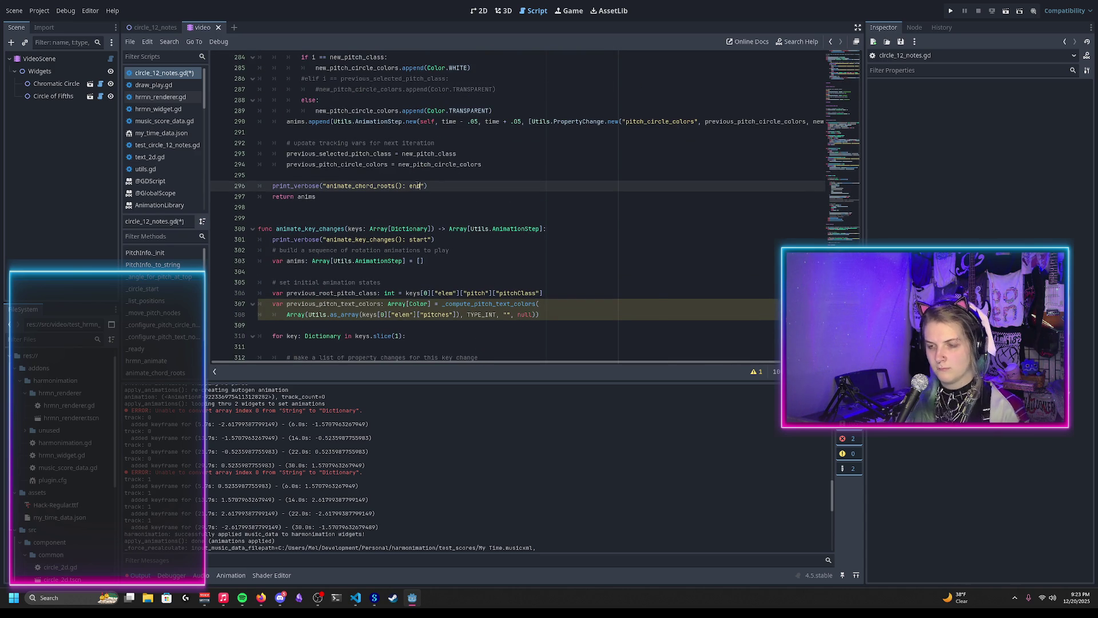
scroll(400, 189, down, 3)
click(286, 132)
double_click(309, 132)
click(259, 176)
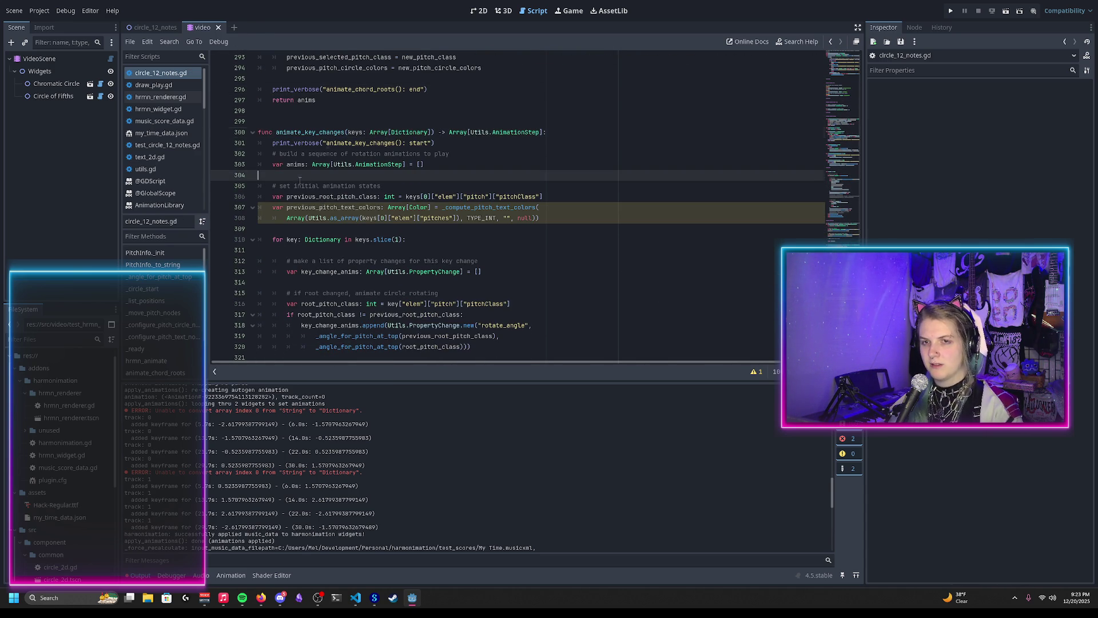
key(F5)
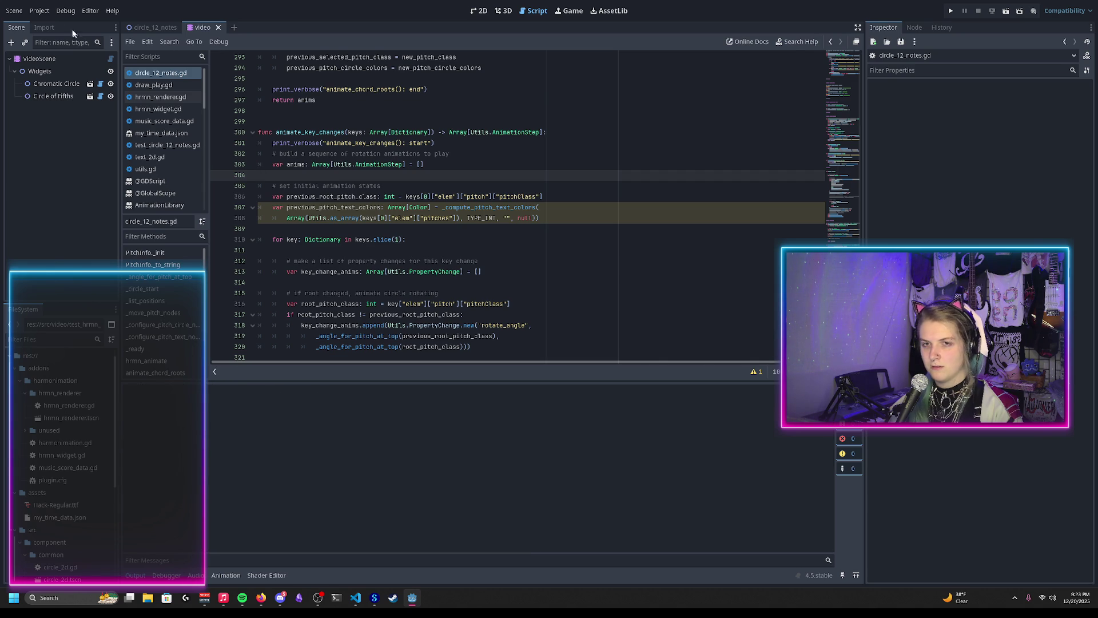
Reload the scene to regenerate the autogen animation and check the new start/end traces in Output
click(14, 10)
click(57, 211)
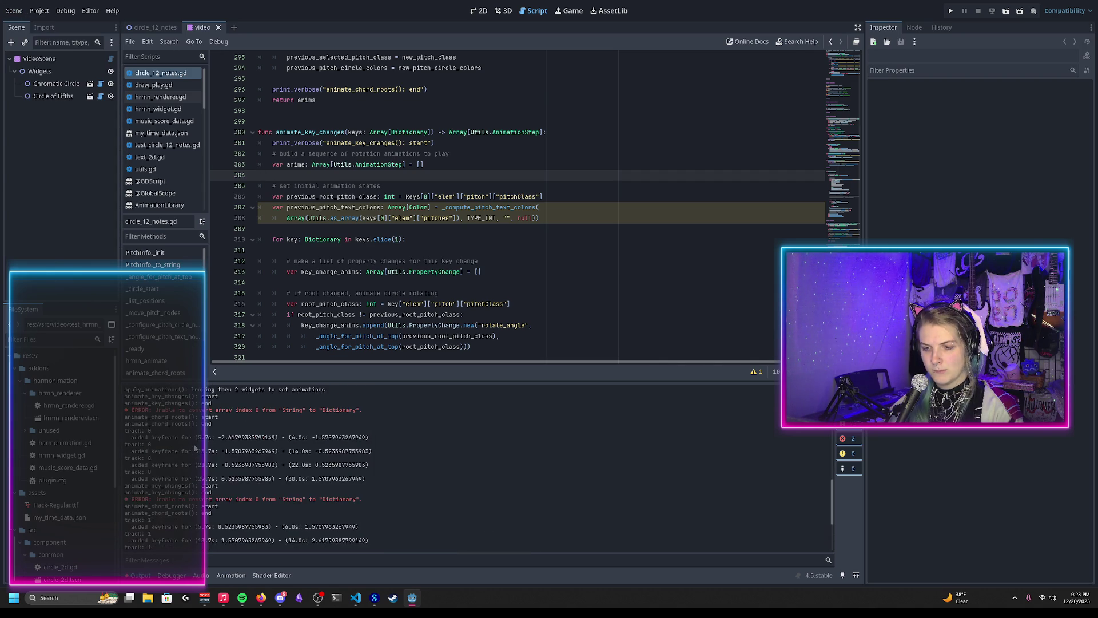
scroll(199, 449, up, 5)
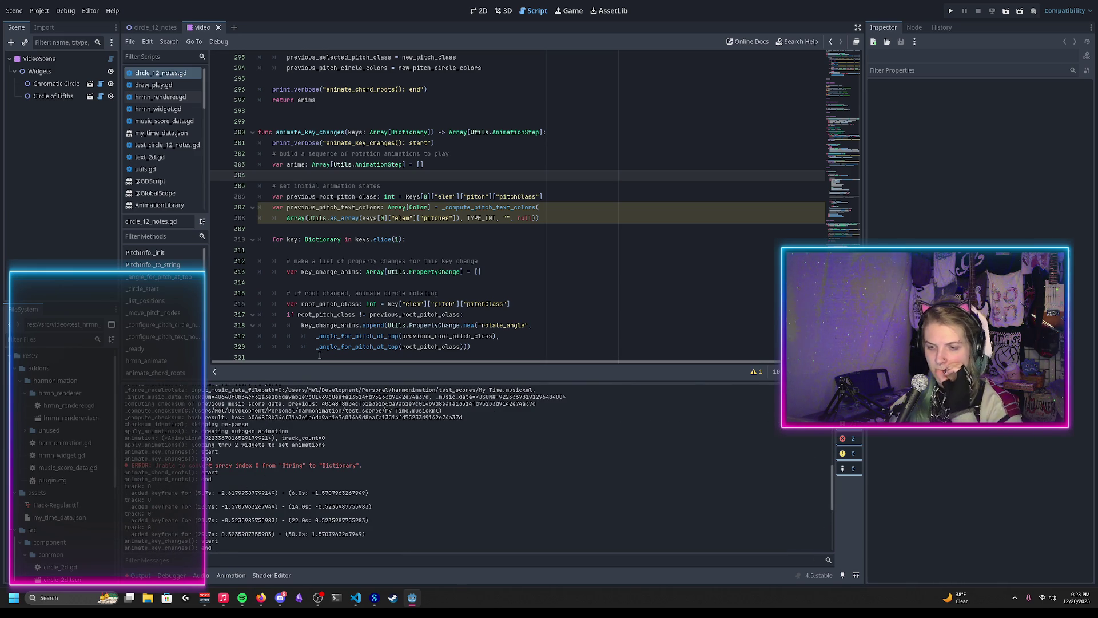
scroll(320, 343, down, 7)
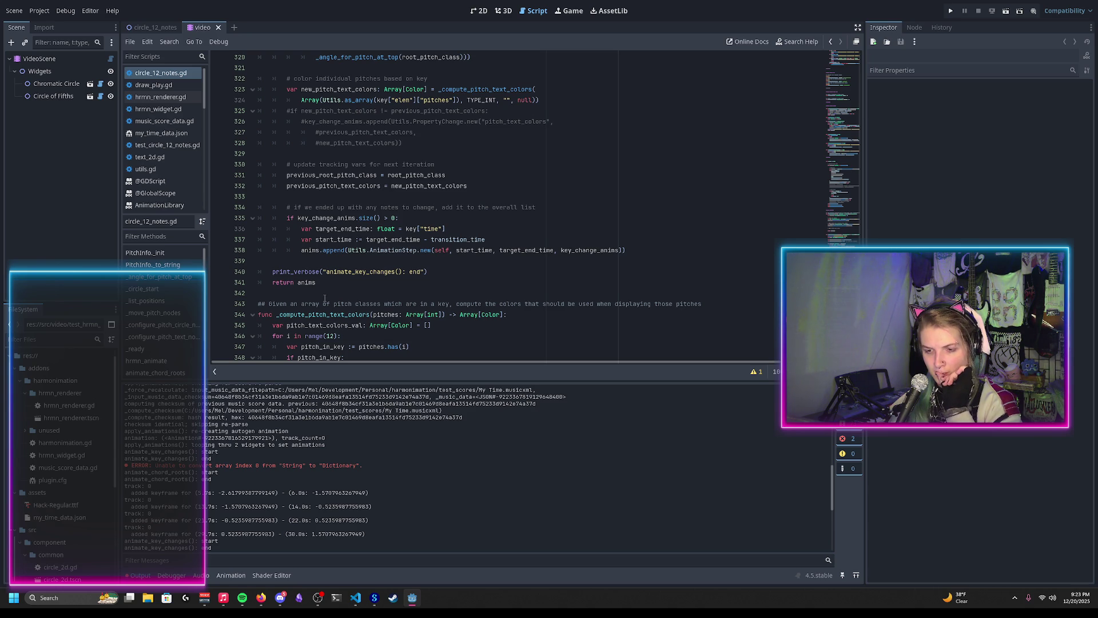
scroll(324, 298, down, 5)
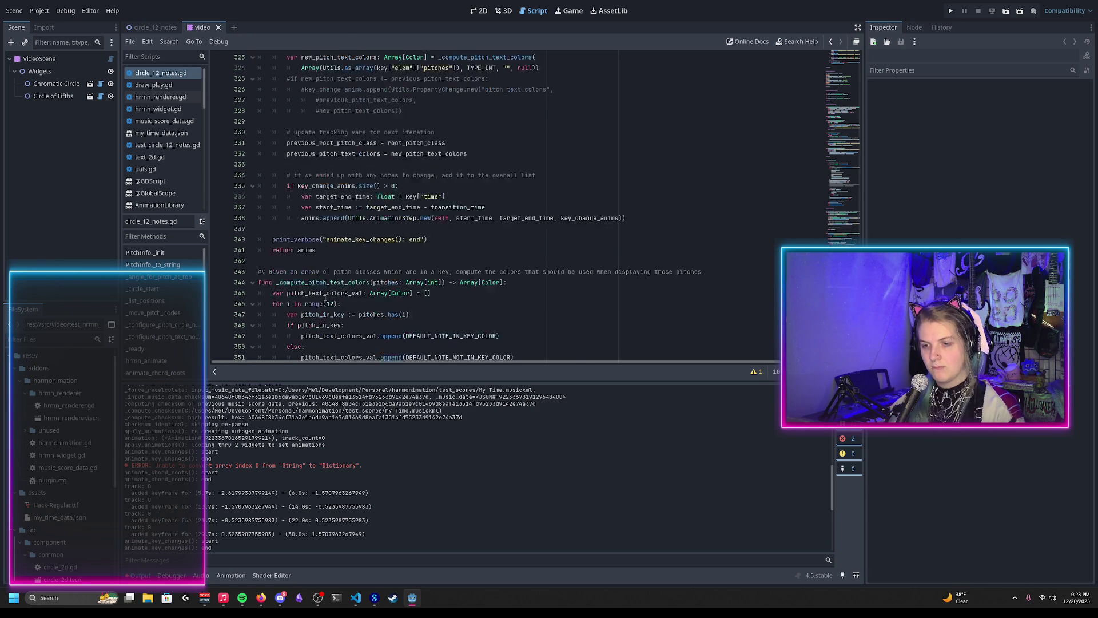
scroll(318, 290, up, 8)
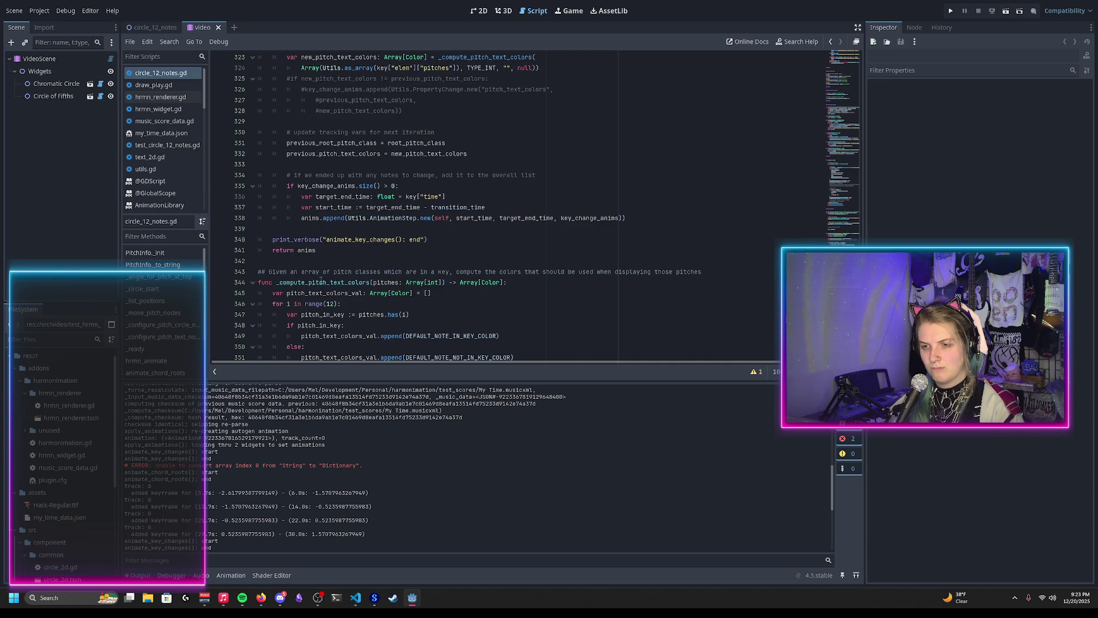
scroll(395, 262, up, 20)
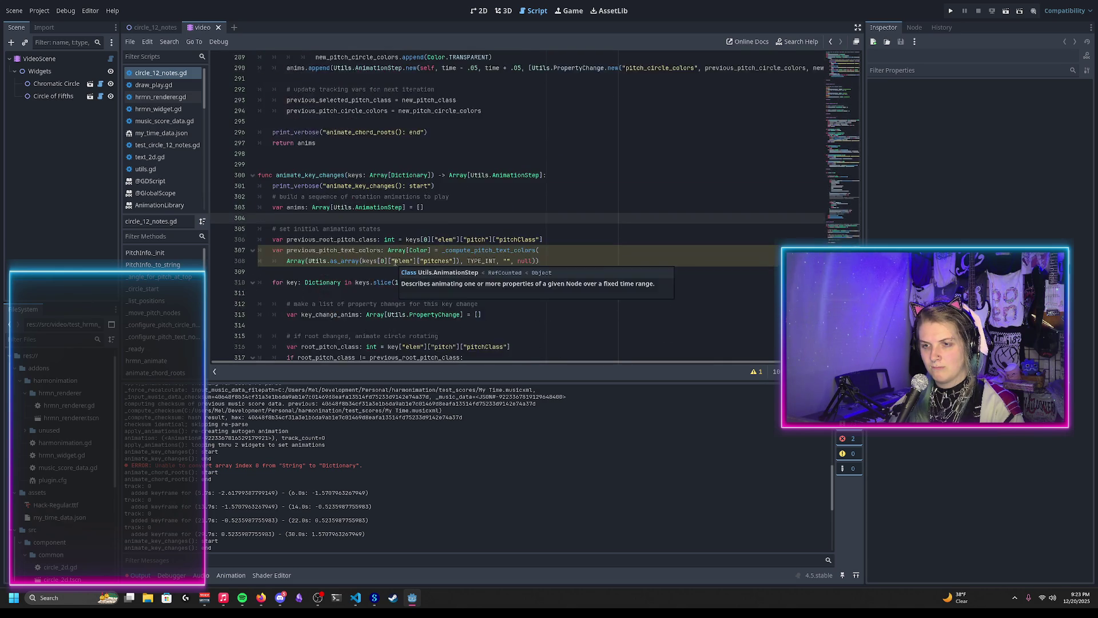
scroll(395, 262, up, 6)
scroll(401, 286, down, 4)
scroll(404, 306, down, 1)
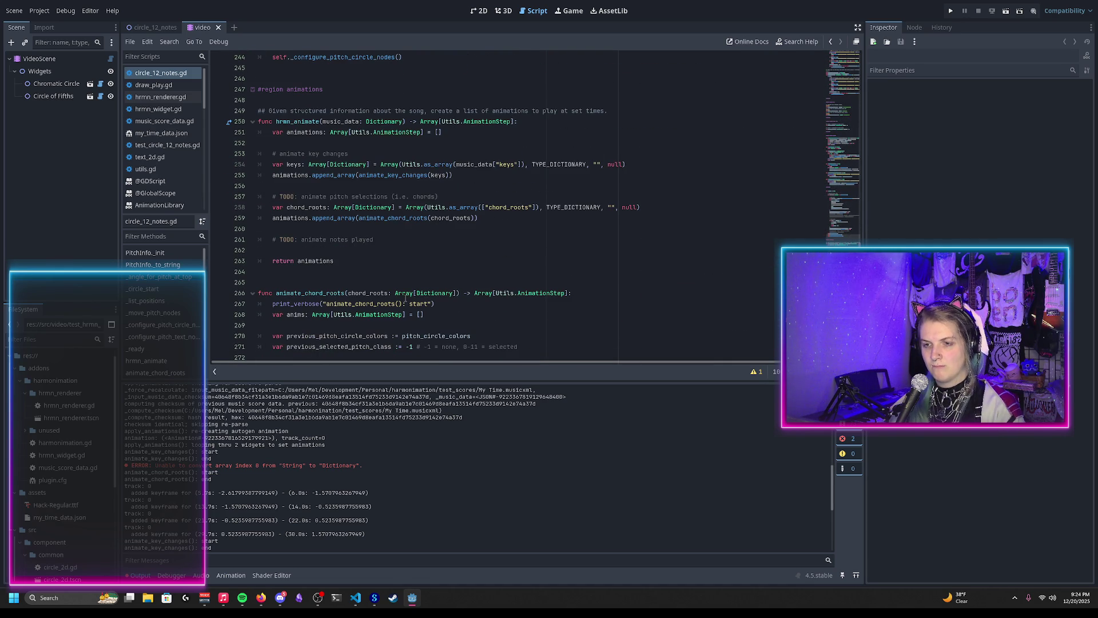
Add a print_verbose start trace under the hrmn_animate header
scroll(328, 232, up, 1)
click(354, 154)
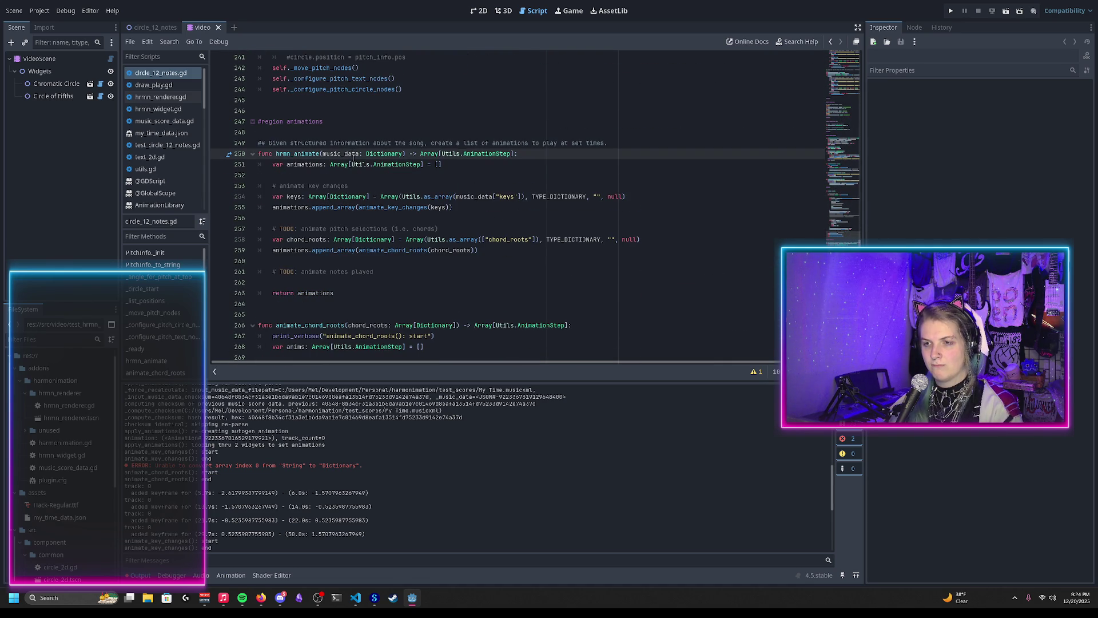
key(ctrl+Return)
text(print_verbose()
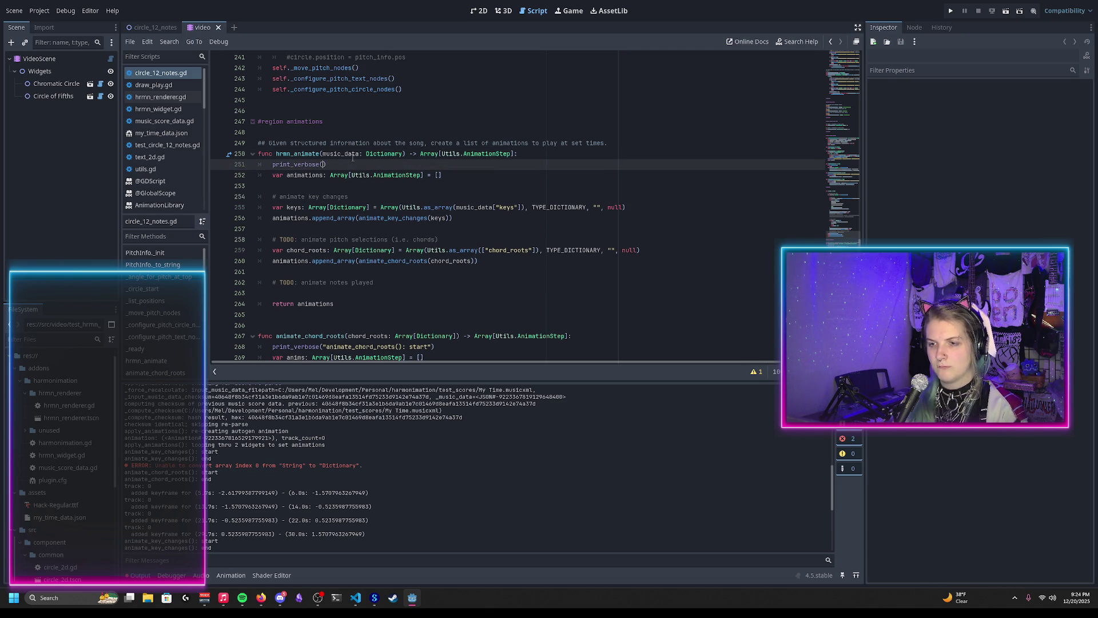
text("hrmn_animate)
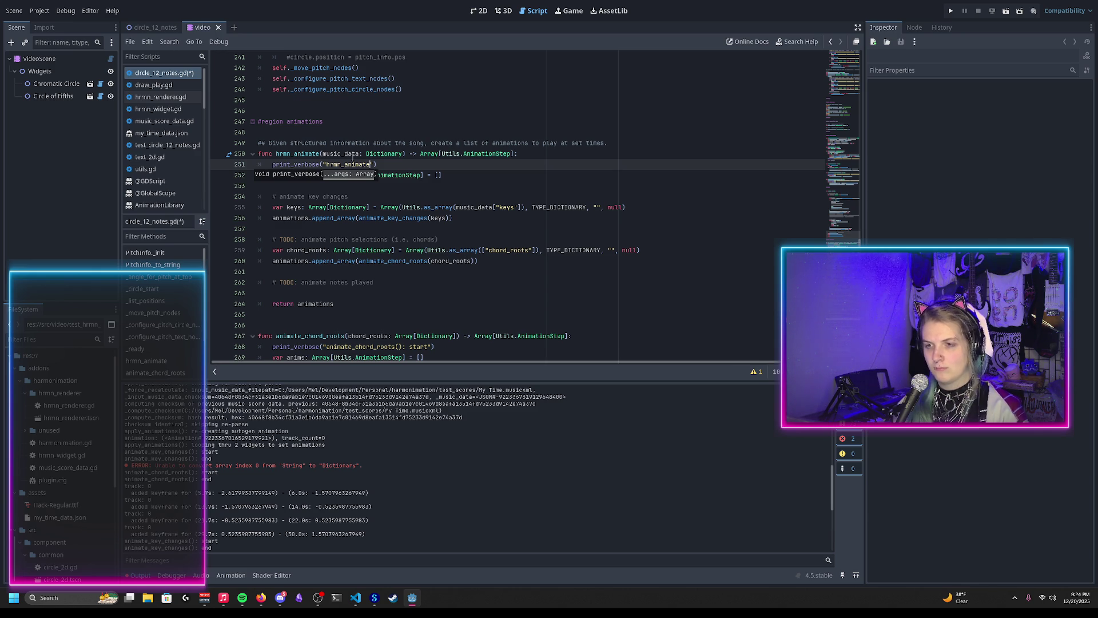
text((): st)
key(End)
key(shift+Home)
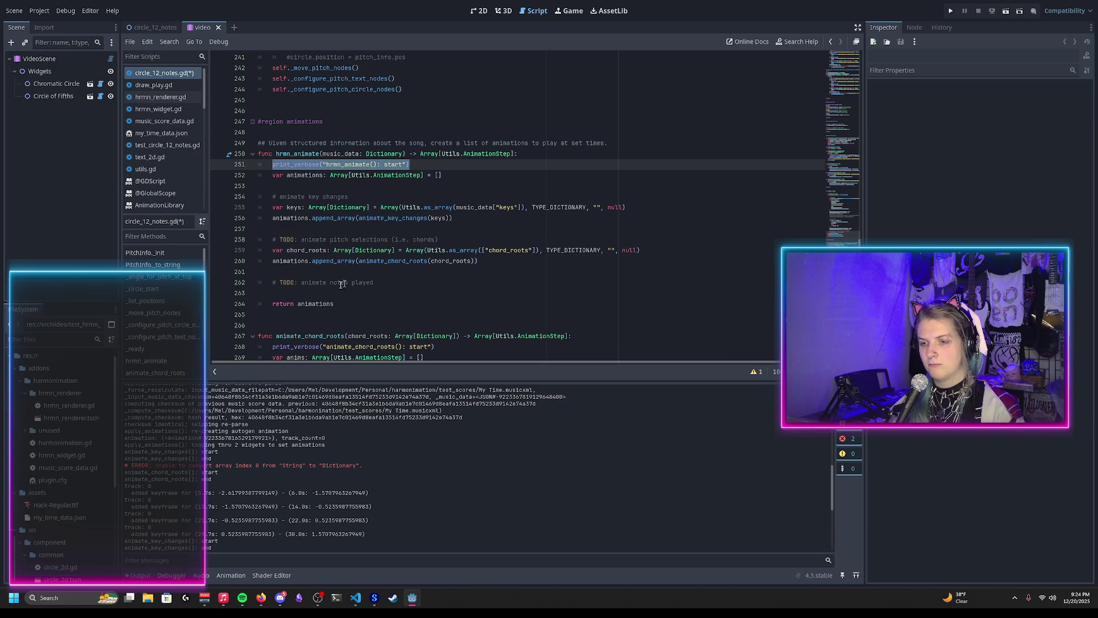
key(ctrl+c)
Add a matching hrmn_animate end trace before the function returns its animations
click(338, 293)
key(ctrl+v)
key(Home)
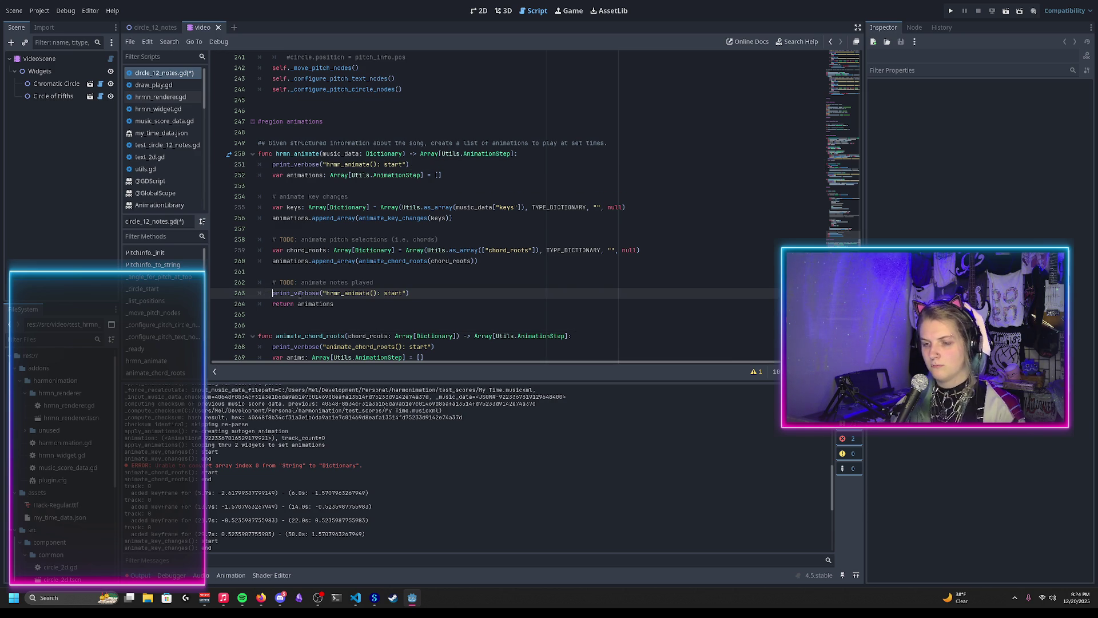
key(Tab)
key(Return)
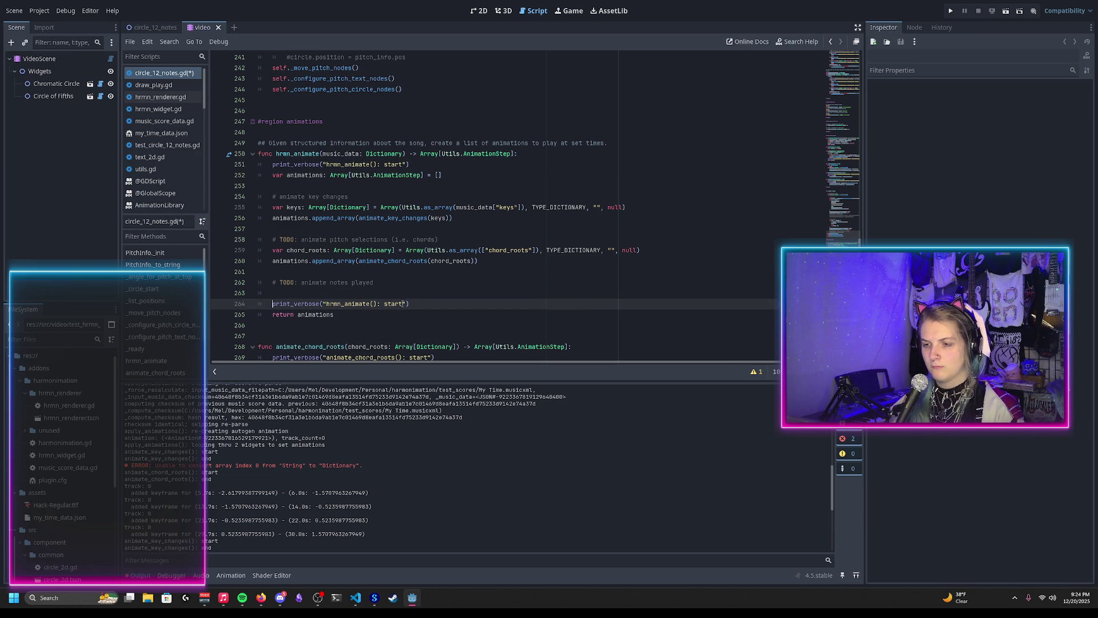
double_click(400, 304)
text(end)
Add an 'animating key changes' print_verbose line below the animate key changes comment
drag(402, 303, 274, 305)
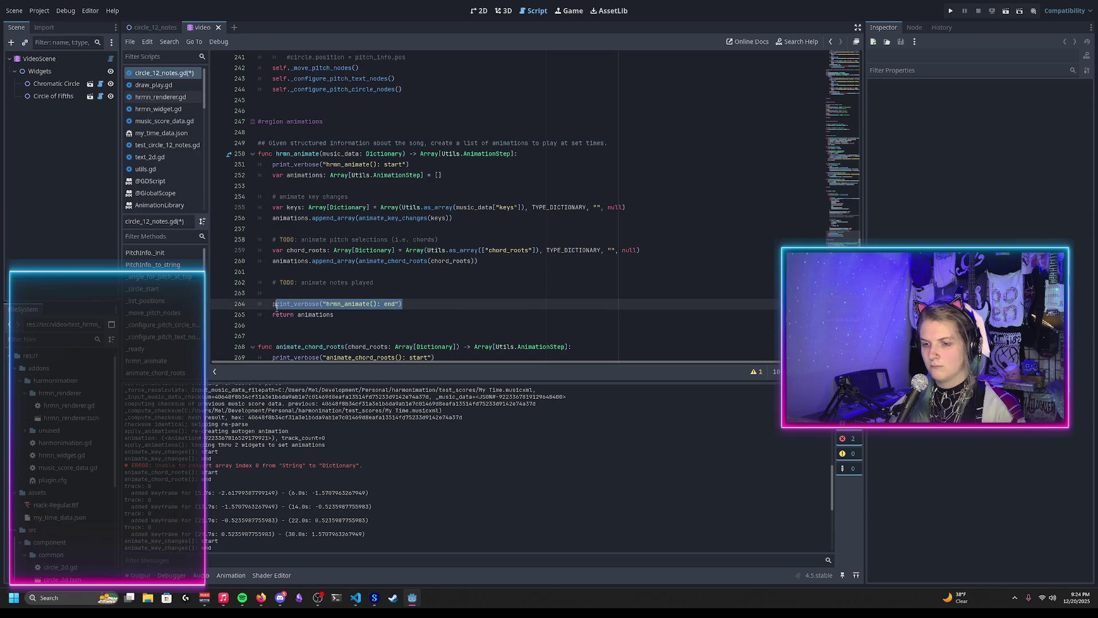
key(ctrl+c)
click(392, 196)
key(Return)
key(ctrl+v)
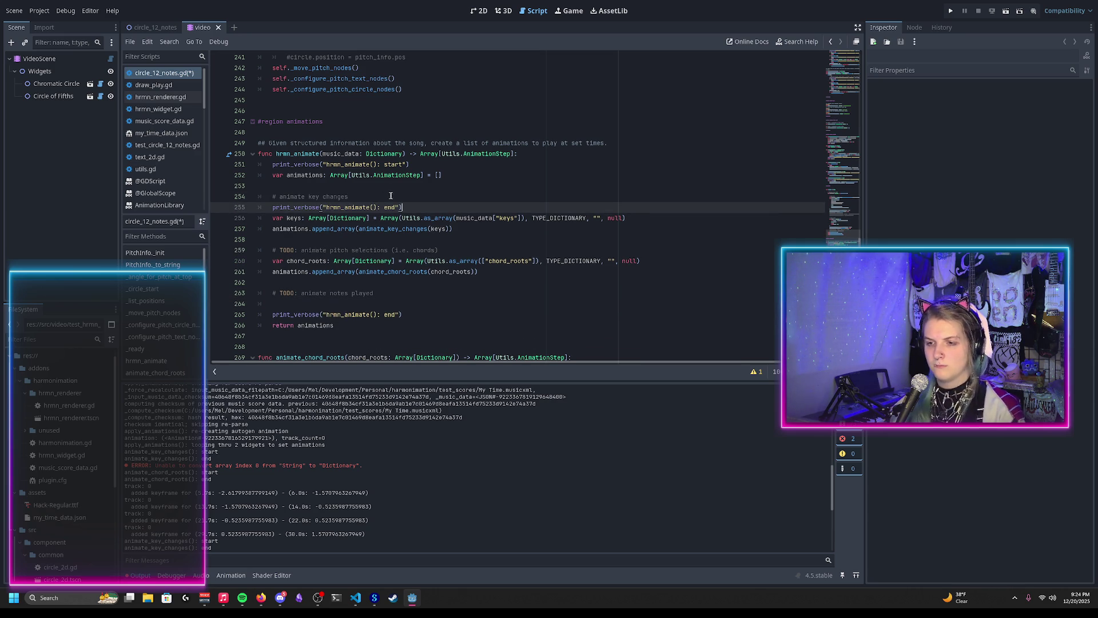
double_click(388, 207)
text(animating key ch)
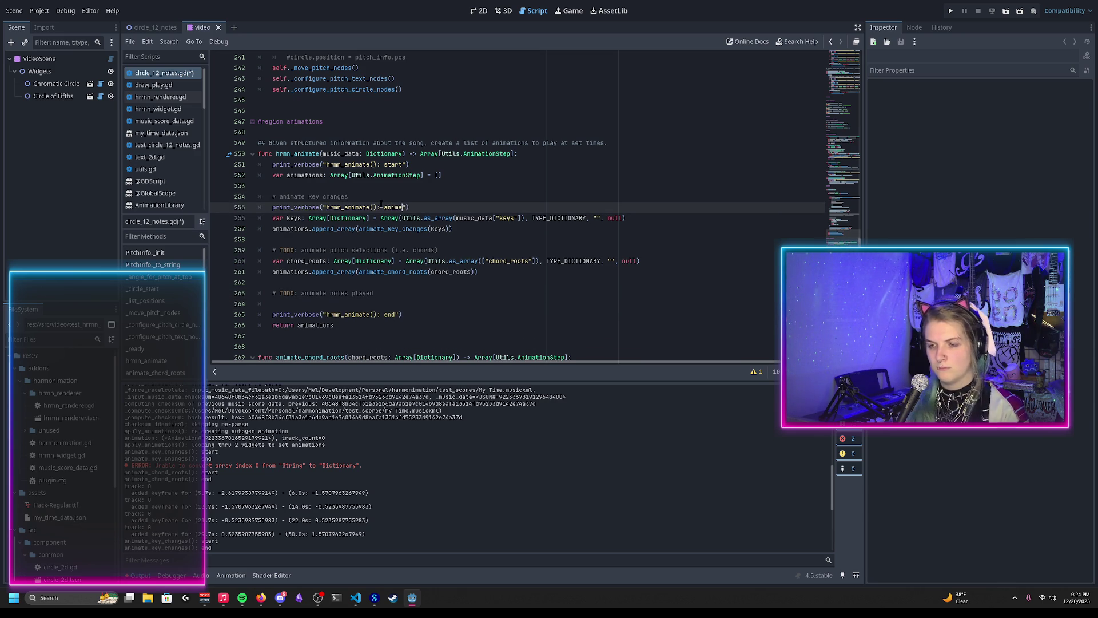
text(anges)
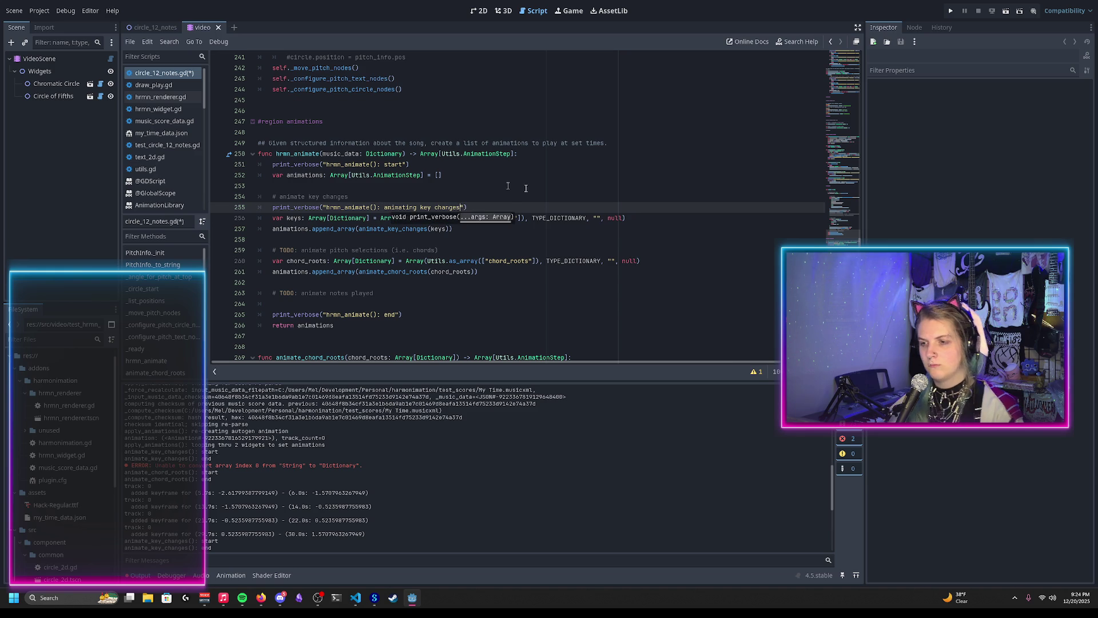
drag(498, 208, 495, 200)
key(ctrl+c)
Duplicate that line under the TODO as 'animating chord roots' and save the script
click(474, 253)
key(ctrl+v)
drag(421, 261, 461, 262)
text(chord roots)
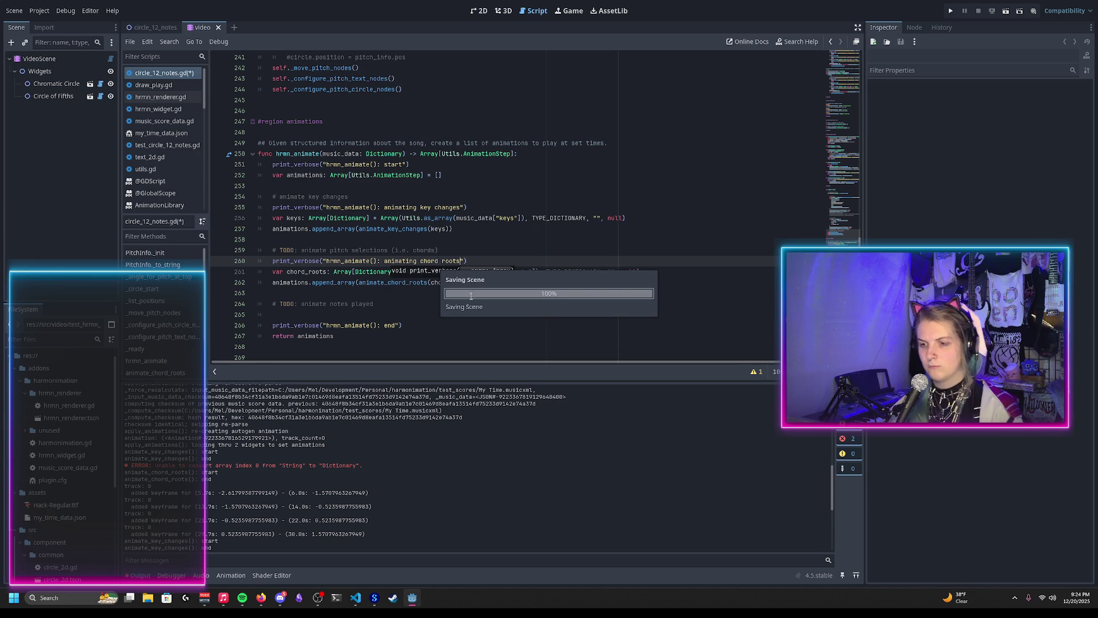
key(ctrl+s)
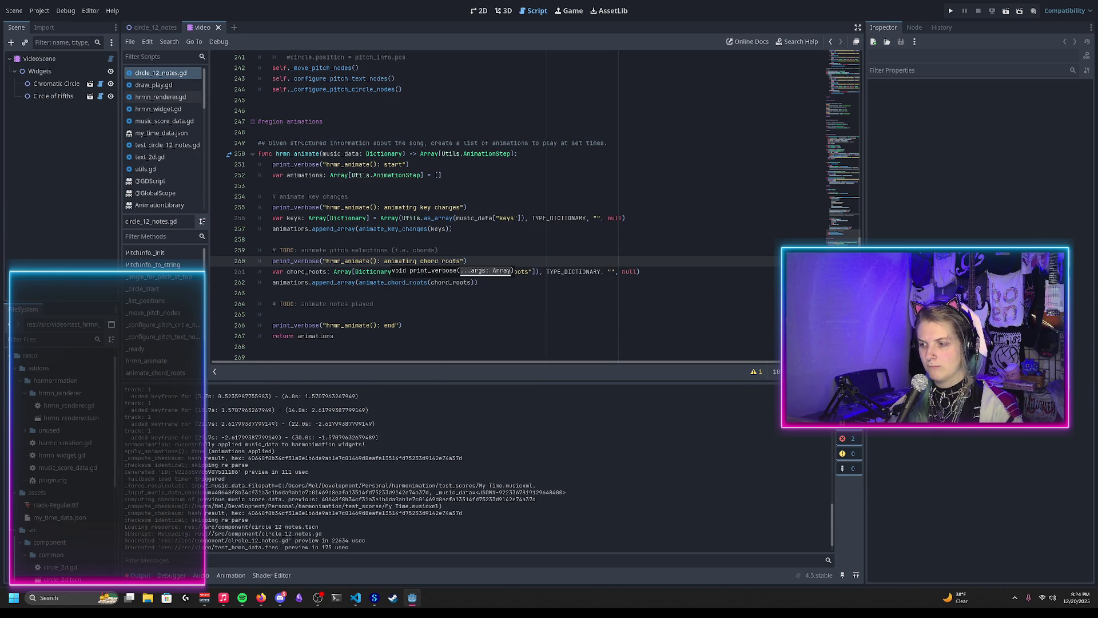
Run the scene with F6 and scroll back to the animate_key_changes code
key(F6)
scroll(652, 319, down, 20)
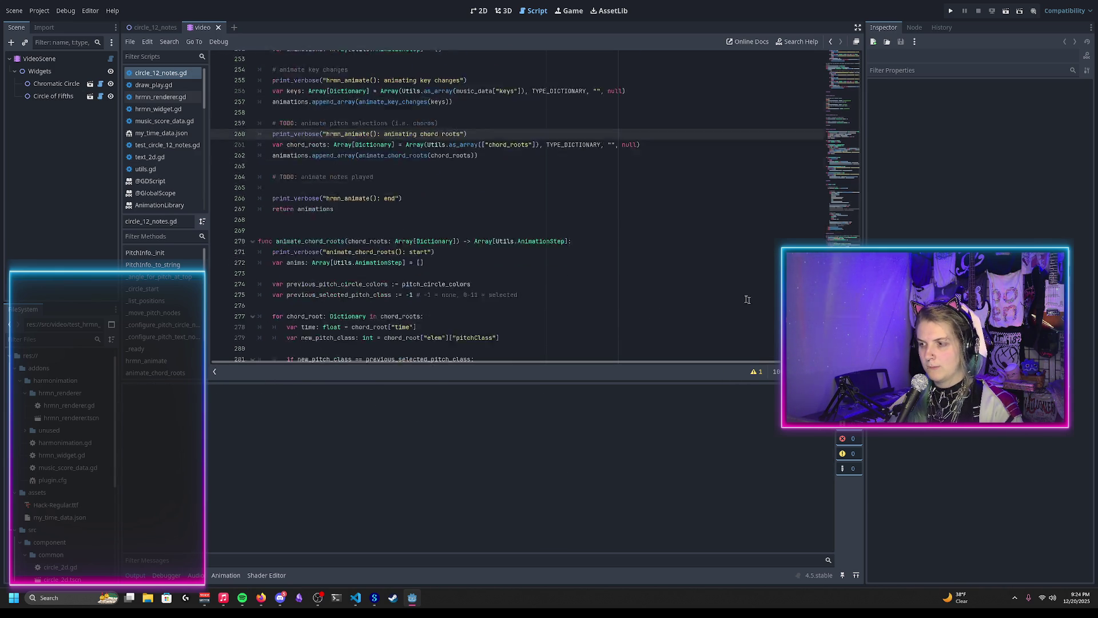
scroll(539, 246, up, 3)
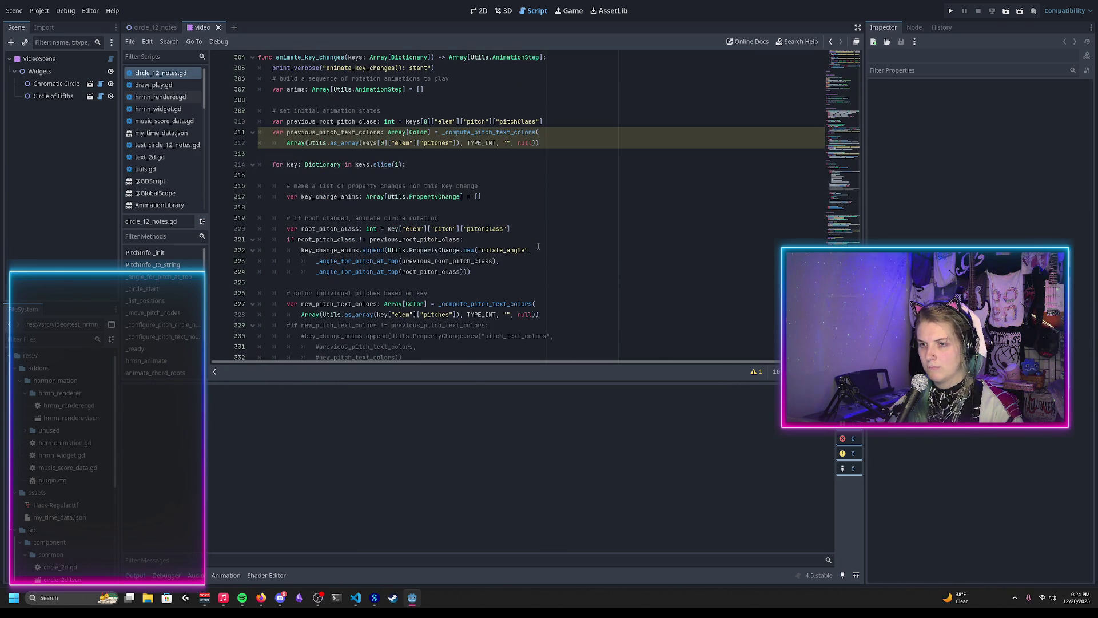
scroll(528, 267, up, 1)
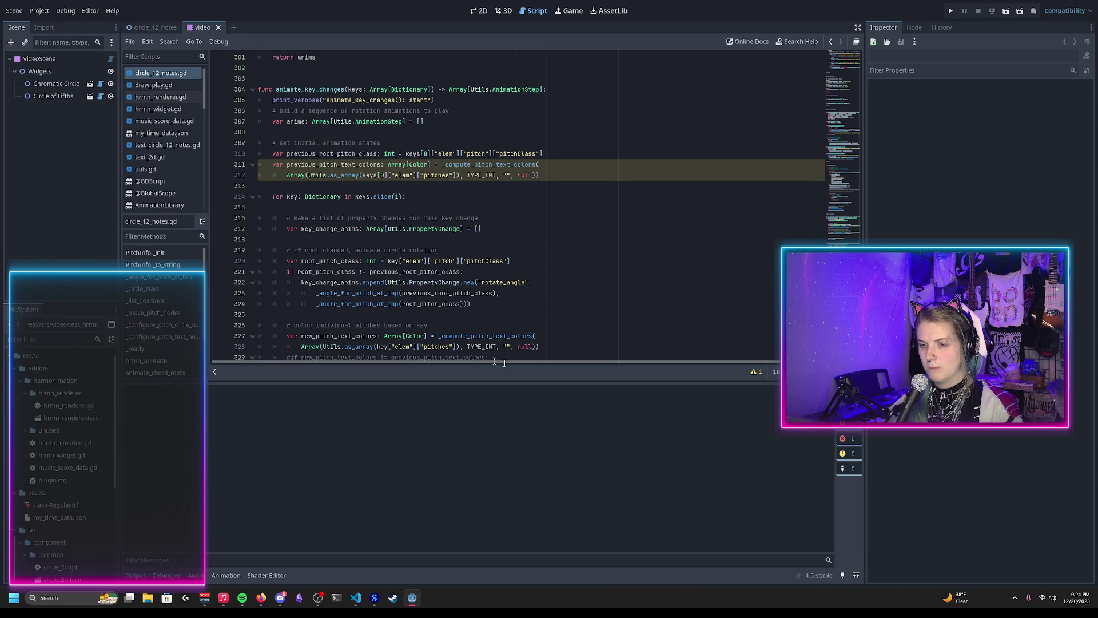
Show the script warnings and select previous_pitch_text_colors to inspect its uses on line 311
click(754, 371)
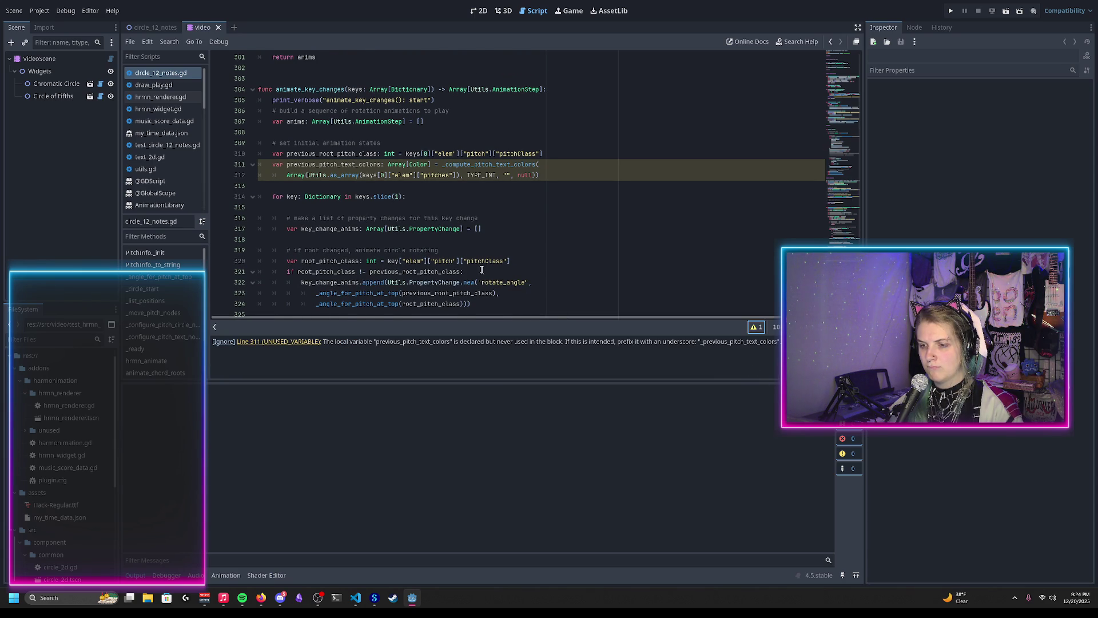
scroll(475, 266, up, 1)
double_click(340, 200)
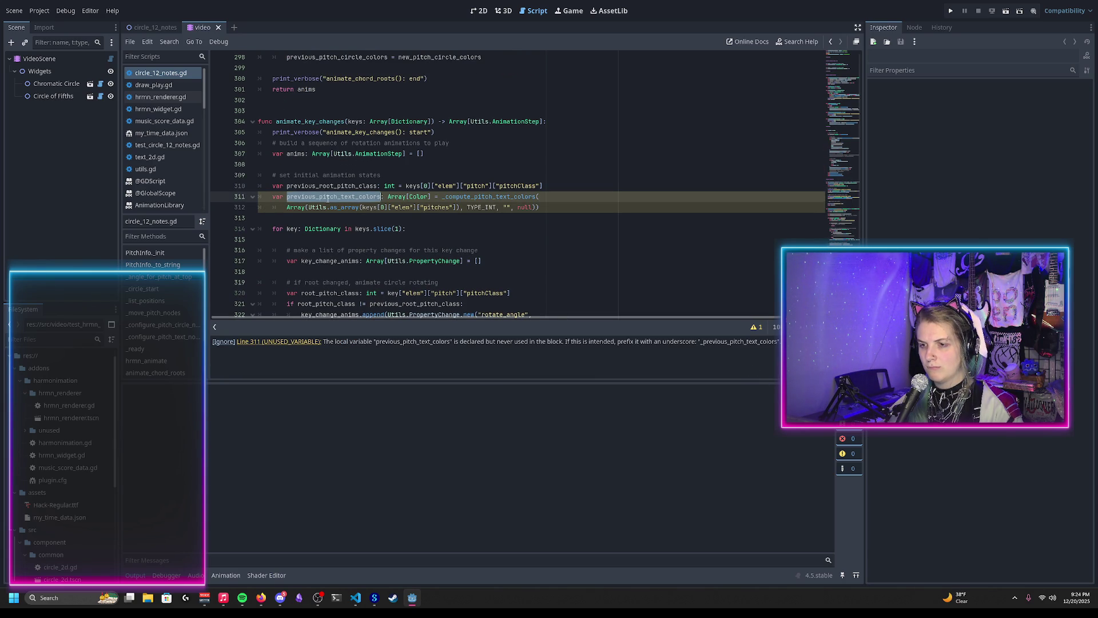
scroll(332, 200, down, 6)
scroll(327, 198, down, 1)
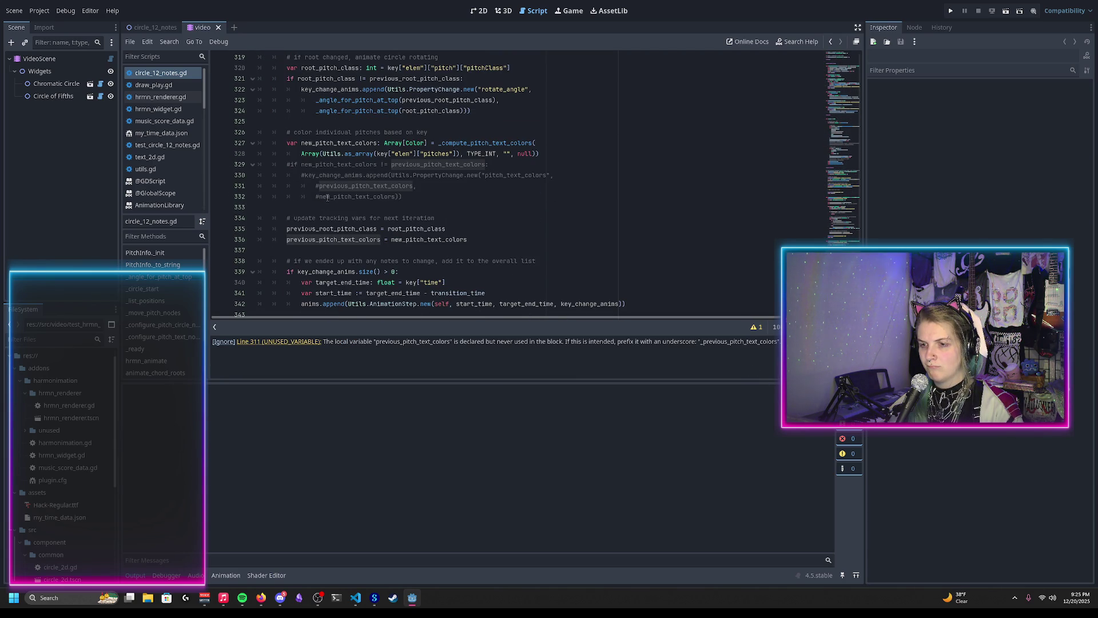
scroll(360, 200, up, 6)
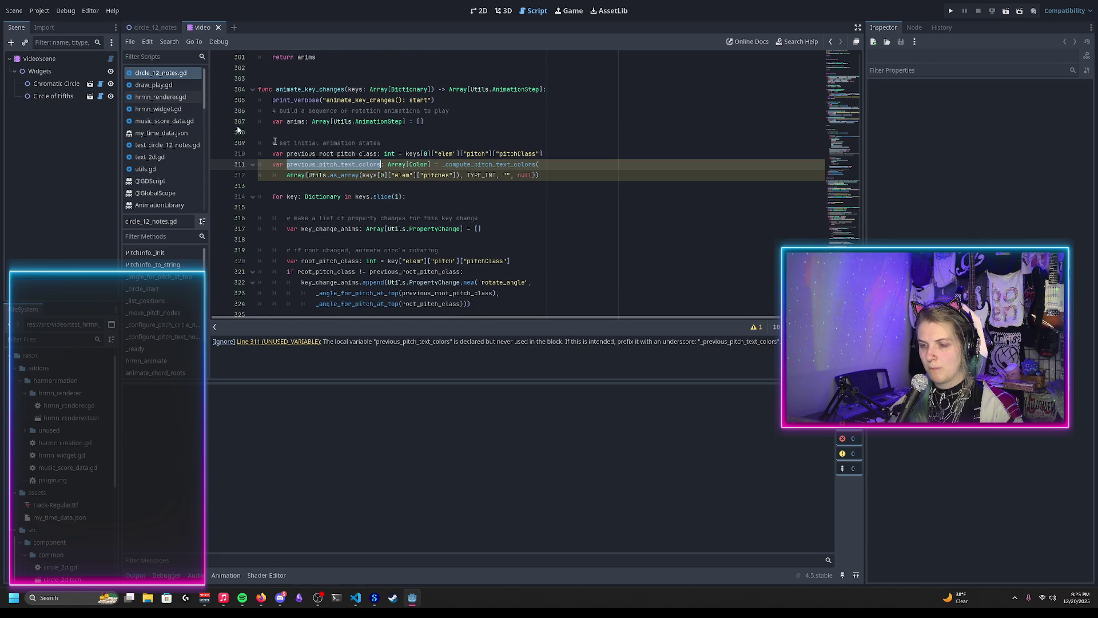
Reload the saved scene and locate the String-to-Dictionary error after the 'animating chord roots' log line
click(39, 11)
mouse_move(14, 10)
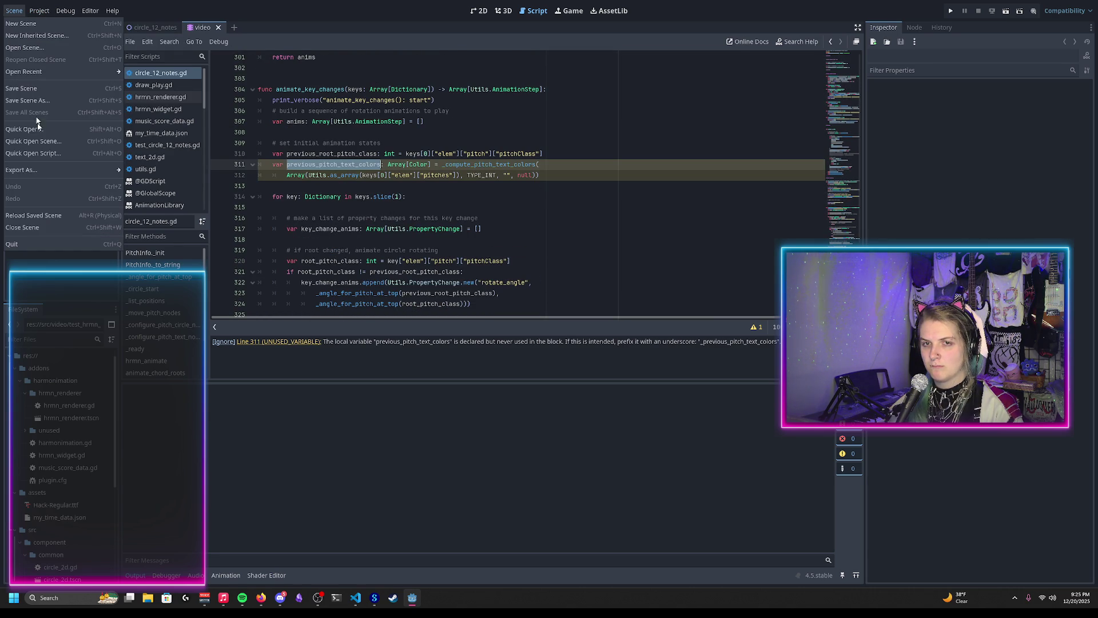
click(40, 215)
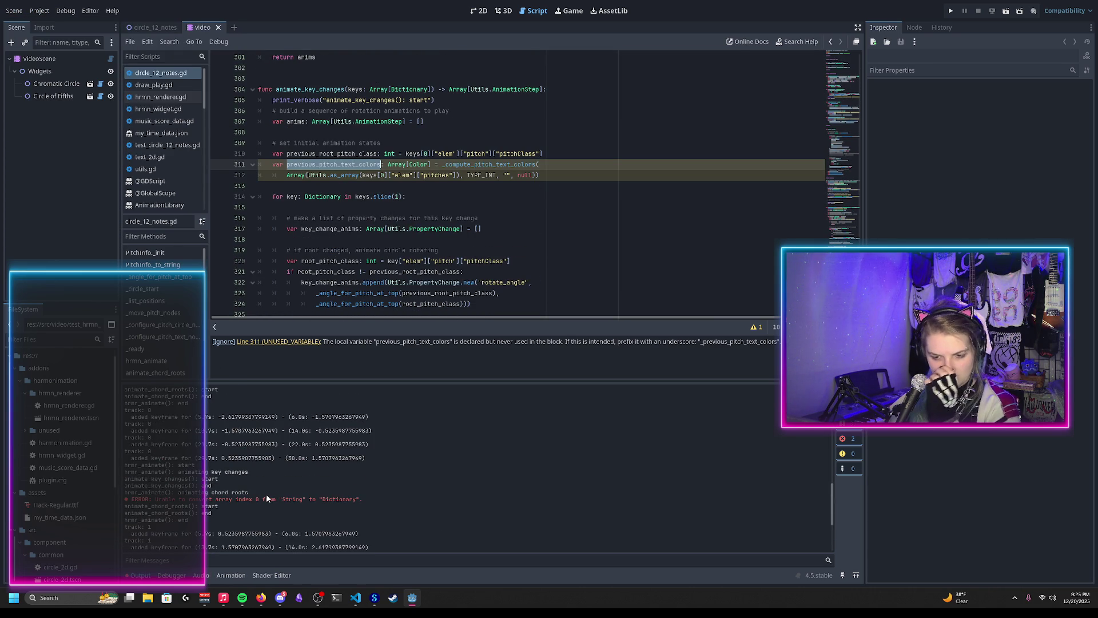
double_click(150, 493)
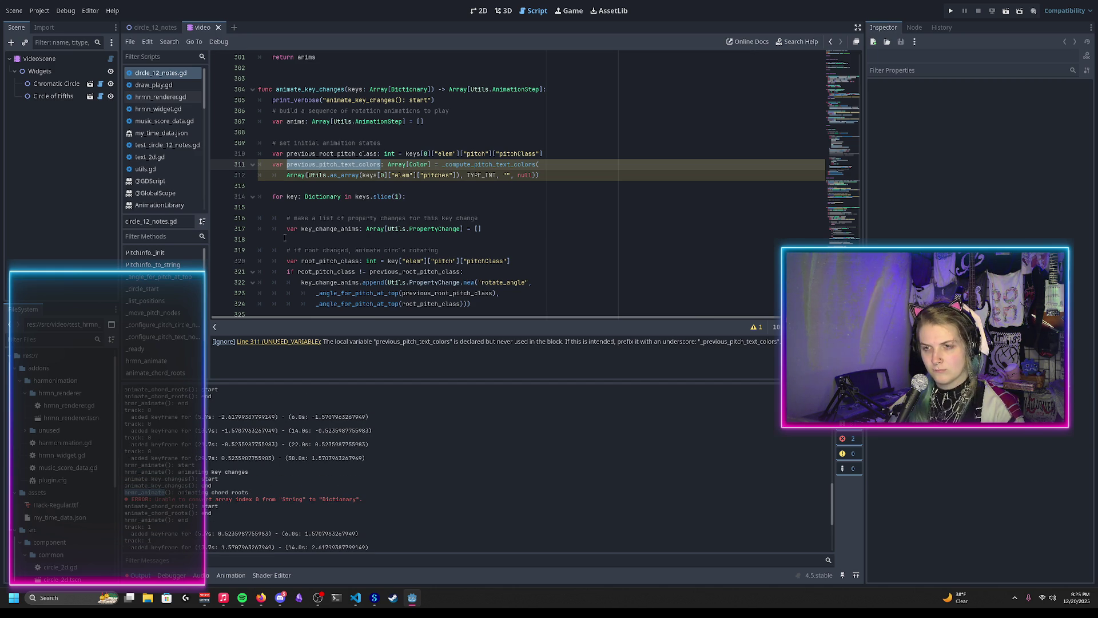
scroll(309, 226, up, 15)
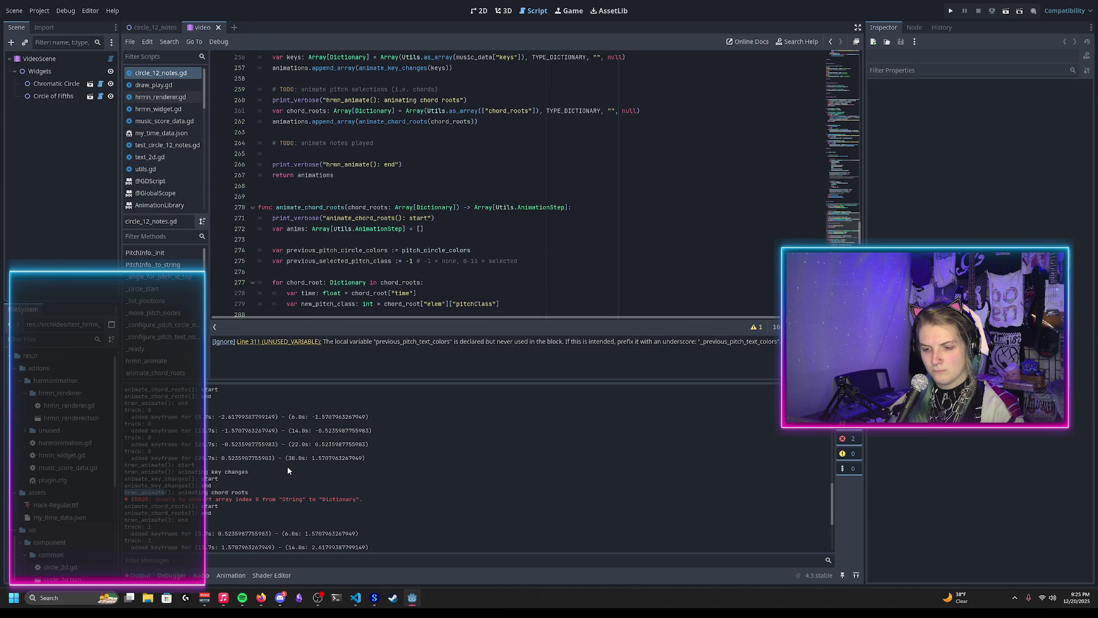
On line 261 read chord_roots from music_data["chord_roots"] and save the script
scroll(356, 198, up, 2)
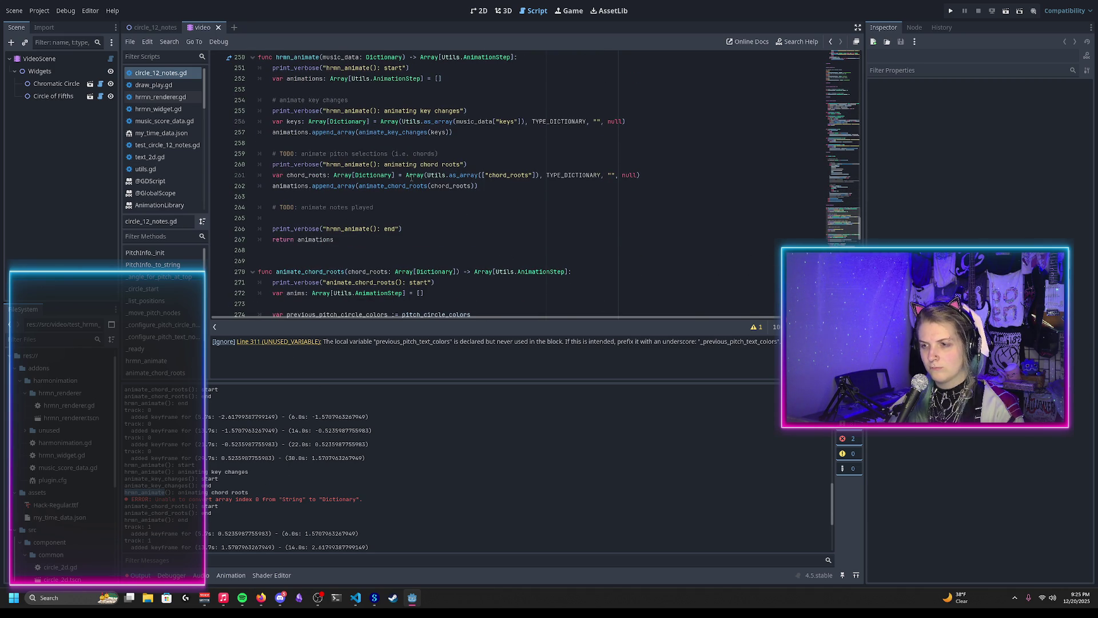
click(412, 179)
double_click(503, 176)
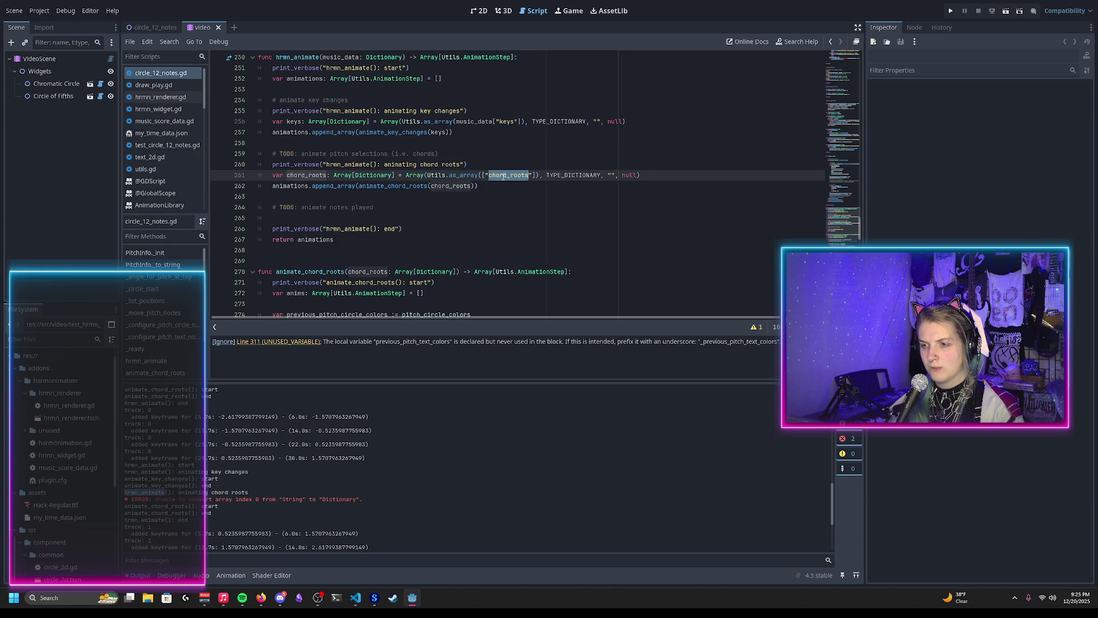
triple_click(503, 176)
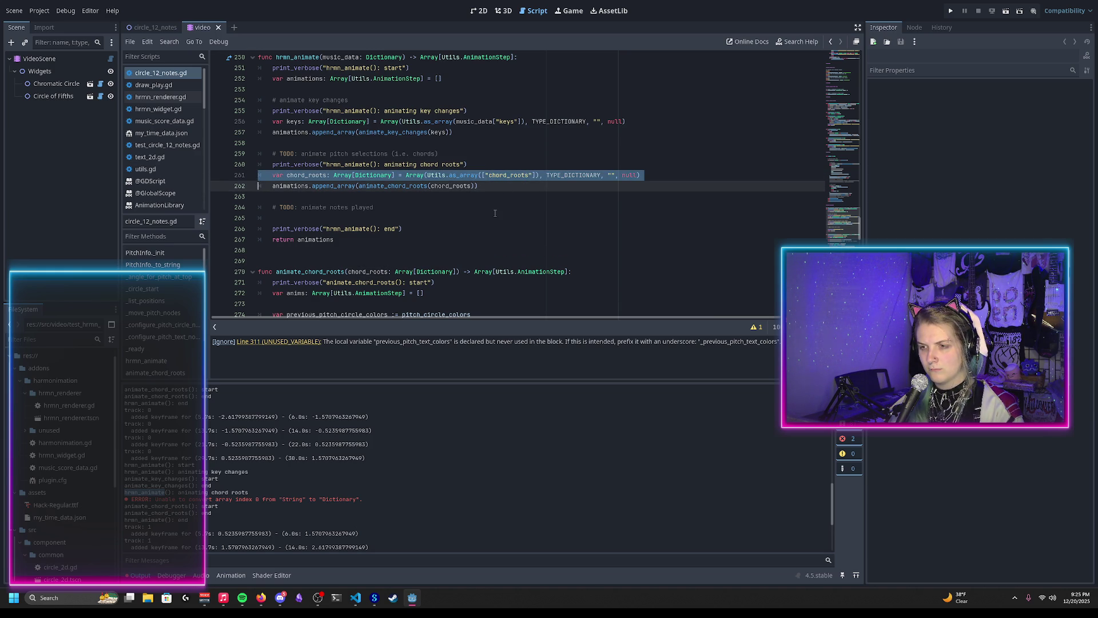
click(484, 177)
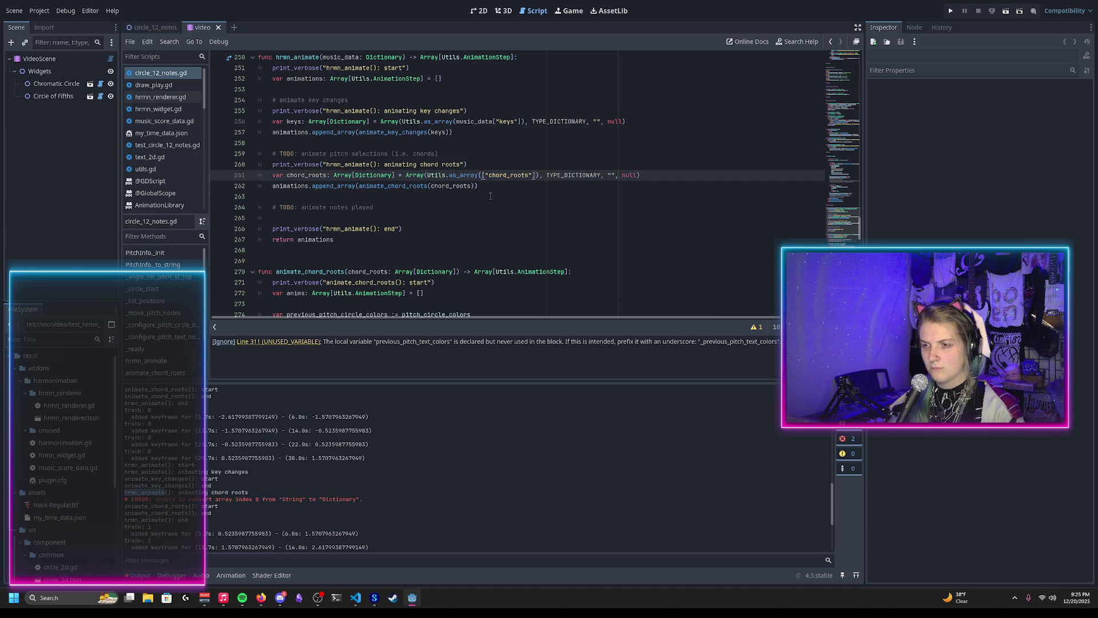
text(music_data)
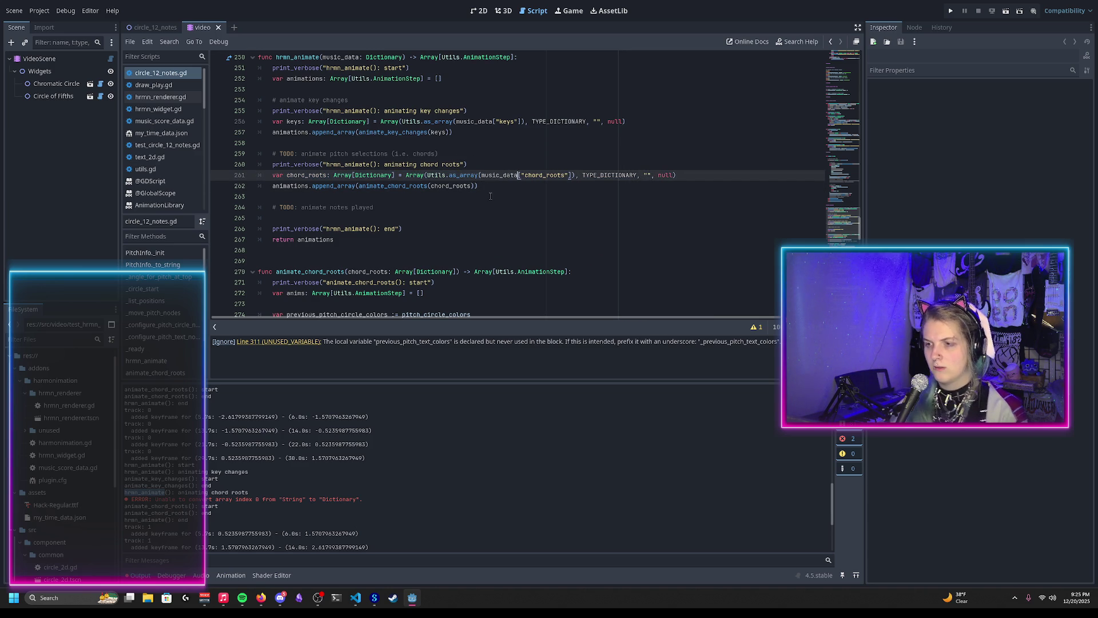
click(497, 187)
key(ctrl+s)
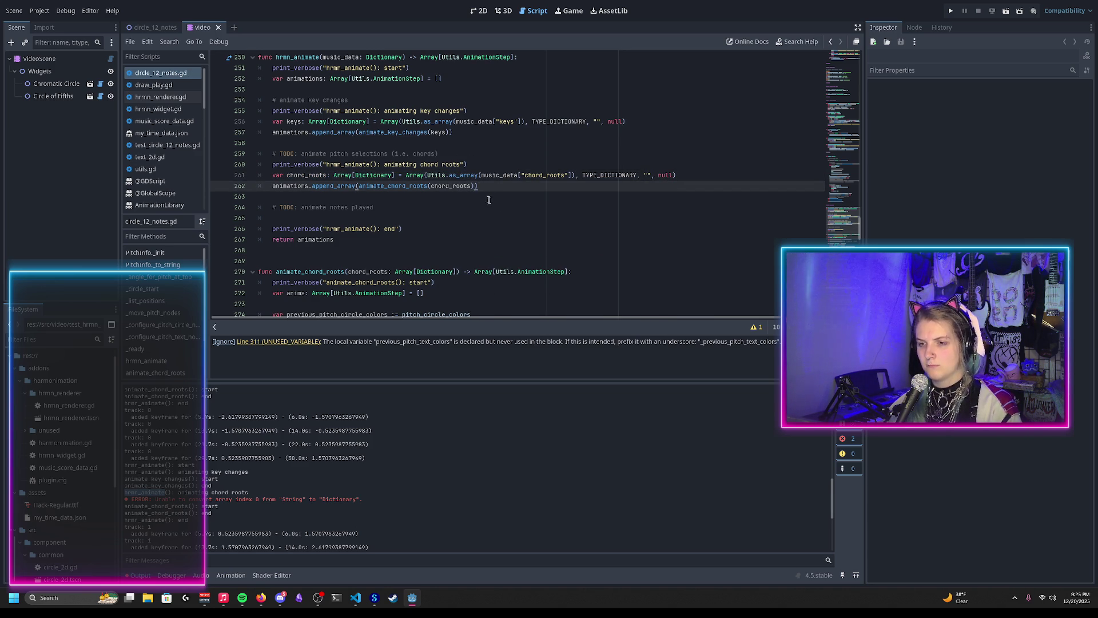
Remove the TODO marker from line 259's comment and replace 'pitch selections (i.e. chords)' with 'chord roots'
click(298, 154)
key(shift+Left)
key(shift+Left)
key(shift+Left)
key(BackSpace)
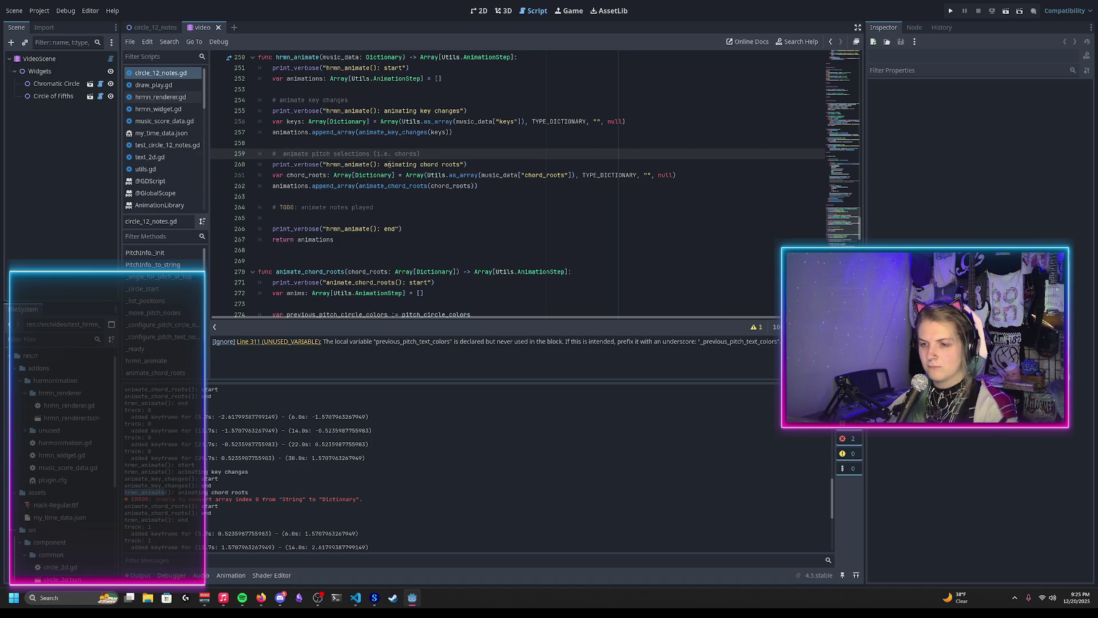
key(BackSpace)
key(ctrl+s)
drag(309, 153, 425, 153)
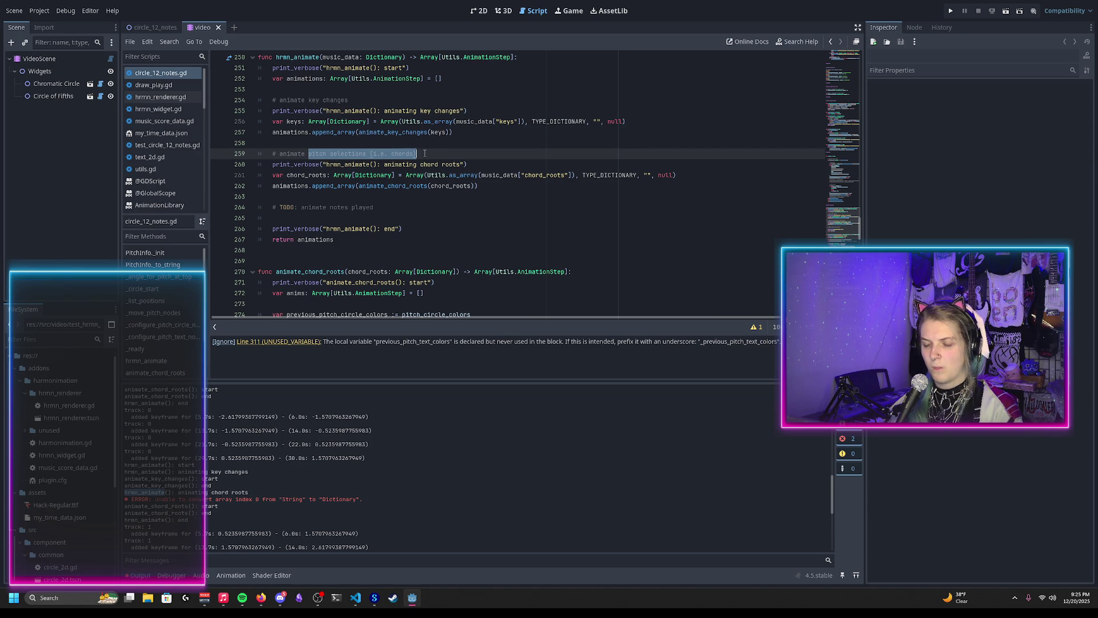
text(chord roots)
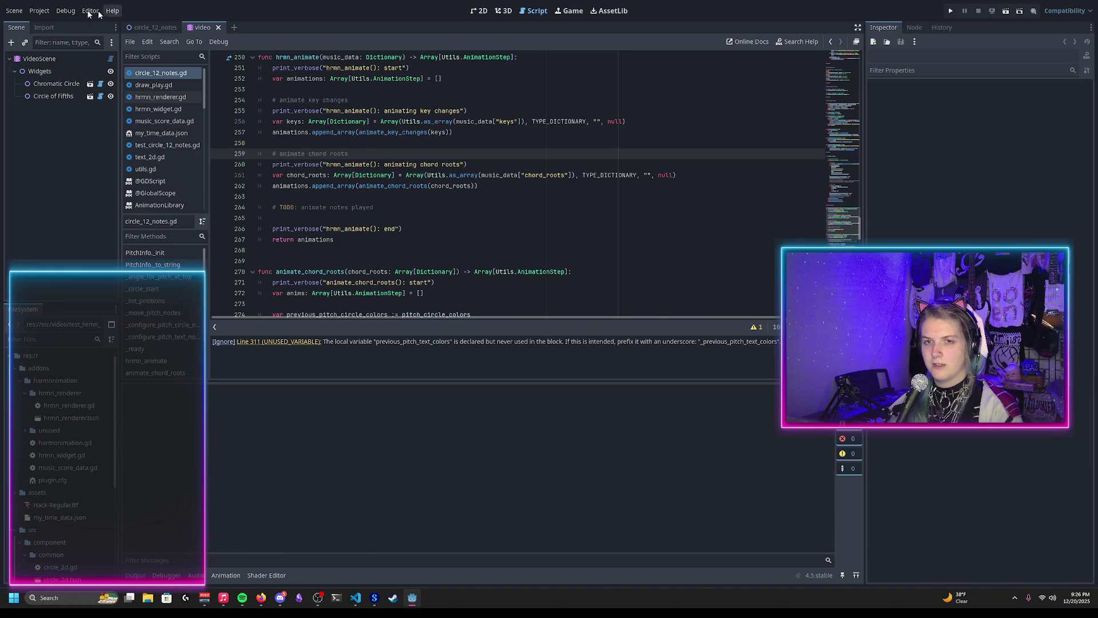
Reload the saved scene from the Scene menu
click(14, 10)
click(35, 215)
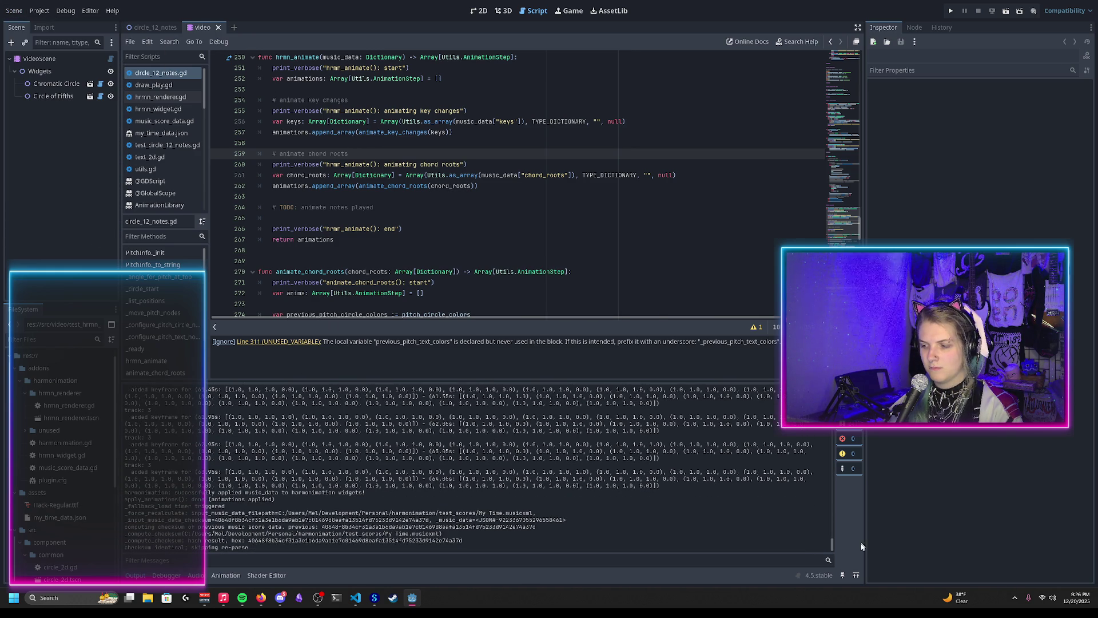
drag(834, 548, 834, 386)
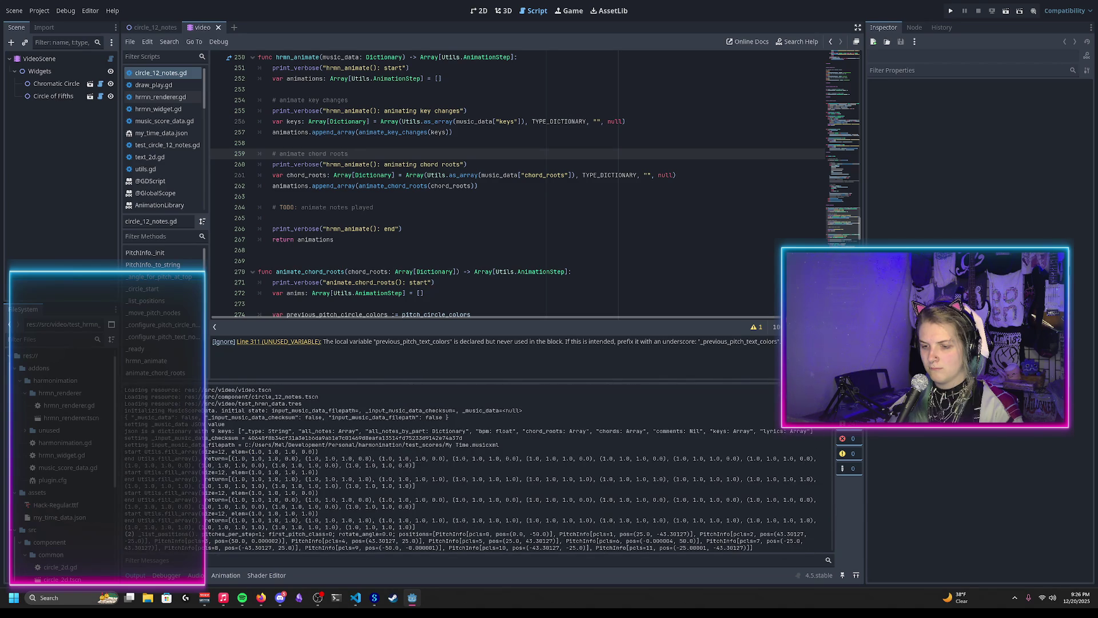
Preview animate_harmonimation_autogenerated at about 4.5 s on both circles, then return to circle_12_notes.gd
click(479, 11)
click(225, 575)
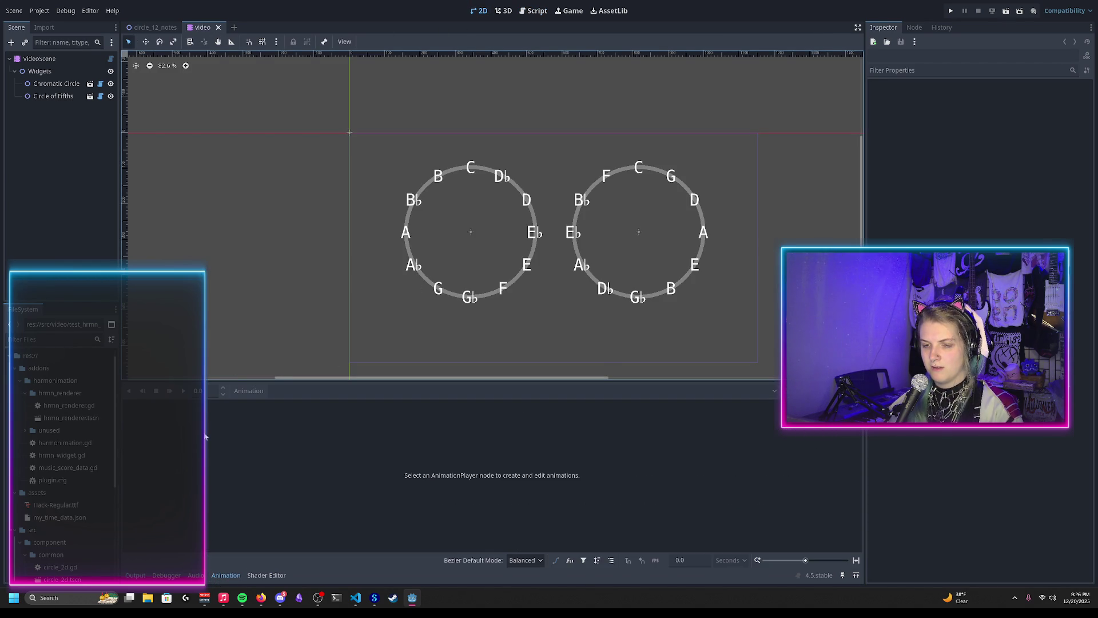
click(39, 59)
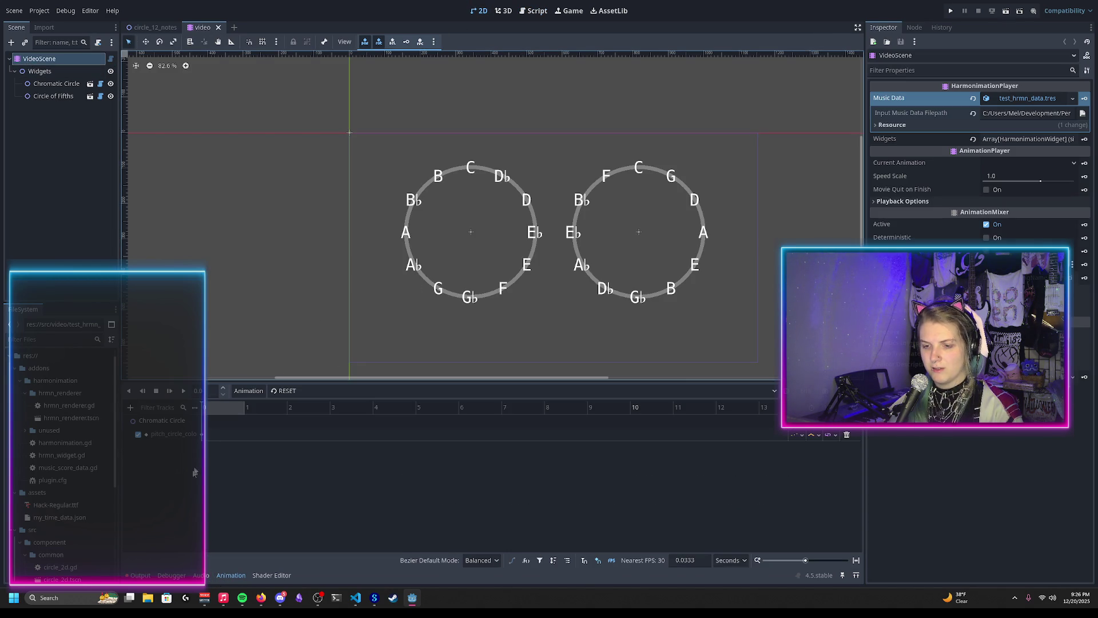
click(294, 390)
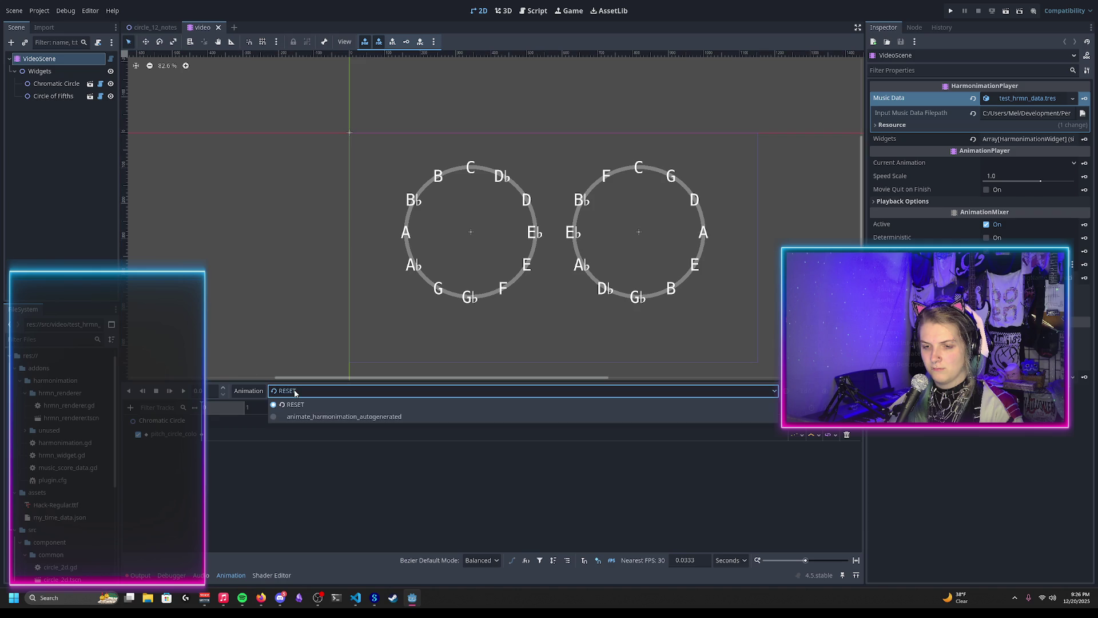
click(296, 417)
mouse_move(233, 407)
mouse_down()
mouse_move(468, 434)
mouse_move(723, 440)
mouse_move(458, 443)
mouse_up()
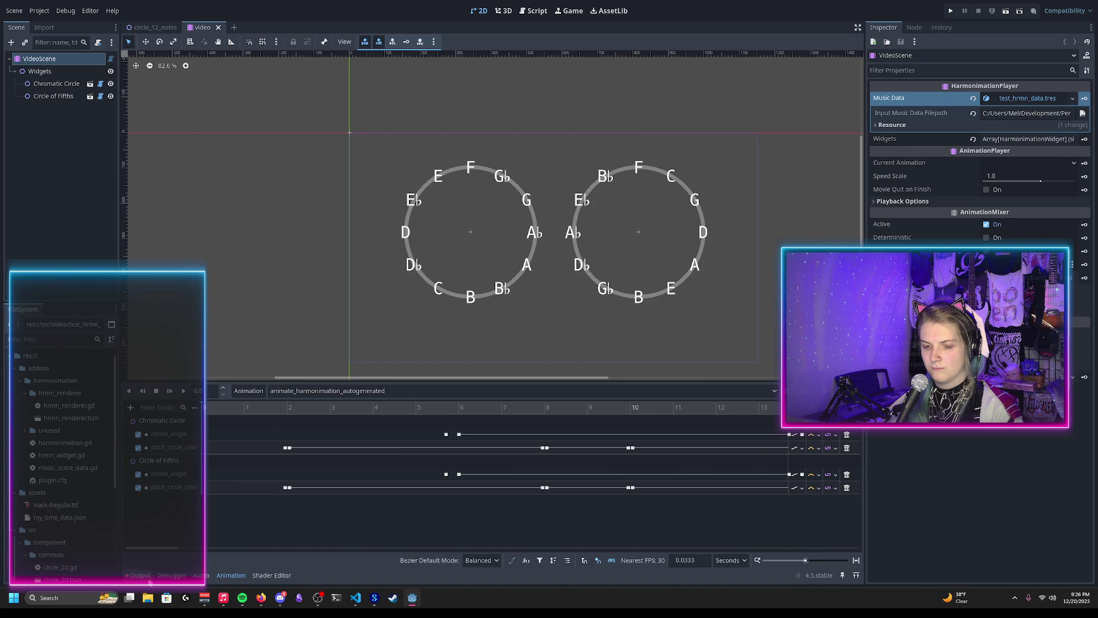
click(535, 11)
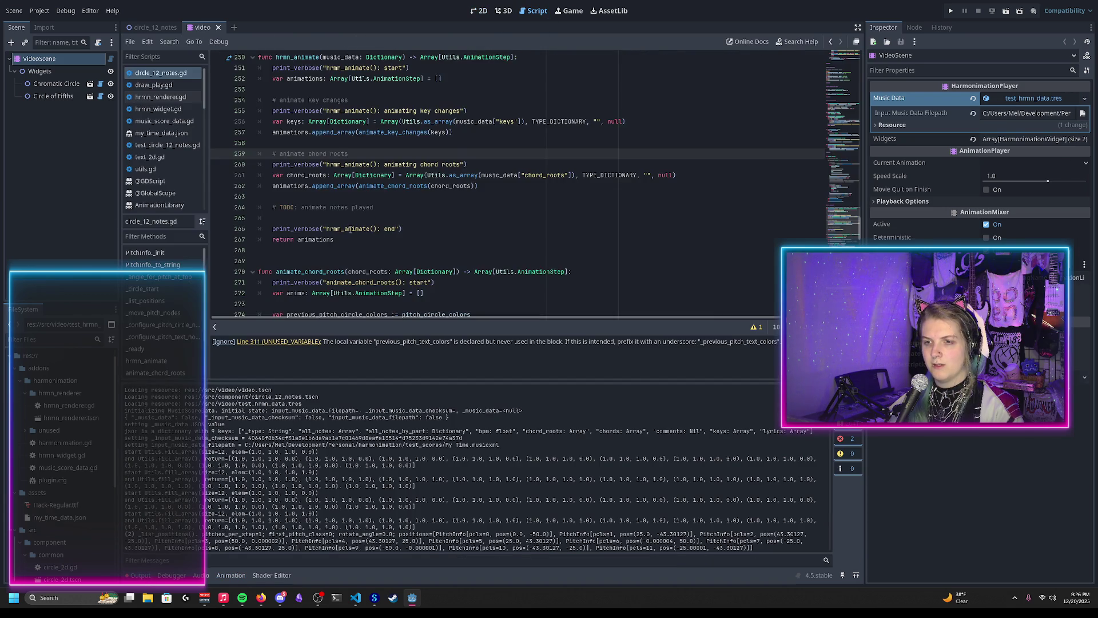
Uncomment the pitch_text_colors change block with Ctrl+K
scroll(555, 183, down, 2)
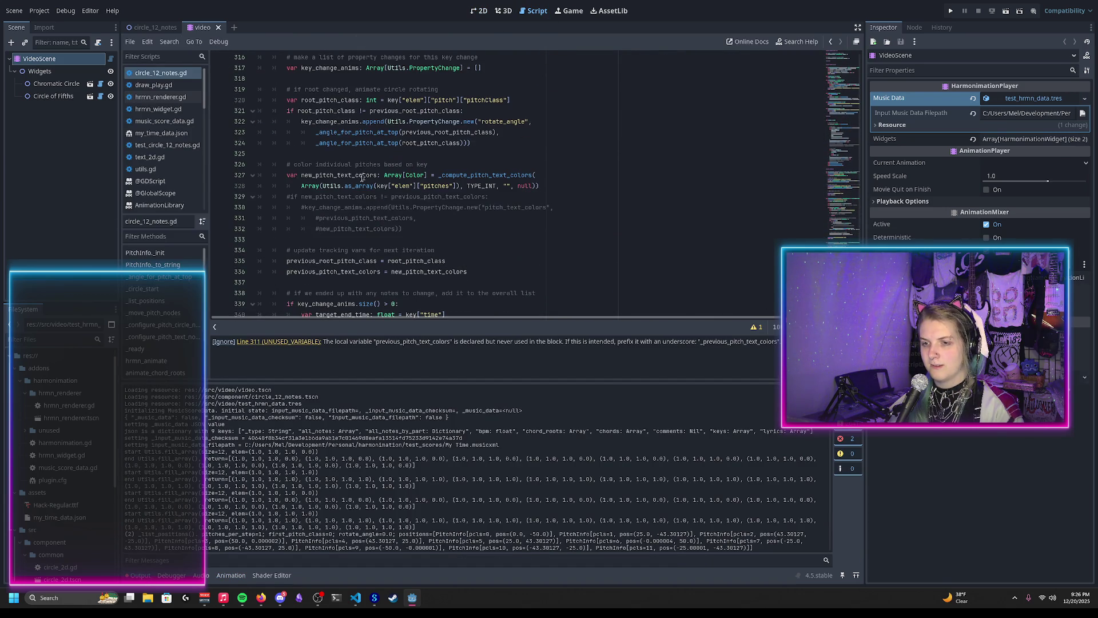
drag(327, 236, 342, 200)
key(ctrl+k)
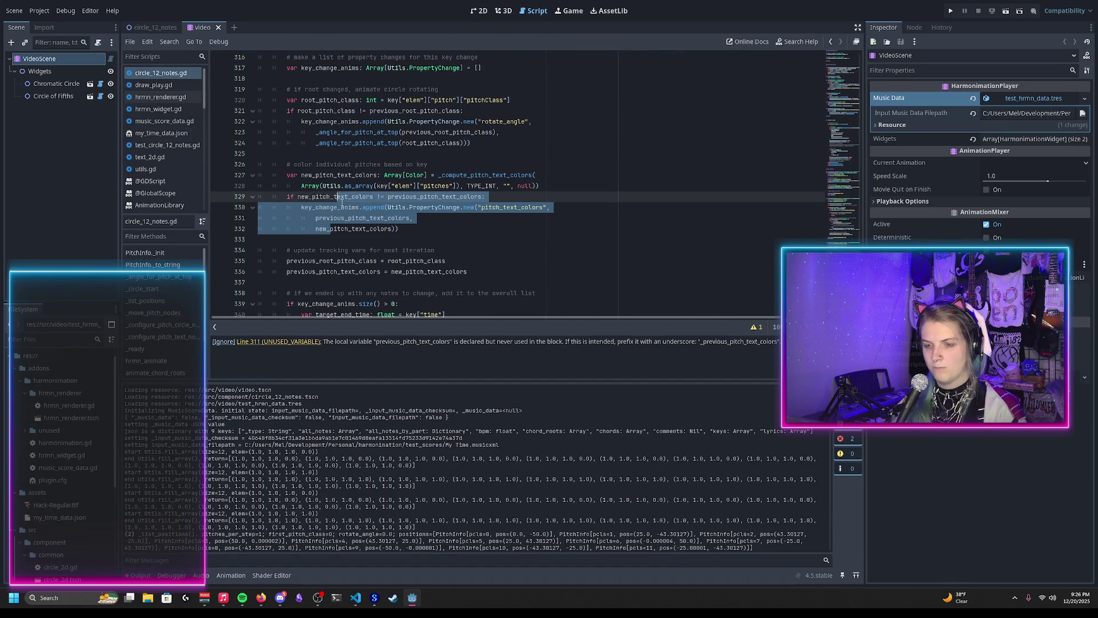
click(401, 217)
scroll(427, 222, up, 10)
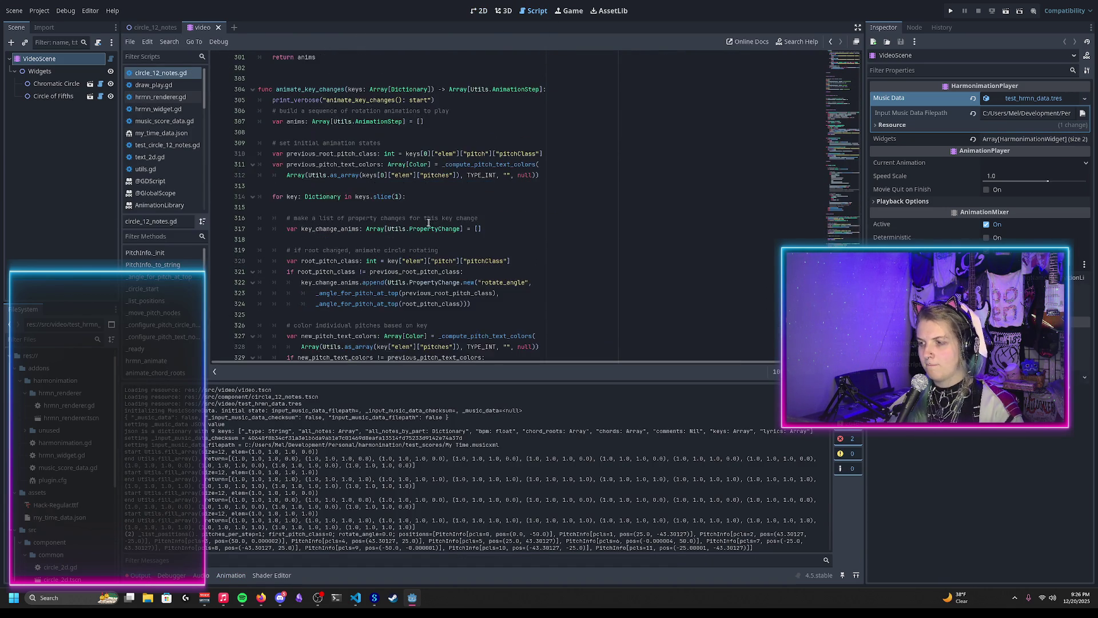
scroll(356, 205, down, 10)
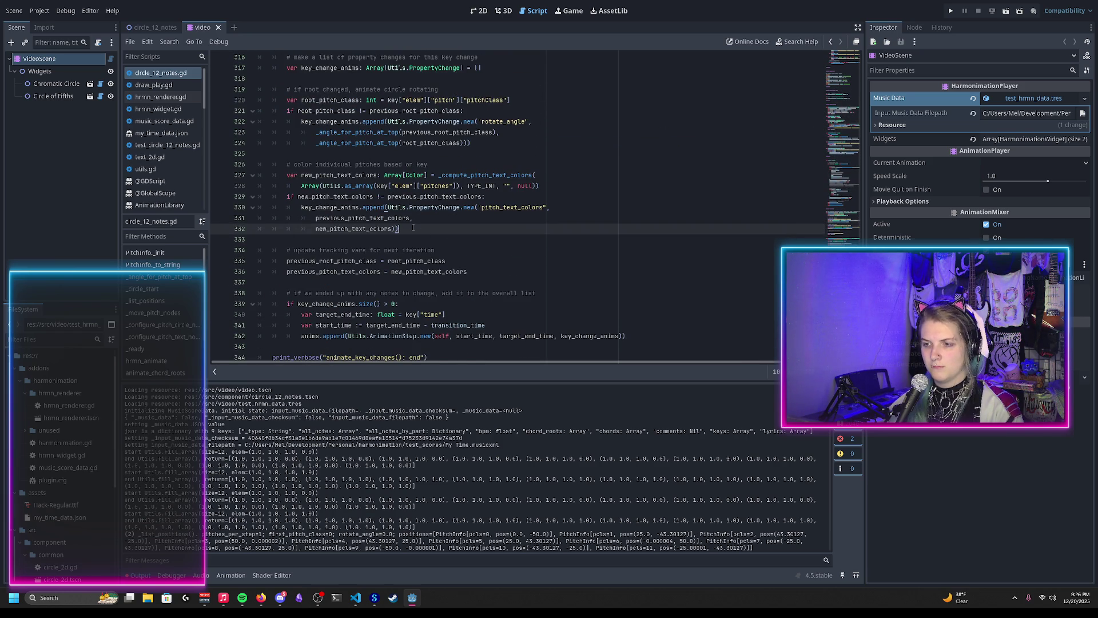
scroll(429, 215, up, 3)
Search the script for every use of pitch_text_colors
double_click(512, 303)
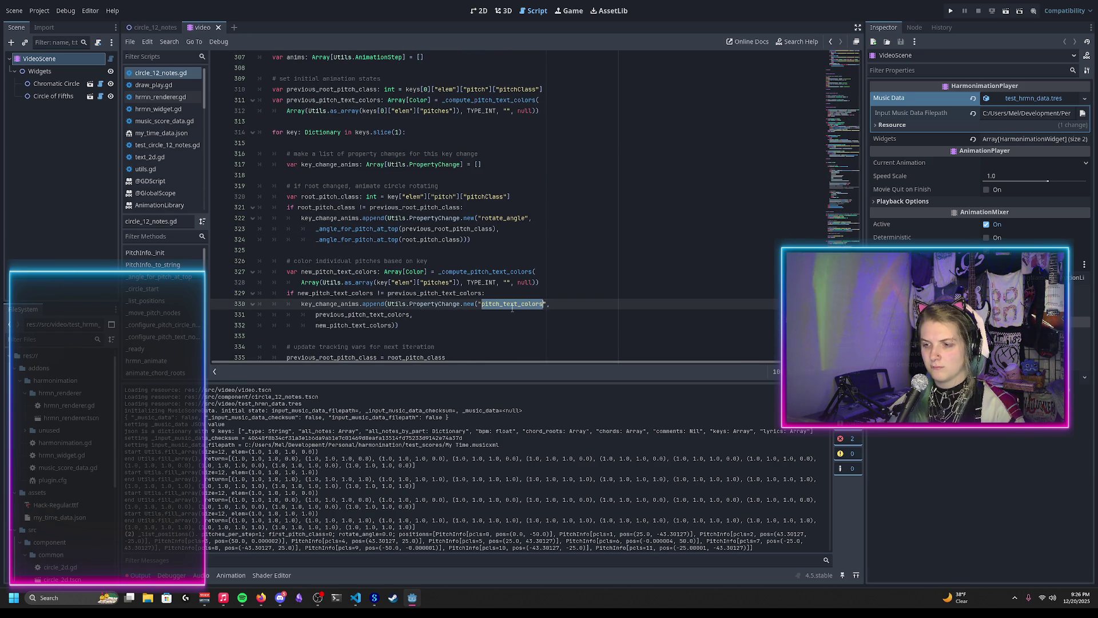
key(ctrl+f)
scroll(492, 294, down, 3)
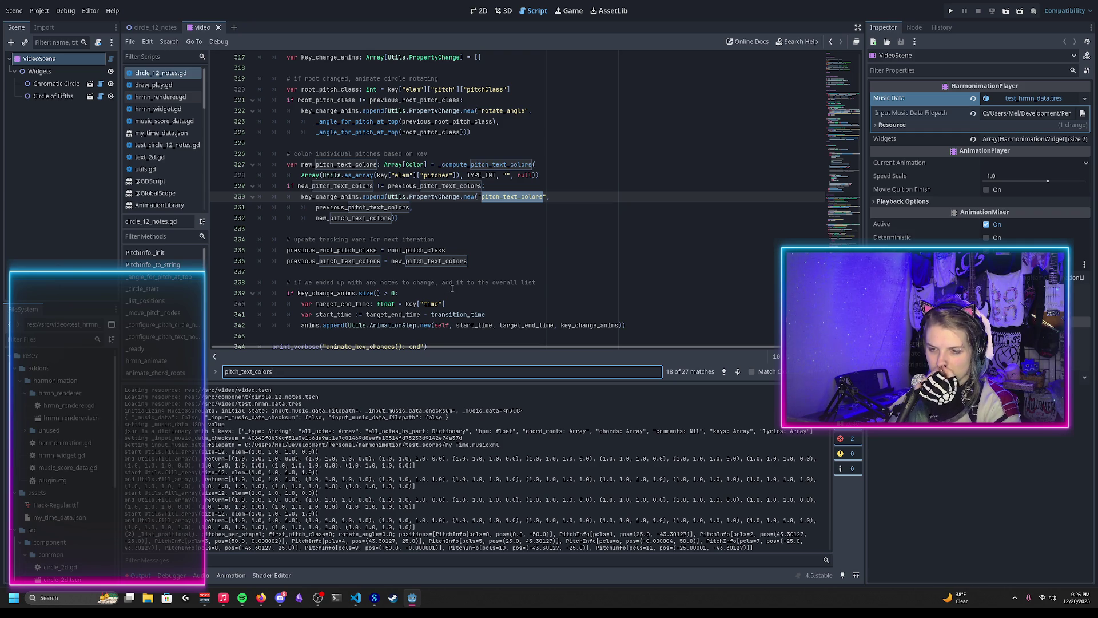
scroll(459, 285, down, 2)
scroll(466, 289, up, 3)
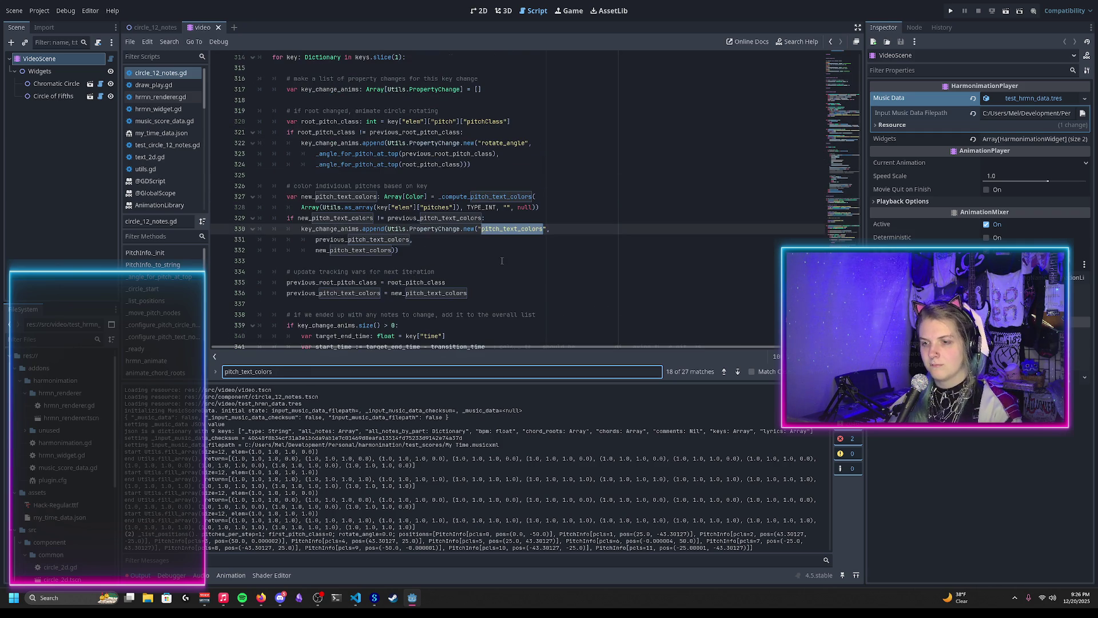
Move the previous_root_pitch_class update line from the loop's end into the root-change block at line 325
click(474, 295)
click(461, 283)
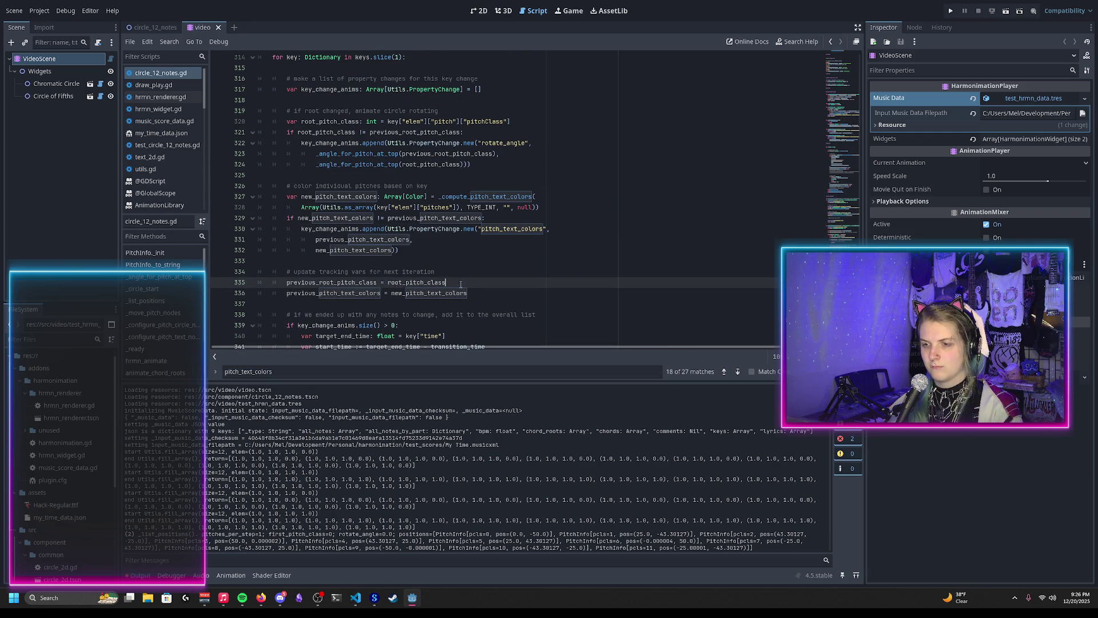
drag(461, 284, 464, 274)
scroll(464, 274, up, 2)
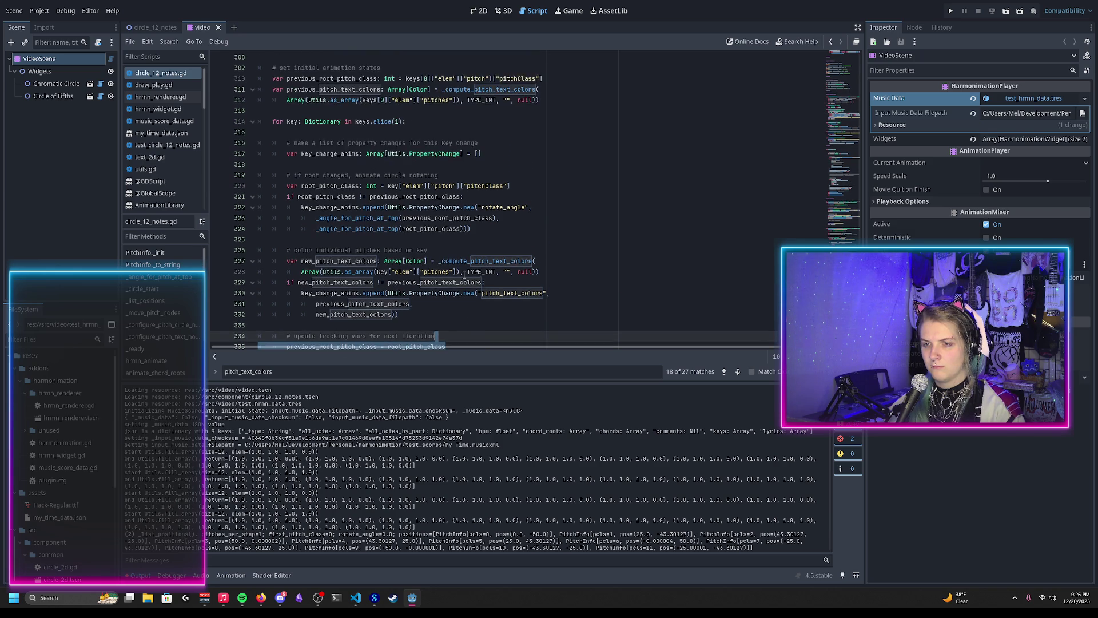
scroll(464, 273, down, 4)
scroll(464, 272, up, 2)
scroll(464, 272, up, 1)
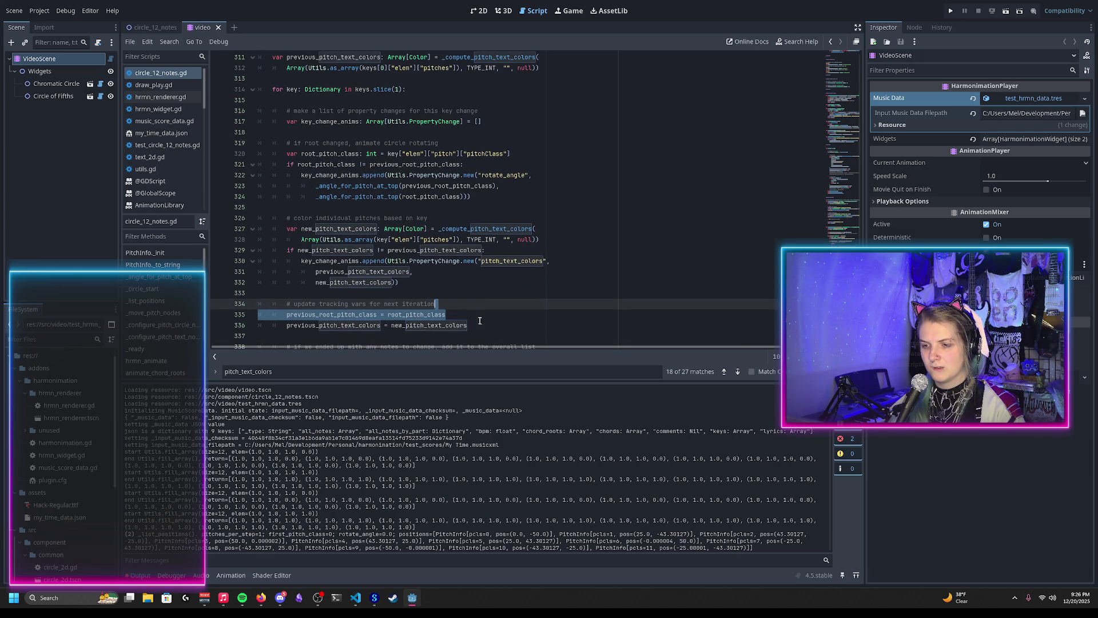
key(BackSpace)
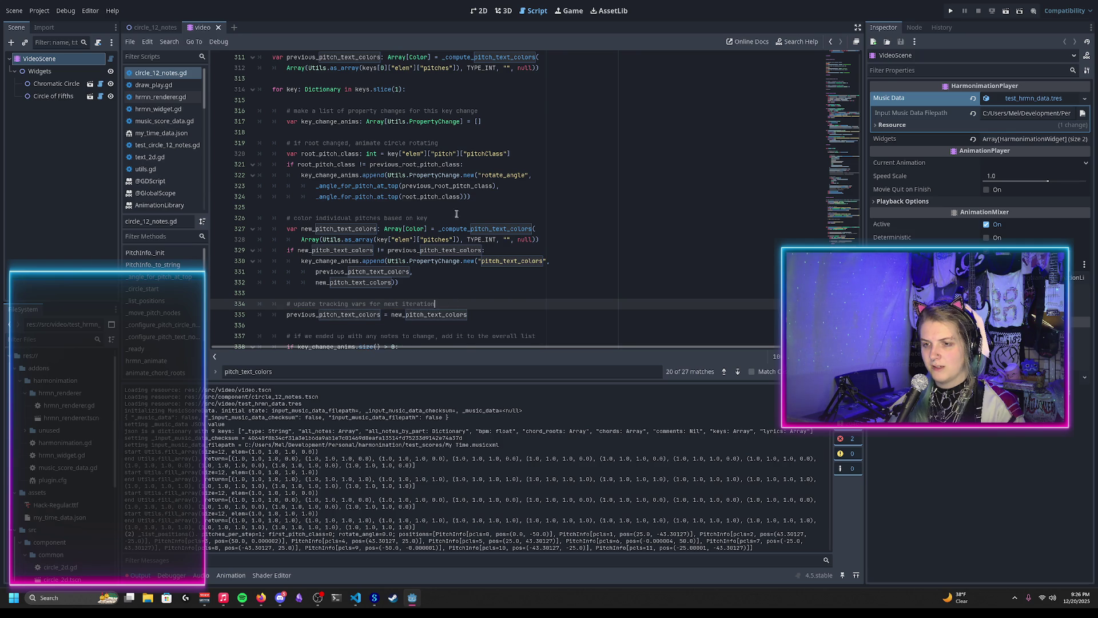
scroll(483, 235, up, 1)
click(424, 241)
text(previous_root_pitch_class = root_pitch_class)
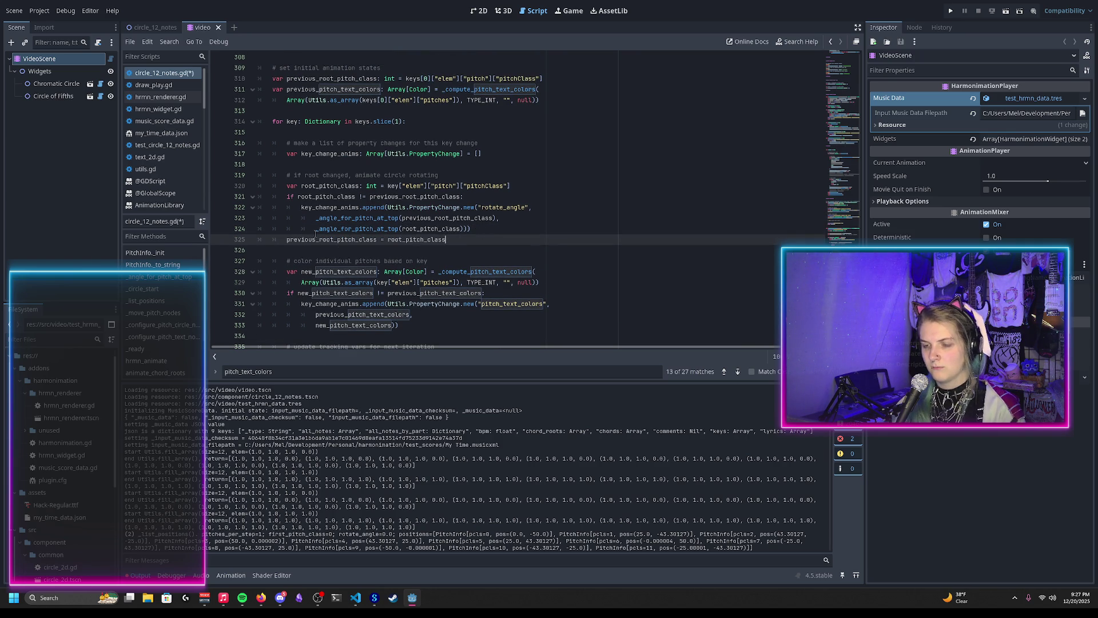
Move the previous_pitch_text_colors update up and indent it into the pitch-colour-change block
scroll(316, 235, down, 3)
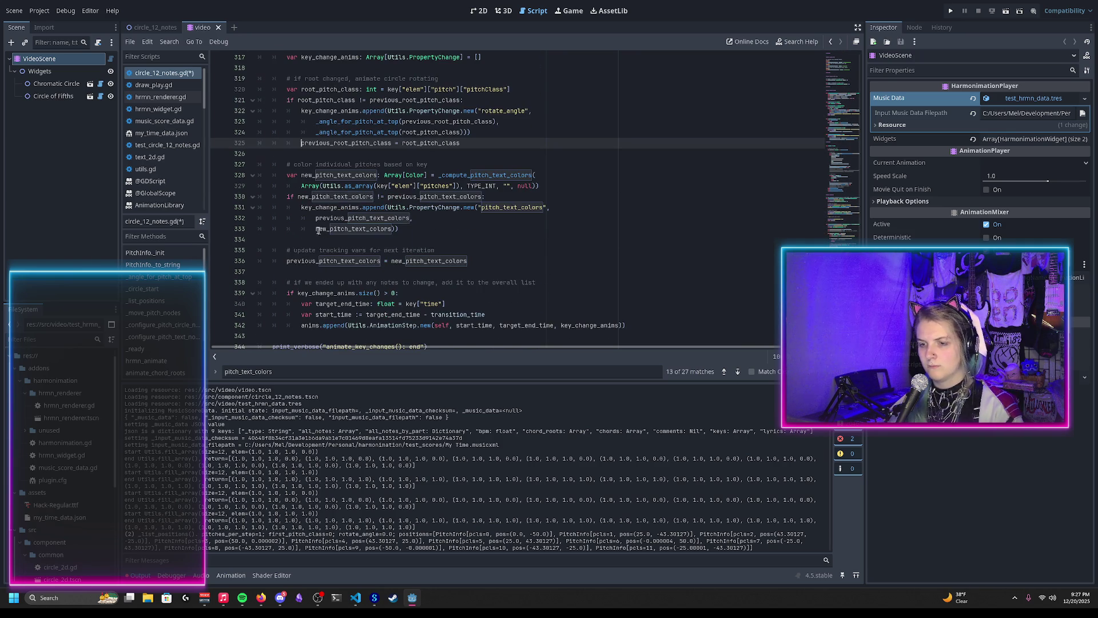
drag(478, 262, 479, 254)
key(ctrl+x)
key(Up)
key(Up)
key(ctrl+v)
key(Home)
key(Tab)
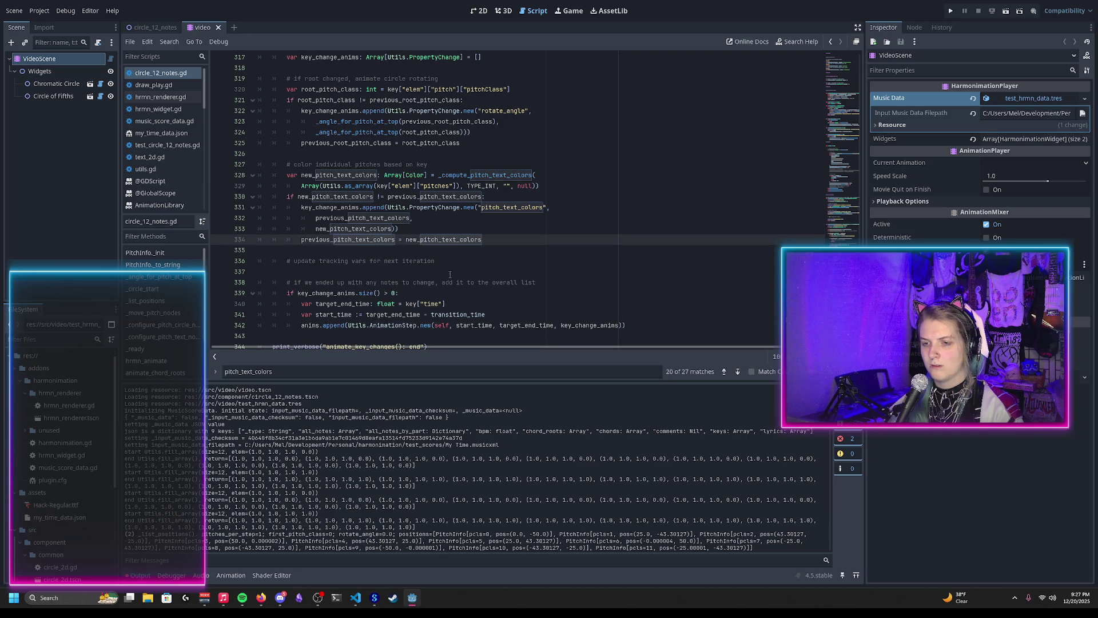
Delete the old update-tracking-vars comment and the leftover empty line
key(Down)
key(shift+Down)
key(shift+End)
key(Delete)
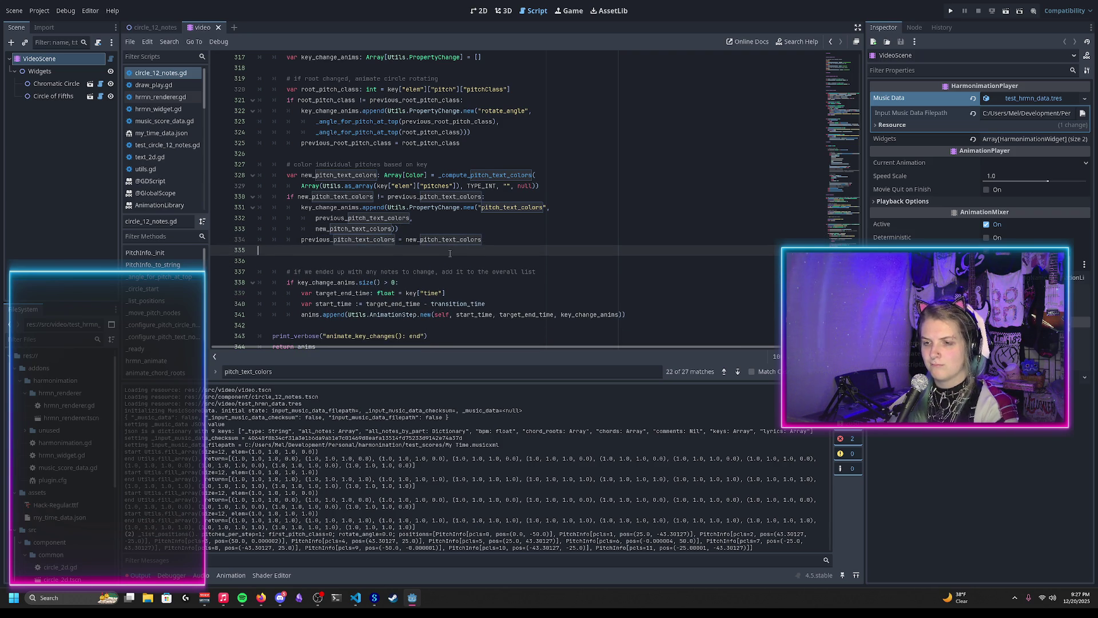
key(BackSpace)
Check the previous_root_pitch_class update on line 325, close the search, and save the script
scroll(456, 252, up, 1)
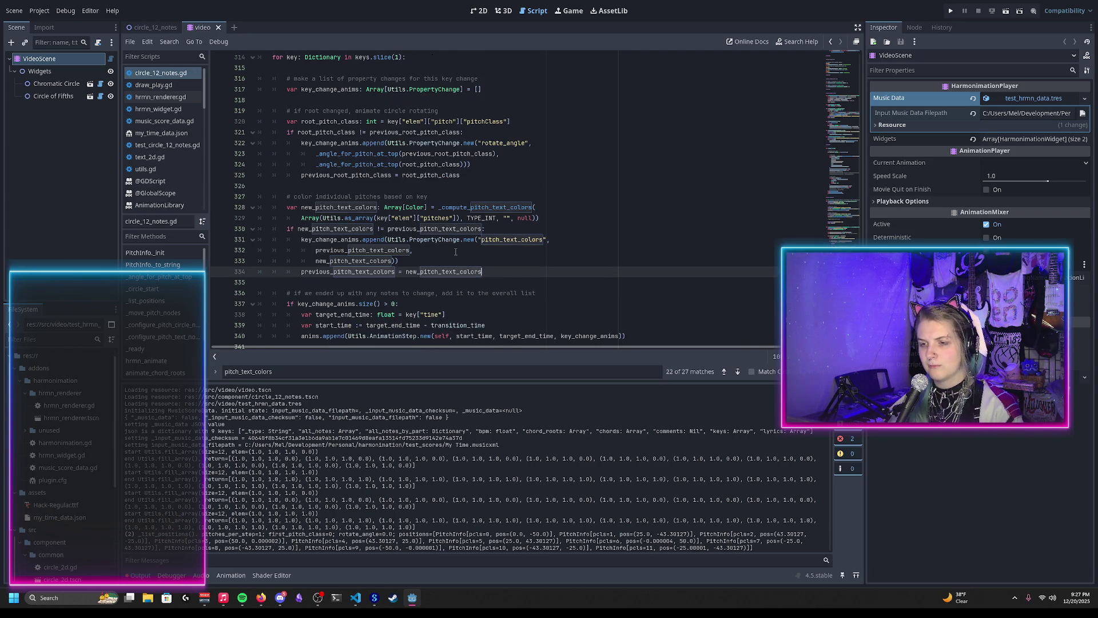
scroll(456, 252, up, 1)
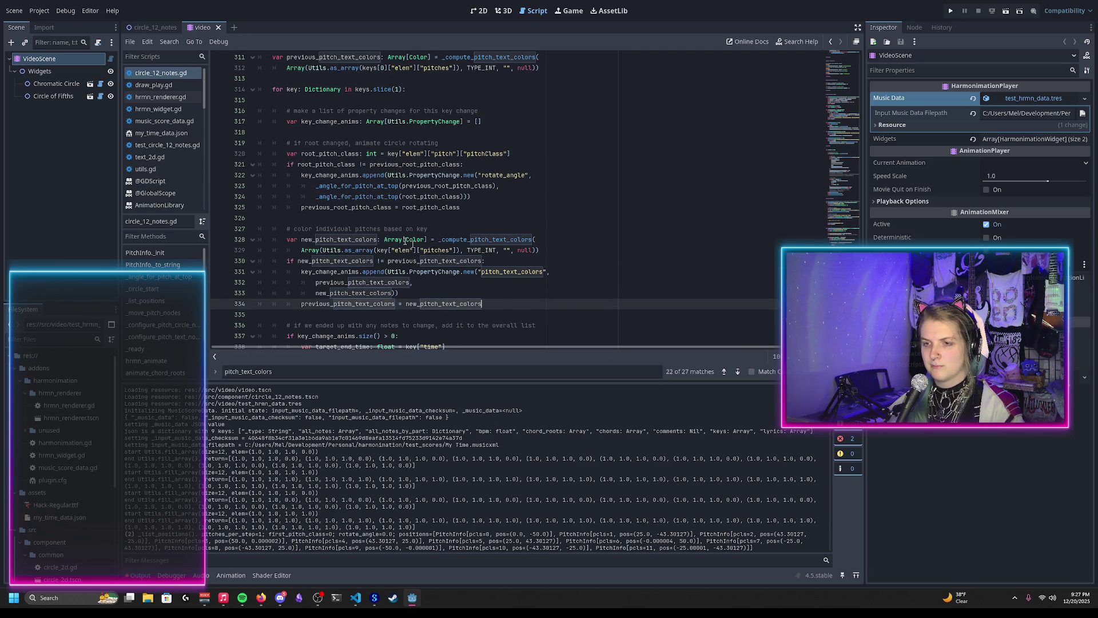
double_click(352, 210)
click(489, 208)
scroll(493, 229, down, 3)
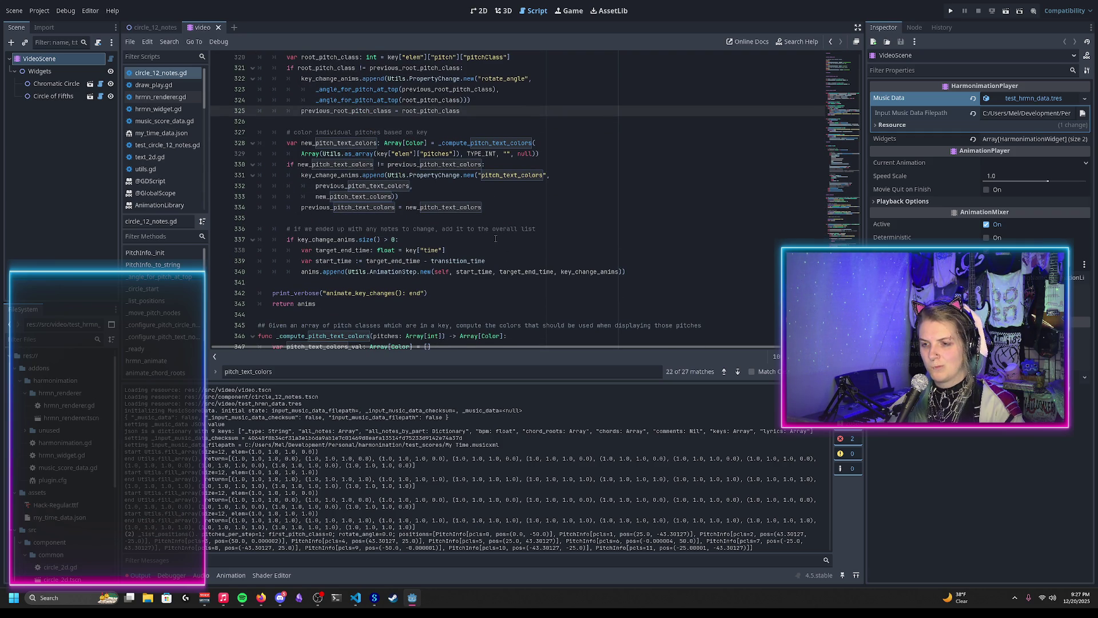
scroll(498, 207, up, 3)
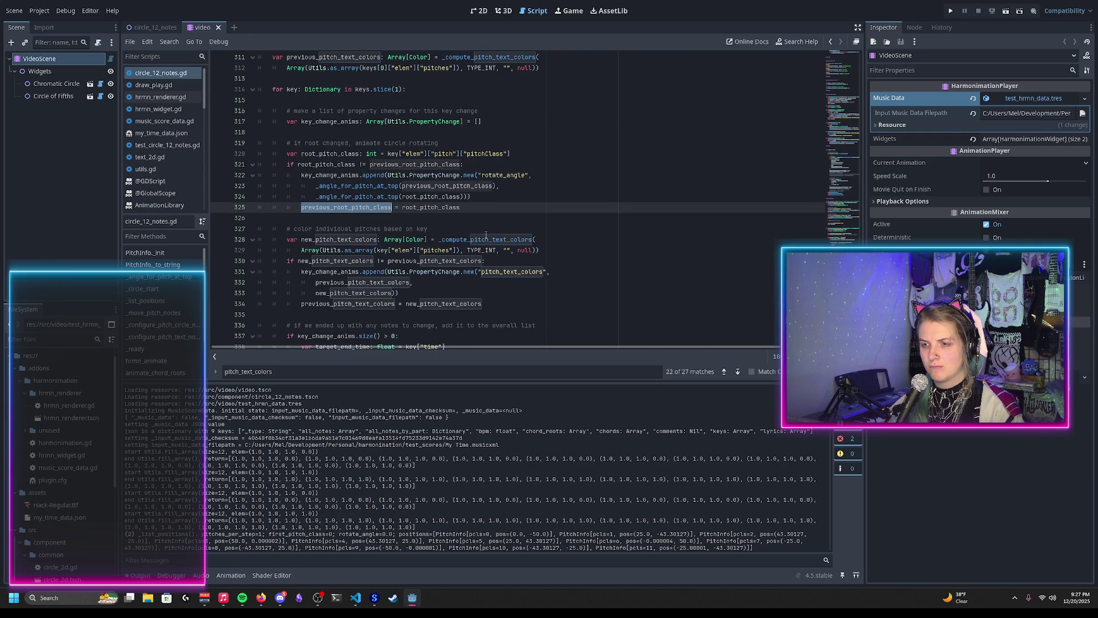
key(Escape)
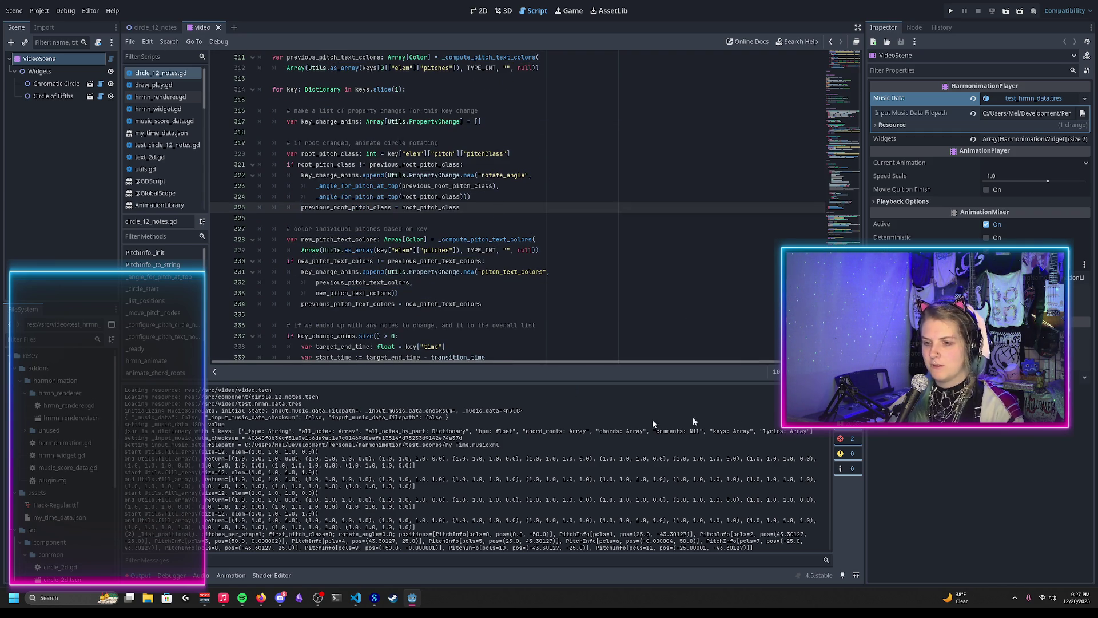
key(F5)
click(20, 12)
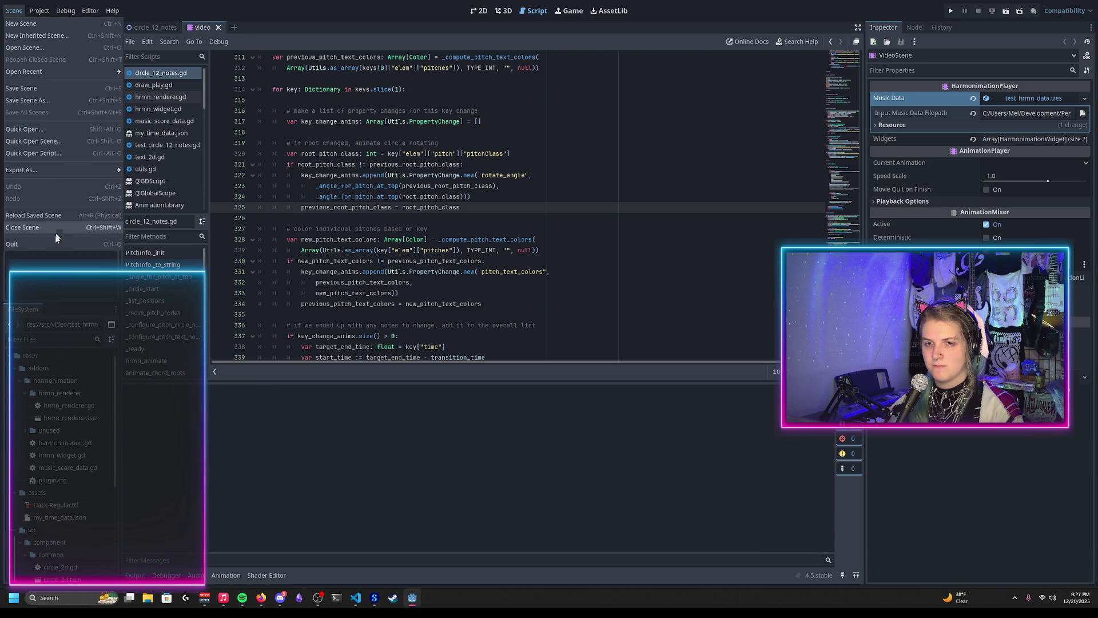
Reload the scene, select animate_harmonimation_autogenerated, and play it in the 2D view showing both circles
click(48, 217)
click(292, 390)
click(296, 418)
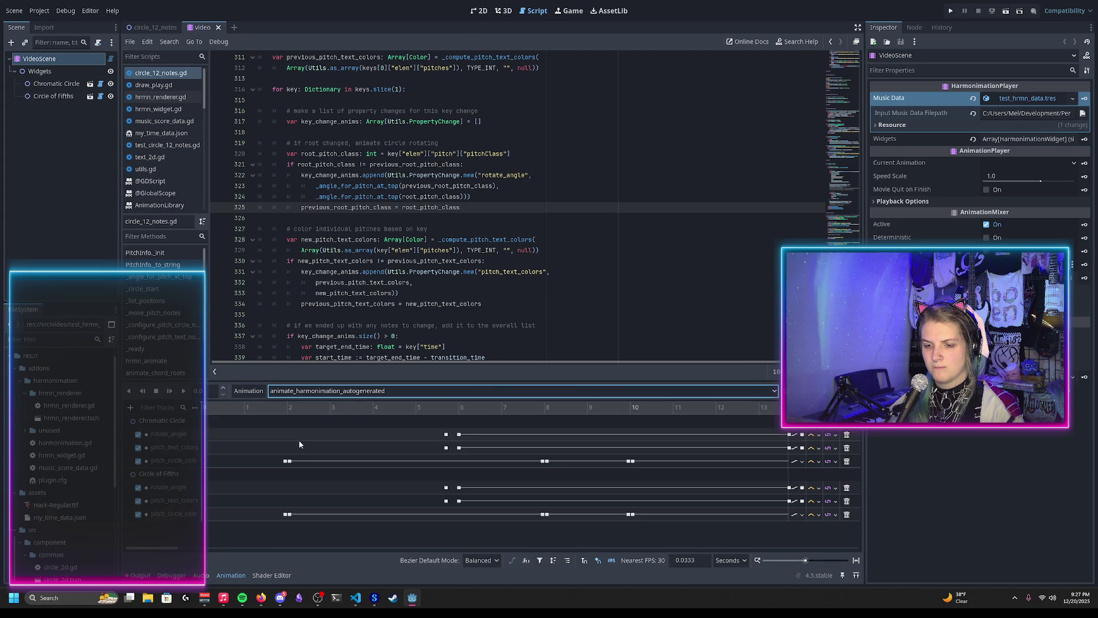
click(140, 575)
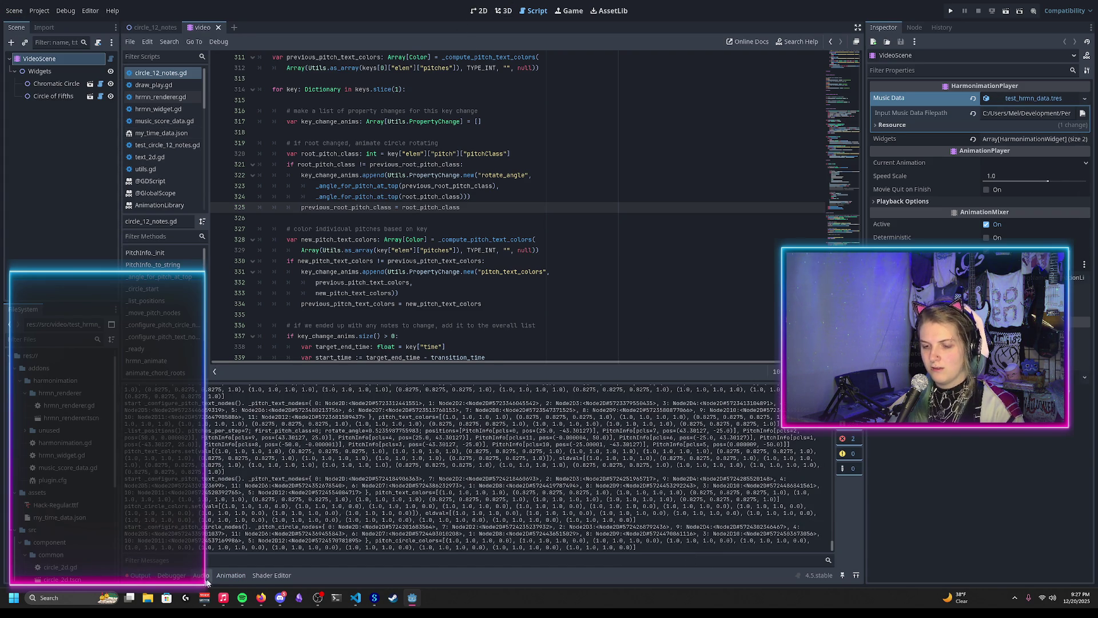
click(230, 575)
click(477, 13)
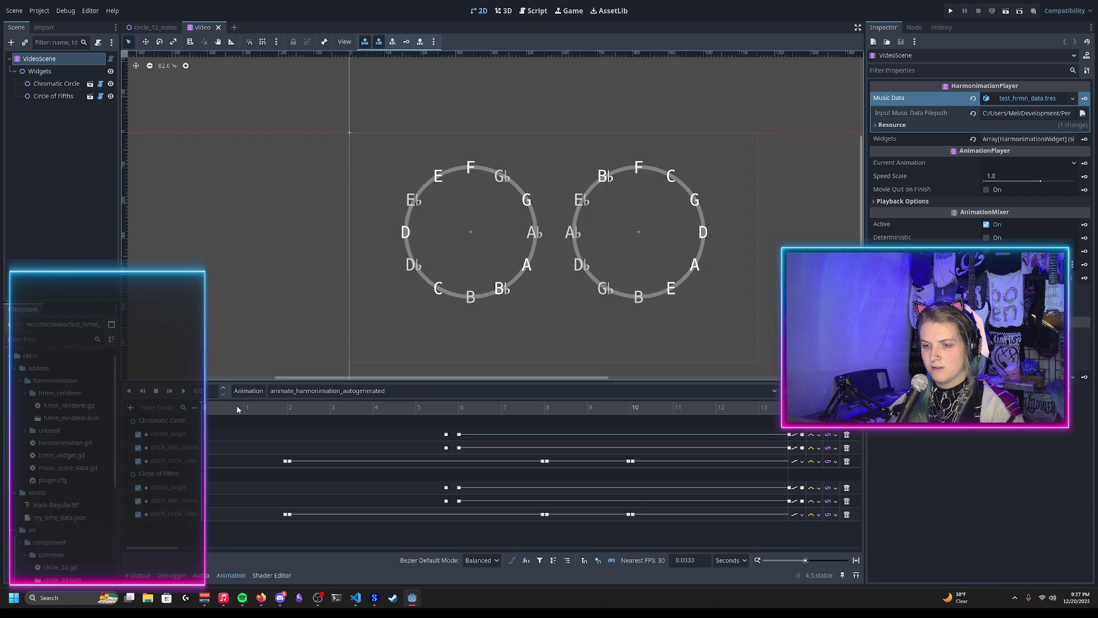
click(184, 391)
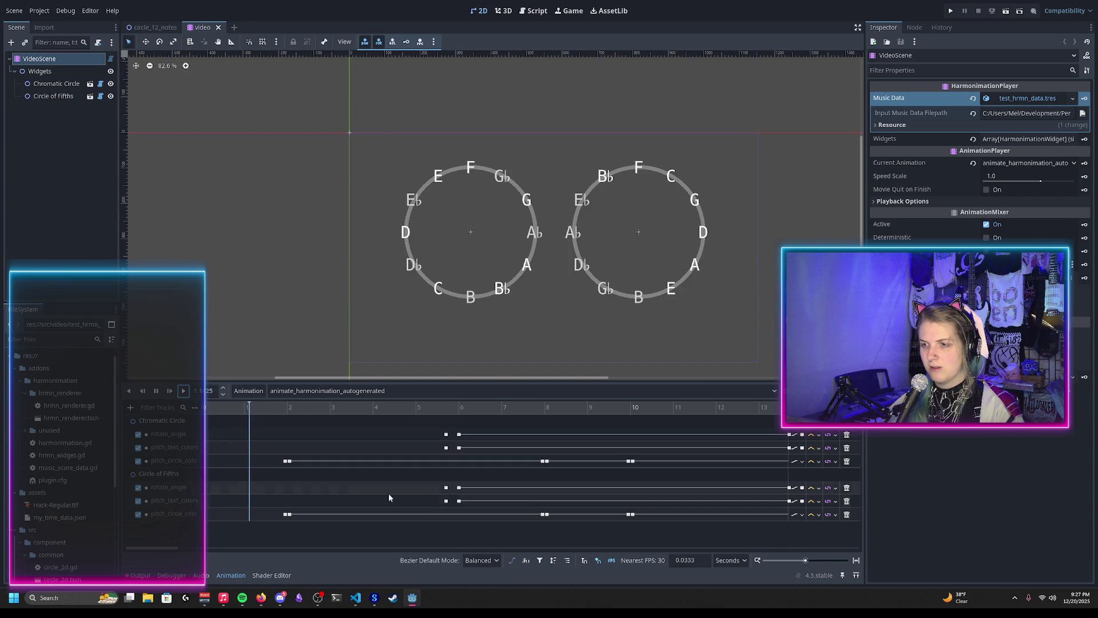
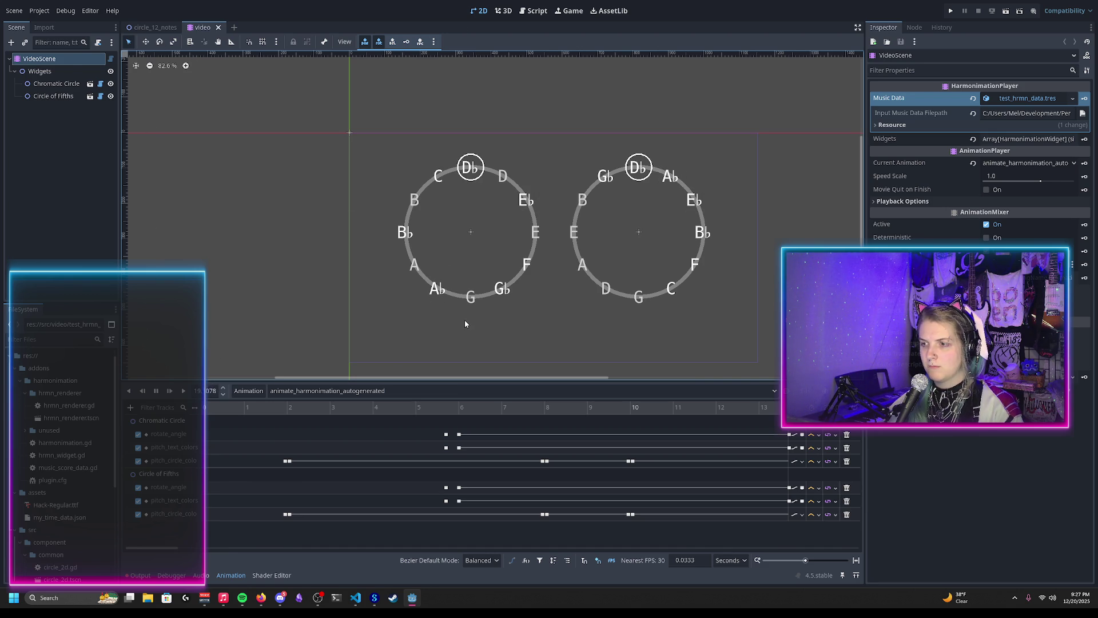
Stop the playing animation and bring line 118 of circle_12_notes.gd into view
click(156, 394)
click(534, 10)
scroll(513, 127, up, 20)
scroll(412, 218, down, 5)
scroll(389, 222, up, 5)
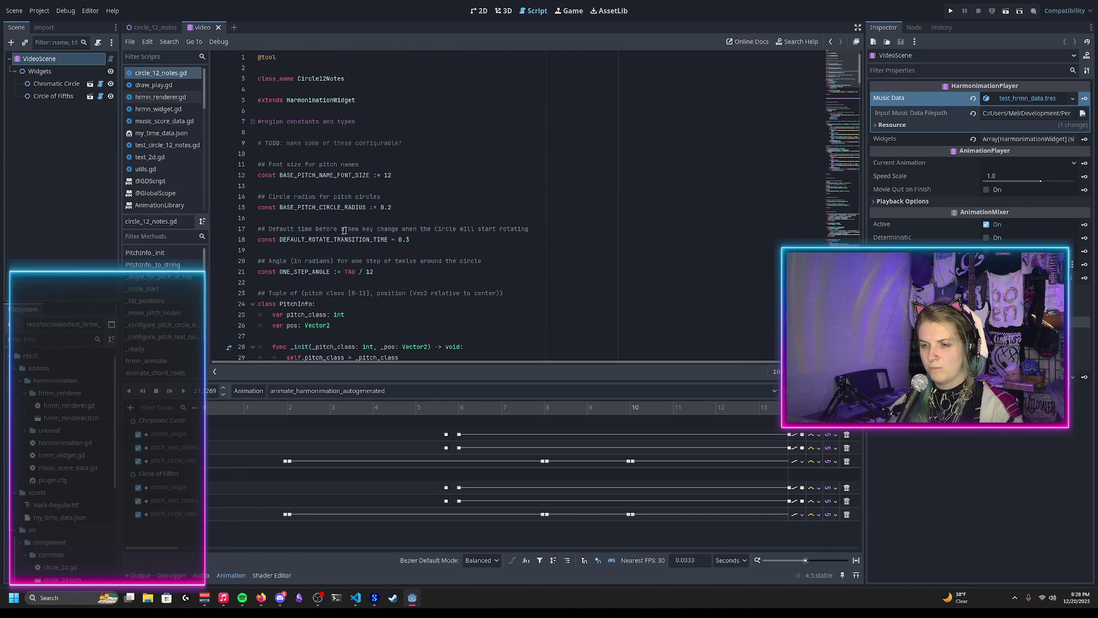
scroll(316, 252, down, 20)
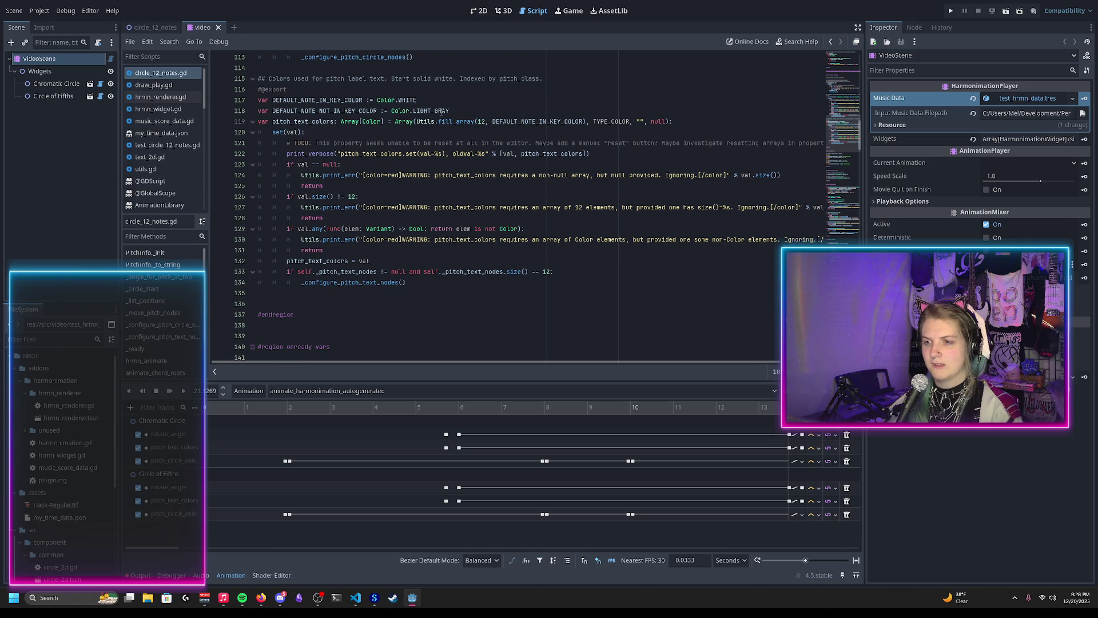
Change the not-in-key note colour to Color.DARK_GRAY and view circle_12_notes in 2D
double_click(442, 110)
key(BackSpace)
text(D)
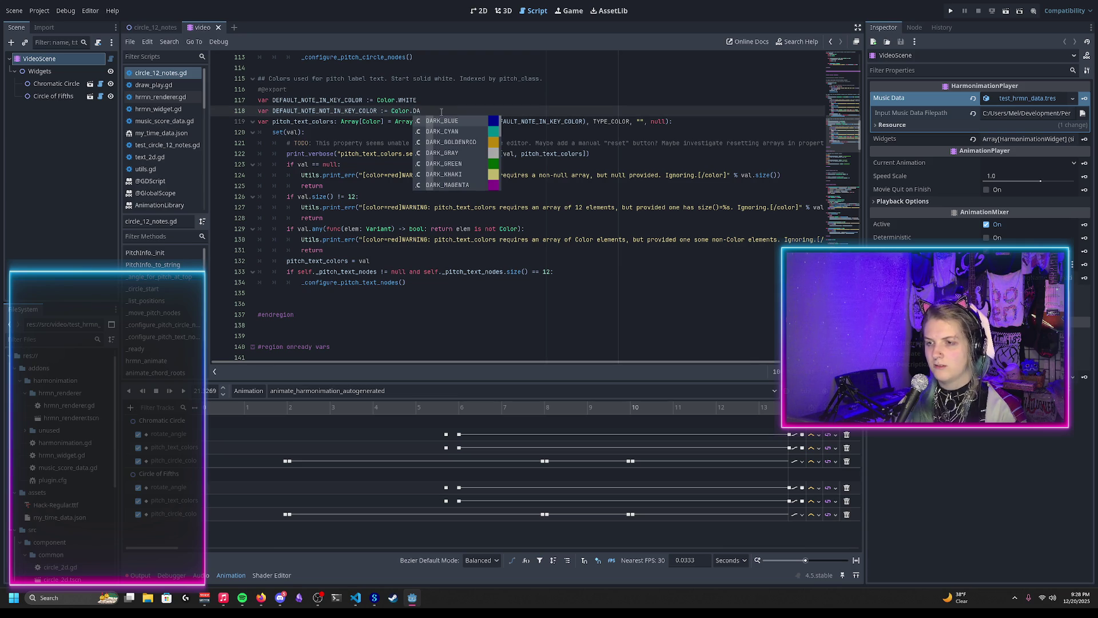
text(RK_GRAY)
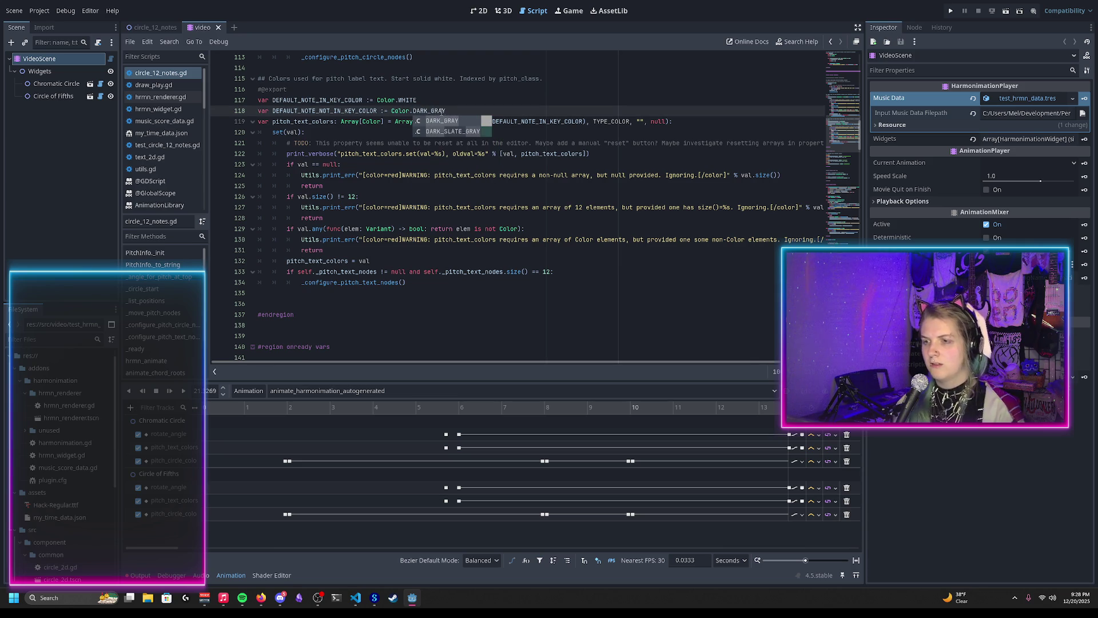
key(Escape)
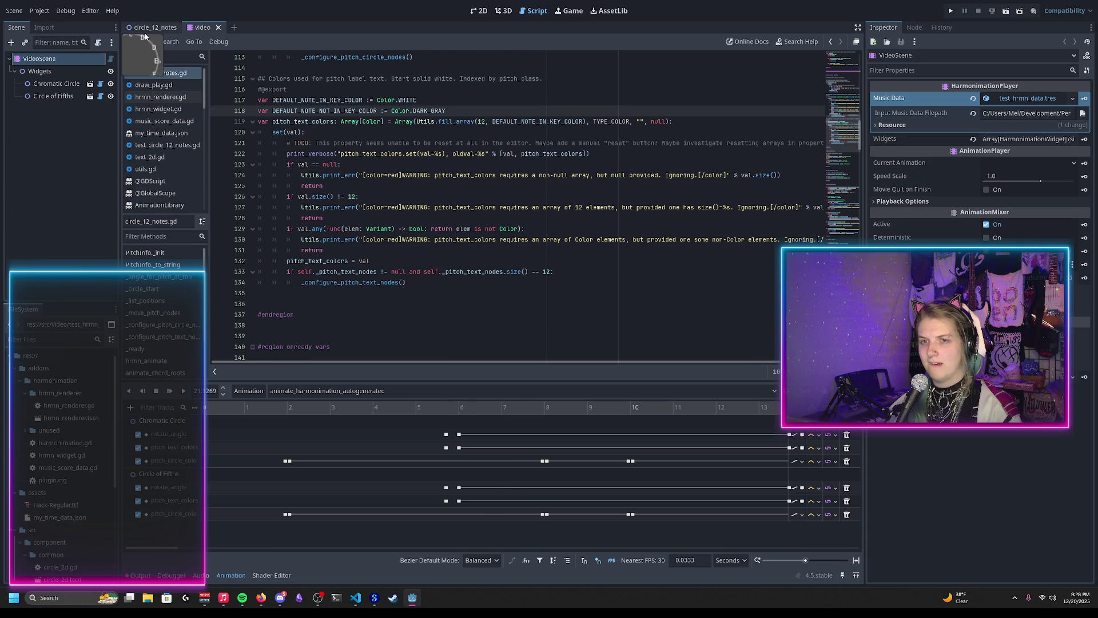
click(153, 27)
click(479, 10)
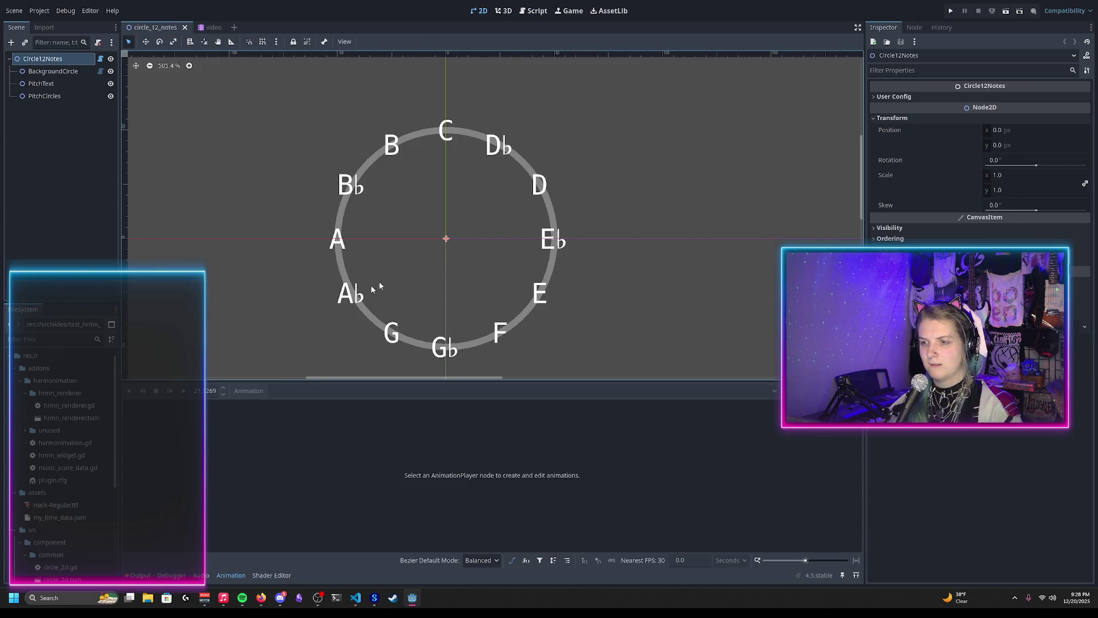
Switch to the video scene and reload the saved scene
scroll(397, 272, down, 2)
click(204, 27)
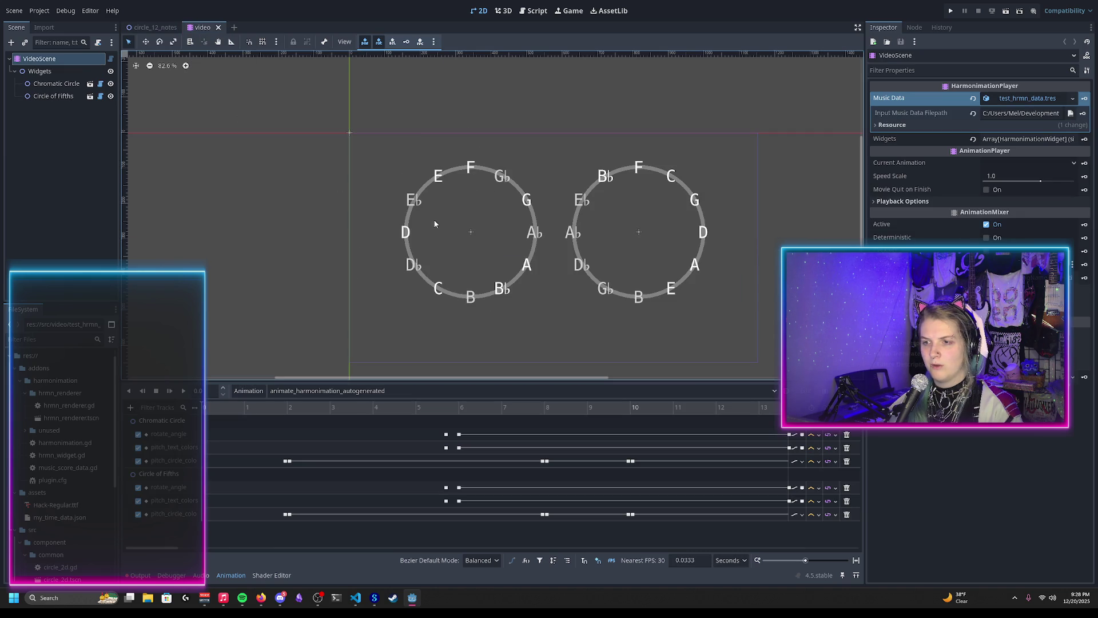
click(15, 11)
click(40, 216)
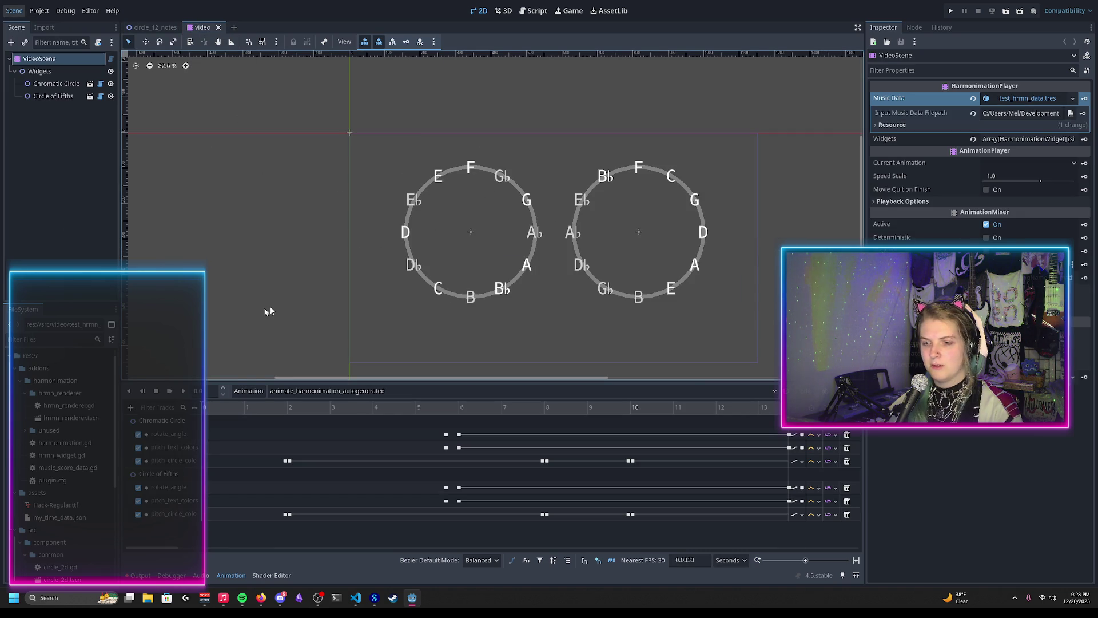
Choose animate_harmonimation_autogenerated in the Animation dropdown and play it
click(320, 391)
click(320, 418)
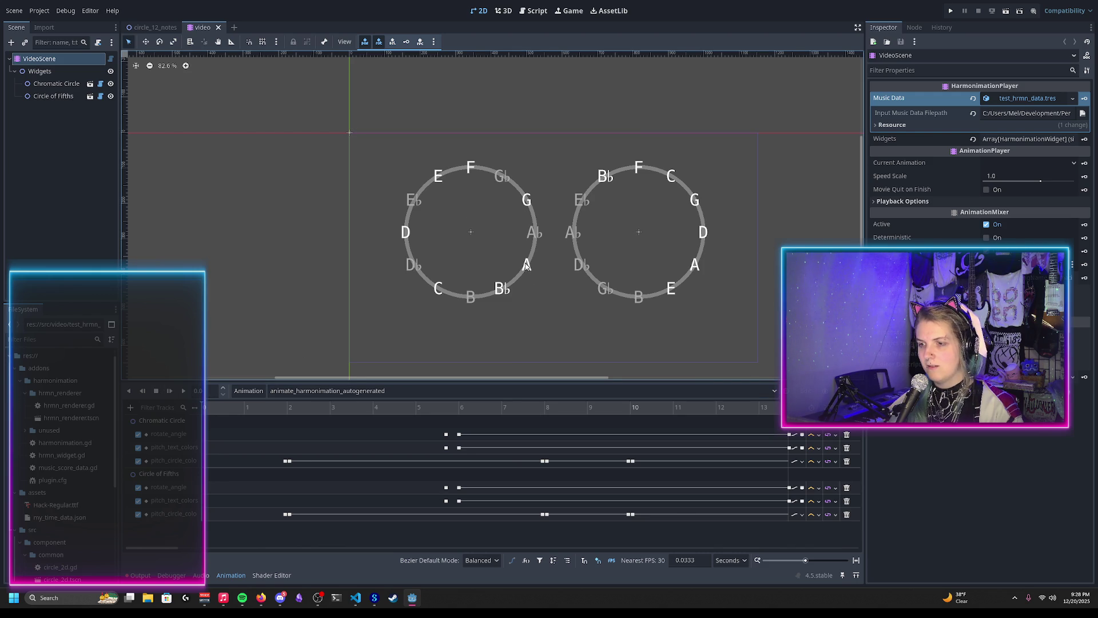
click(183, 391)
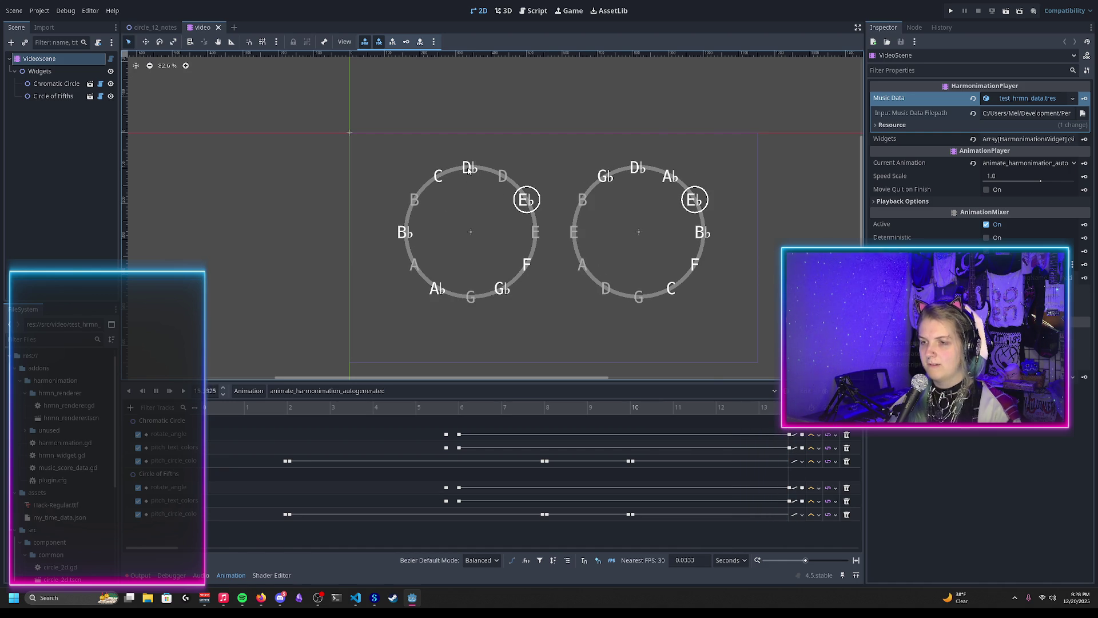
Pause the harmonimation playback and drag the playhead back to 0 on the timeline
scroll(426, 419, down, 5)
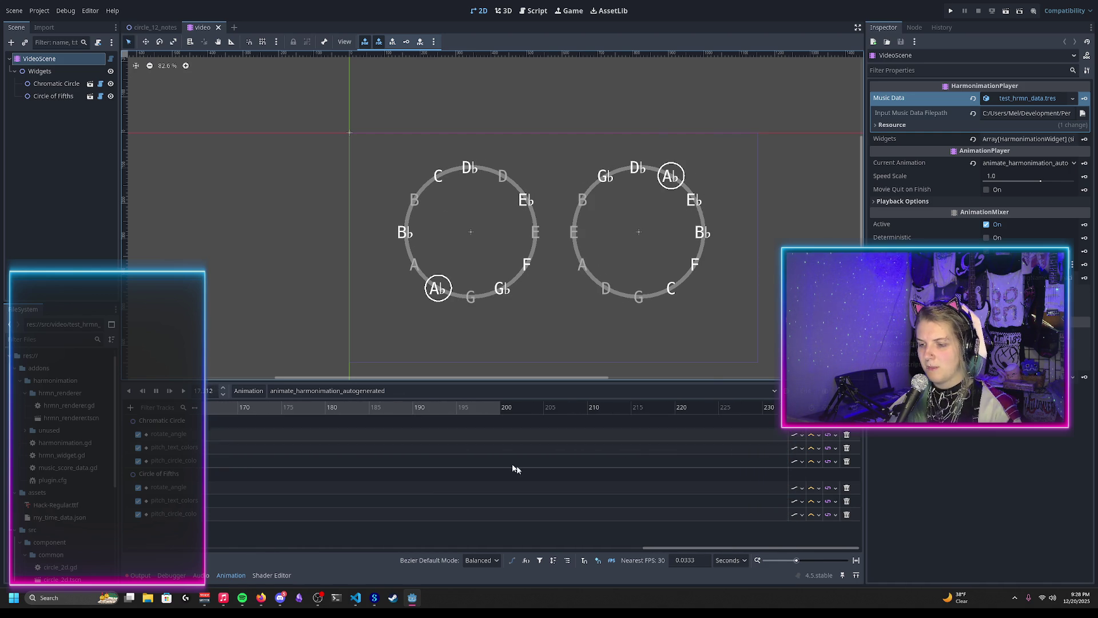
drag(663, 543, 143, 548)
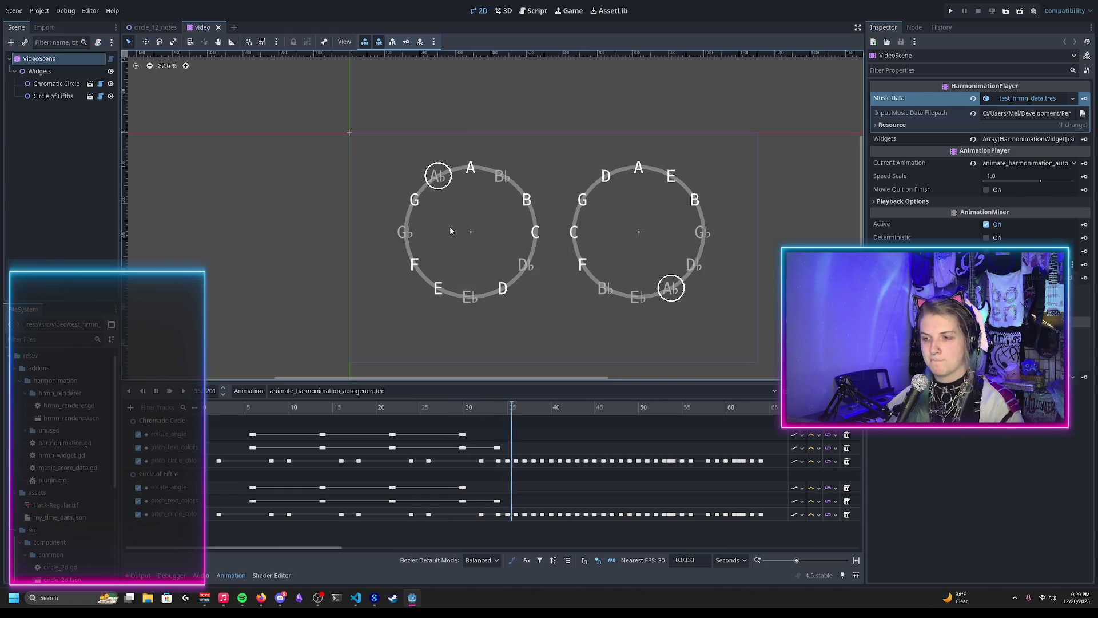
click(157, 399)
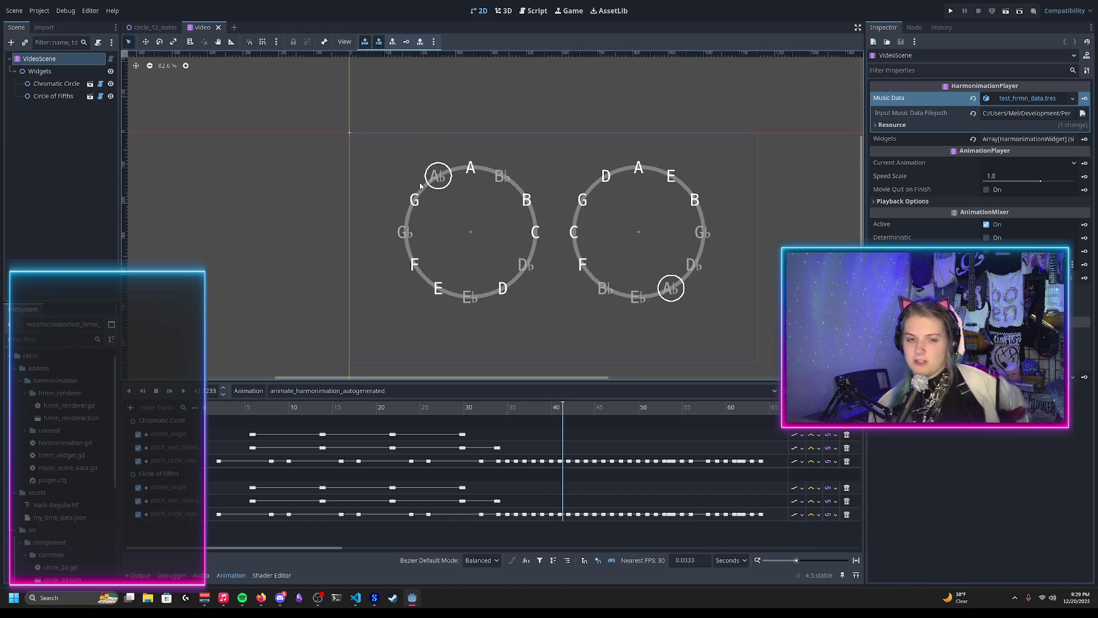
scroll(420, 185, down, 1)
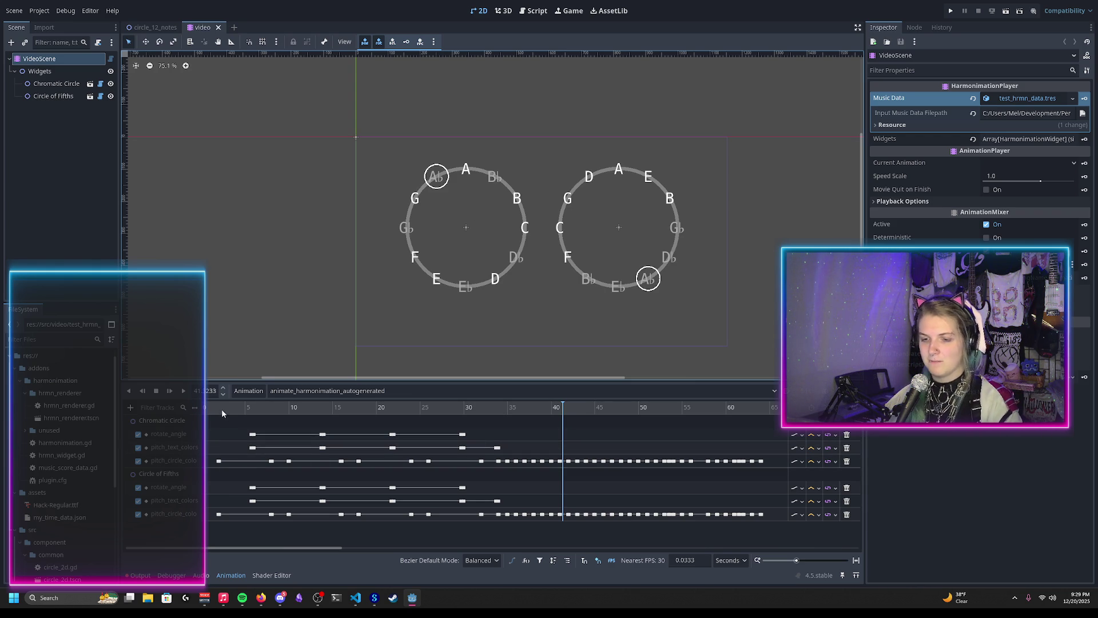
drag(215, 407, 199, 407)
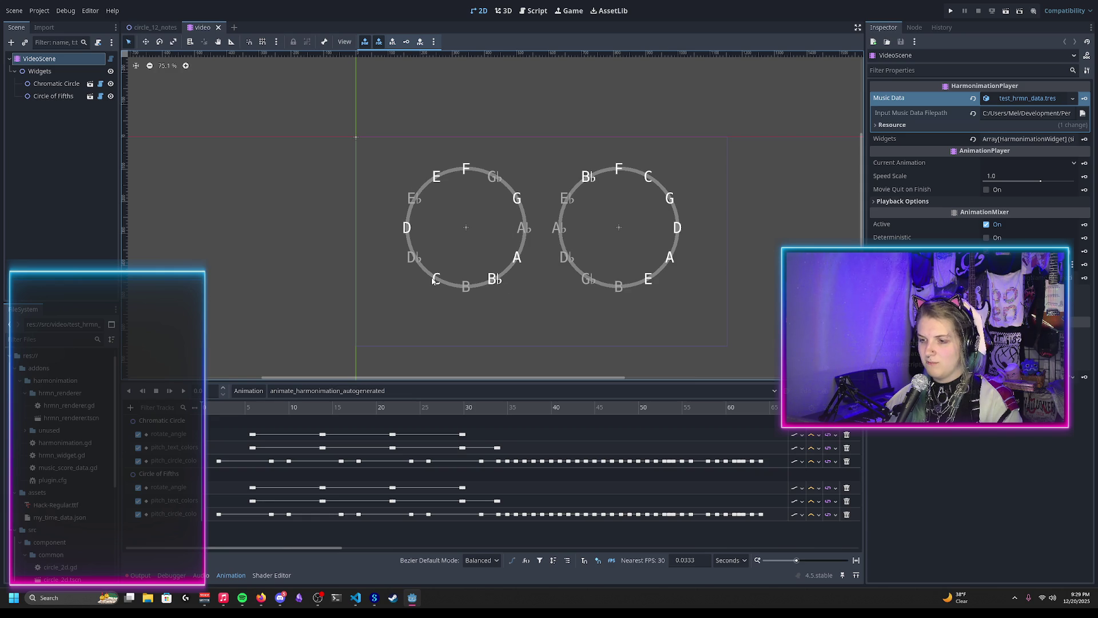
scroll(468, 206, up, 6)
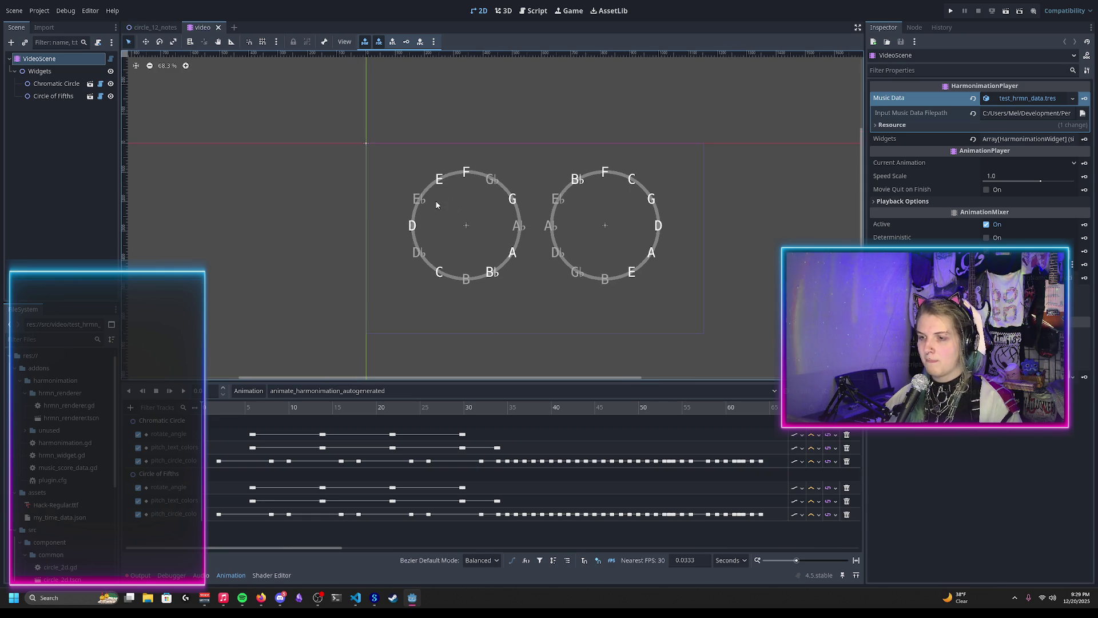
scroll(478, 181, down, 2)
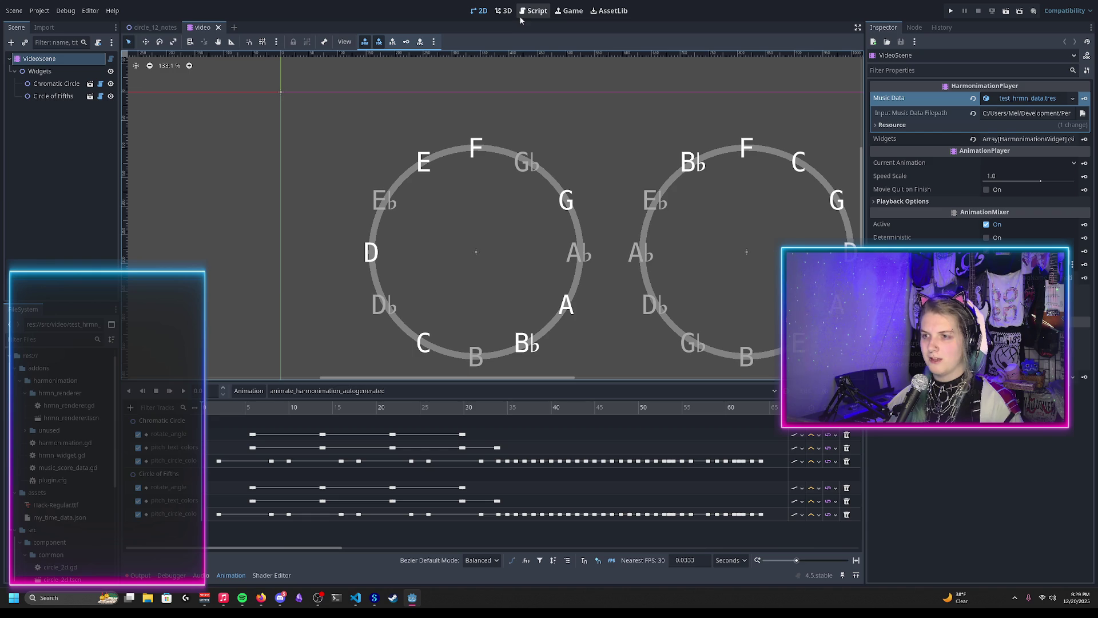
Open the Chromatic Circle's circle_12_notes.gd and highlight the text variable and DEFAULT_FONT on line 217
click(111, 59)
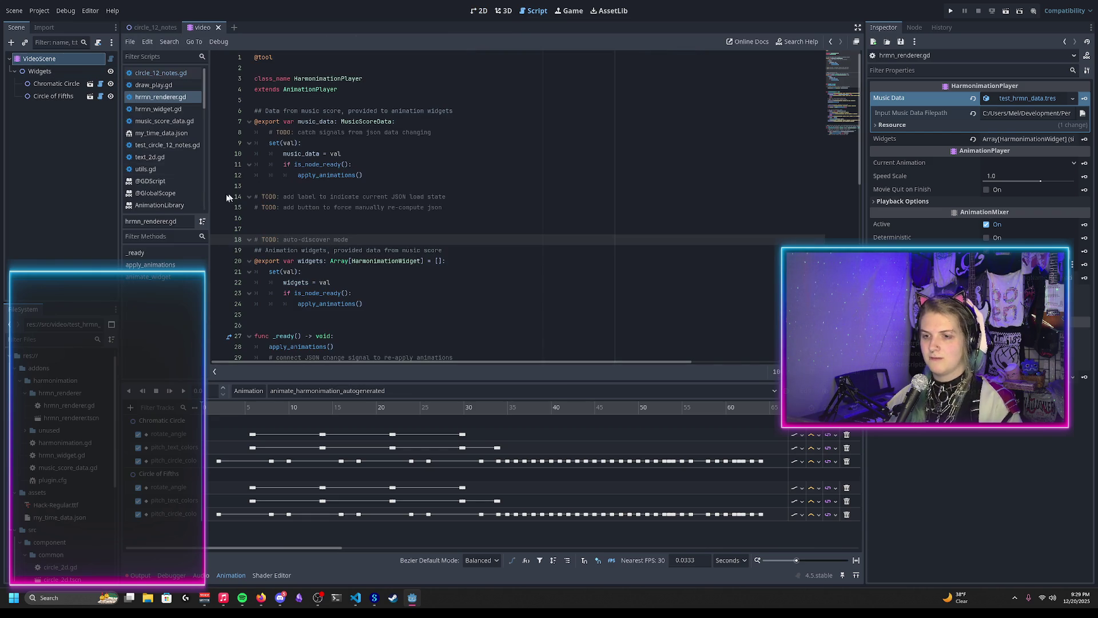
click(101, 84)
scroll(340, 190, up, 3)
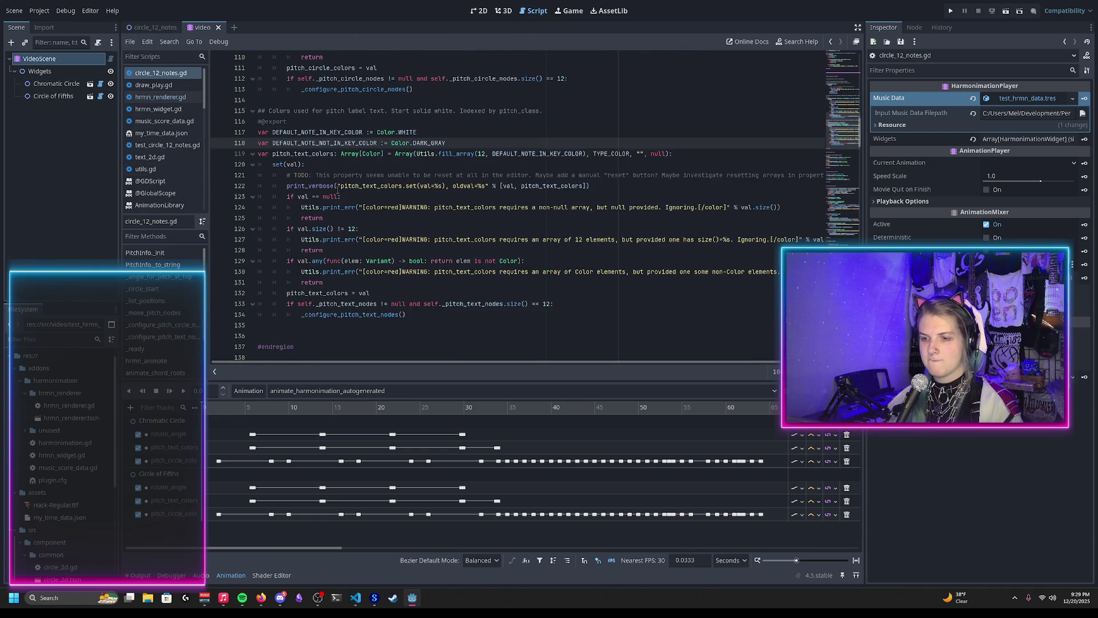
scroll(340, 191, down, 20)
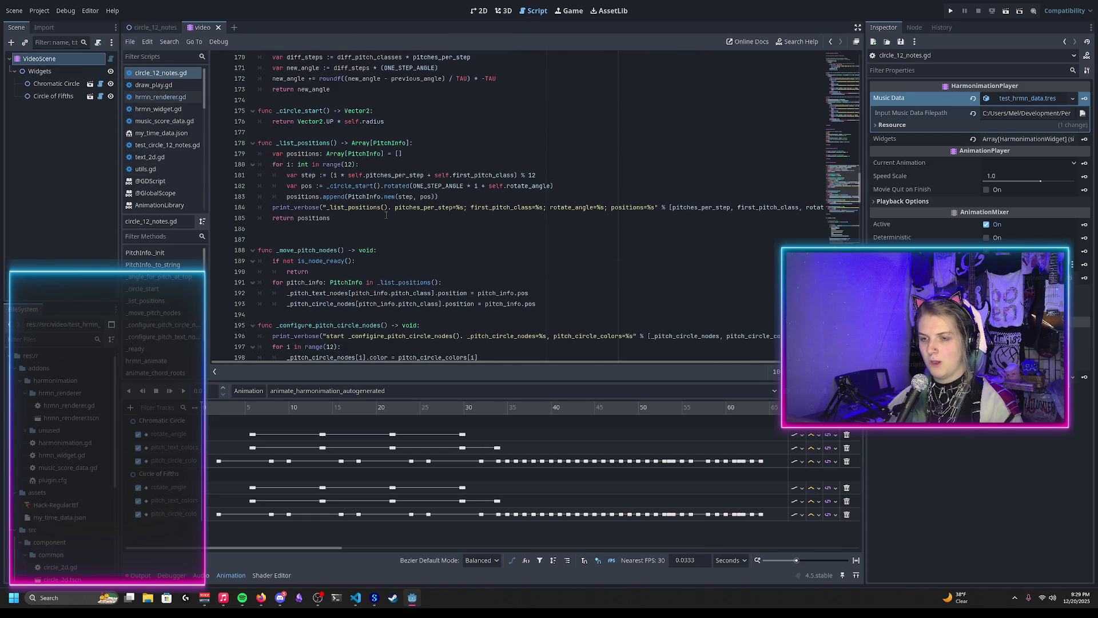
scroll(382, 212, down, 14)
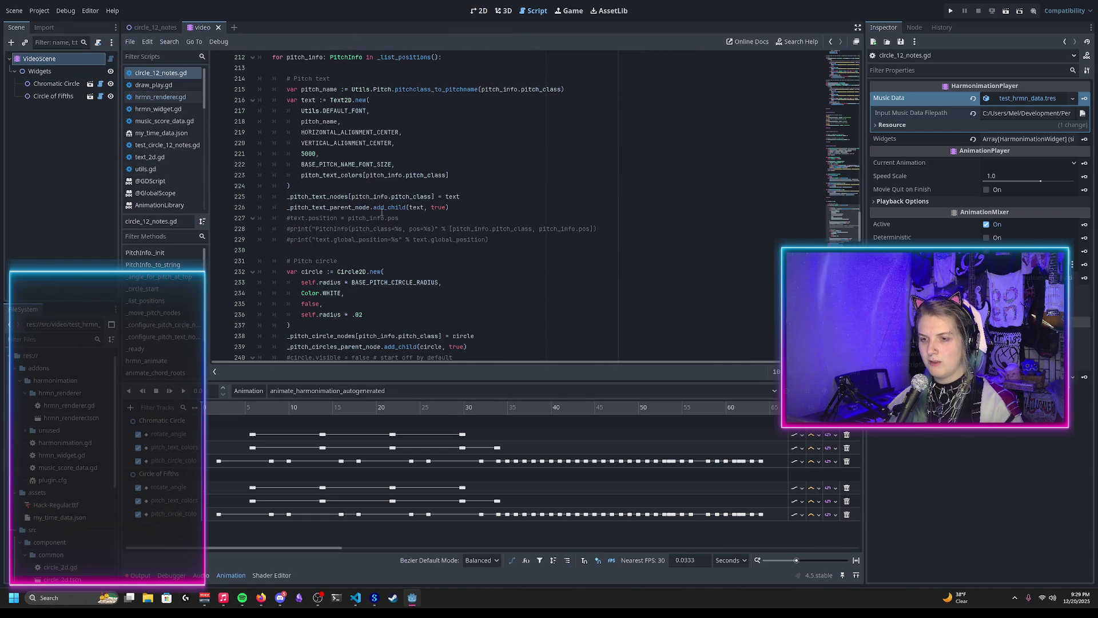
double_click(304, 101)
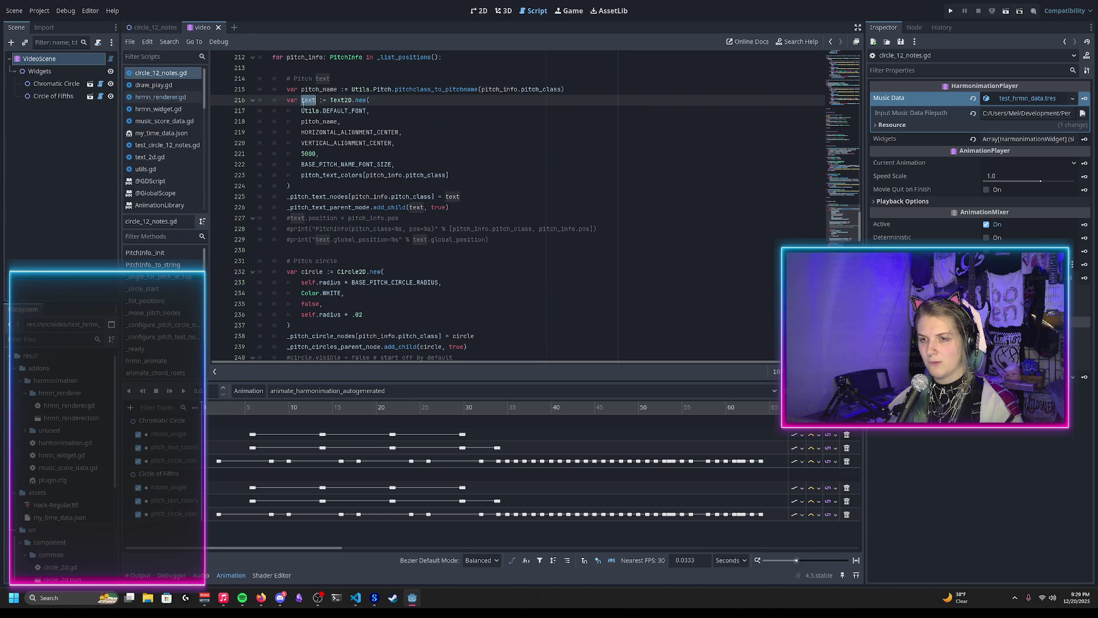
double_click(346, 111)
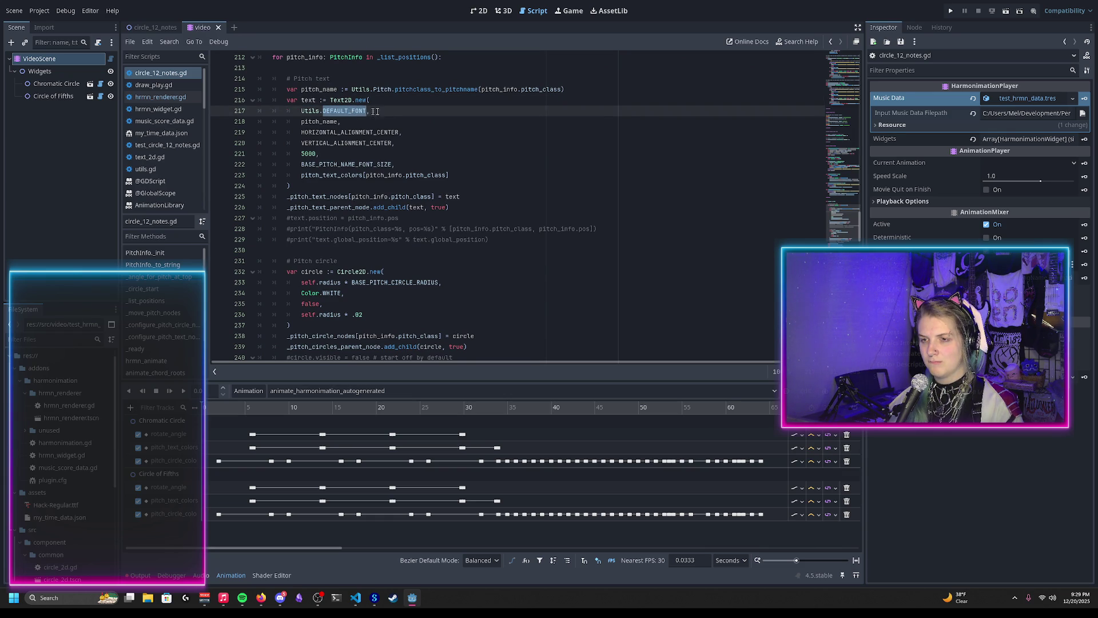
Jump to the DEFAULT_FONT definition, then return to circle_12_notes.gd
scroll(479, 154, up, 1)
click(576, 121)
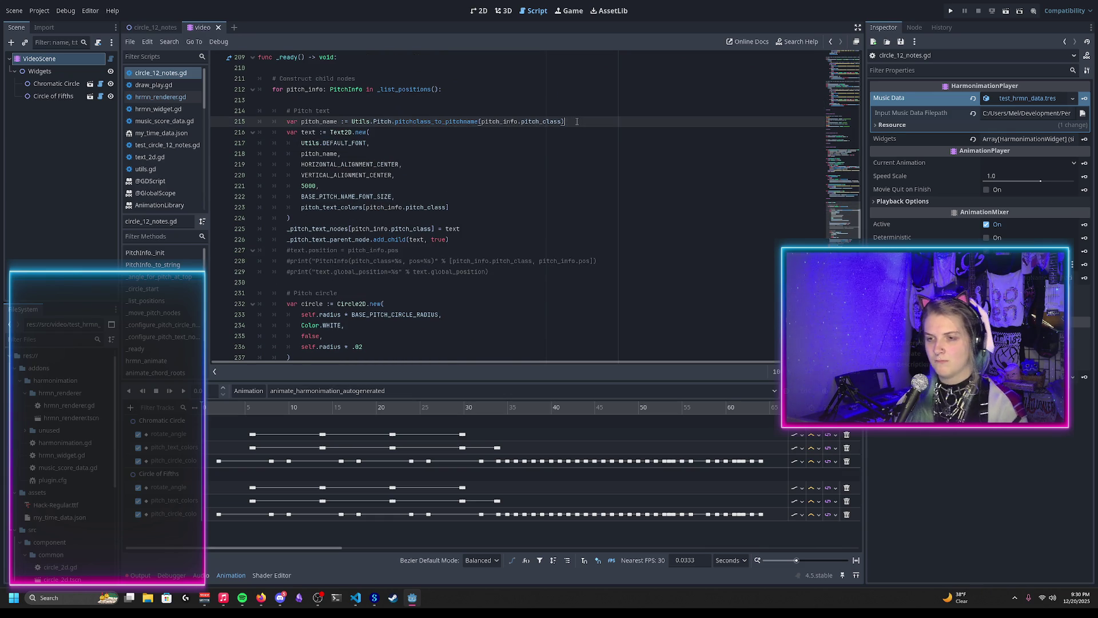
scroll(333, 150, up, 3)
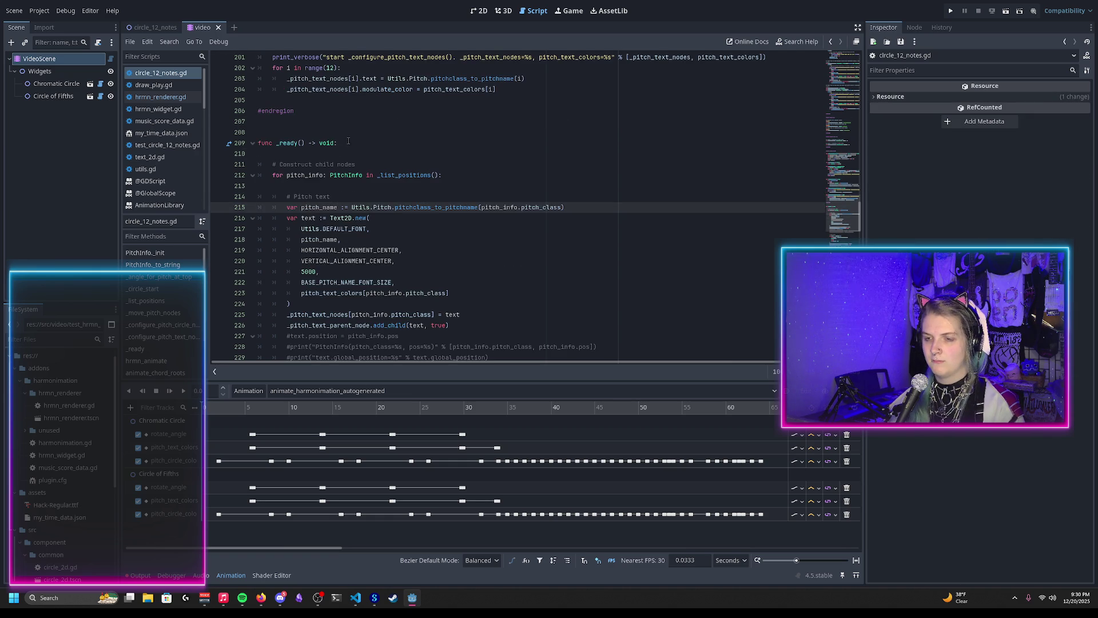
scroll(348, 140, down, 3)
ctrl+click(347, 143)
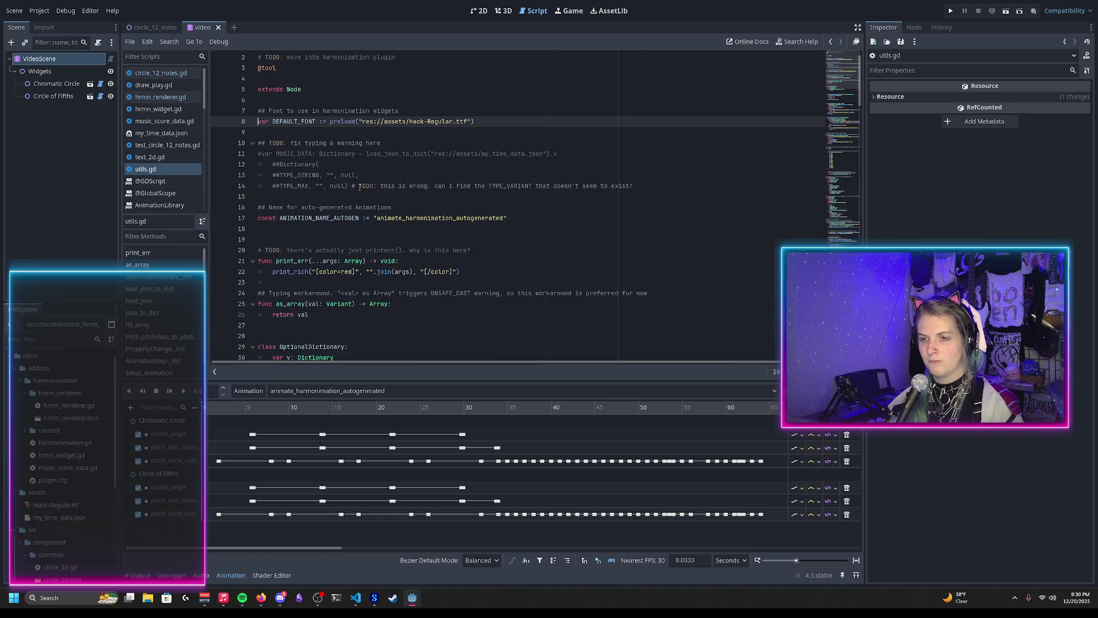
scroll(359, 154, up, 1)
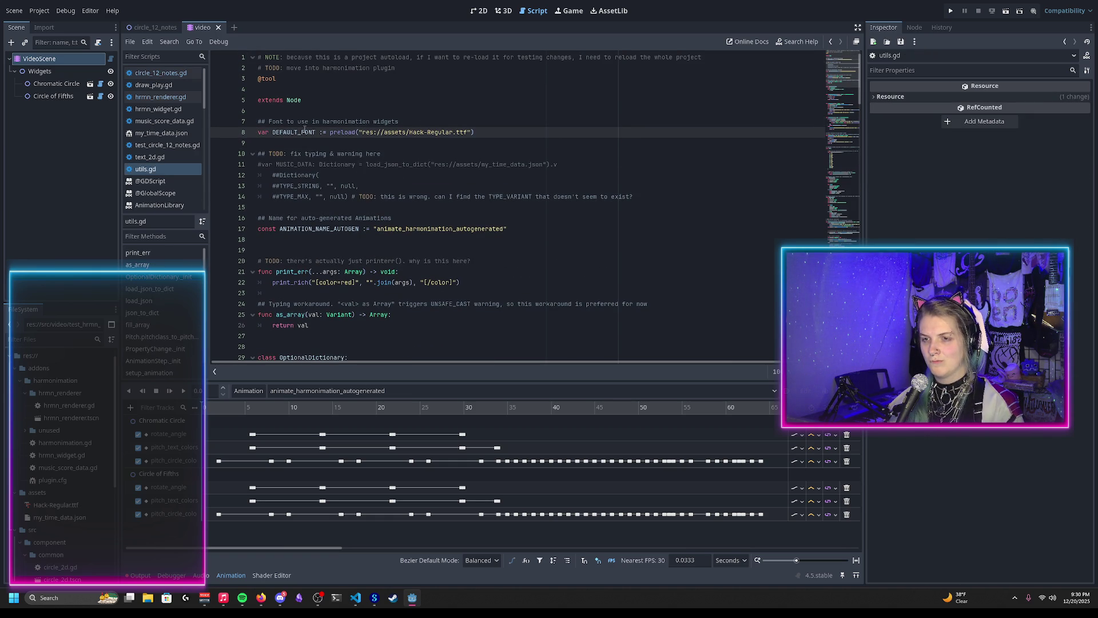
scroll(311, 179, down, 10)
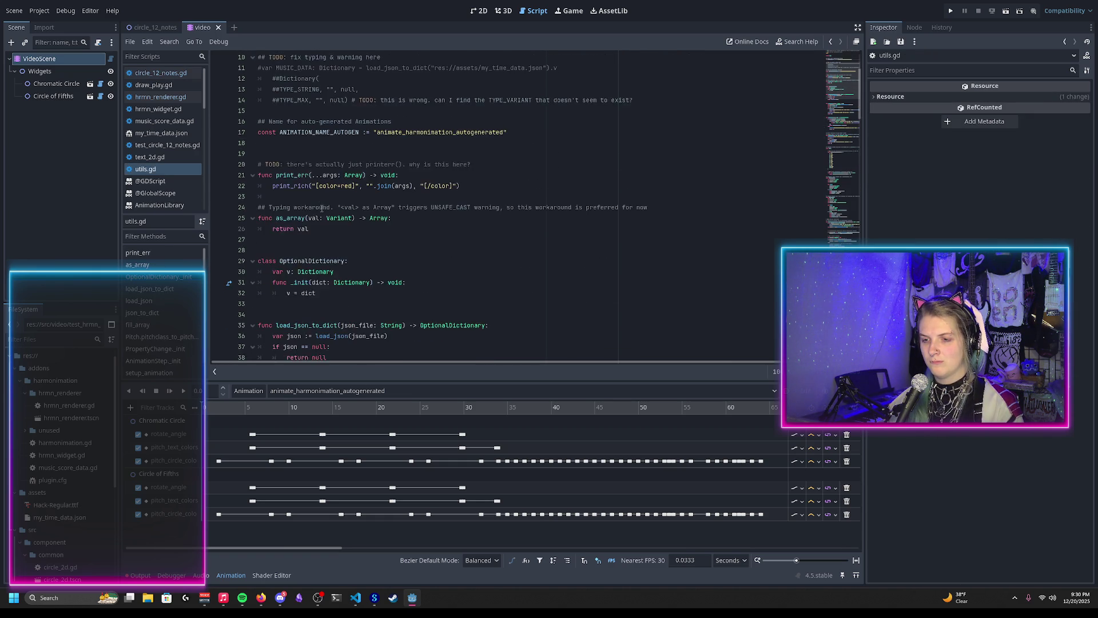
key(alt+Left)
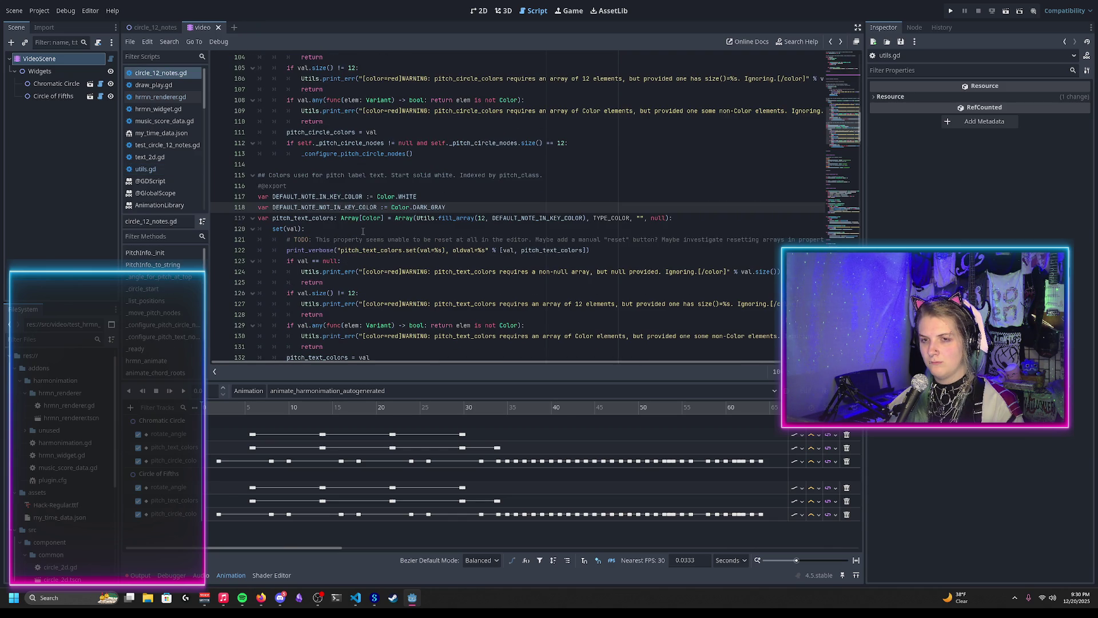
Insert new blank lines directly under the func _ready() header
scroll(369, 232, down, 11)
scroll(360, 222, down, 13)
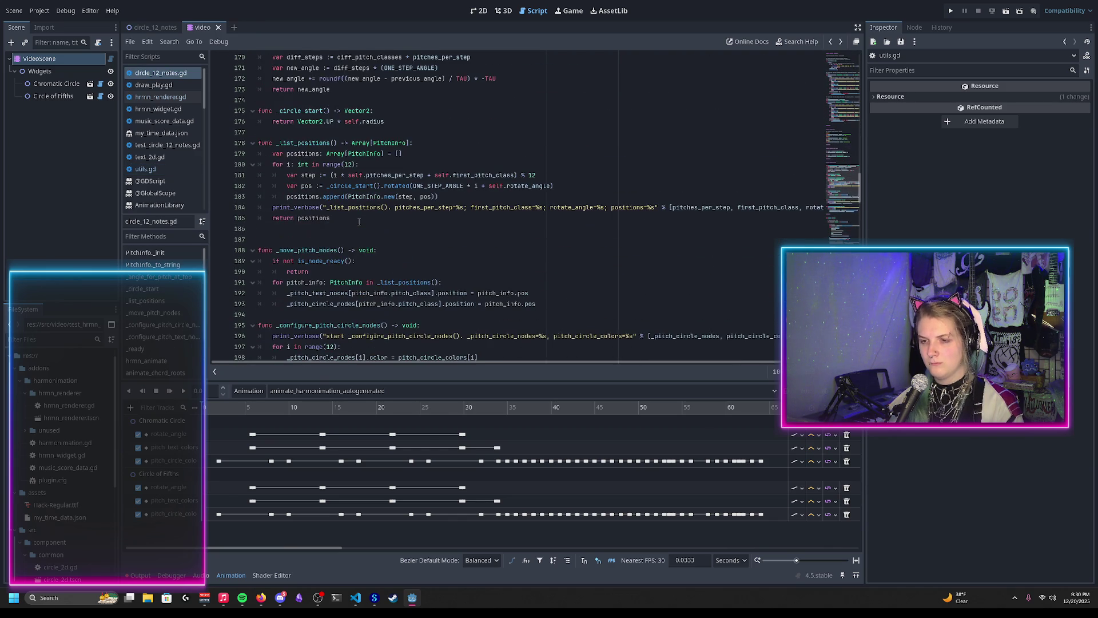
click(356, 185)
key(Return)
key(Return)
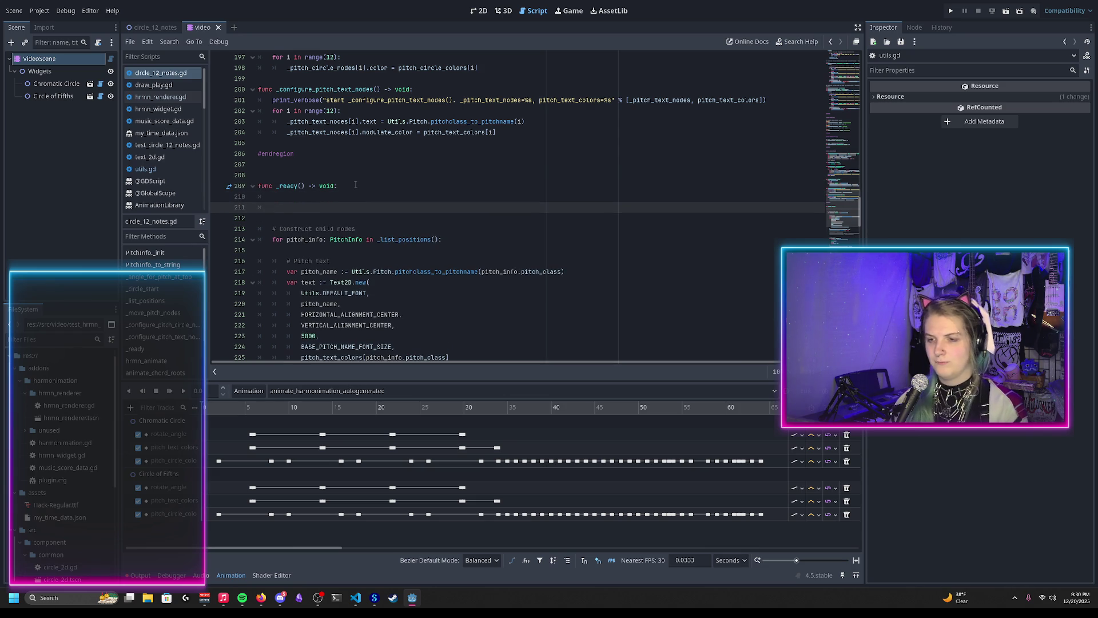
Type Utils.DEFAULT_FONT. in _ready() and bring up its outline completions
text(DEFAULT)
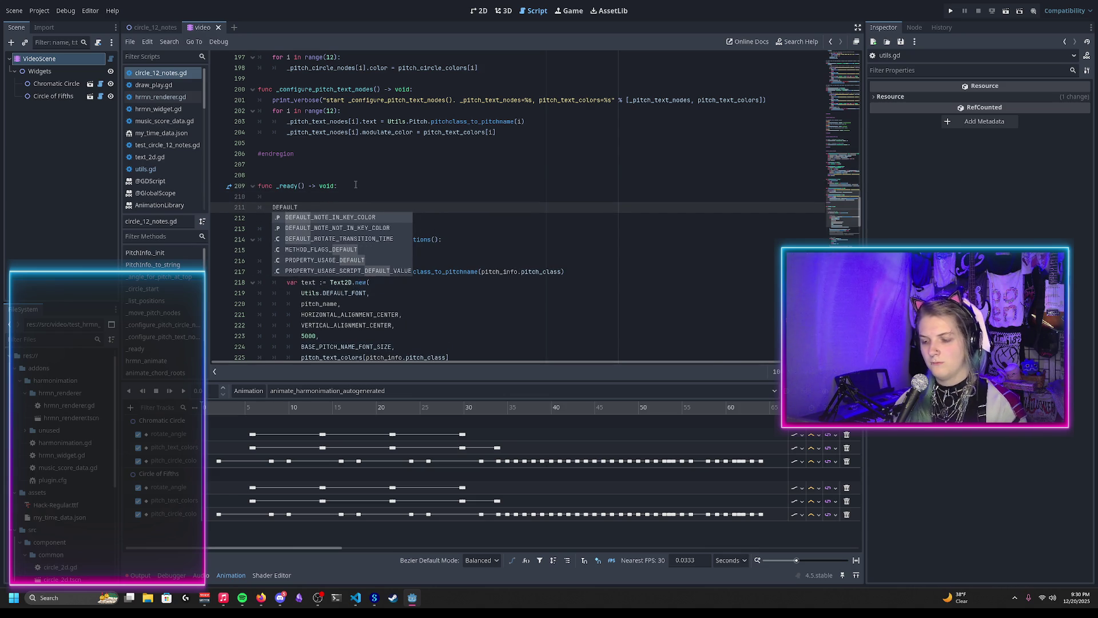
key(ctrl+shift+Home)
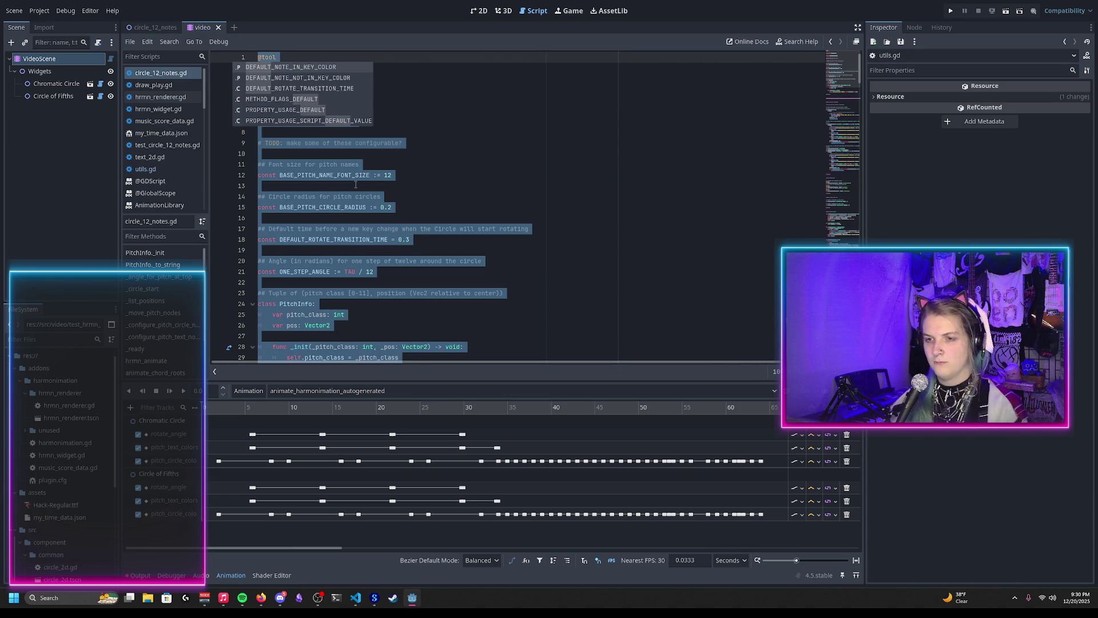
text(DEFAULT)
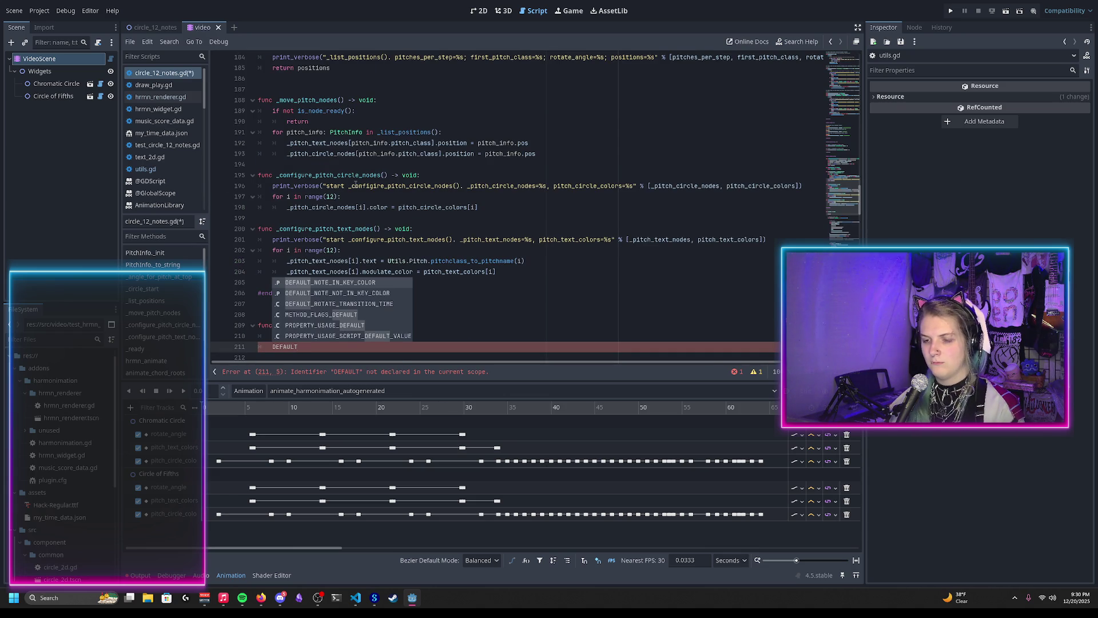
key(ctrl+shift+Left)
text(Utils.)
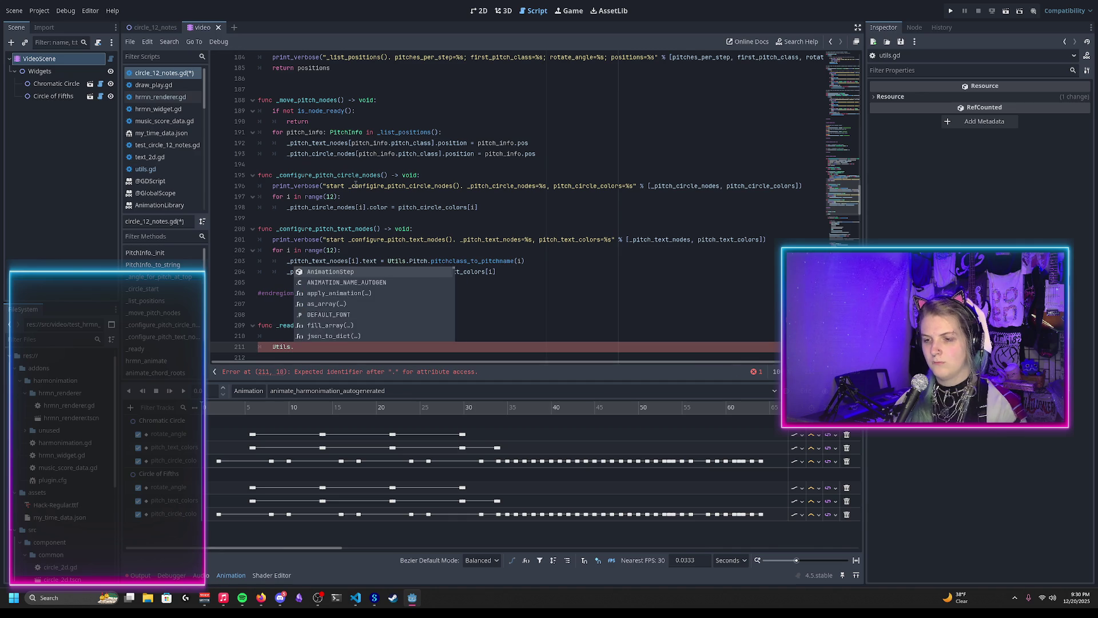
text(DEFAULT_FONT.)
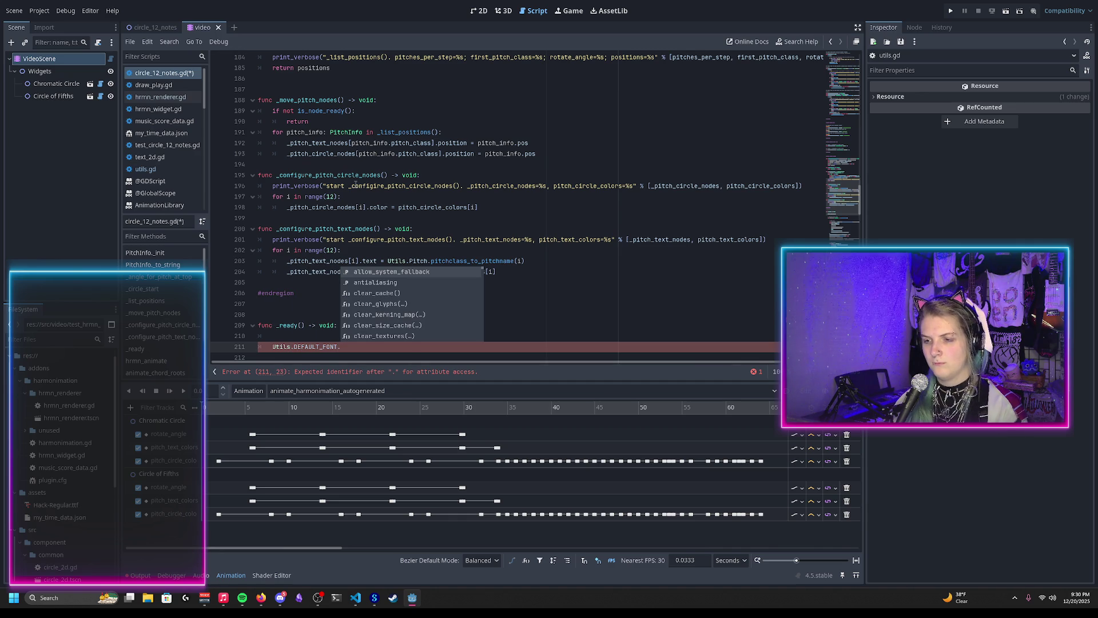
scroll(432, 221, down, 2)
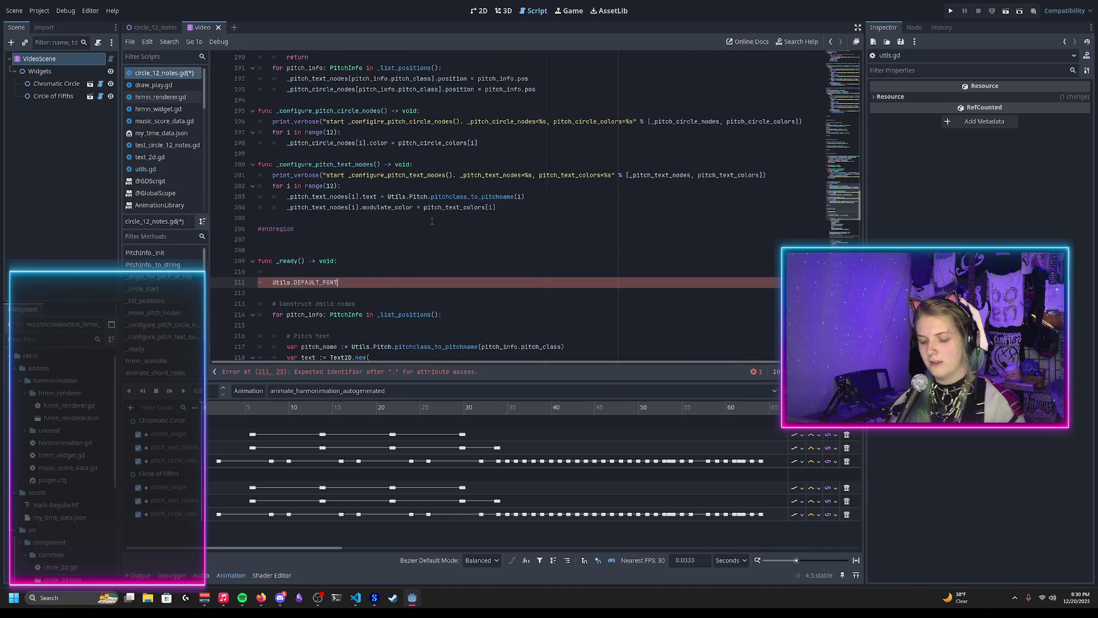
text(.outl)
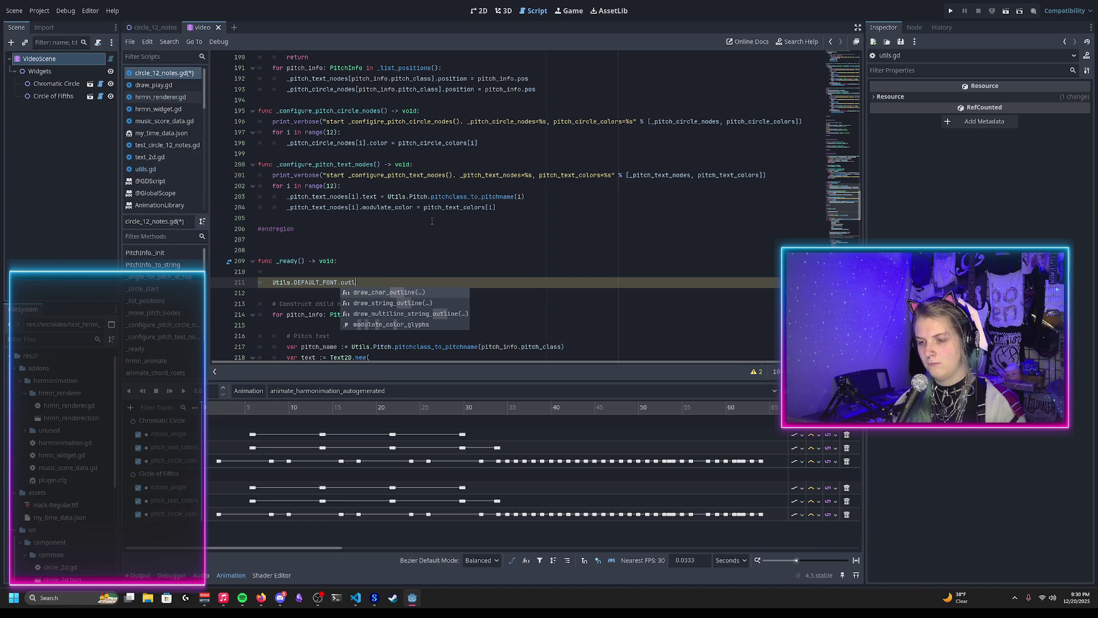
key(BackSpace)
key(BackSpace)
key(BackSpace)
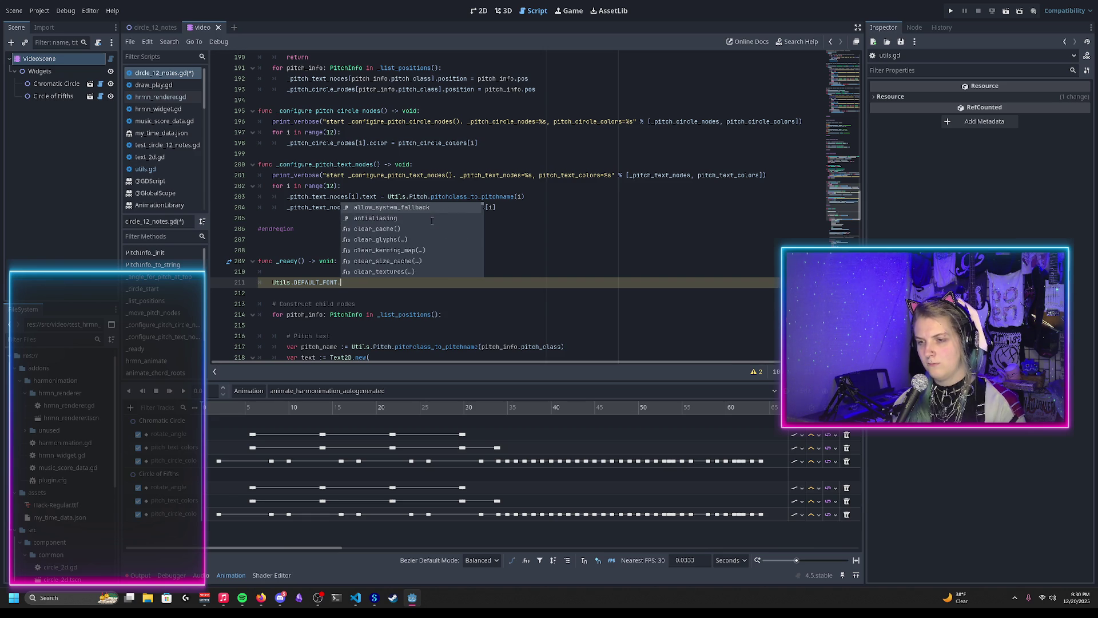
Browse the font member suggestions, then jump to DEFAULT_FONT's definition in utils.gd
scroll(432, 221, down, 9)
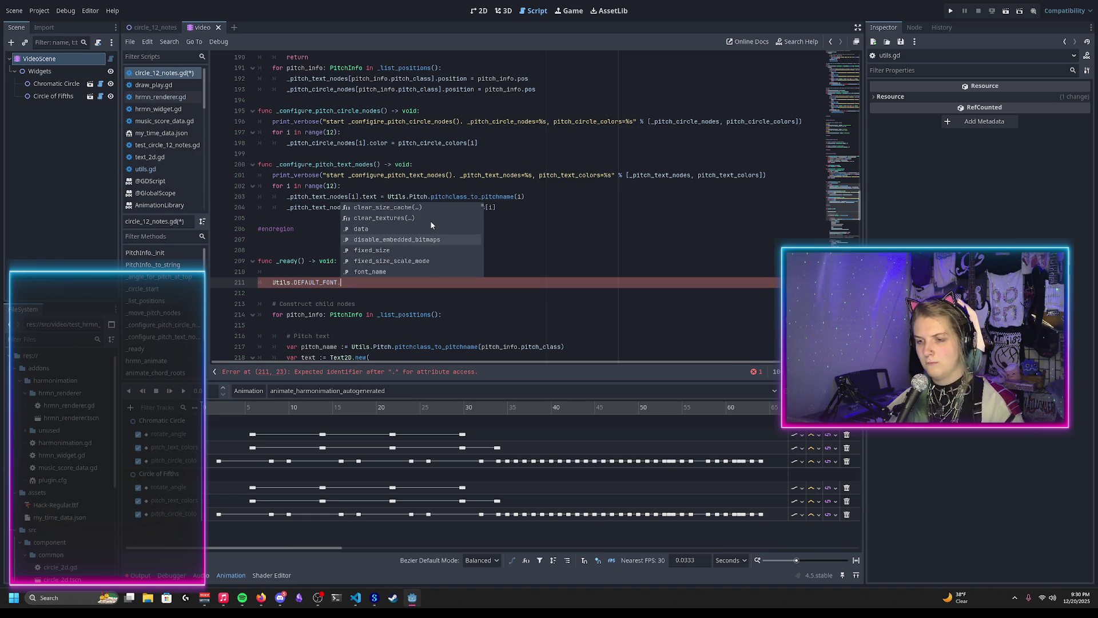
scroll(431, 222, down, 5)
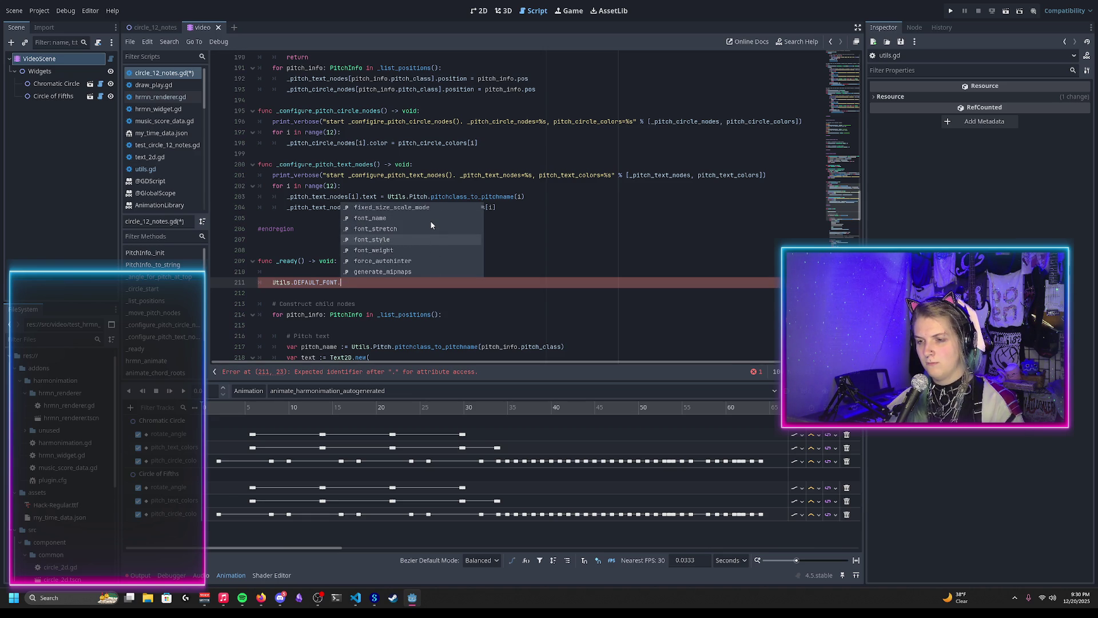
scroll(431, 225, down, 8)
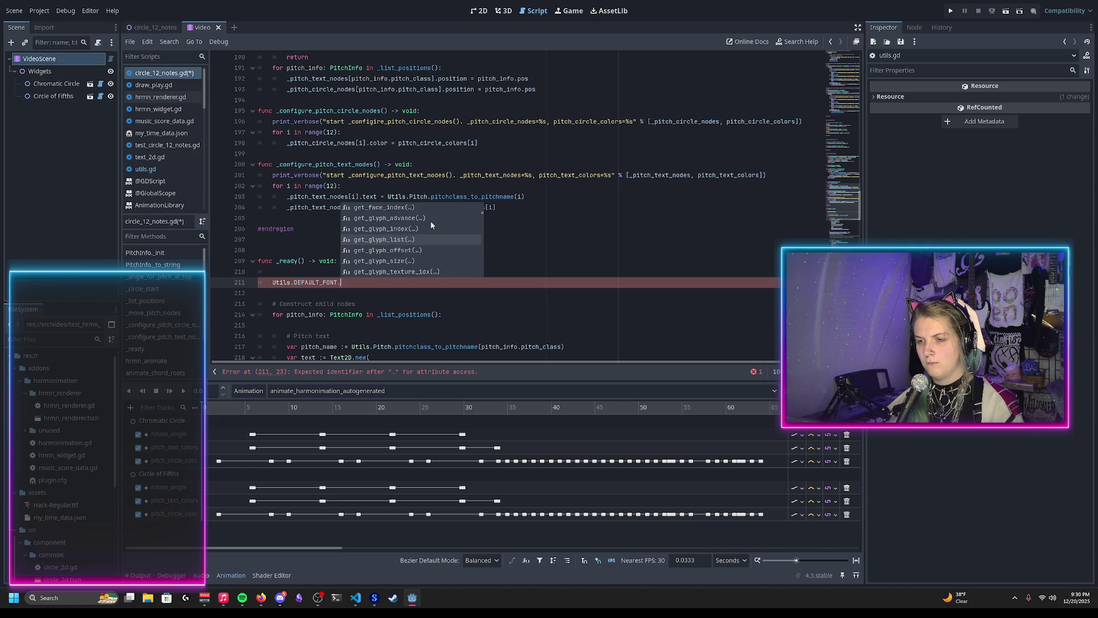
scroll(431, 225, down, 8)
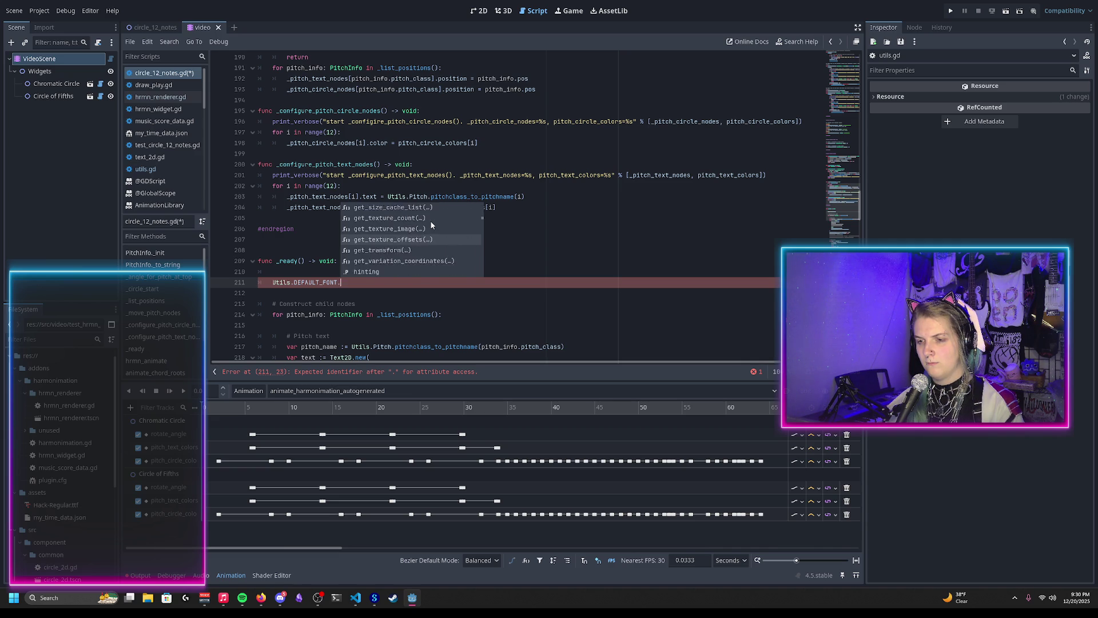
click(349, 283)
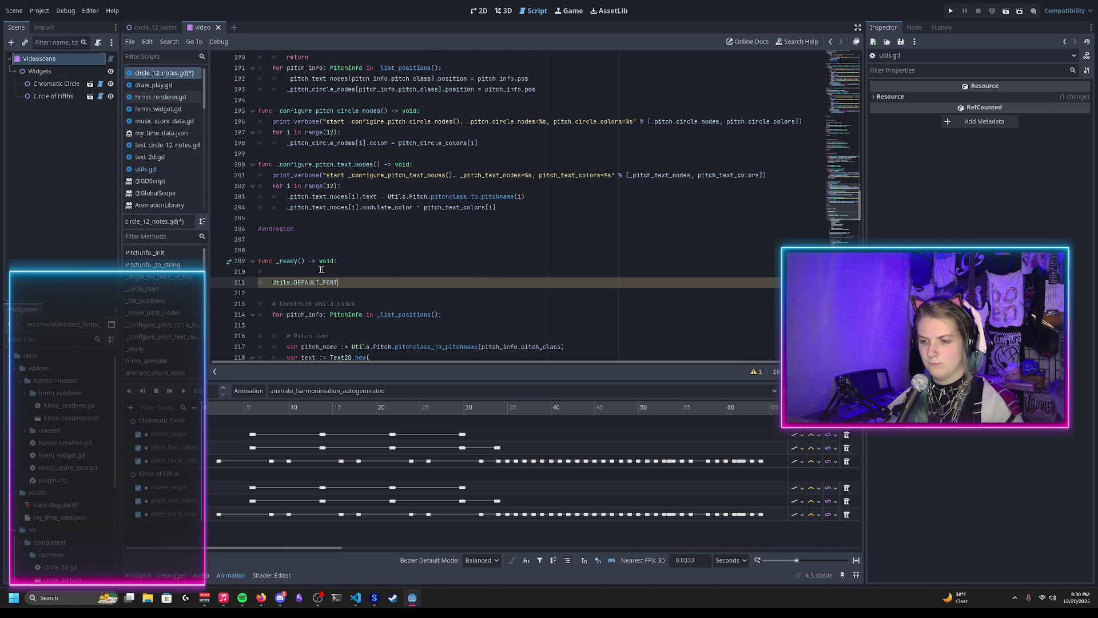
ctrl+click(309, 282)
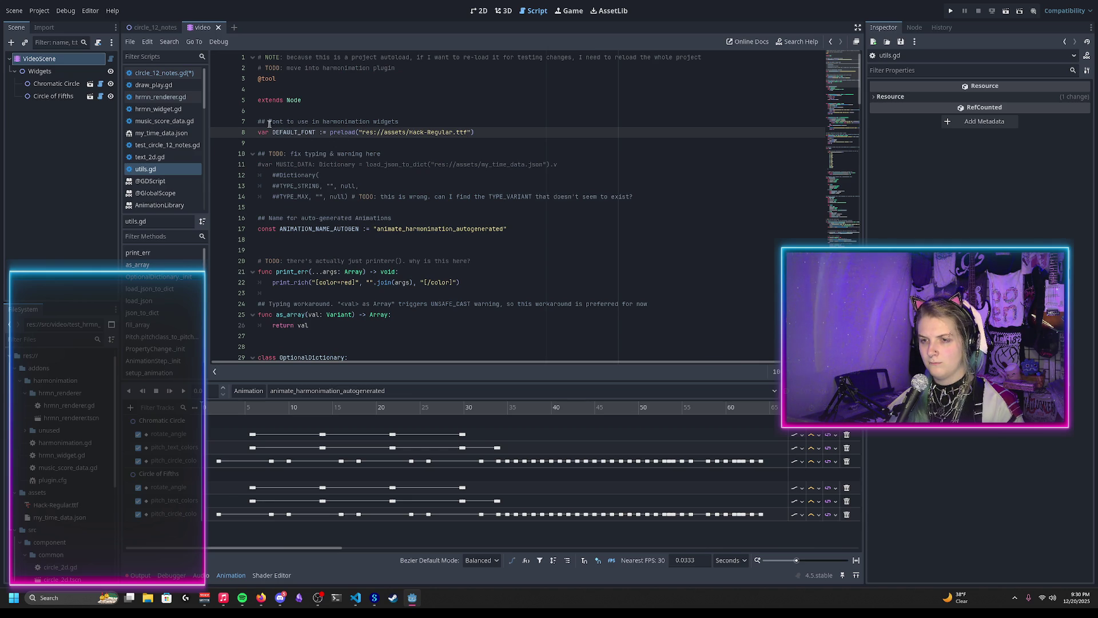
Open the Font class documentation via Search Help and search it for 'outline'
click(798, 42)
text(Font)
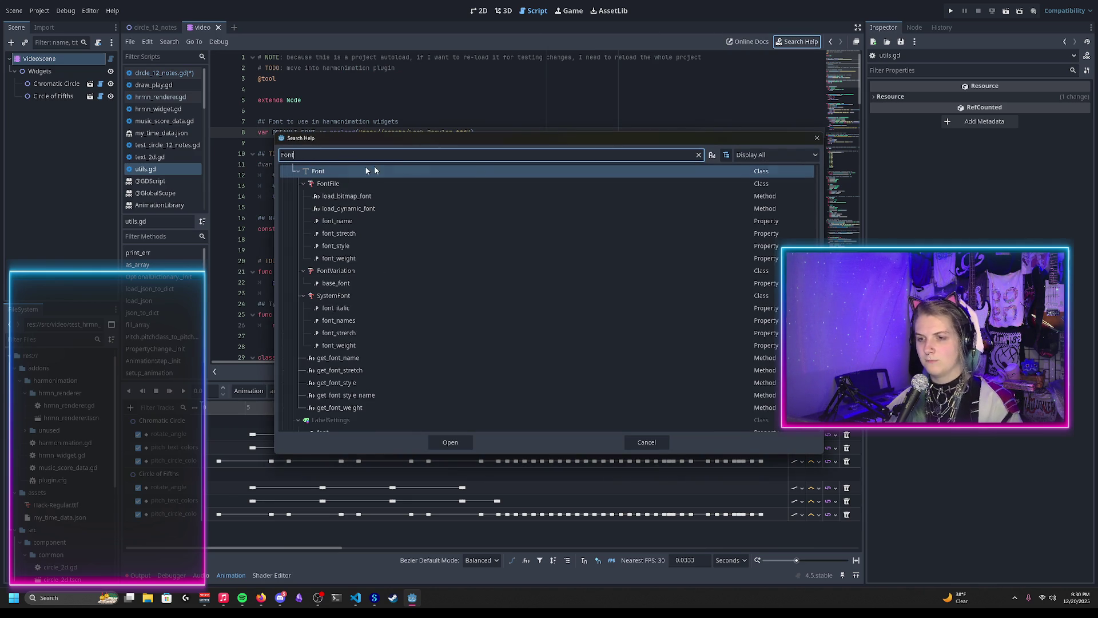
double_click(341, 171)
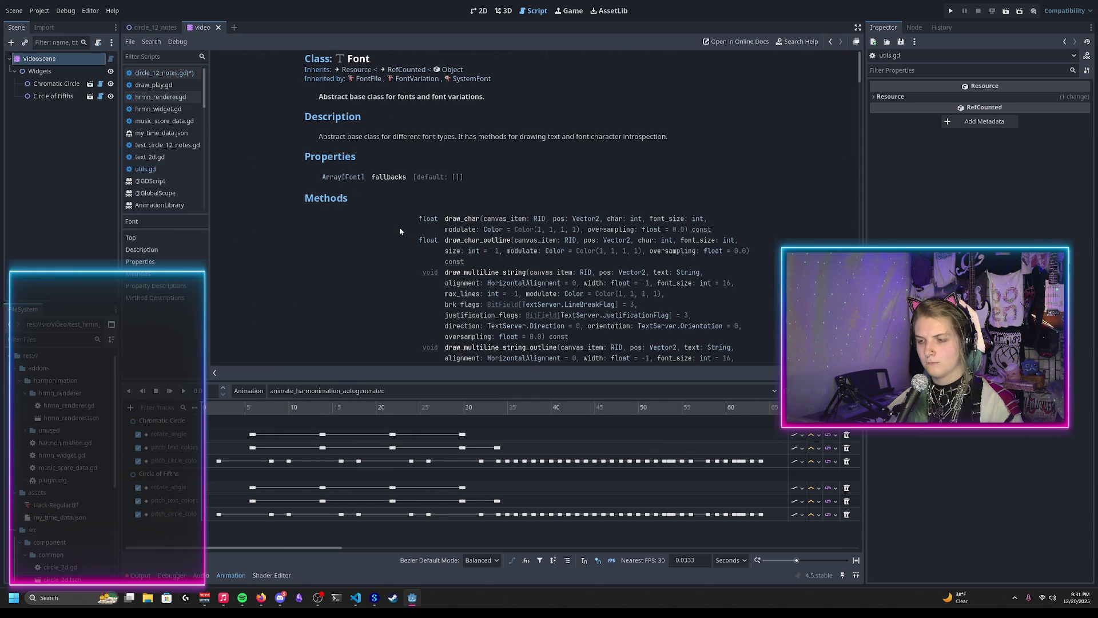
key(ctrl+f)
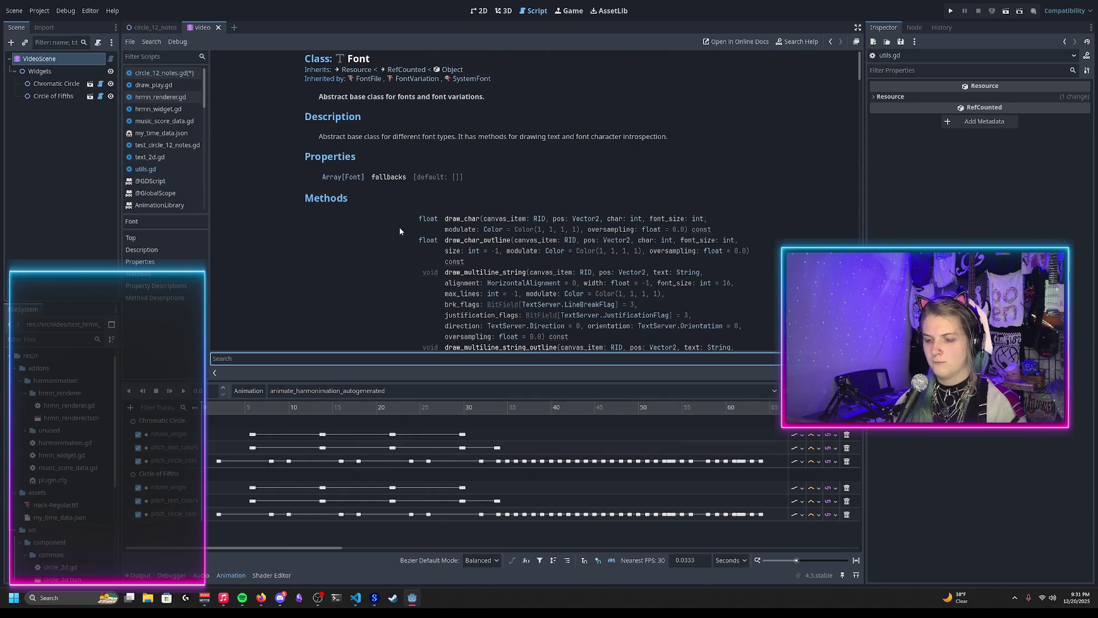
text(outline)
key(Return)
key(Return)
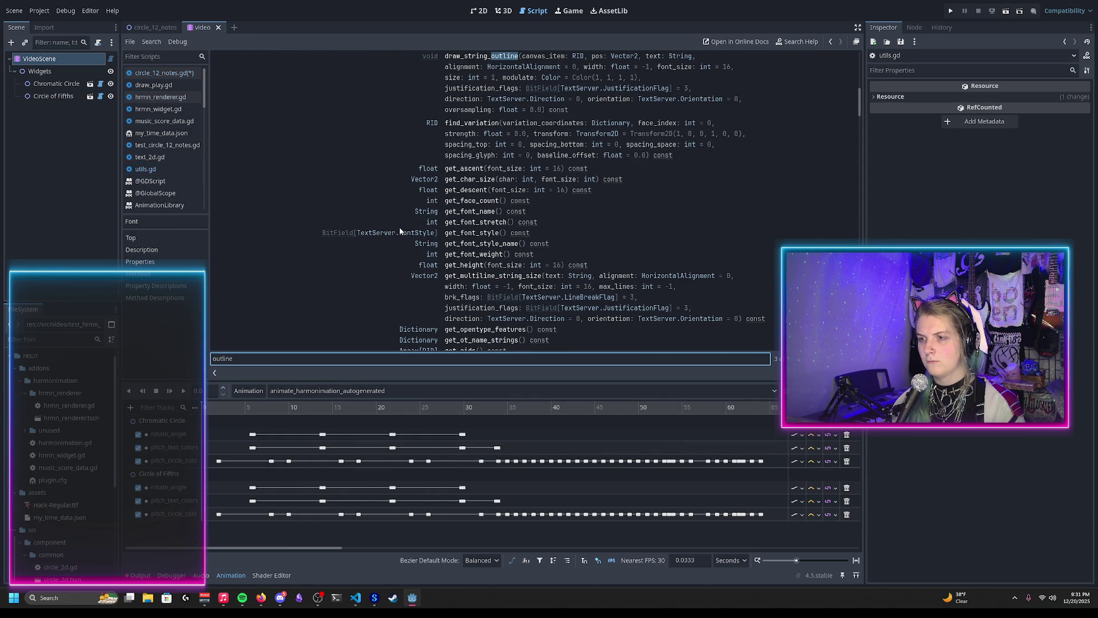
key(Return)
Step through 'outline' matches to the draw_string_outline docs, then open text_2d.gd
scroll(399, 228, up, 2)
scroll(399, 228, up, 1)
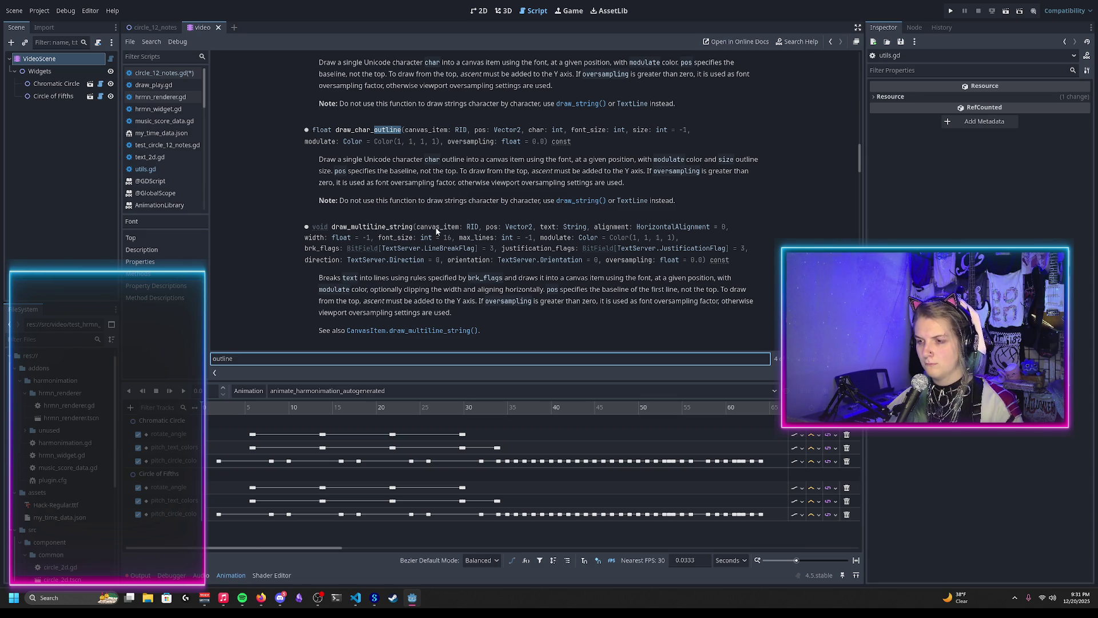
key(Return)
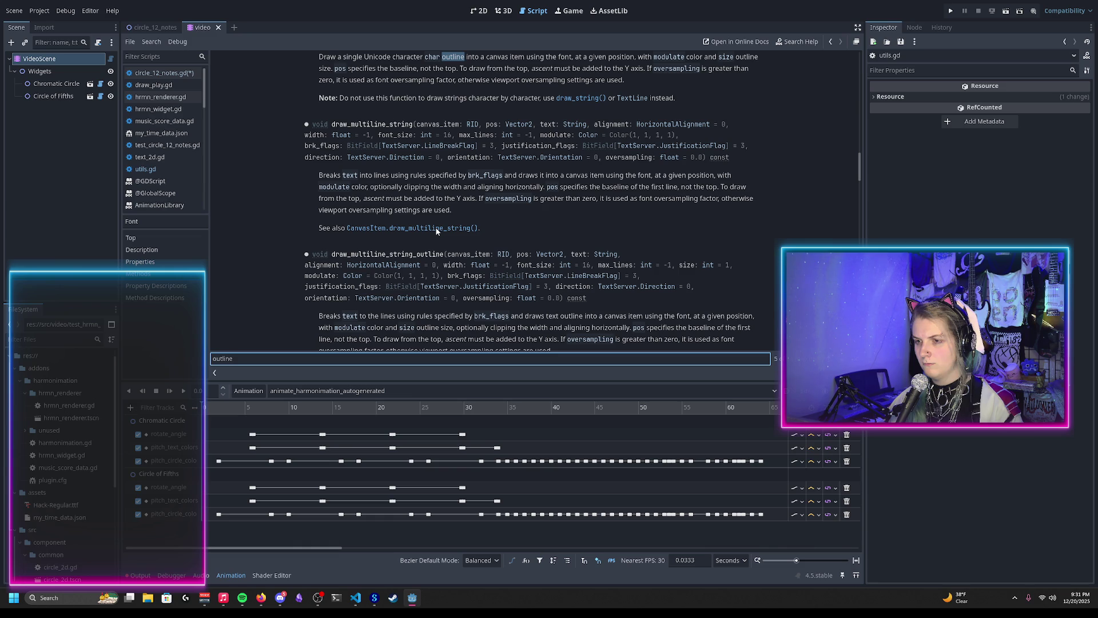
key(Return)
key(Return)
key(Return)
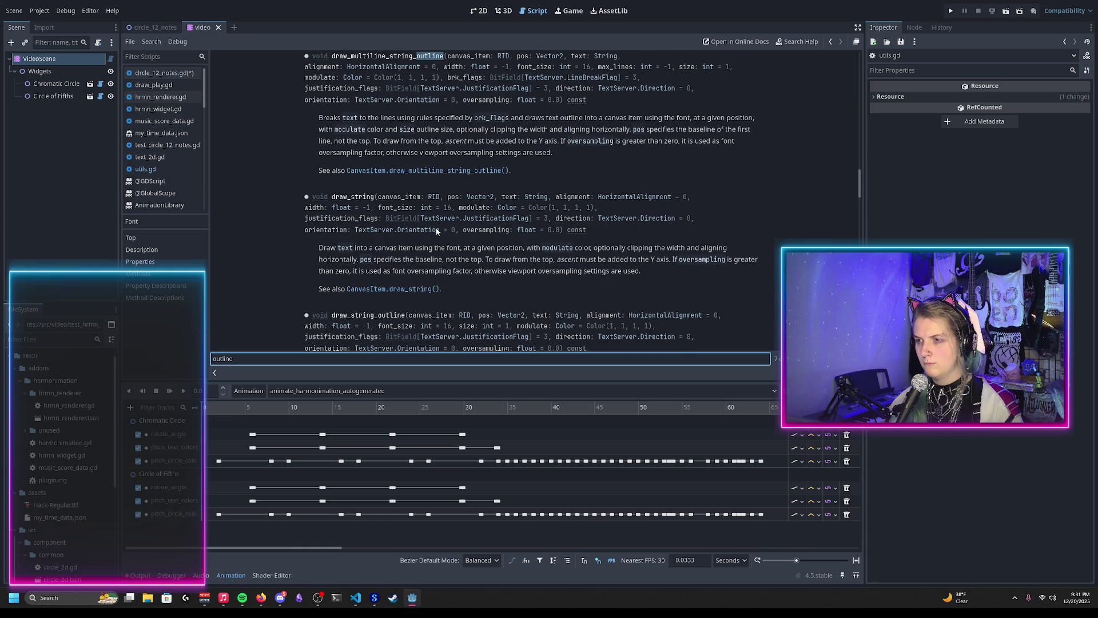
key(Return)
key(Return)
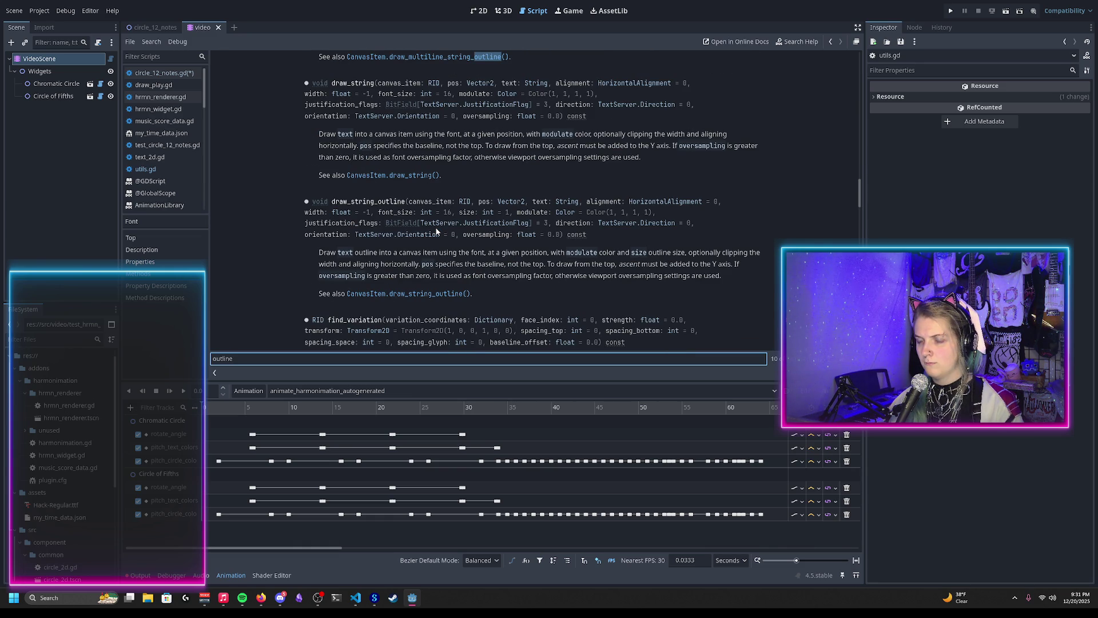
key(Return)
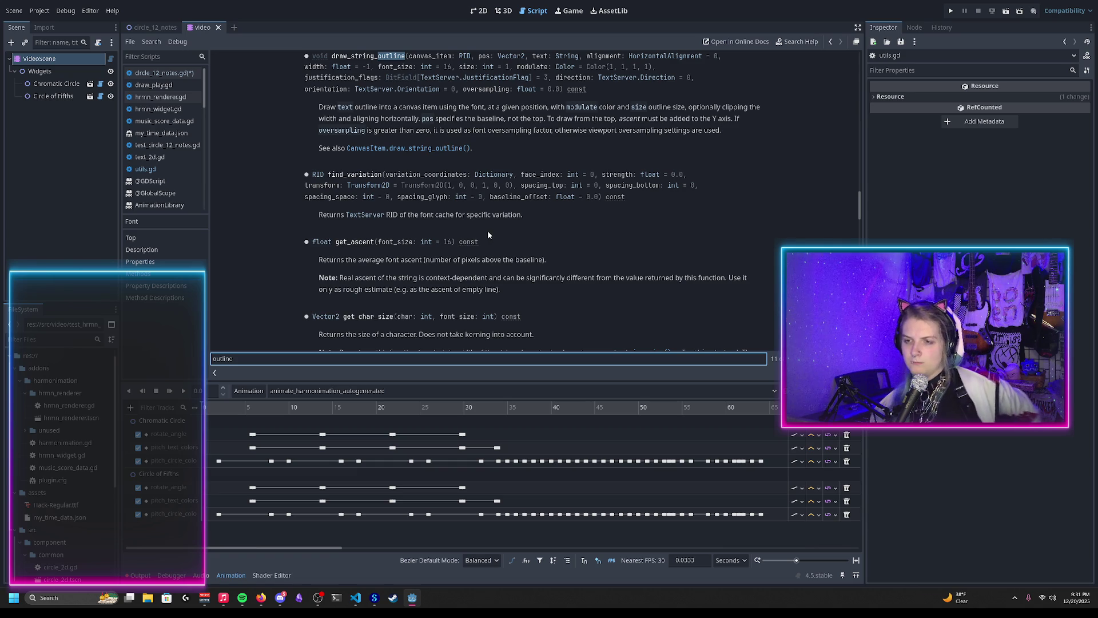
scroll(583, 182, up, 1)
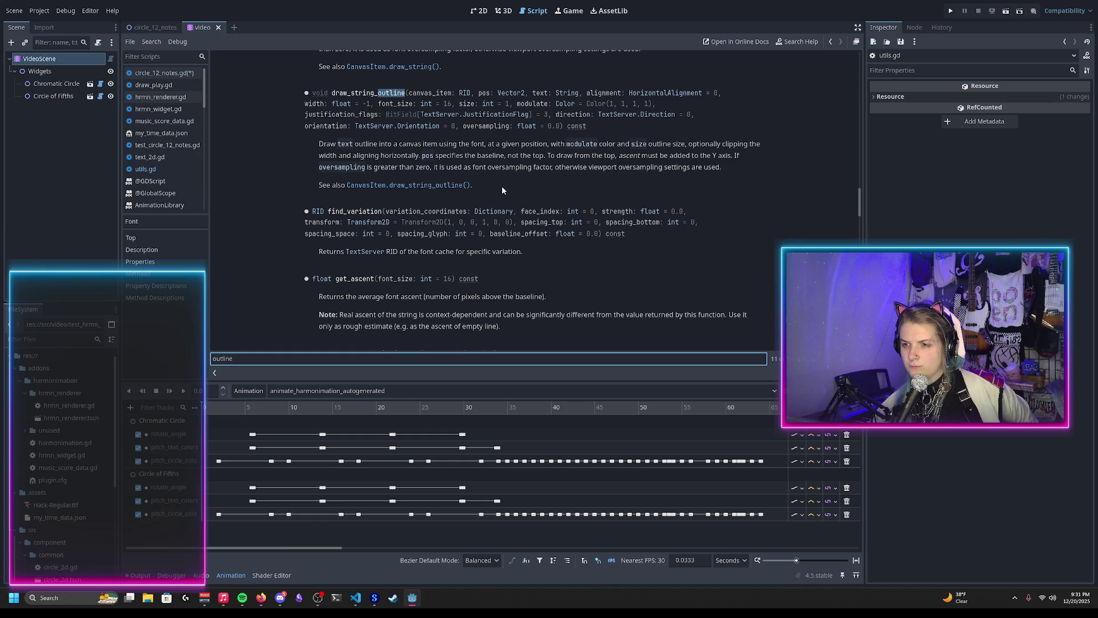
click(155, 158)
scroll(399, 252, down, 1)
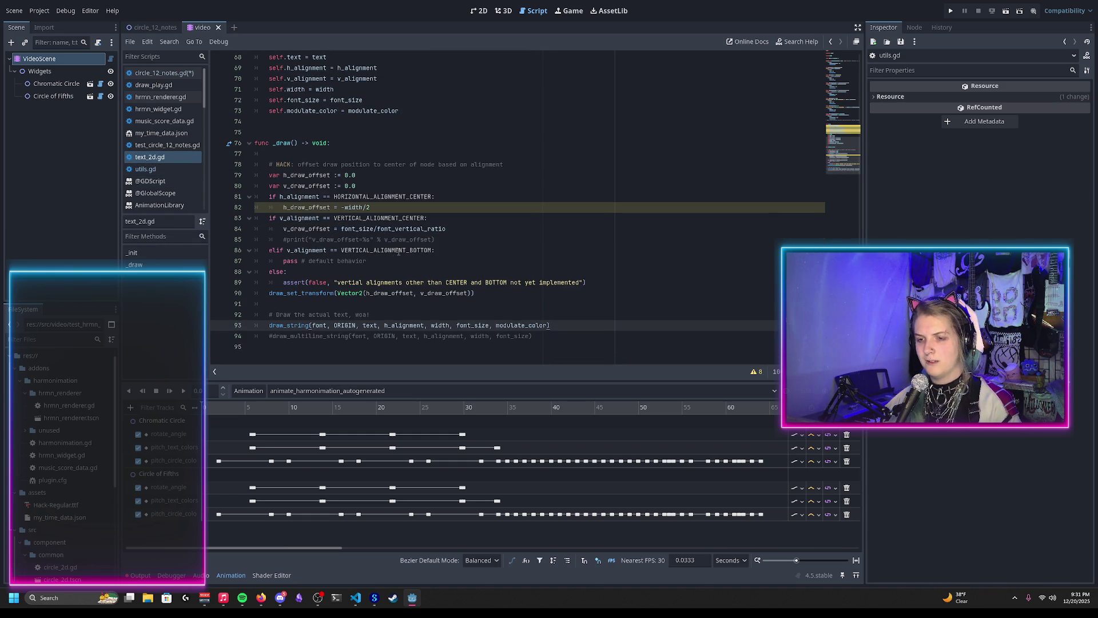
Add a draw_string_outline(ORIGIN, text, h_alignment, width, font_size, modulate_color) call below draw_string
click(566, 326)
key(Return)
text(dra)
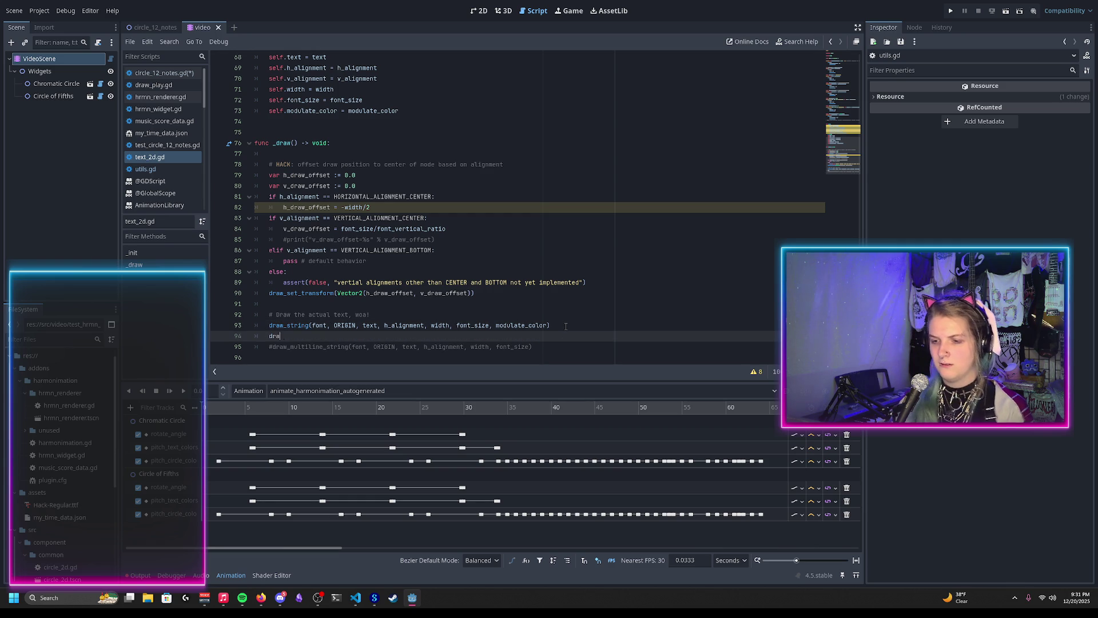
text(w_string_outline)
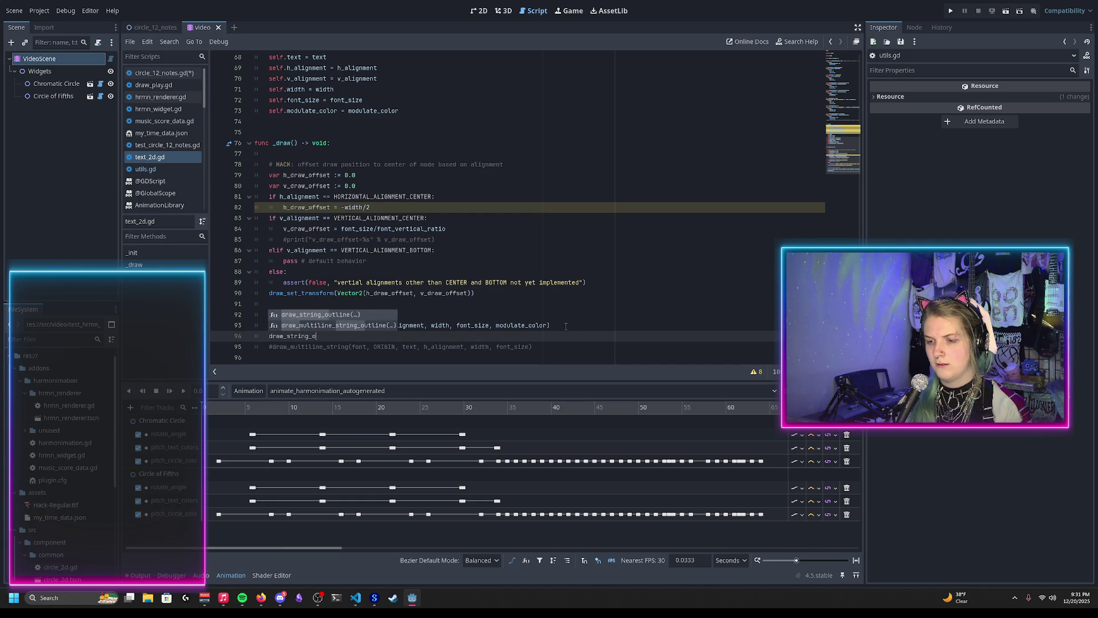
key(Return)
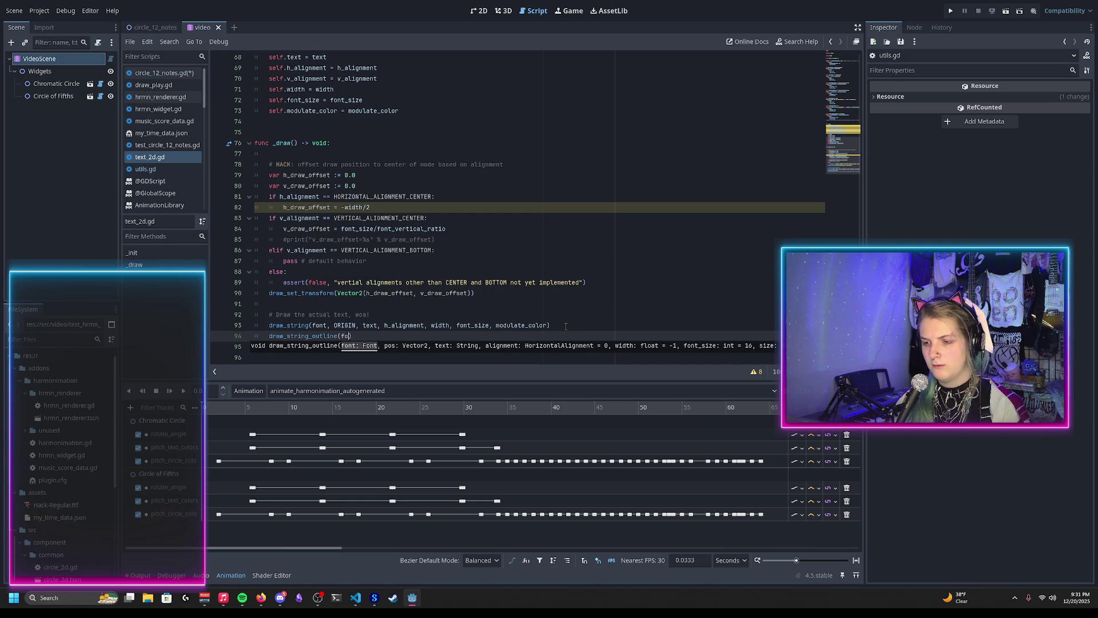
text(nt, ORIGIN)
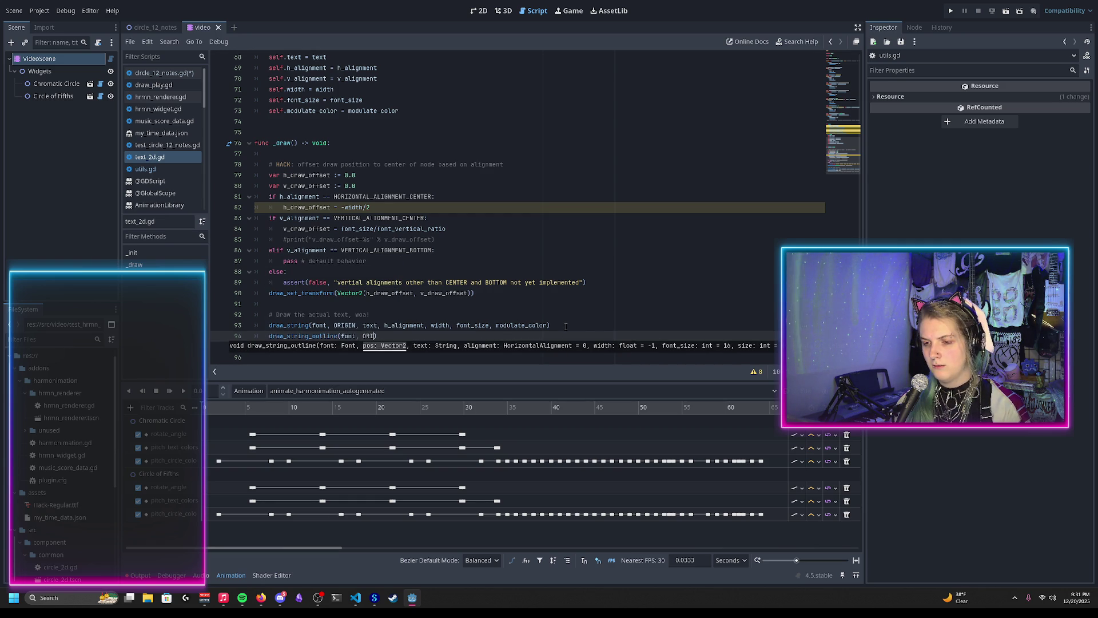
text(, text)
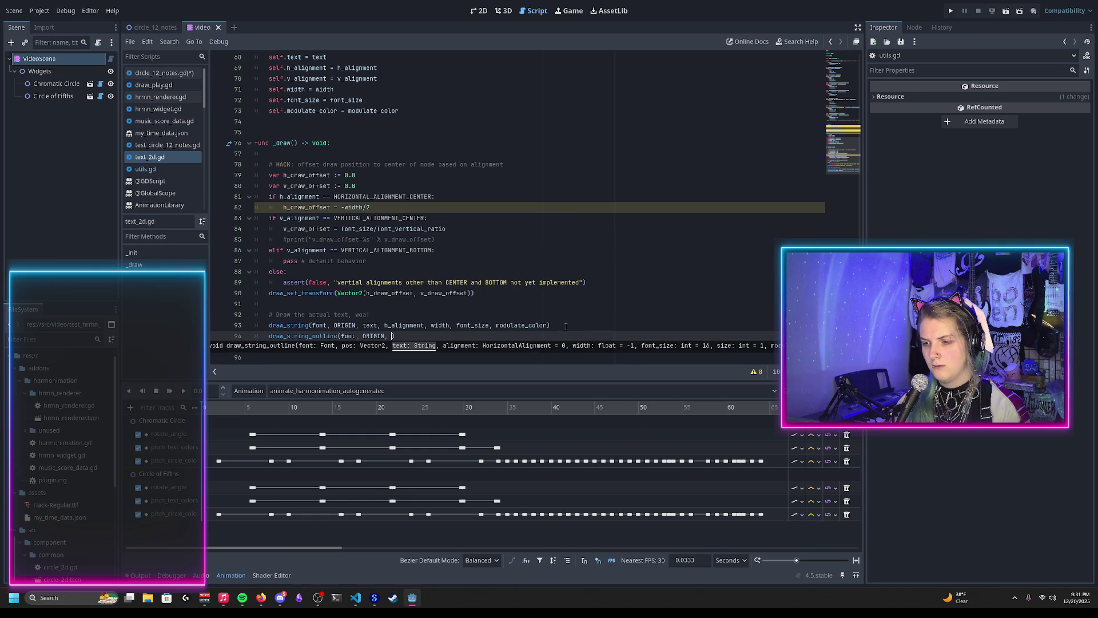
text(, h_al)
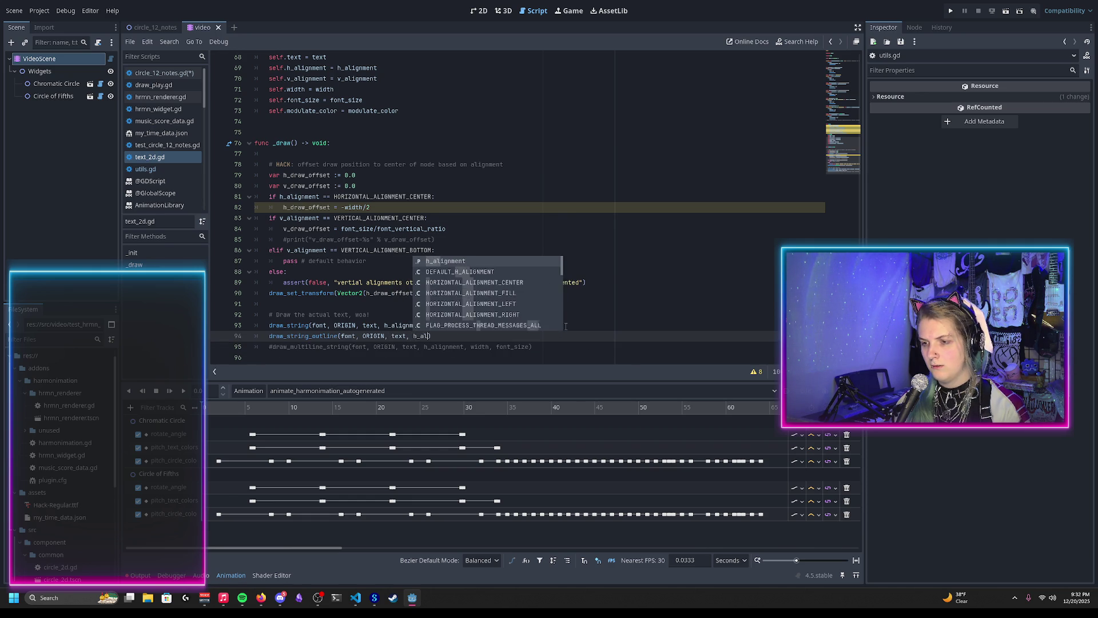
key(Return)
text(, )
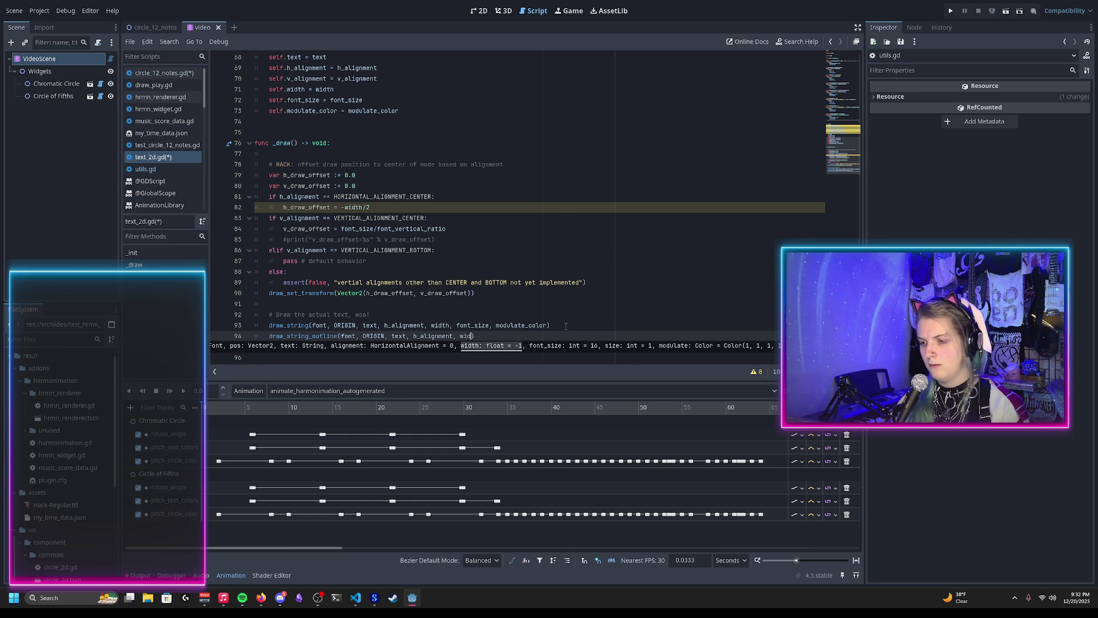
text(width, font_)
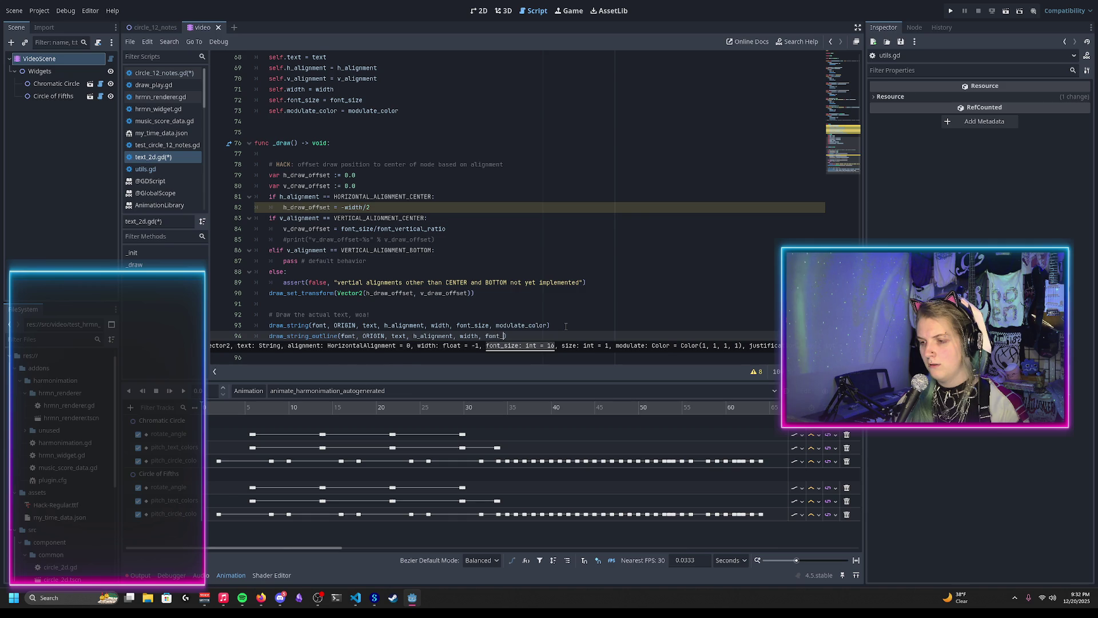
text(size, mo)
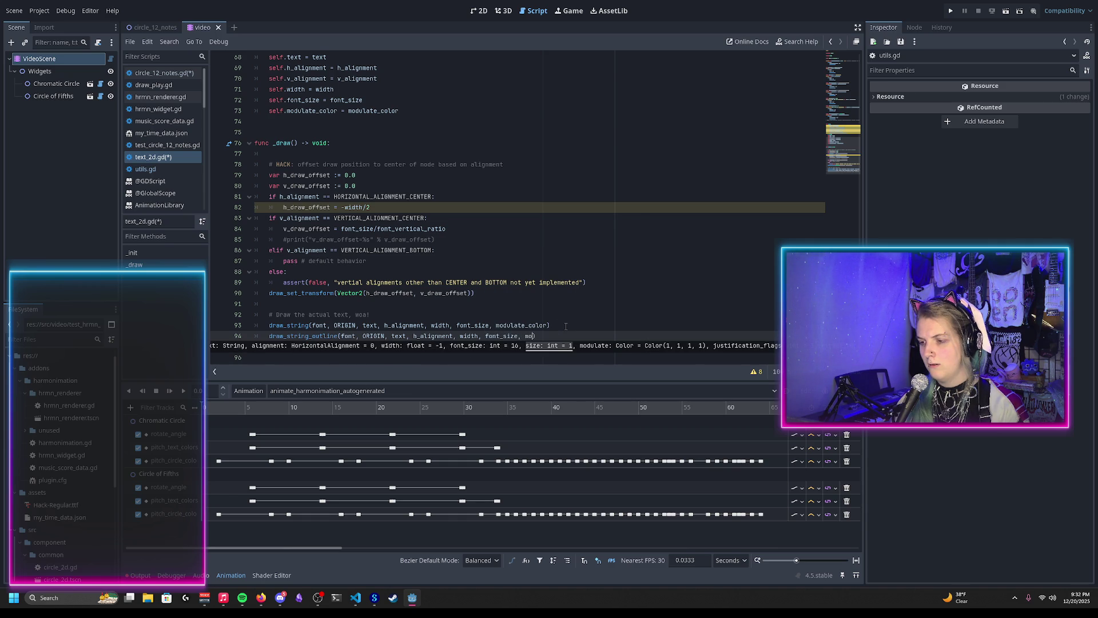
text(d)
key(Return)
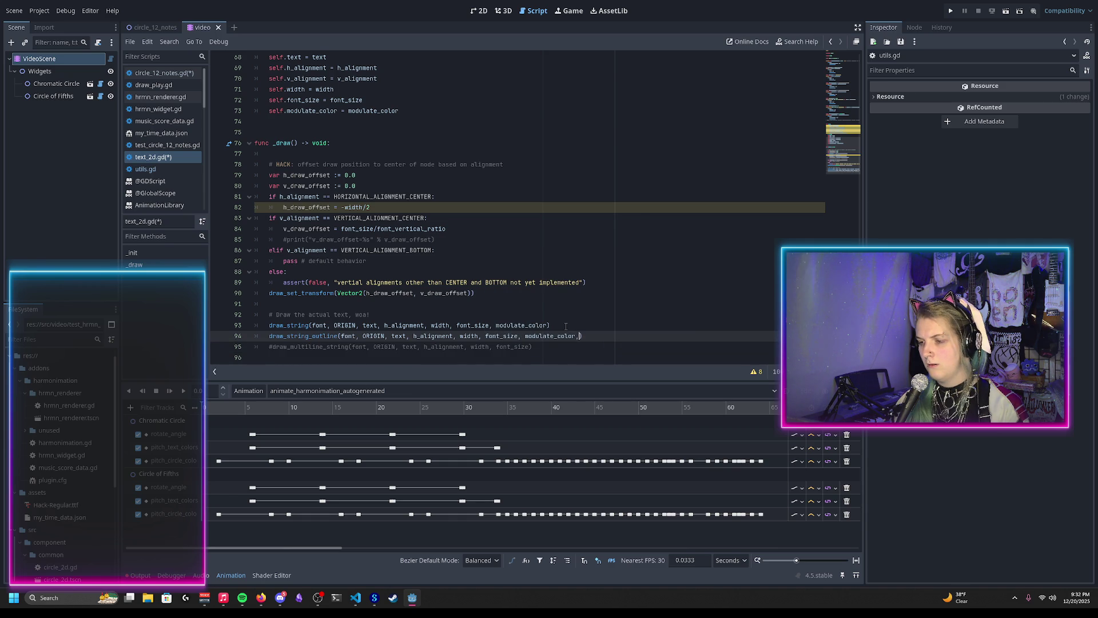
Insert 5 as the outline size, save text_2d.gd, and show the script warnings
text(,)
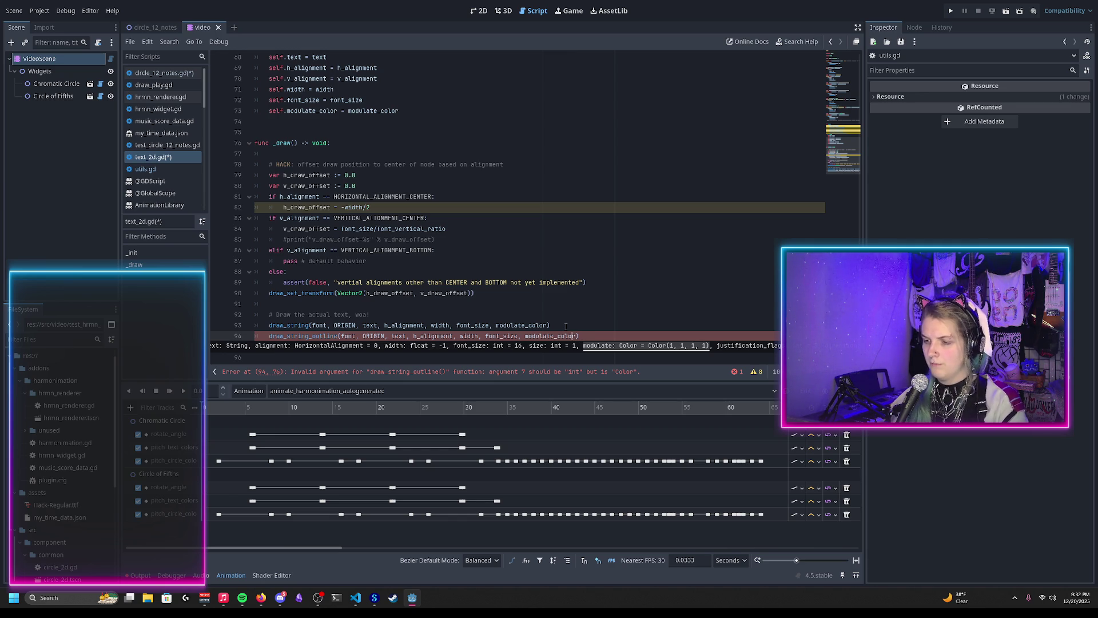
text(5 )
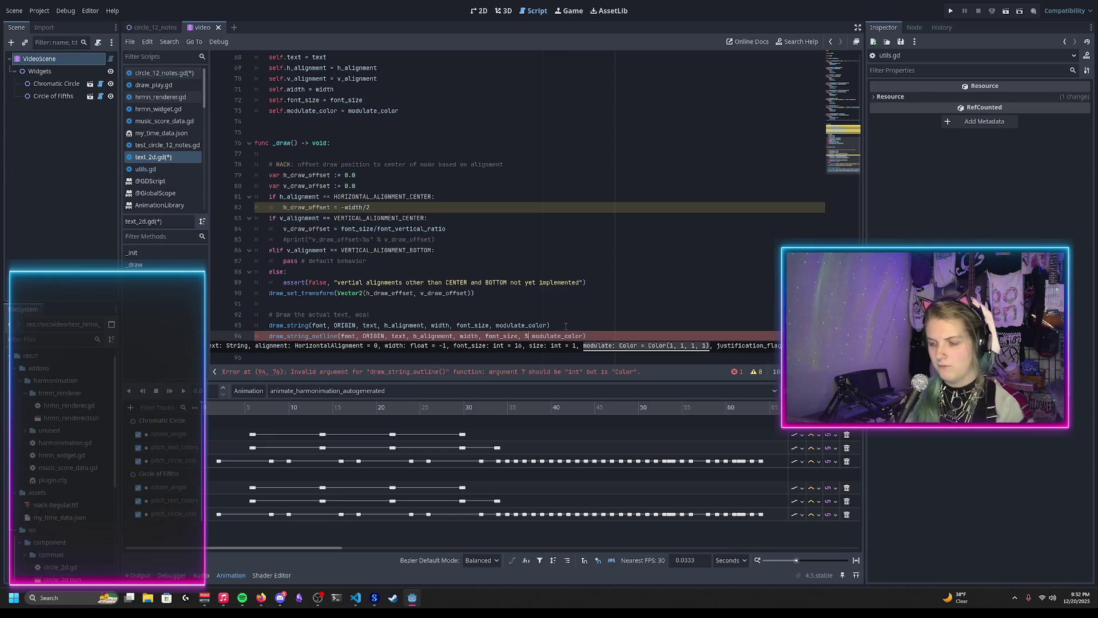
text(,)
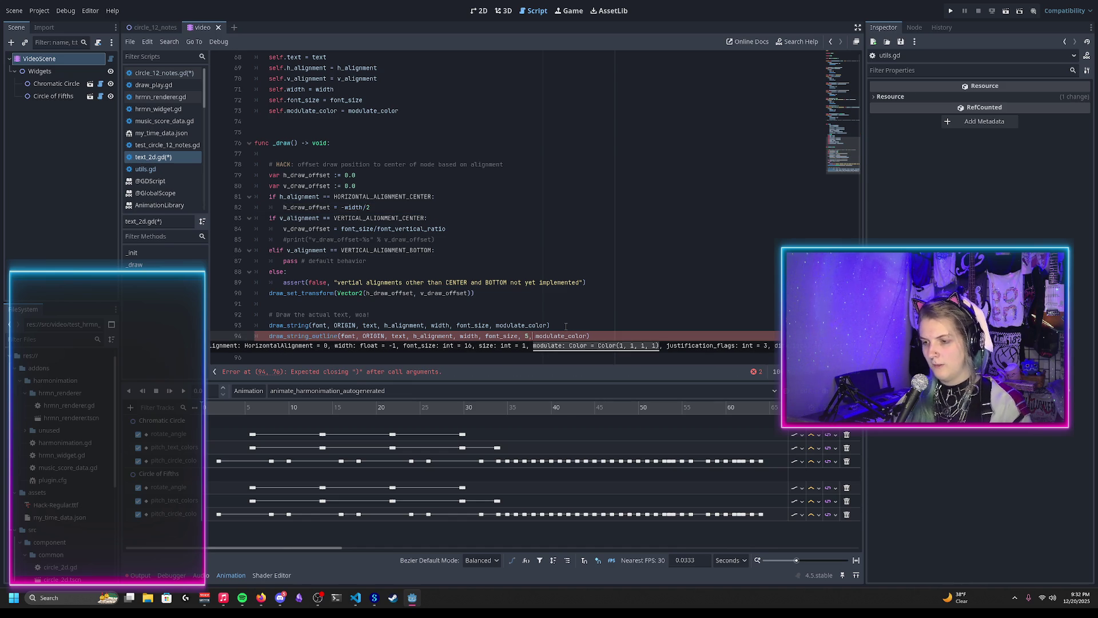
key(End)
key(ctrl+s)
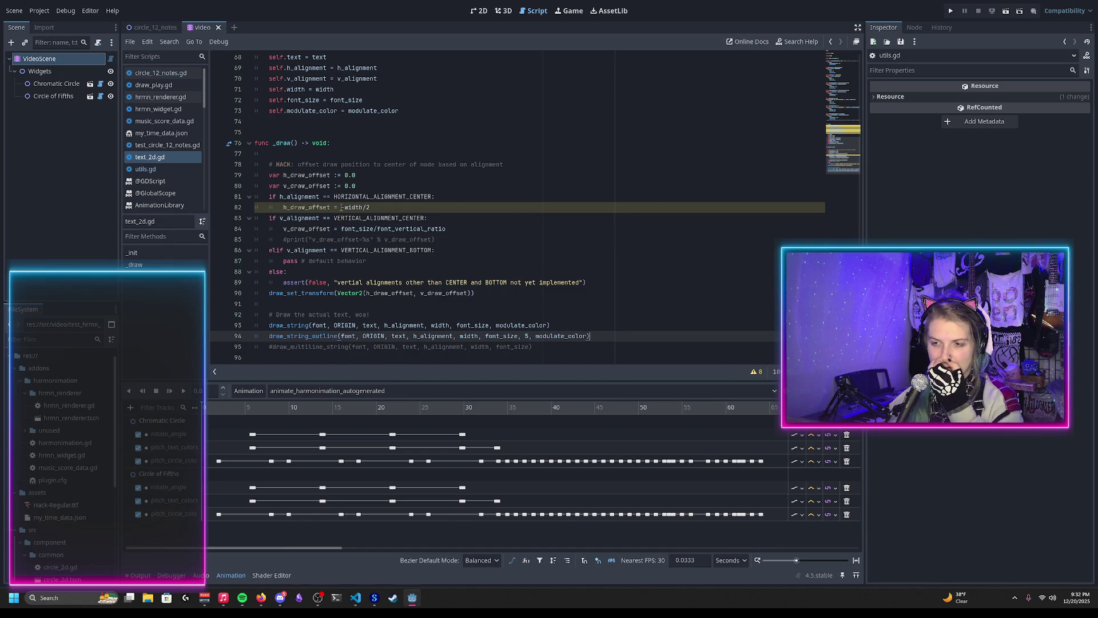
click(756, 371)
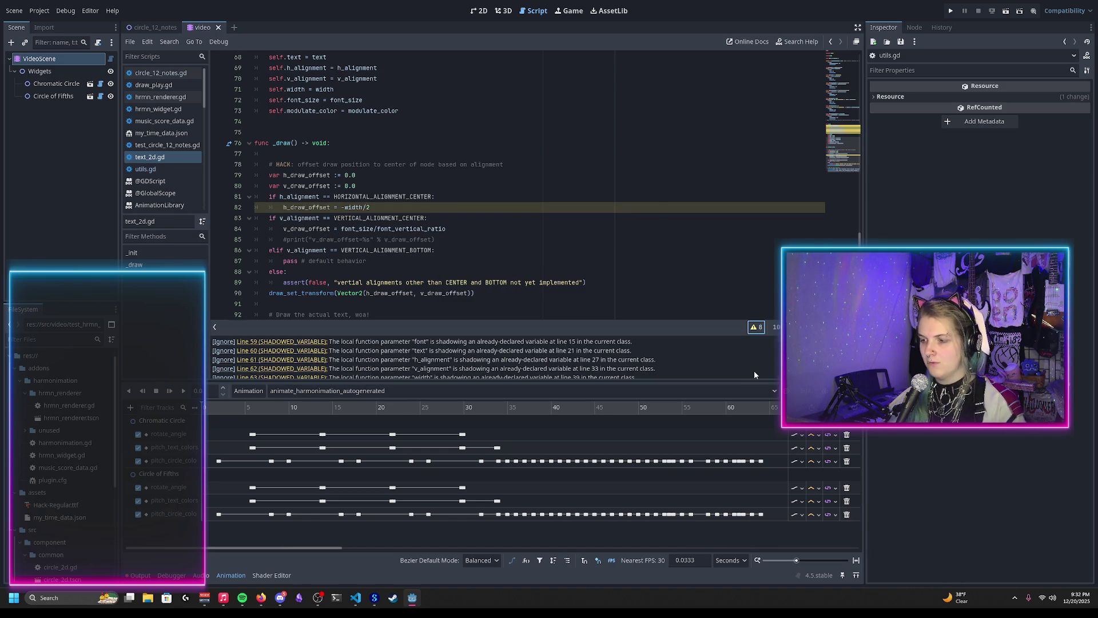
Inspect the INTEGER_DIVISION warning and change -width/2 to -width/2.0 on line 82
scroll(501, 355, down, 3)
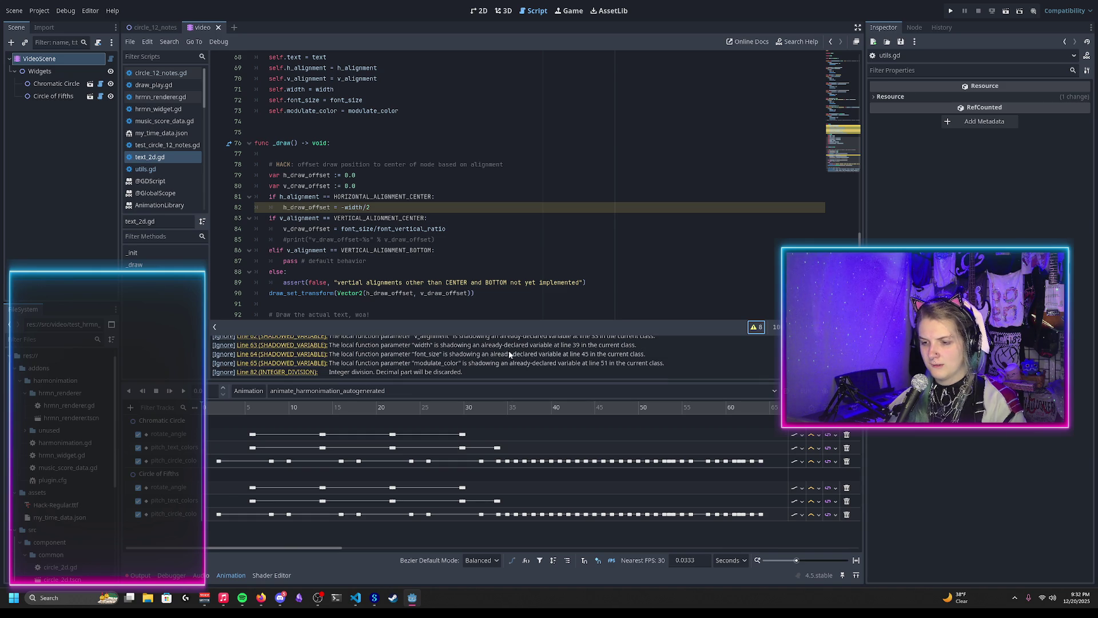
mouse_move(353, 207)
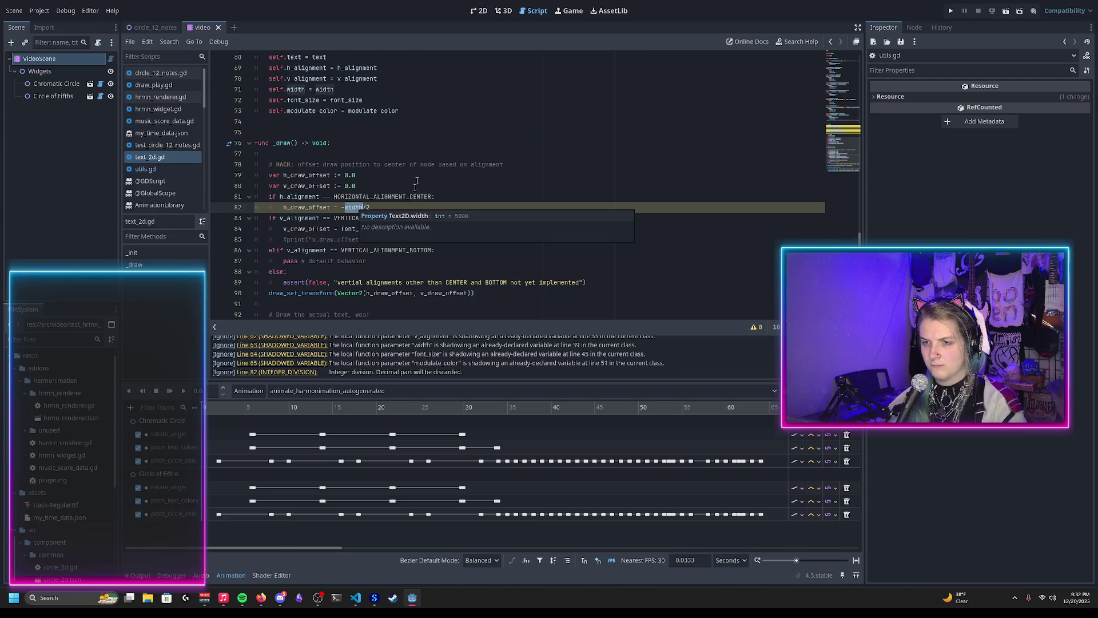
scroll(409, 212, up, 5)
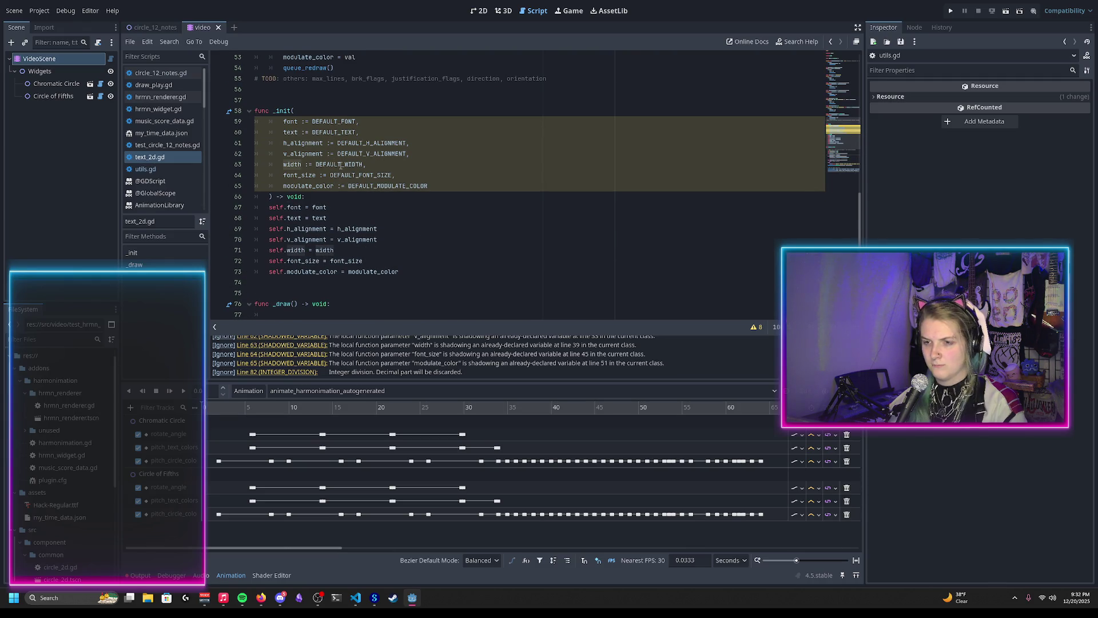
mouse_move(340, 165)
scroll(318, 170, down, 5)
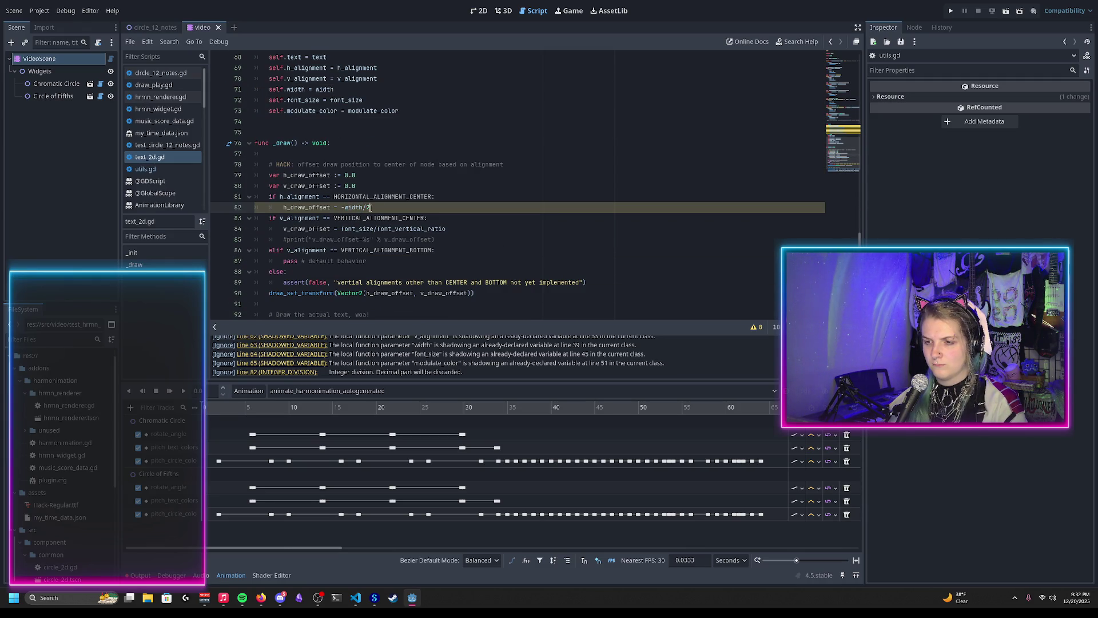
key(End)
text(.0)
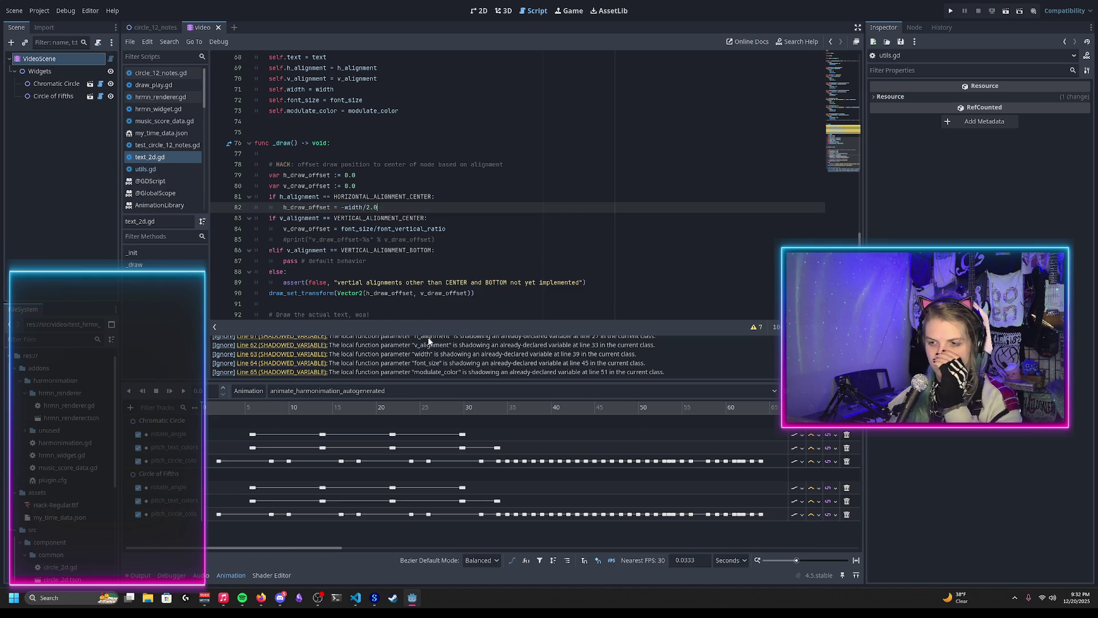
scroll(446, 274, down, 2)
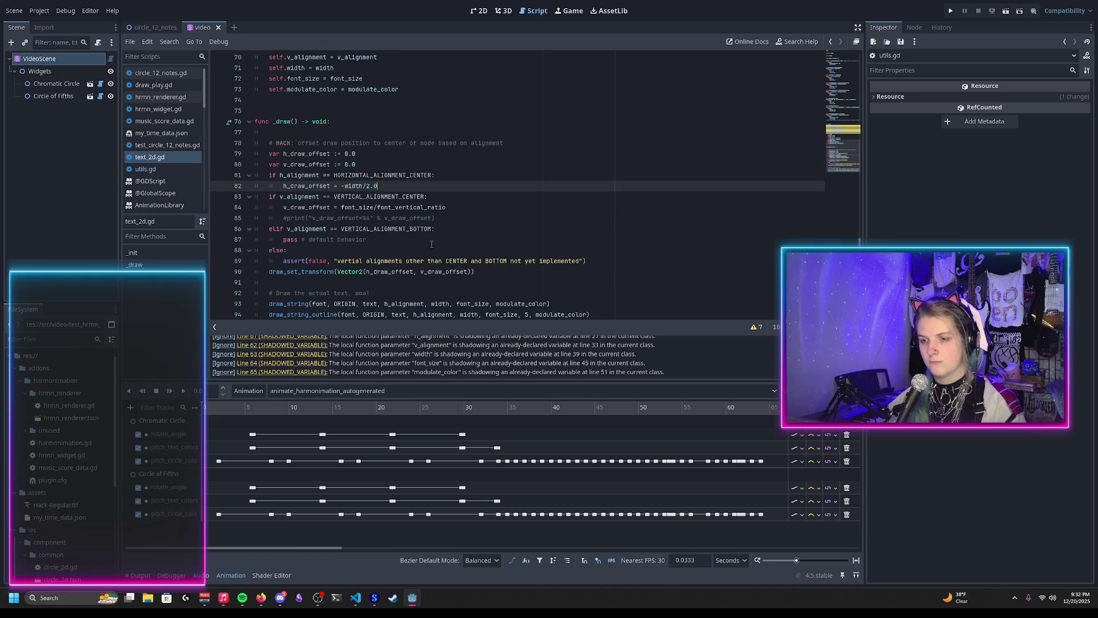
Return to line 94, then view the circle_12_notes scene in 2D
click(595, 282)
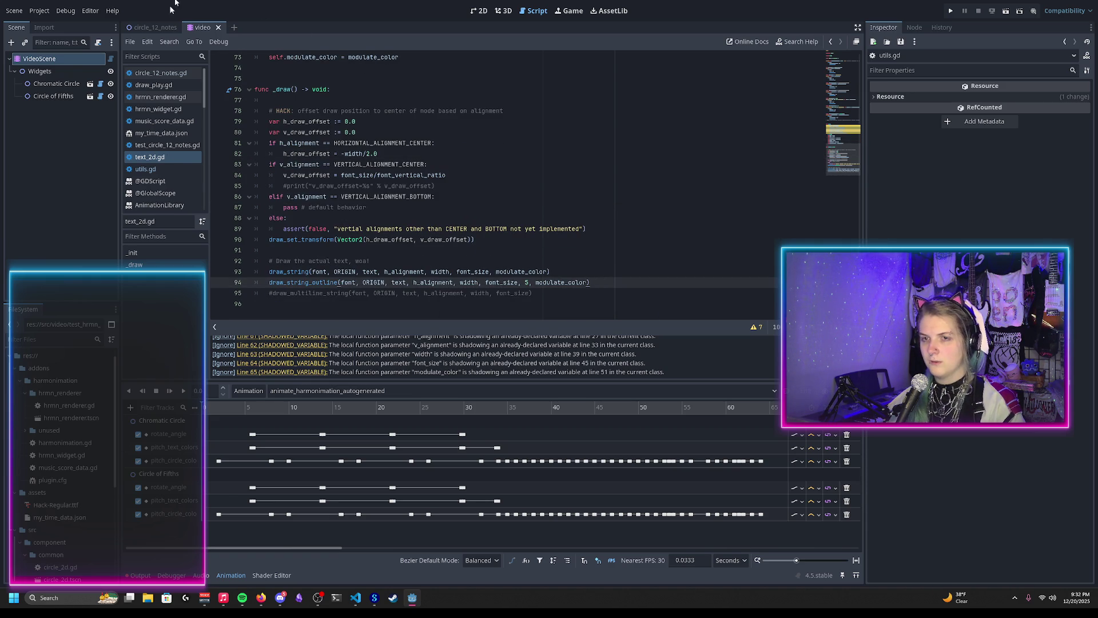
click(154, 28)
click(480, 12)
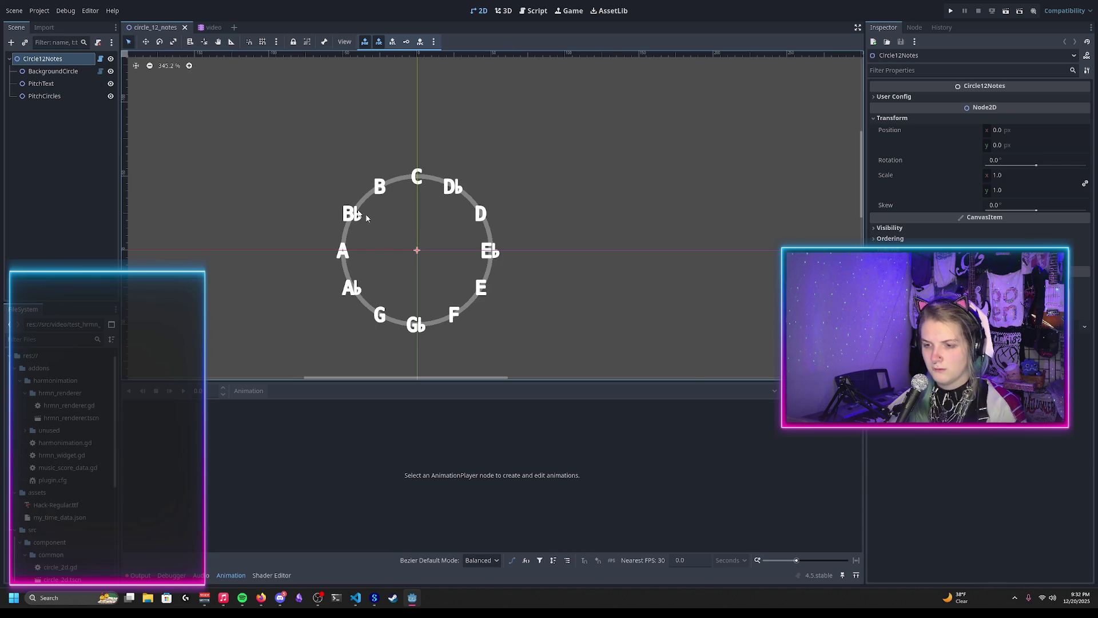
Replace modulate_color with Color.BLACK in the draw_string_outline call
click(534, 11)
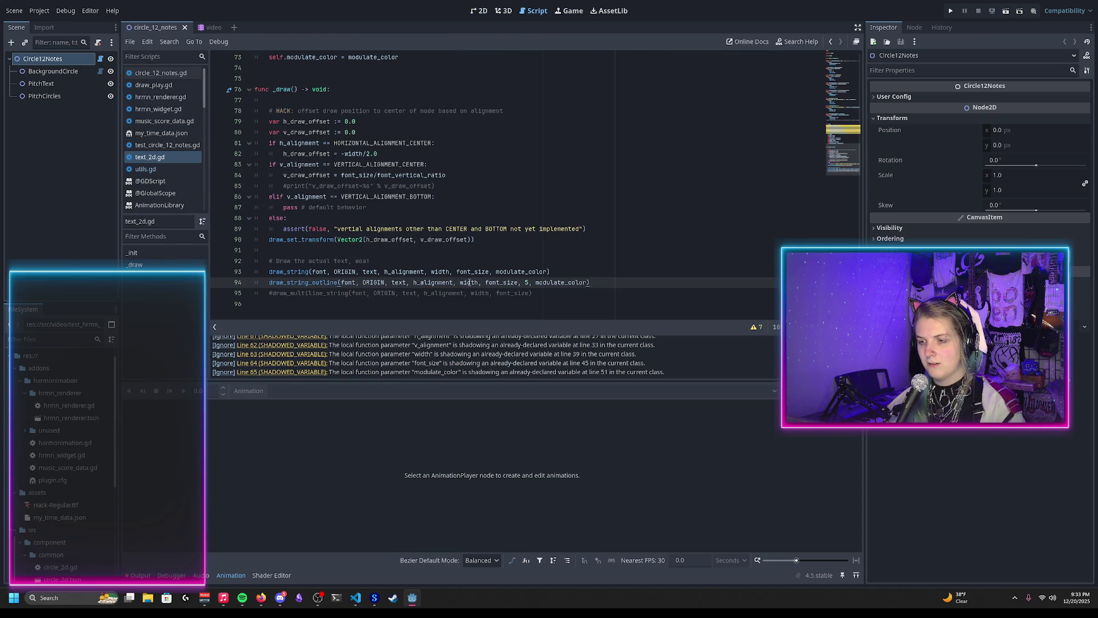
double_click(551, 283)
text(Color.BL)
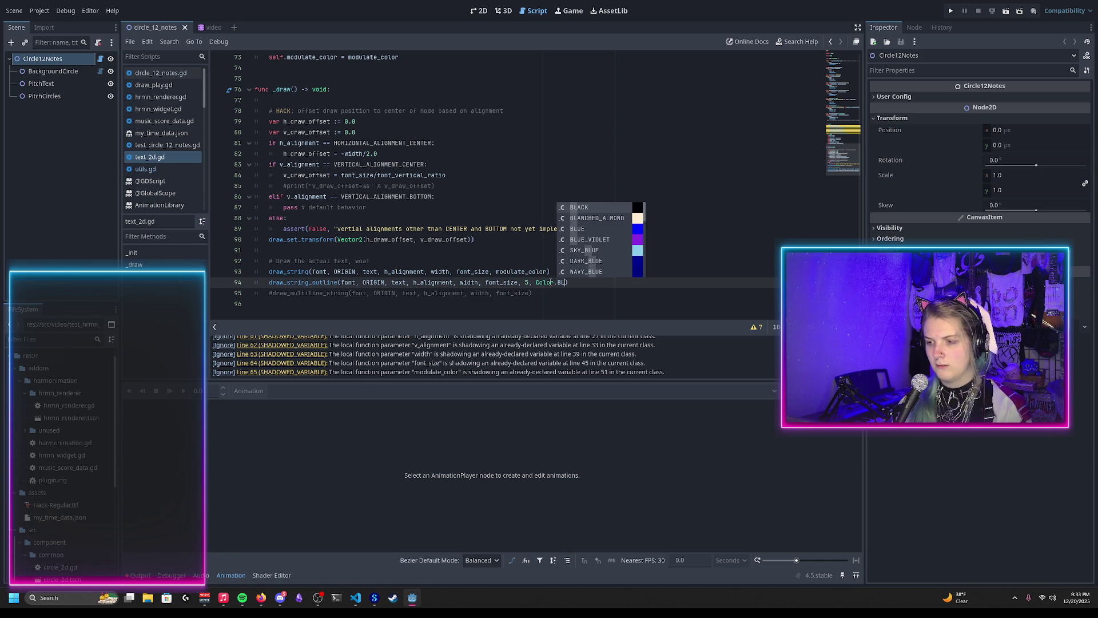
key(Escape)
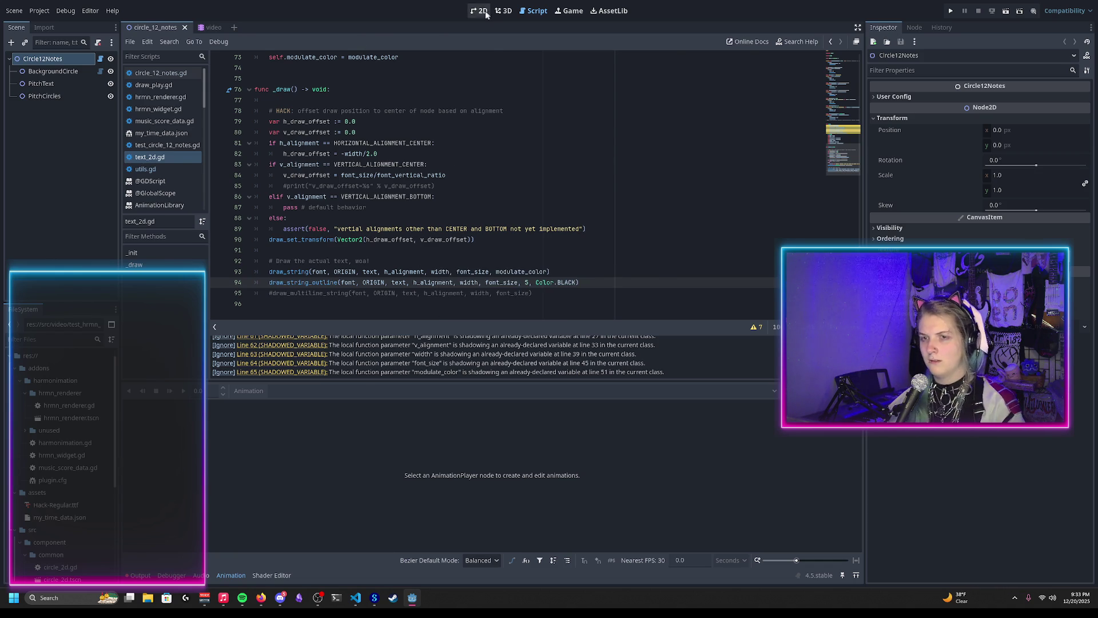
Save, preview the black-outlined letters in 2D, and delete the outline size 5
click(479, 12)
key(ctrl+s)
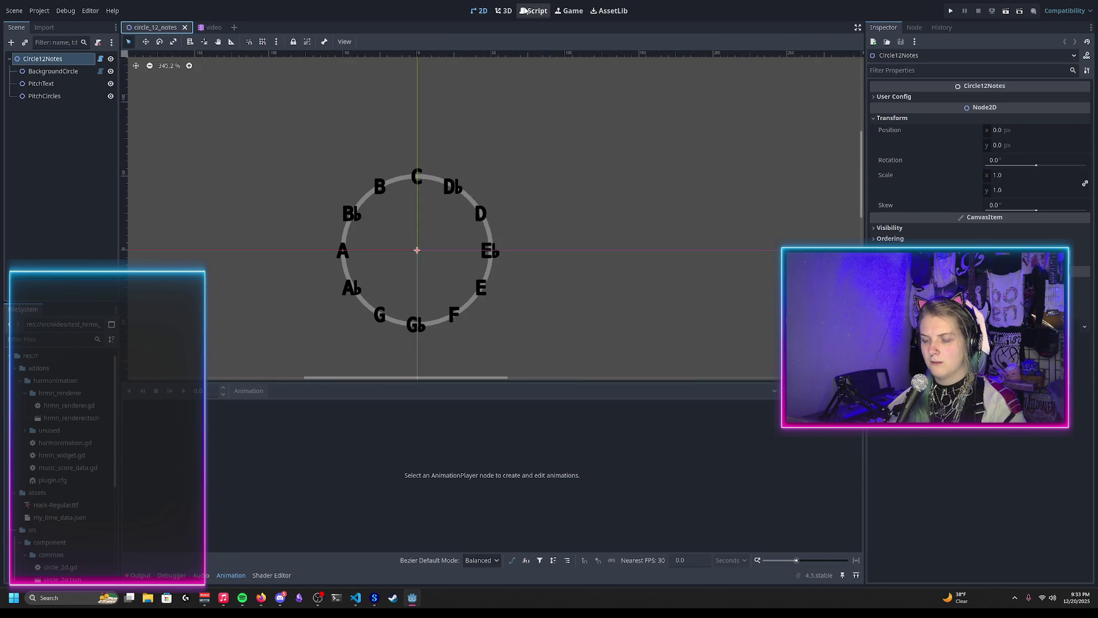
click(542, 12)
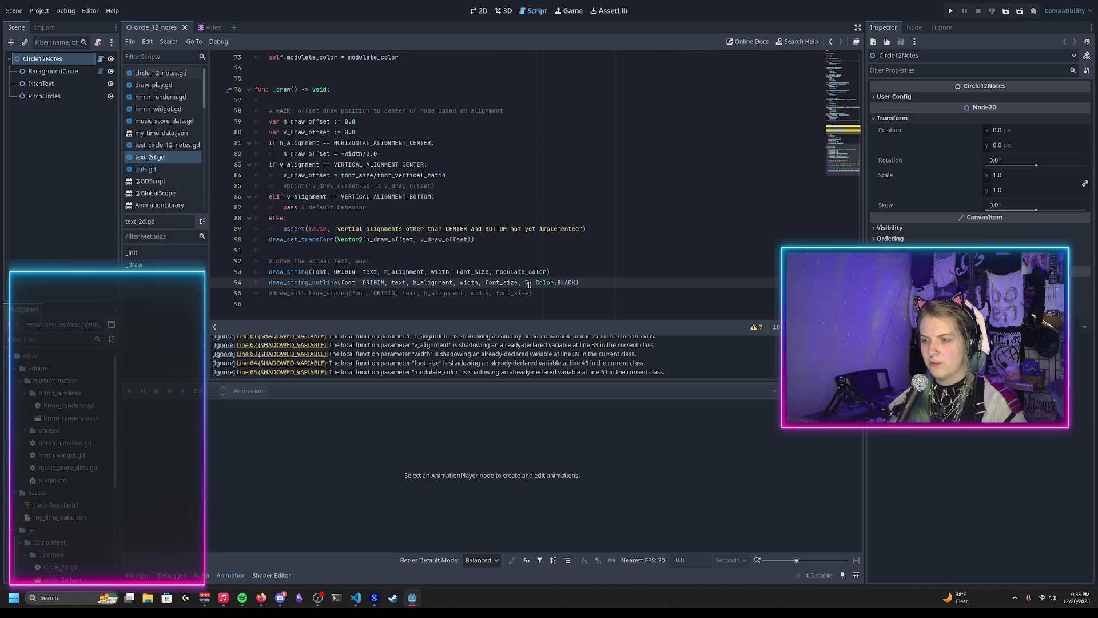
key(BackSpace)
Set the outline size to 2 and compare both scenes in 2D
text(2)
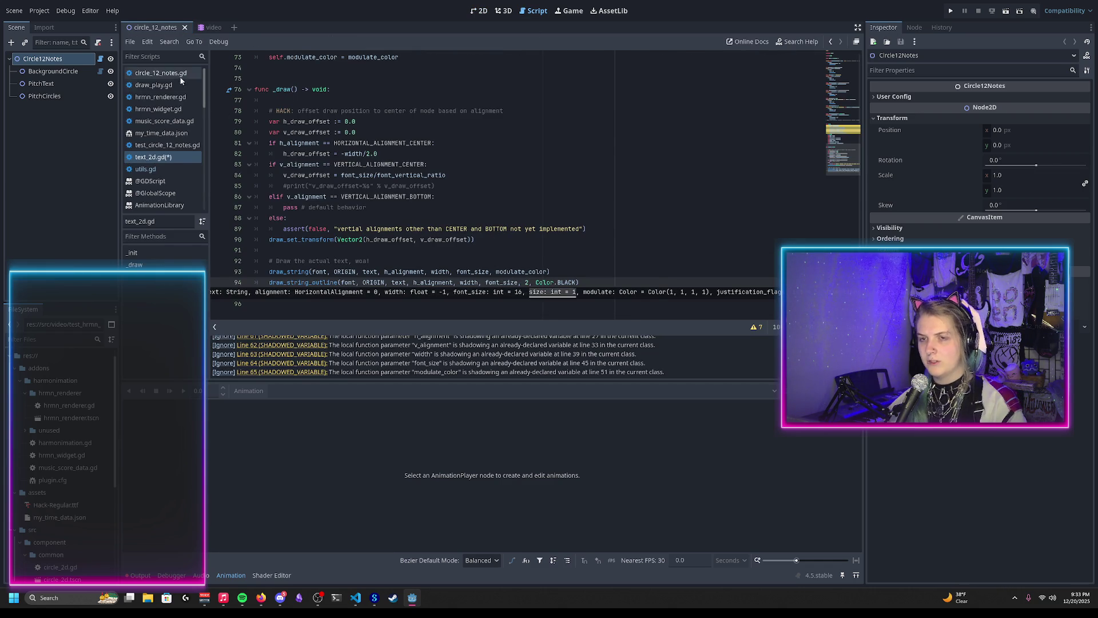
click(479, 11)
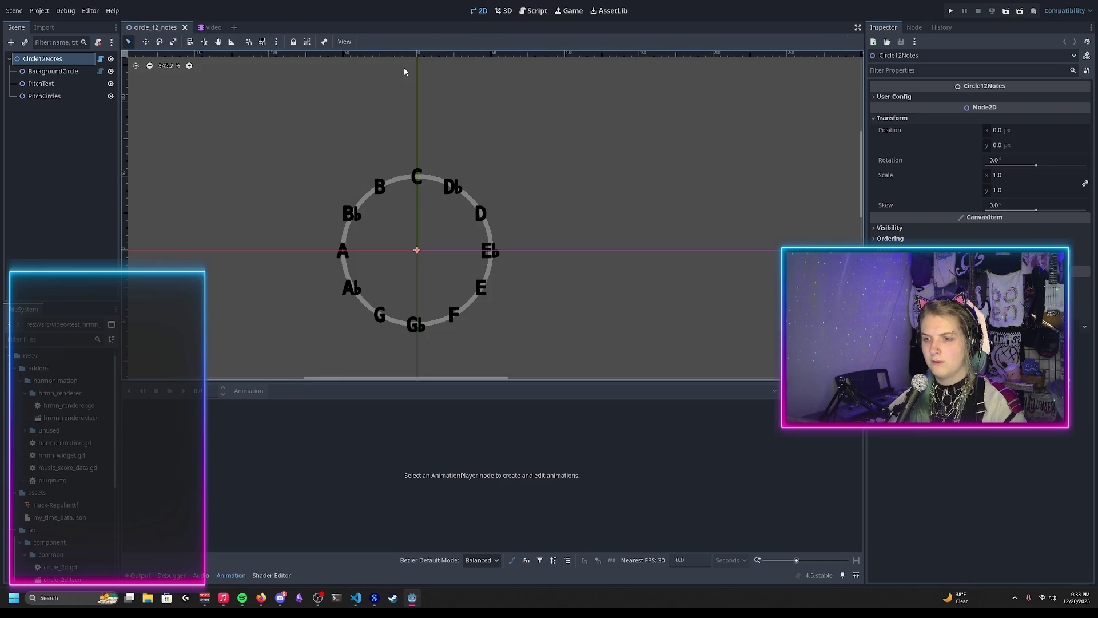
click(198, 30)
click(174, 32)
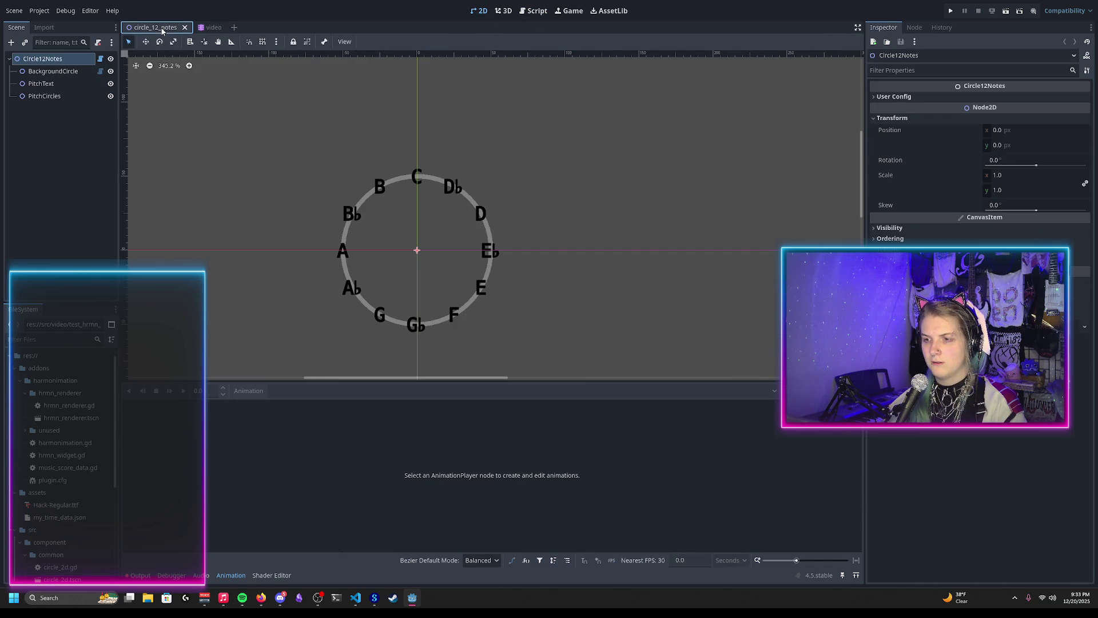
click(209, 28)
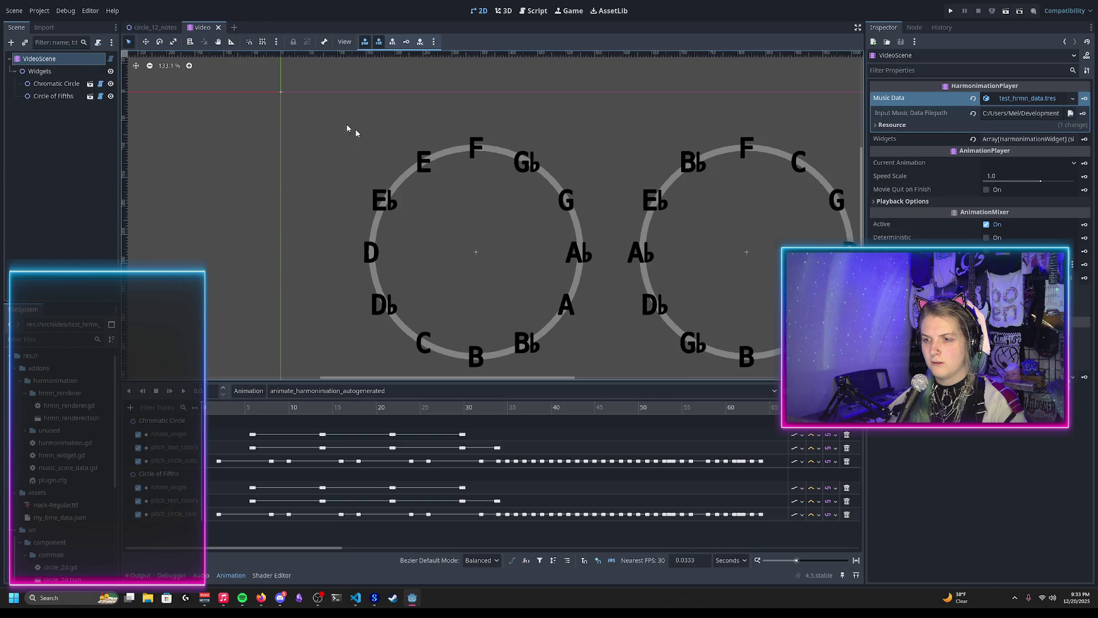
Change the outline size to 1, save, and check both scenes
click(537, 12)
key(Escape)
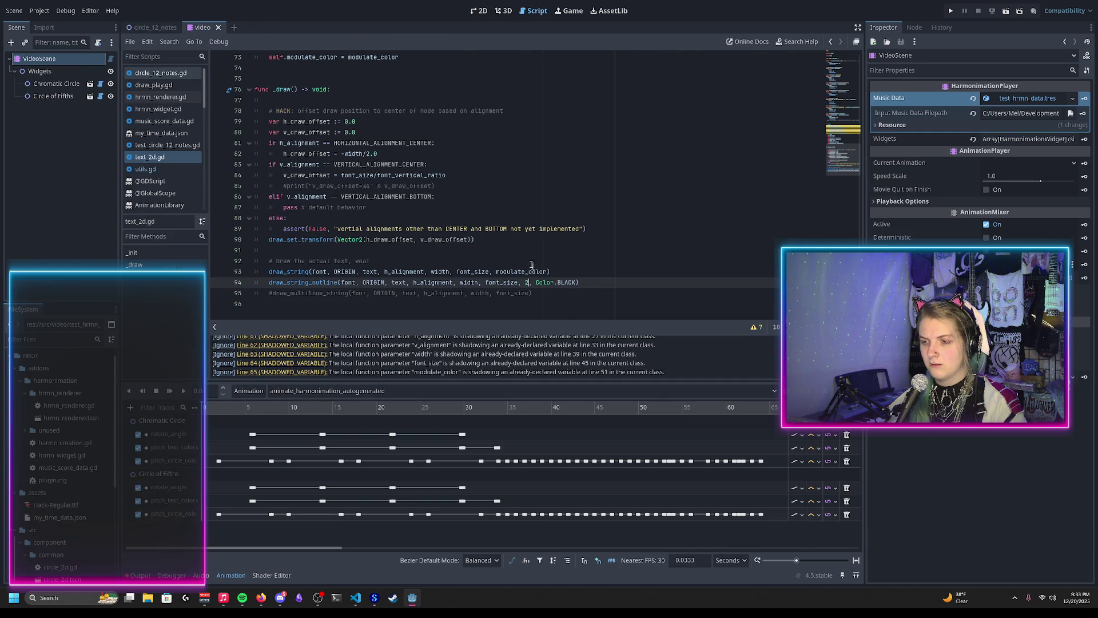
key(BackSpace)
text(1)
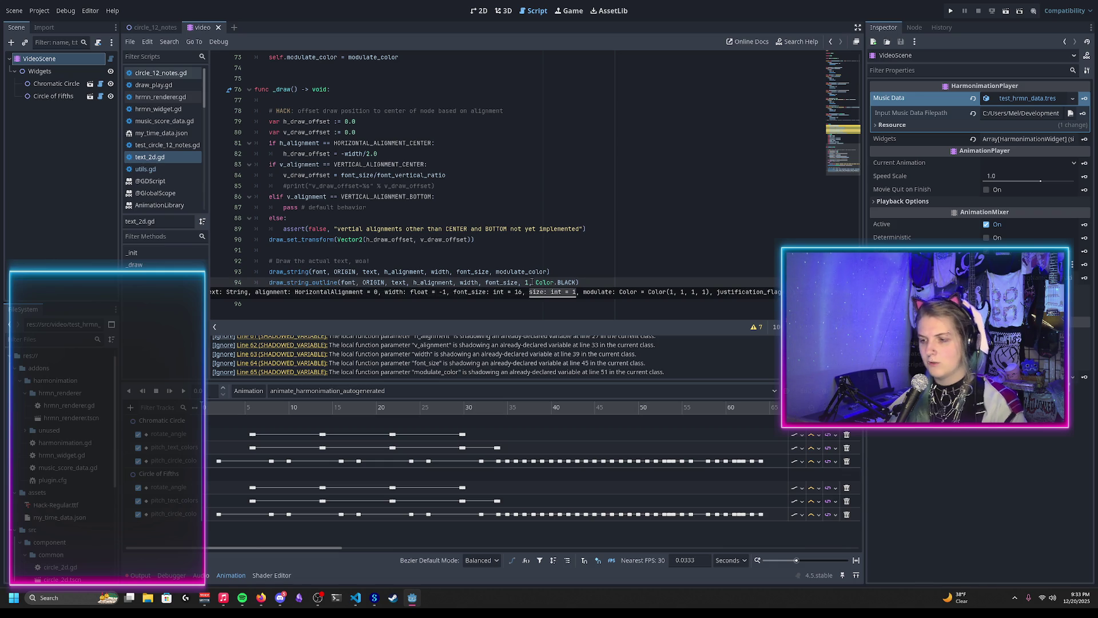
key(Escape)
key(ctrl+s)
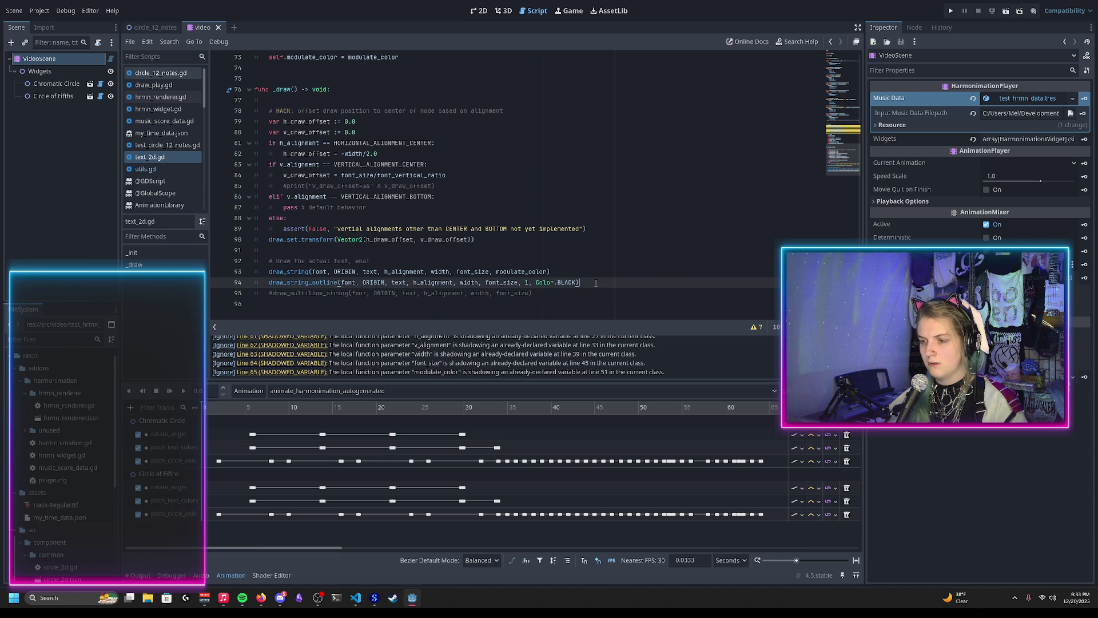
click(148, 28)
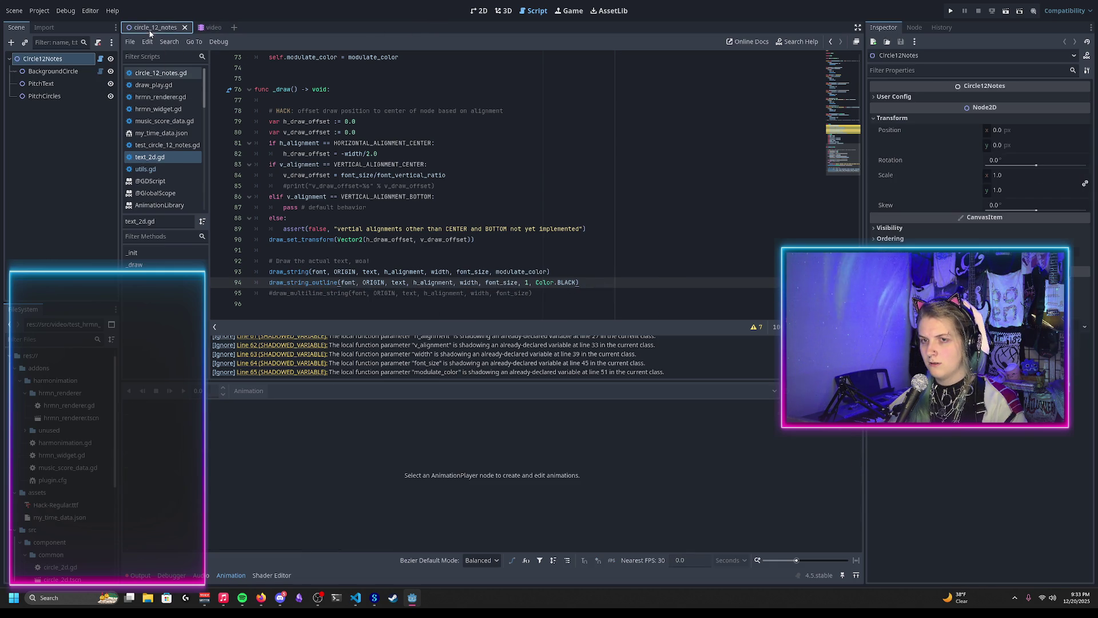
click(481, 11)
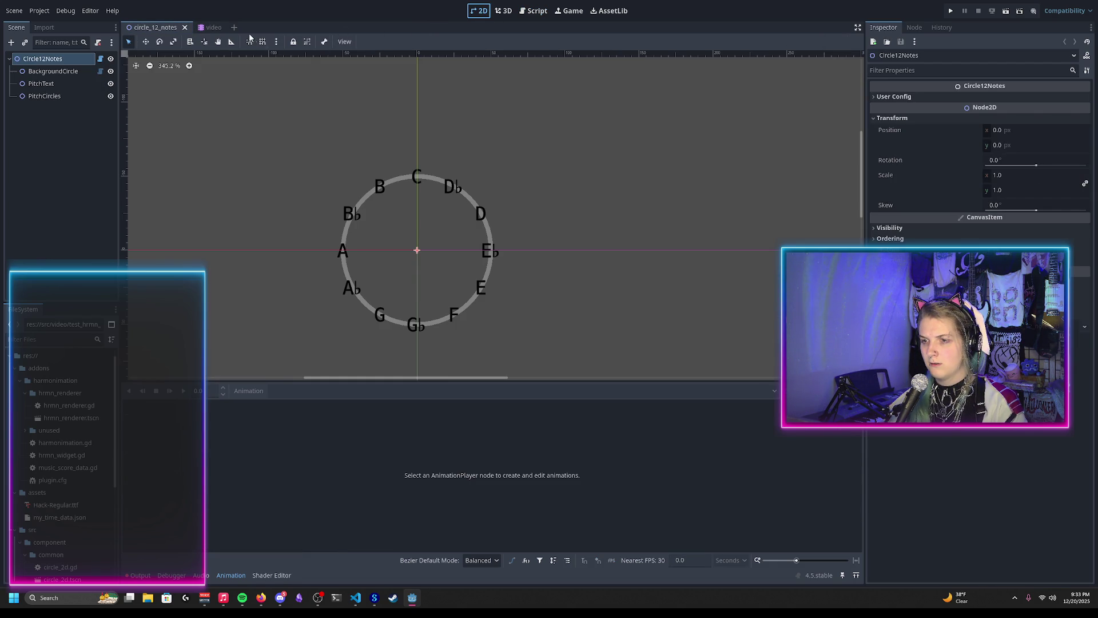
click(215, 28)
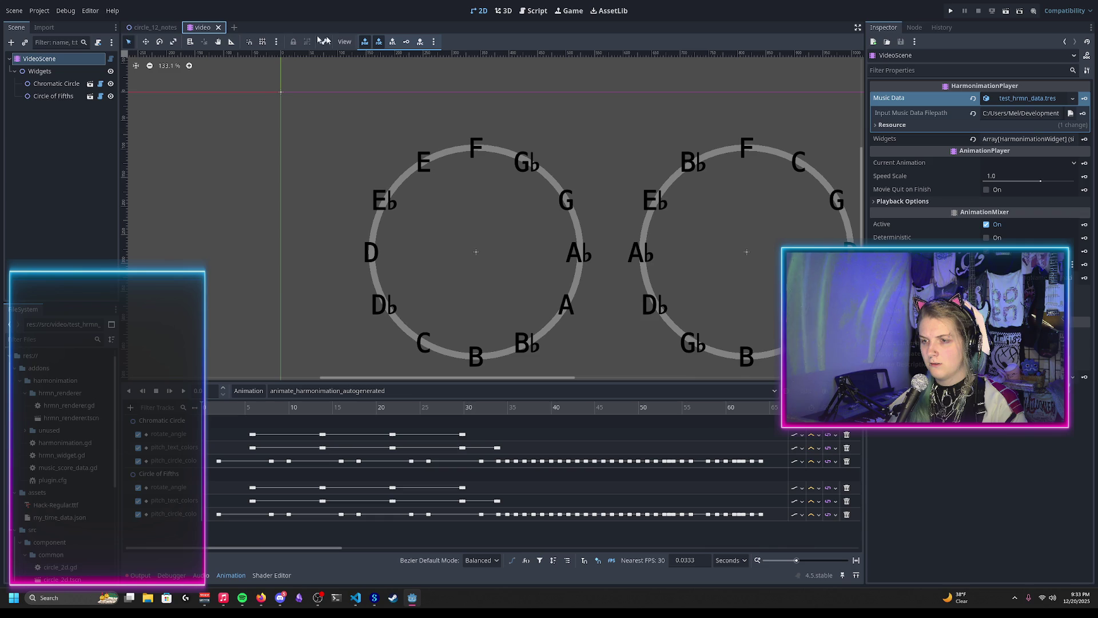
Comment out the plain draw_string call on line 93 and preview the outlined-only text
click(538, 11)
click(298, 272)
key(ctrl+k)
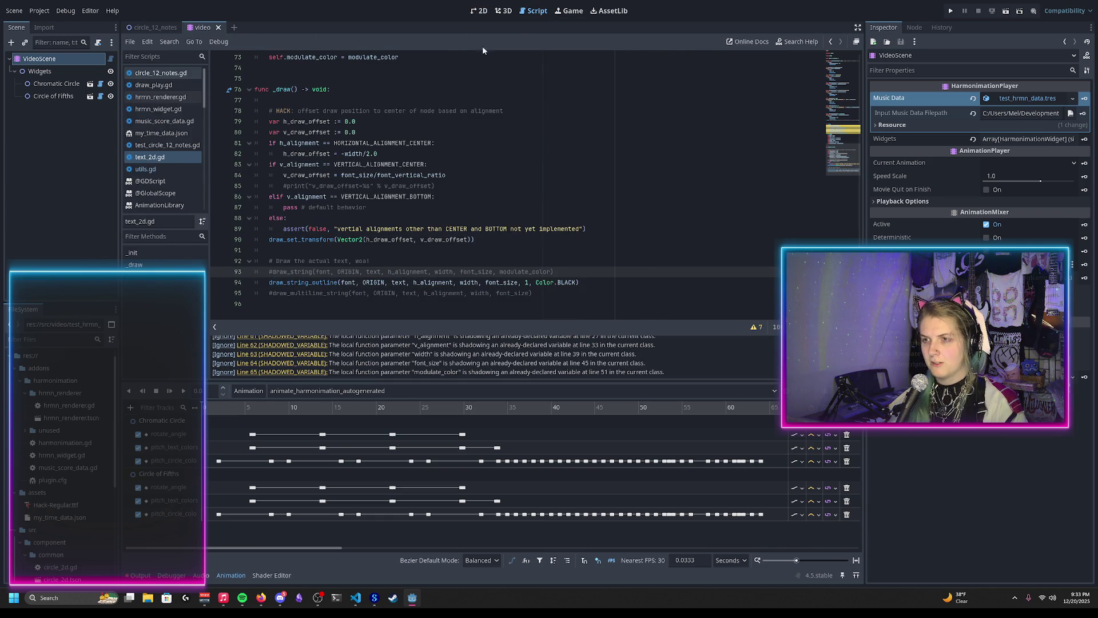
click(477, 13)
click(155, 27)
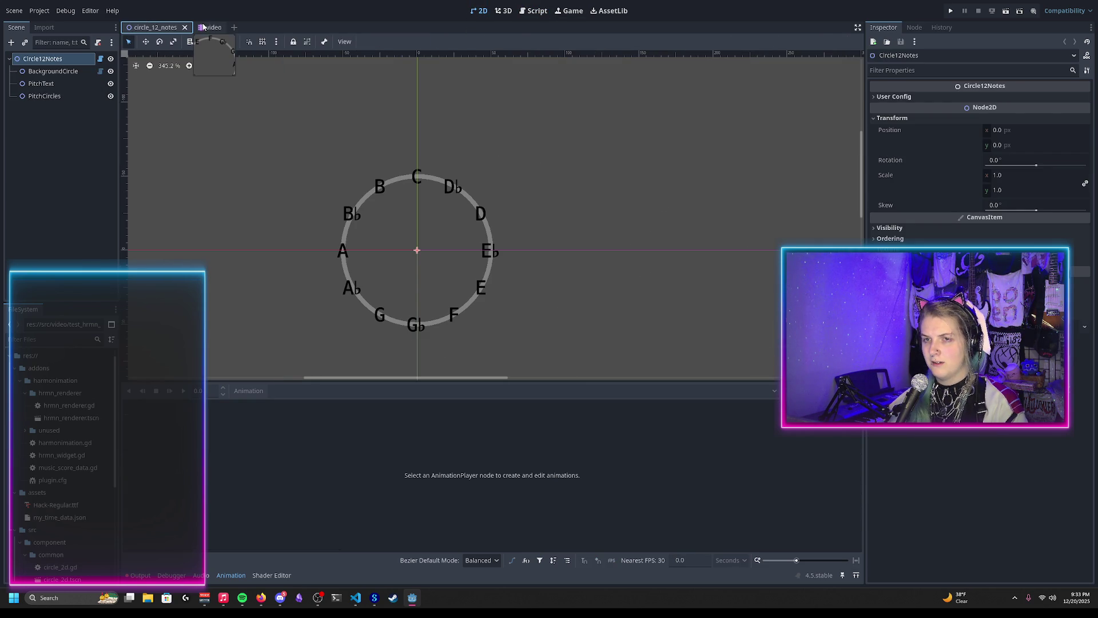
Test font_size * 10 on line 94 and compare the giant letters in both scenes
click(203, 28)
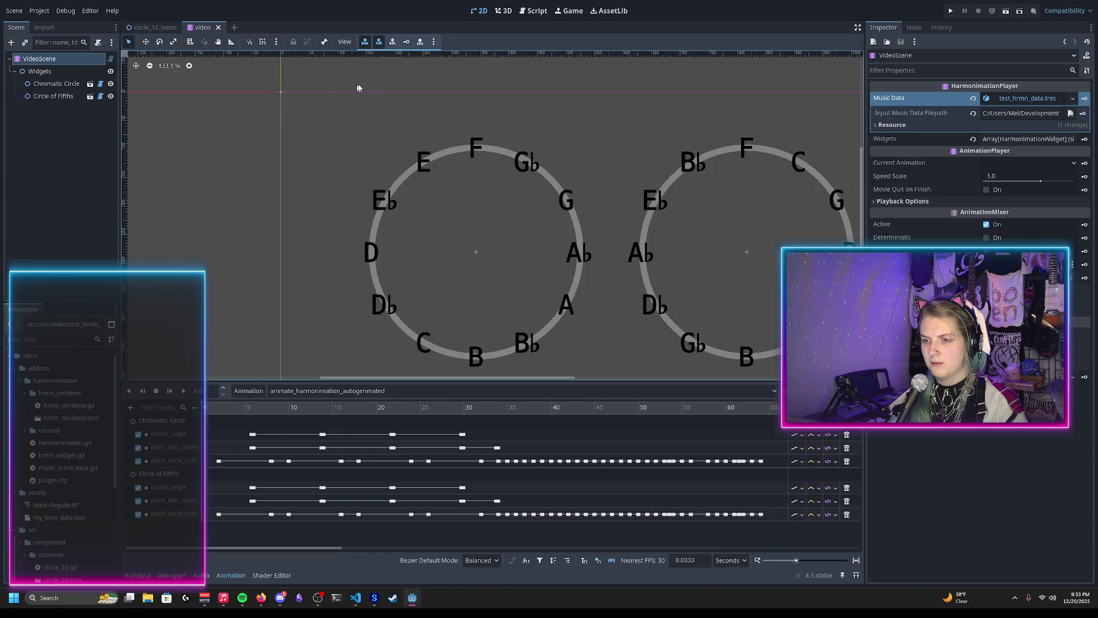
click(531, 13)
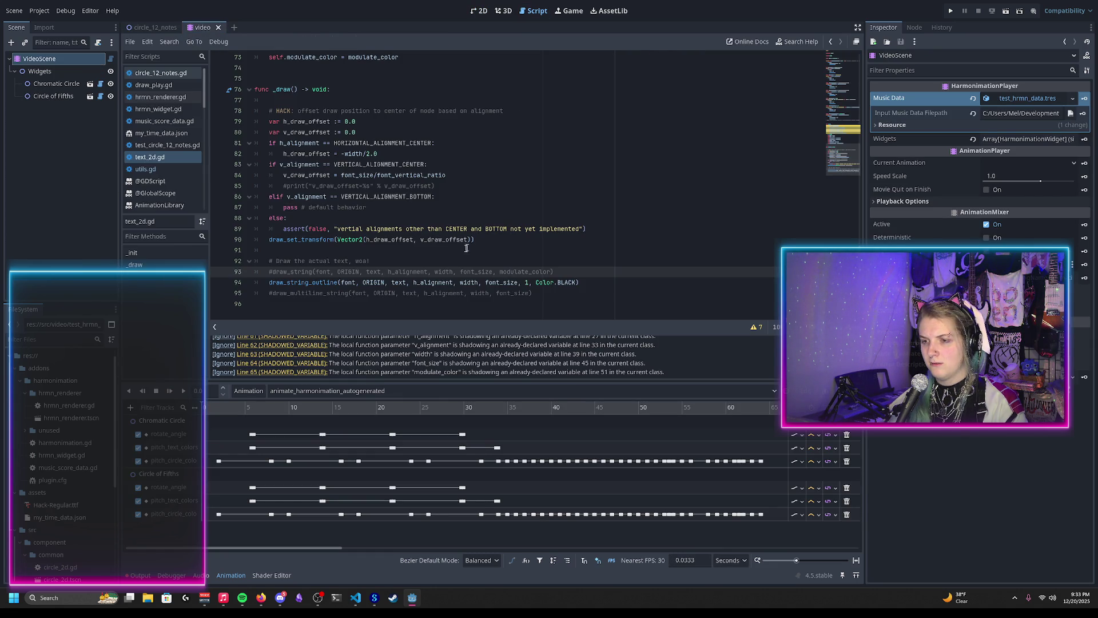
click(518, 283)
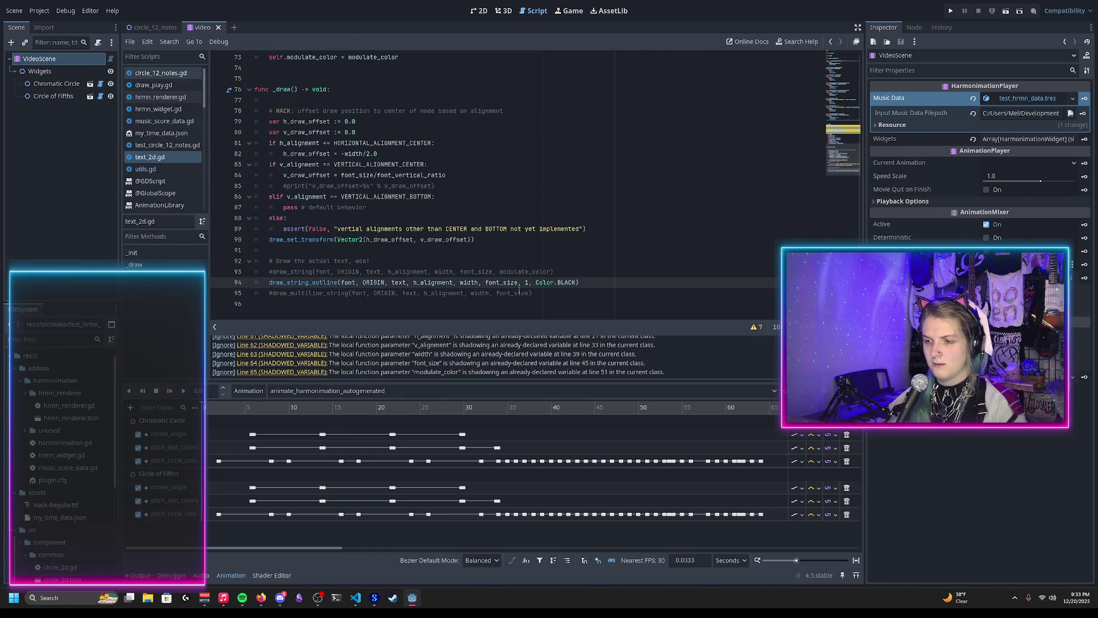
text(* 10)
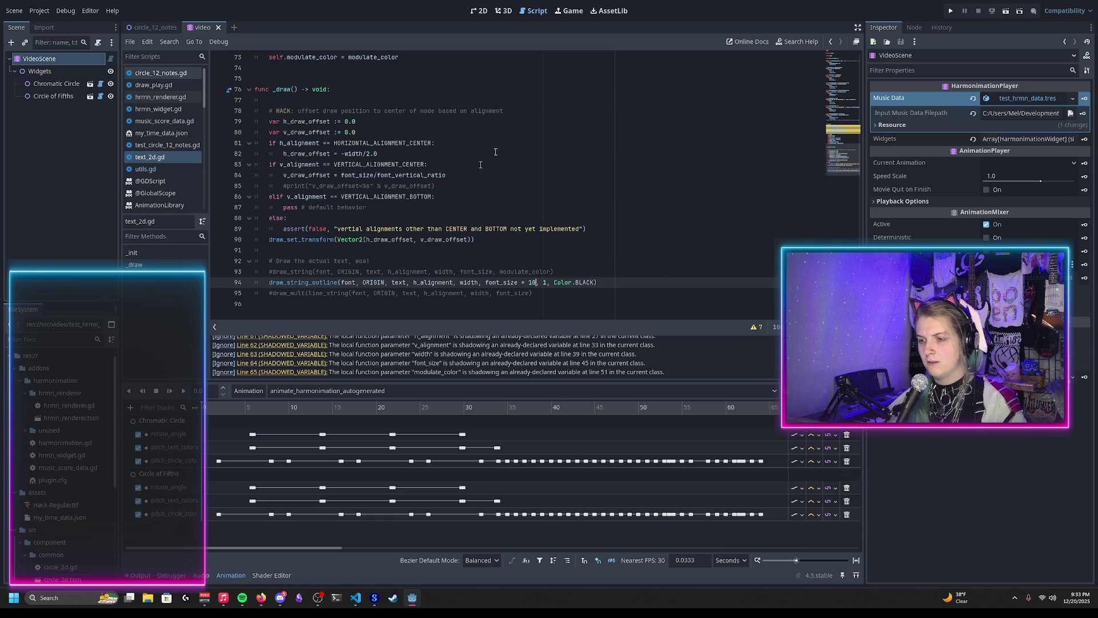
click(479, 11)
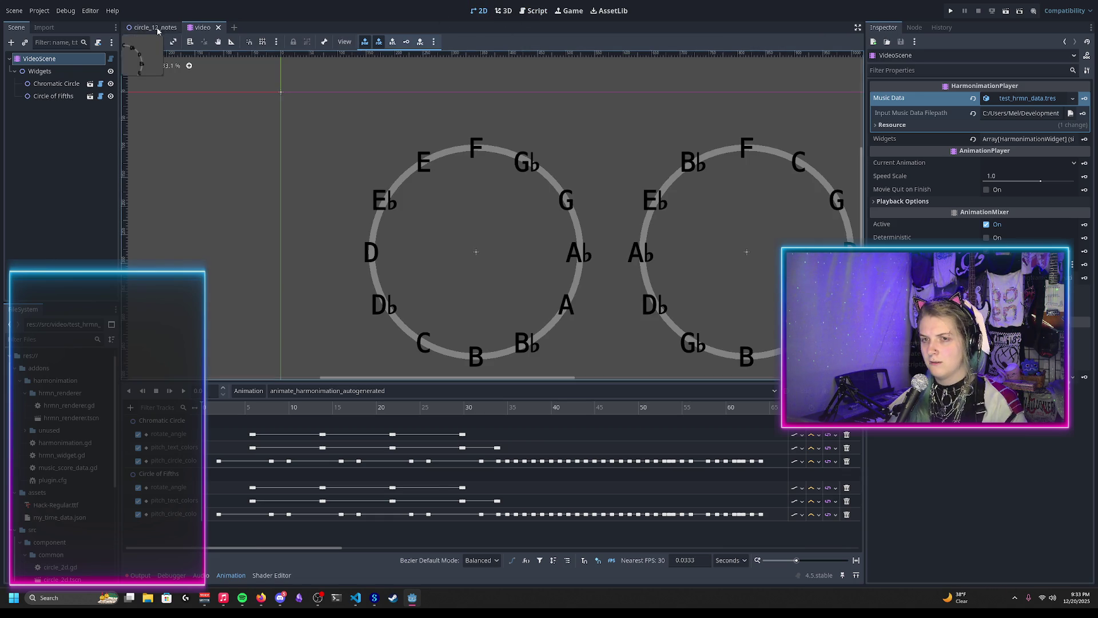
click(163, 27)
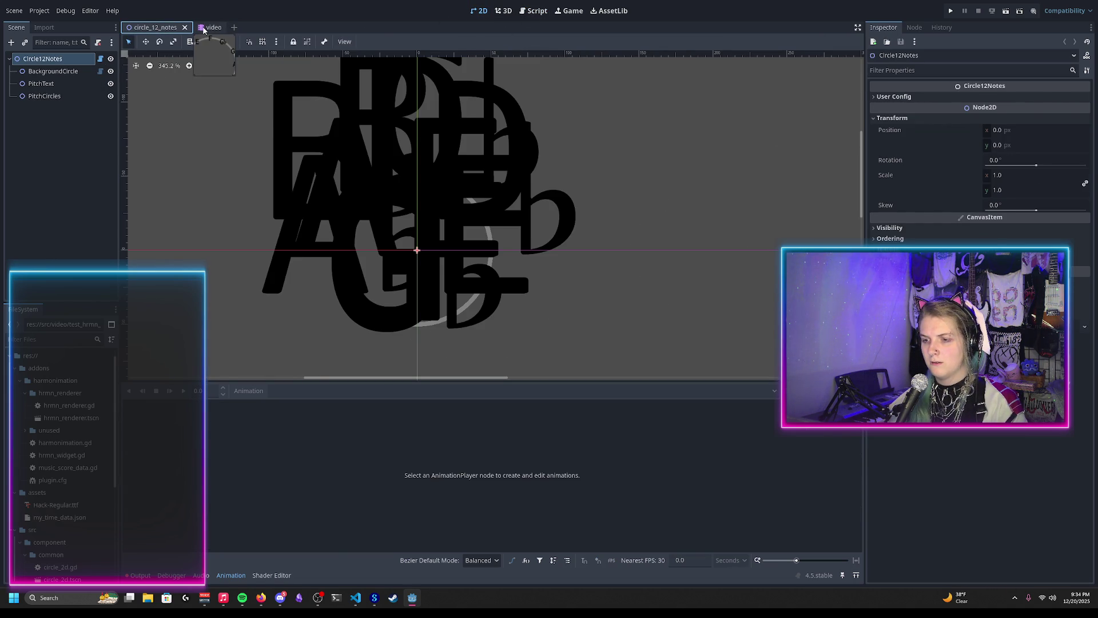
click(208, 28)
scroll(386, 231, down, 6)
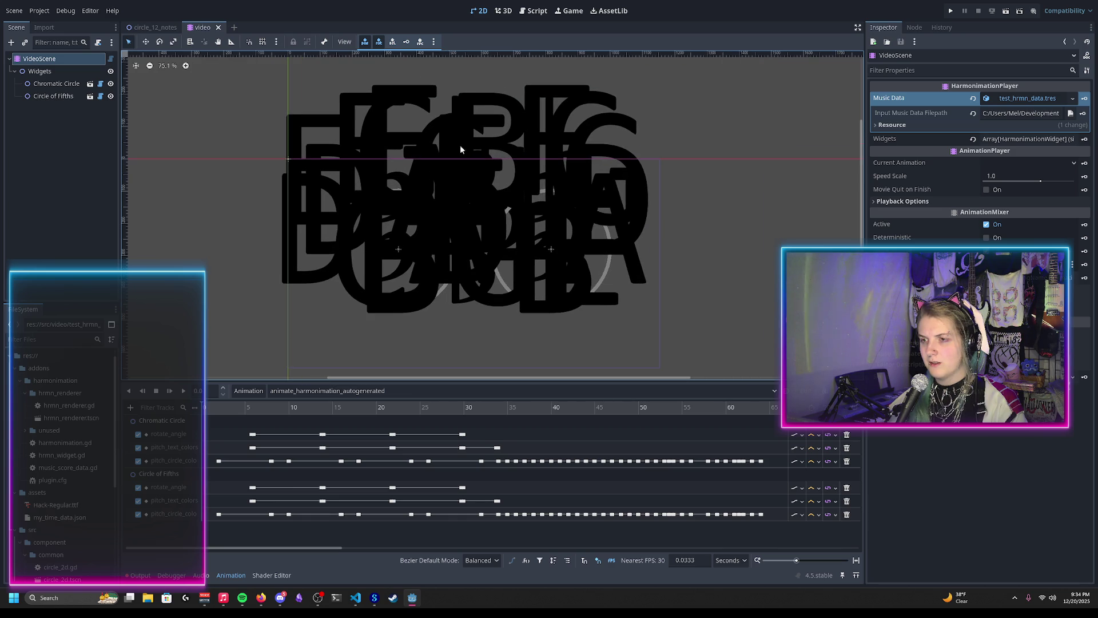
Return to text_2d.gd in the Script editor and switch windows with Alt+Tab
click(533, 10)
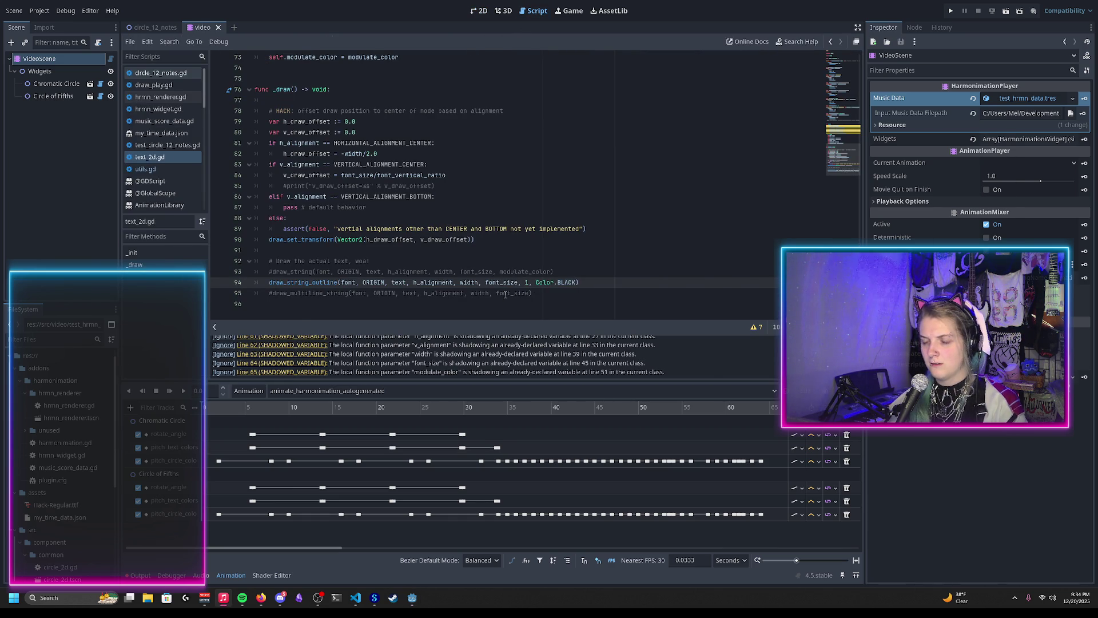
key(alt+Tab)
key(Tab)
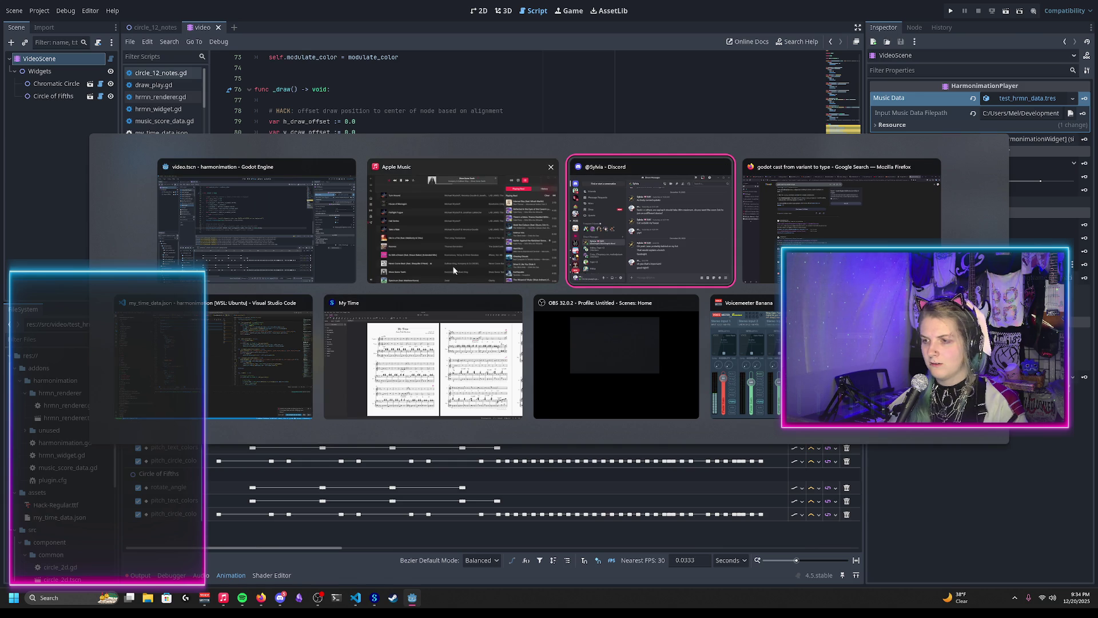
Google 'godot draw_string vs draw_string_outline' in a new Firefox tab and expand the AI overview
key(Tab)
key(ctrl+t)
text(godot draw_string)
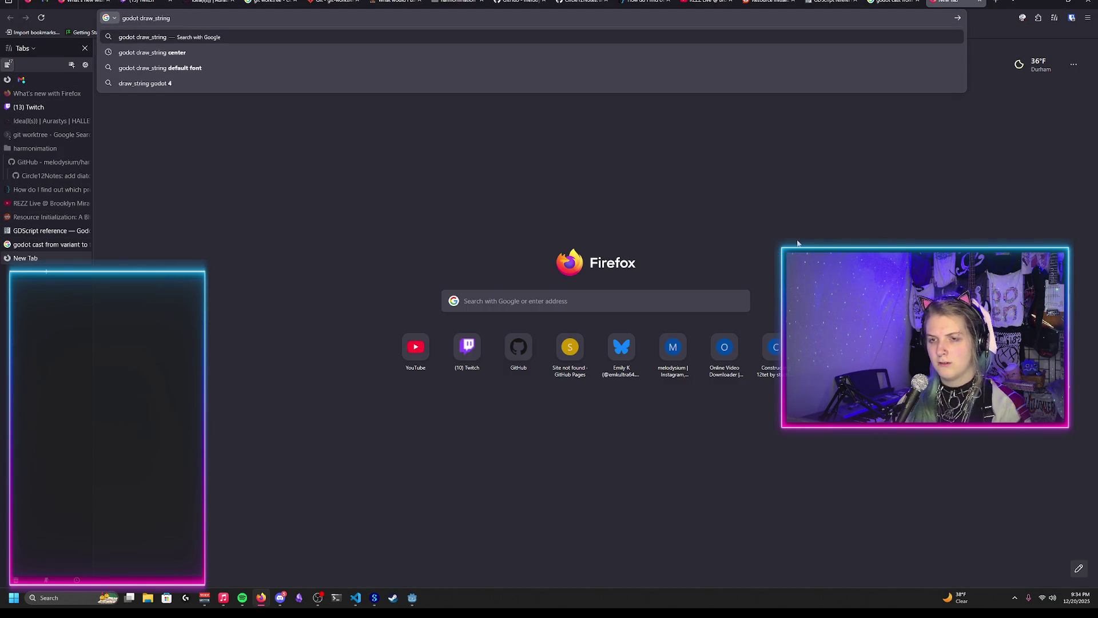
key(alt+Tab)
key(alt+Tab)
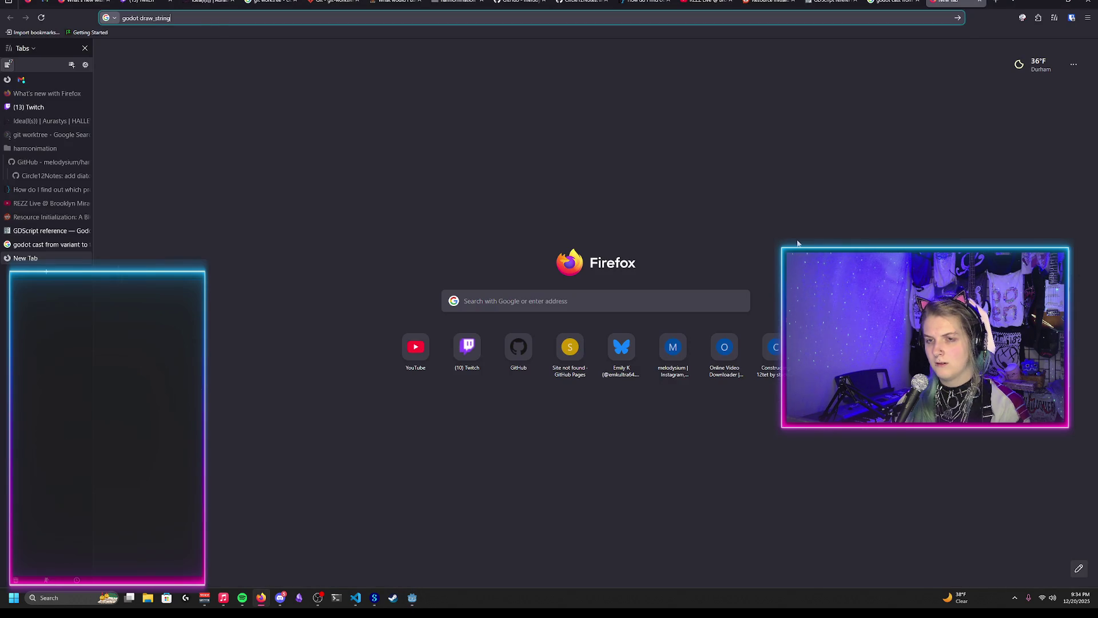
text( vs draw_string_)
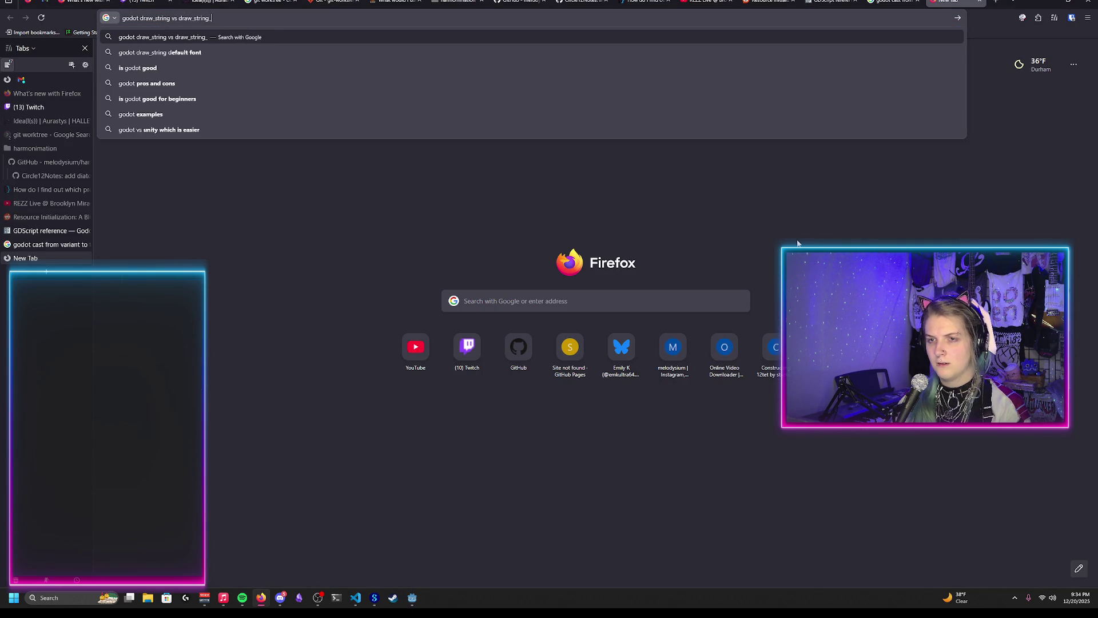
text(outline)
key(Return)
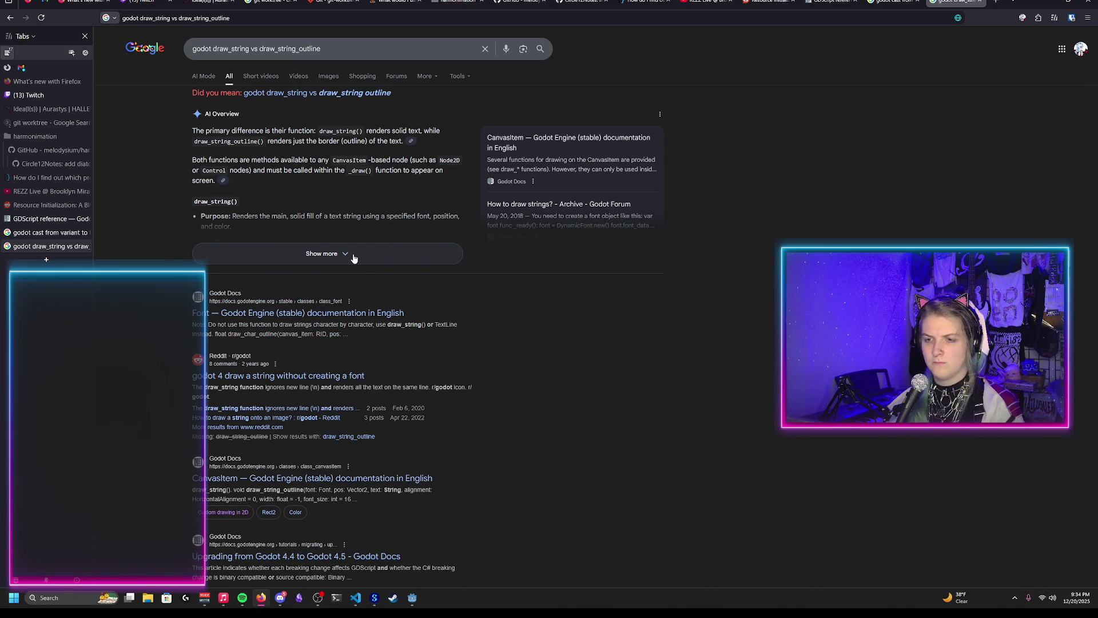
click(354, 258)
scroll(478, 277, down, 1)
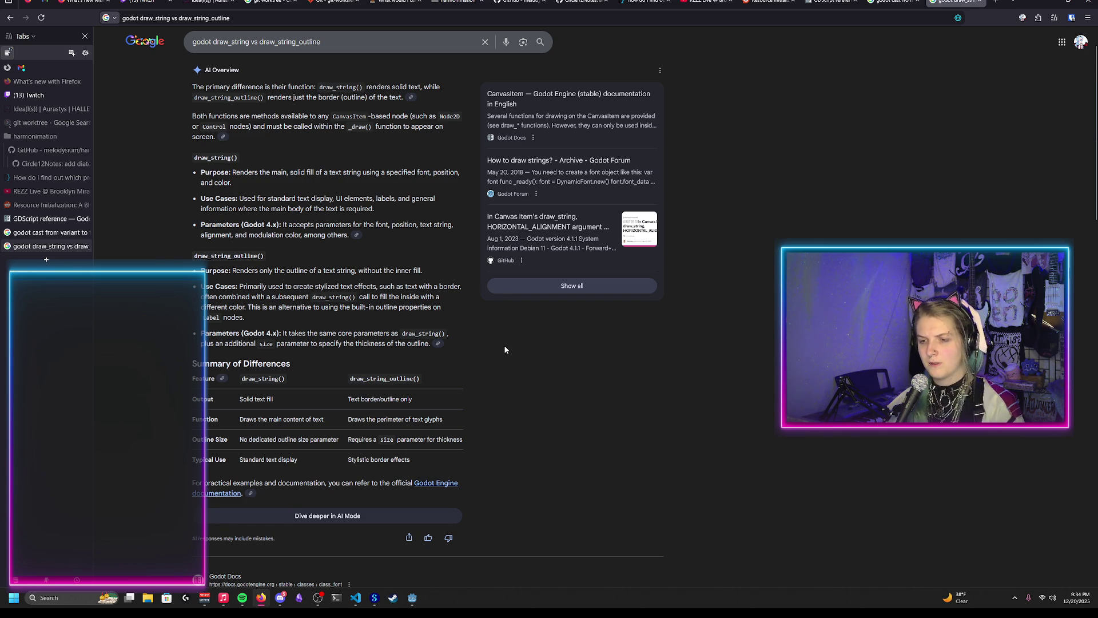
key(alt+Tab)
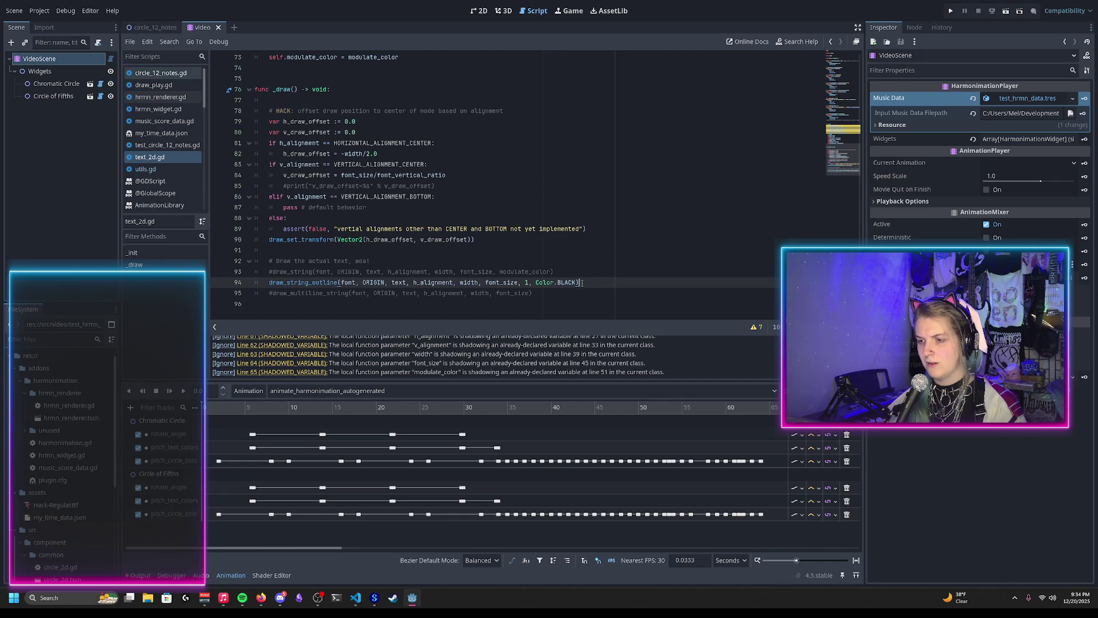
Move the draw_string_outline call above draw_string and uncomment the plain draw_string call
key(alt+Up)
click(313, 283)
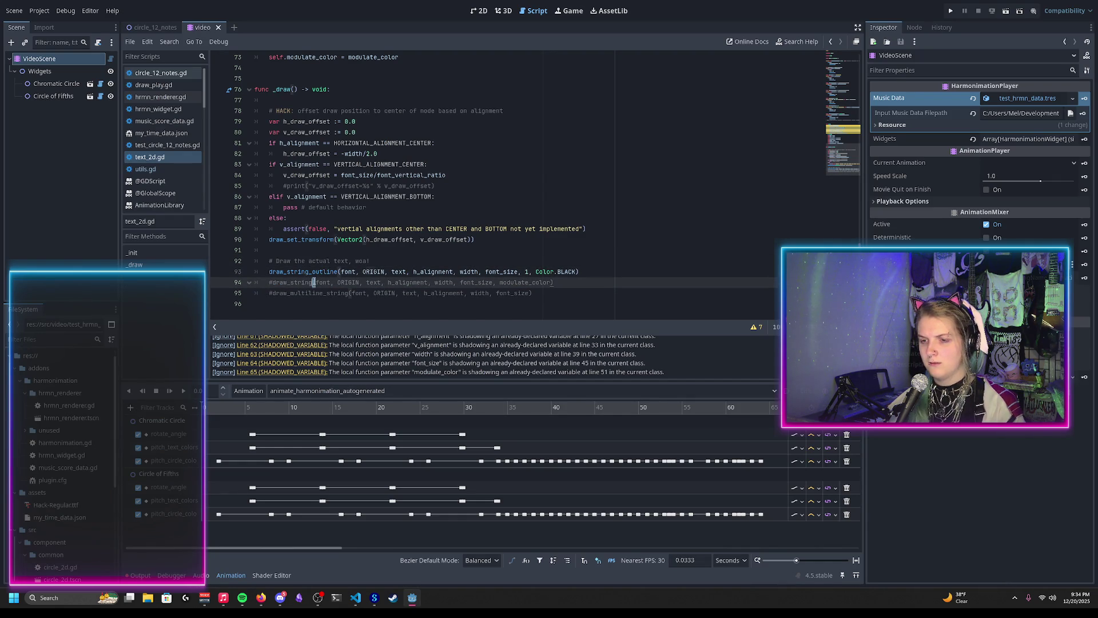
key(ctrl+k)
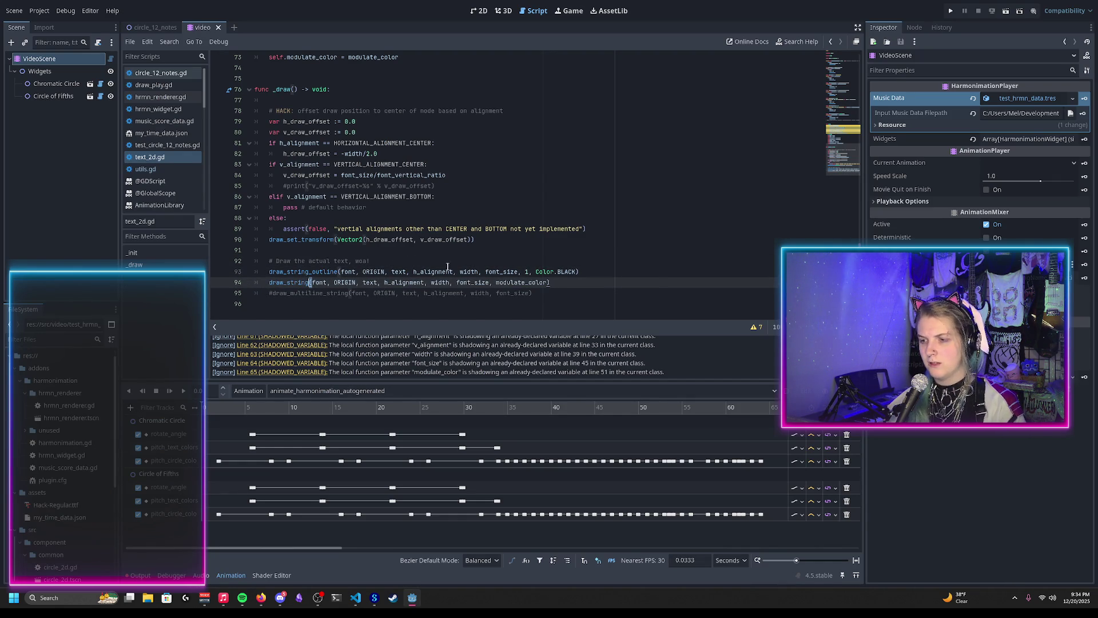
Preview the outlined text in the video scene's 2D view
click(482, 11)
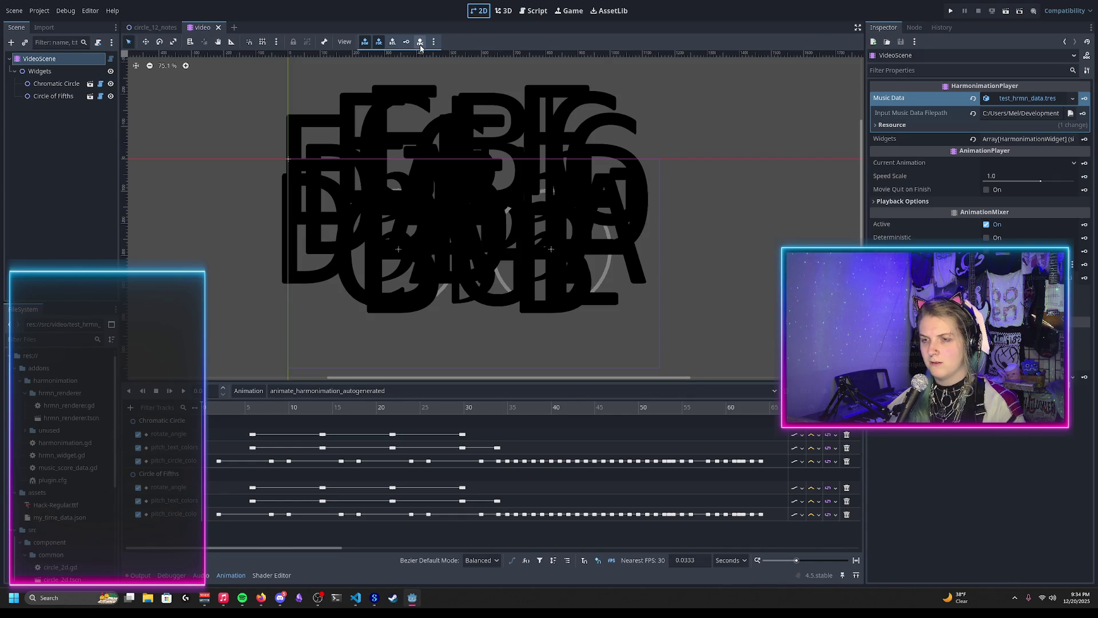
click(155, 27)
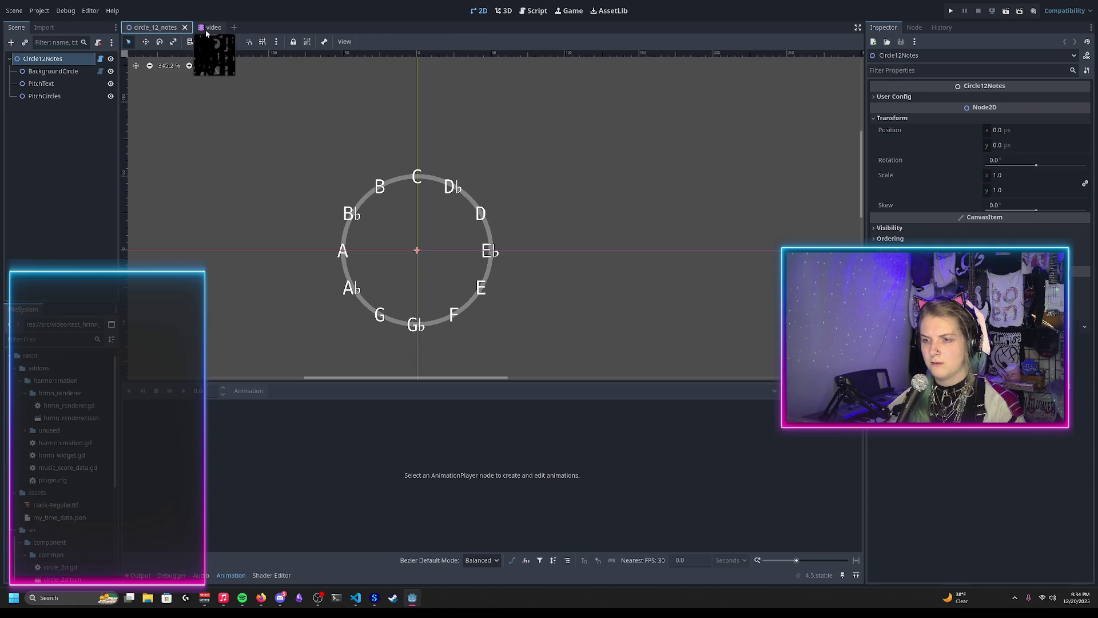
click(211, 28)
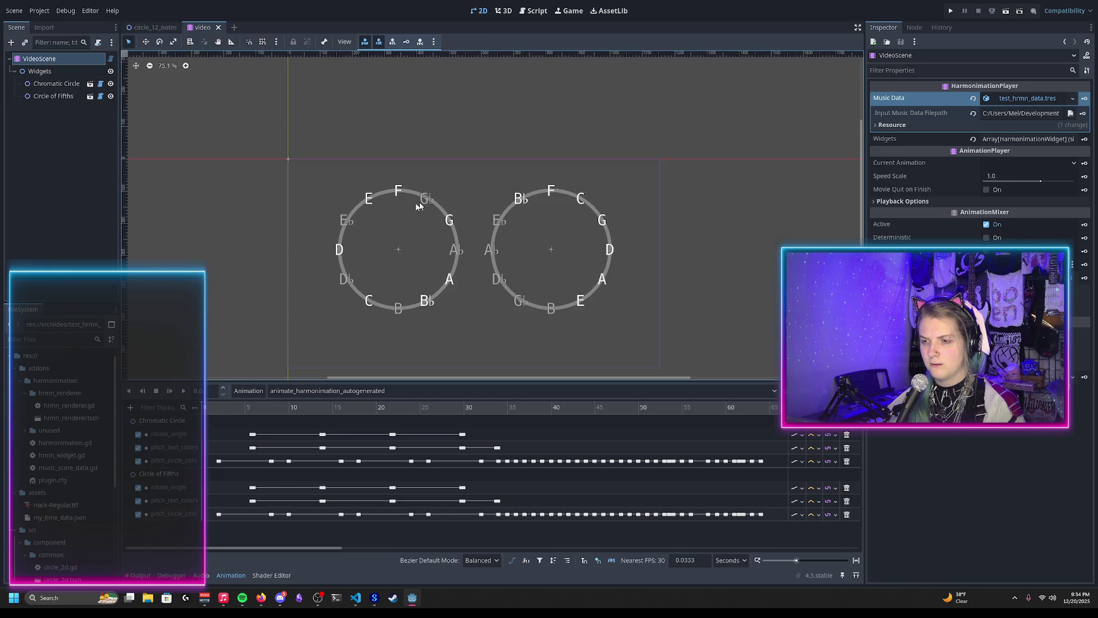
scroll(441, 201, up, 10)
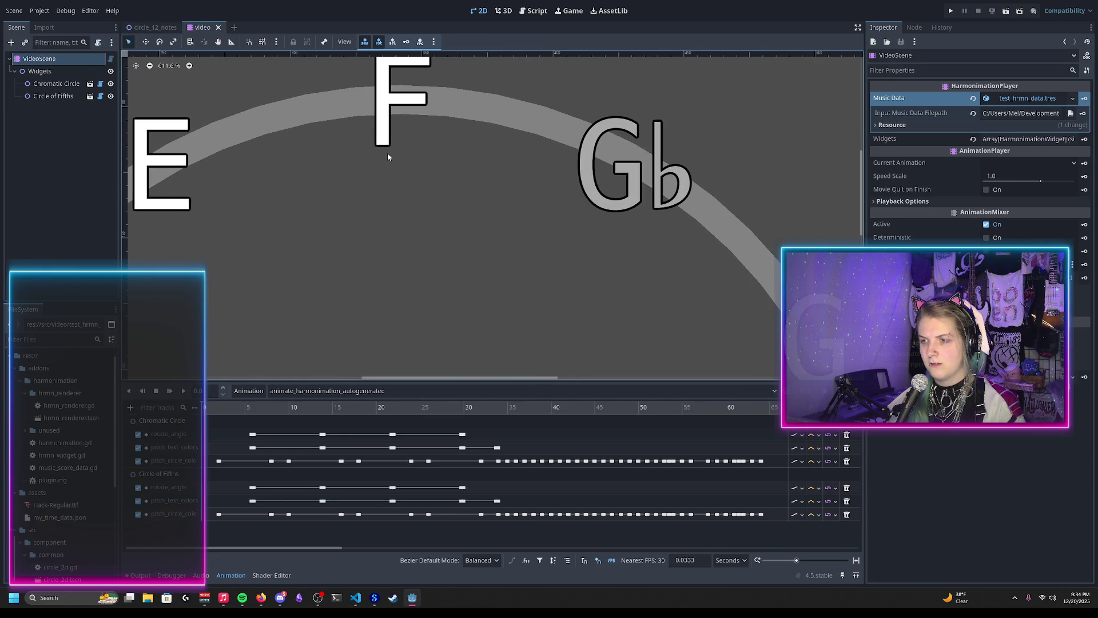
scroll(387, 157, down, 5)
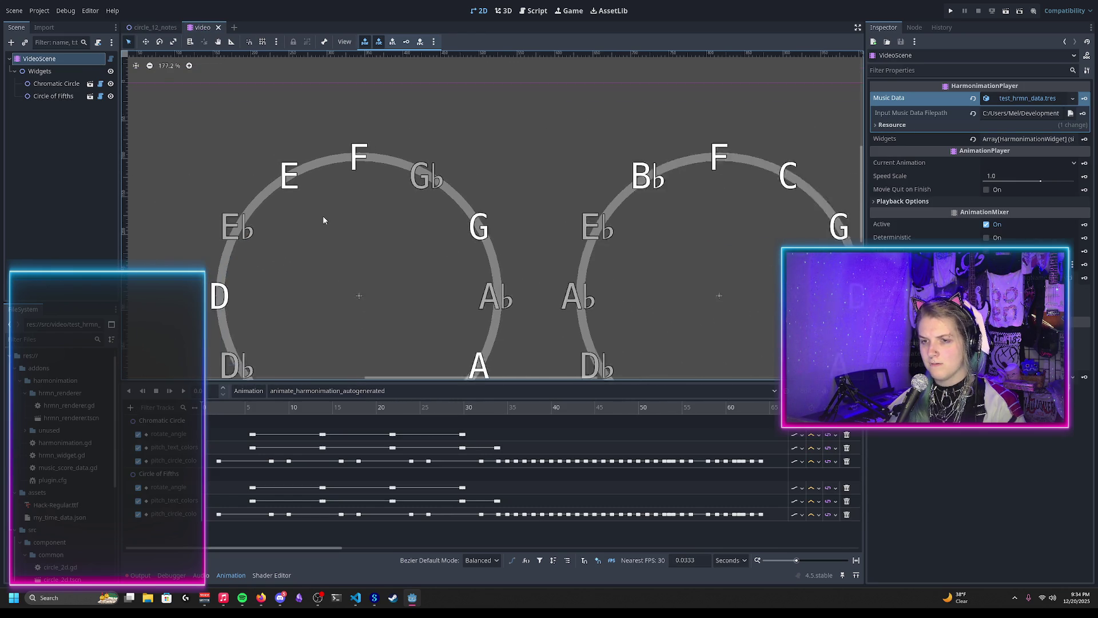
Change the outline size argument in text_2d.gd to 2 and view the note circles
click(534, 10)
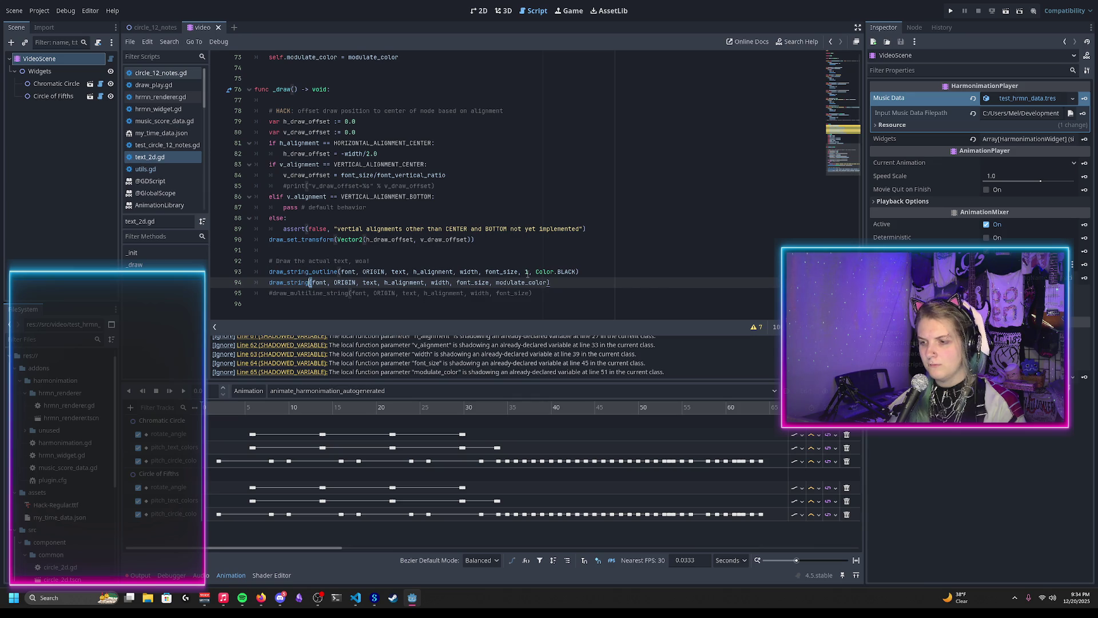
click(527, 271)
key(BackSpace)
text(2)
drag(137, 32, 385, 24)
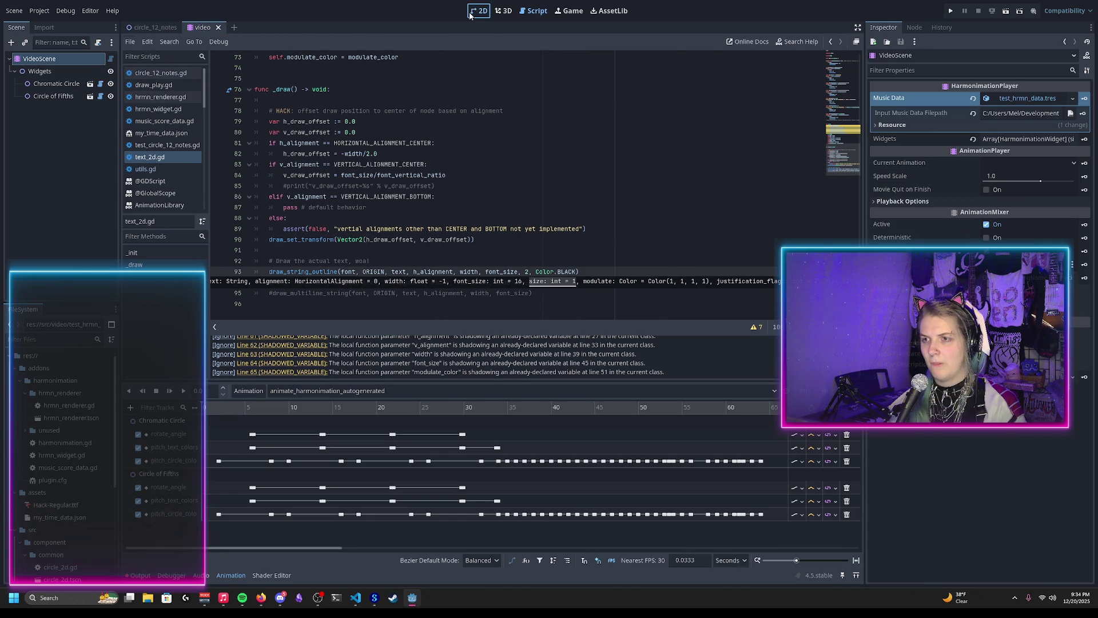
click(470, 12)
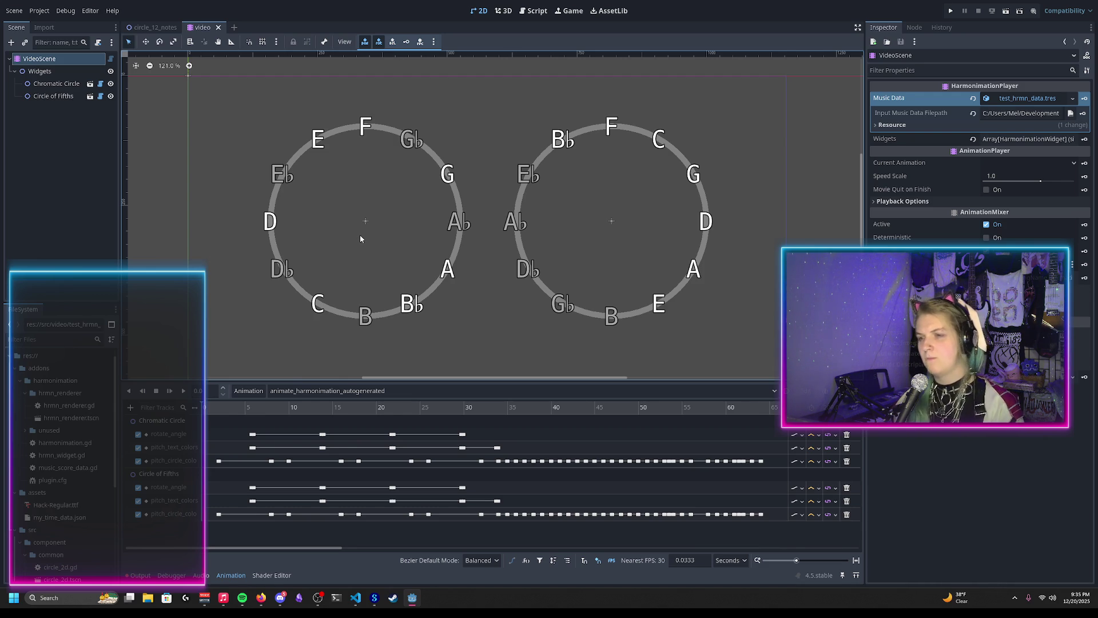
Zoom in on the Ab labels of both circles, then start the circle animation playing
scroll(474, 239, up, 11)
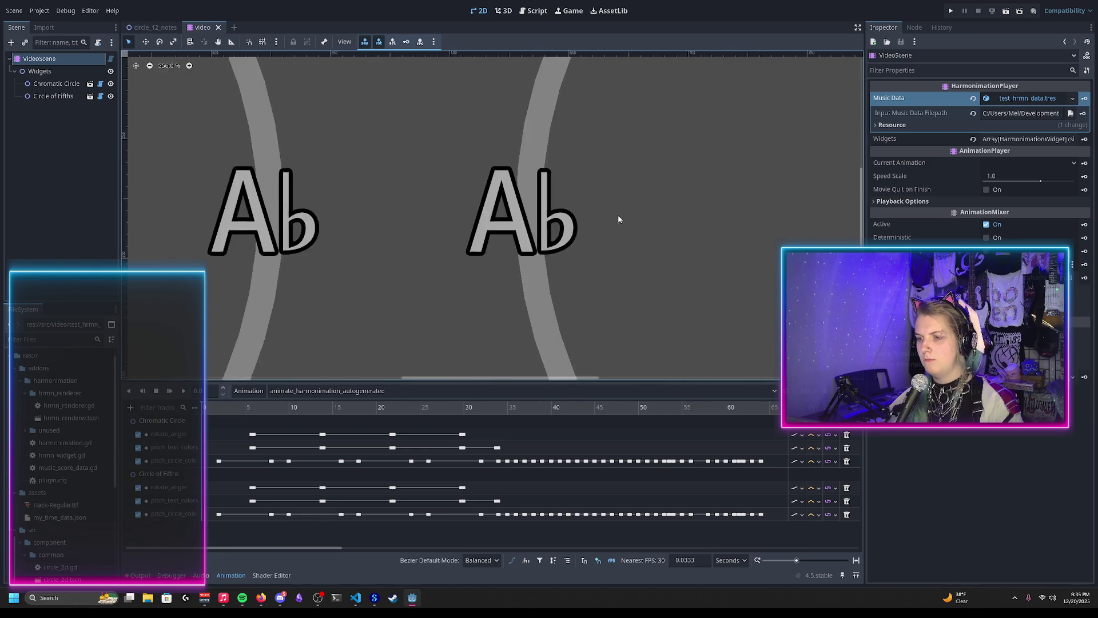
scroll(472, 235, down, 8)
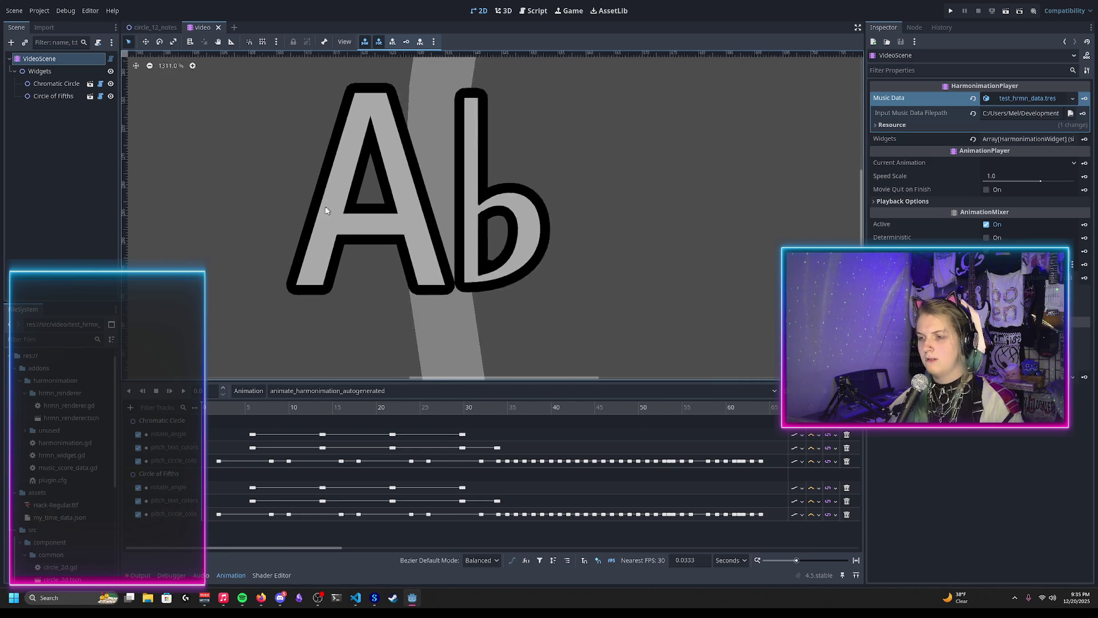
scroll(532, 246, down, 4)
scroll(188, 216, up, 1)
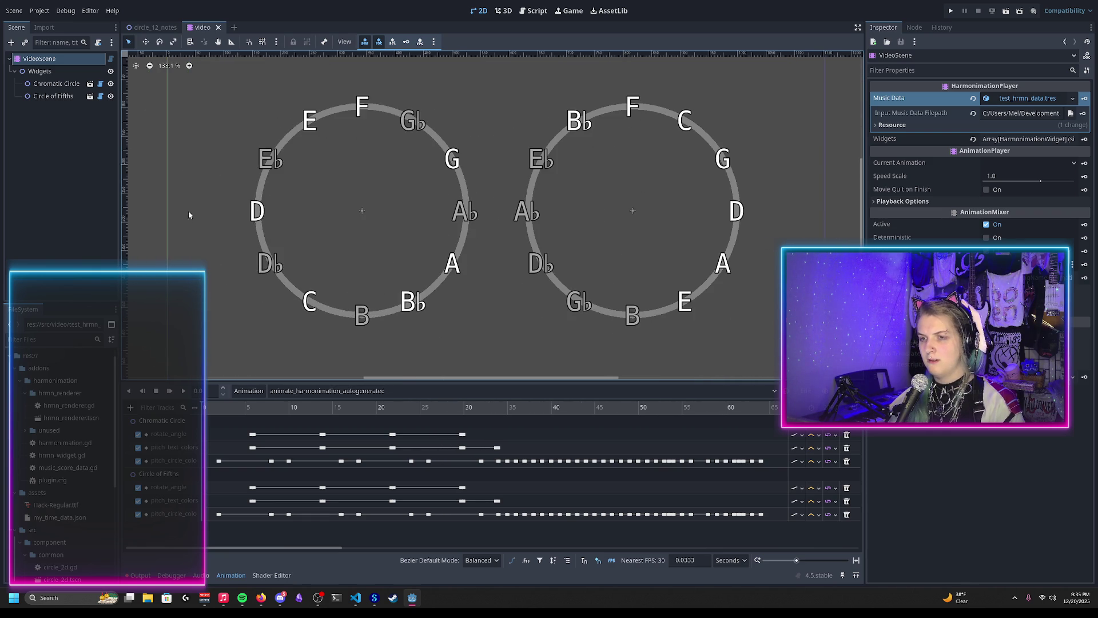
click(393, 201)
mouse_move(349, 170)
mouse_down()
mouse_move(356, 223)
mouse_move(357, 168)
mouse_up()
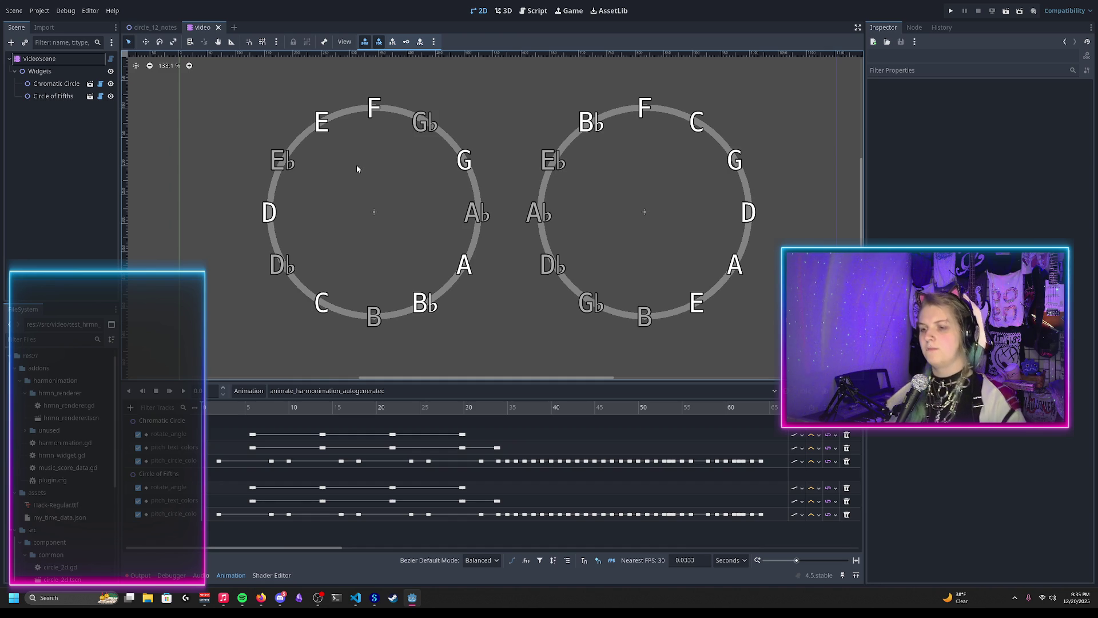
scroll(407, 234, up, 1)
scroll(408, 233, up, 11)
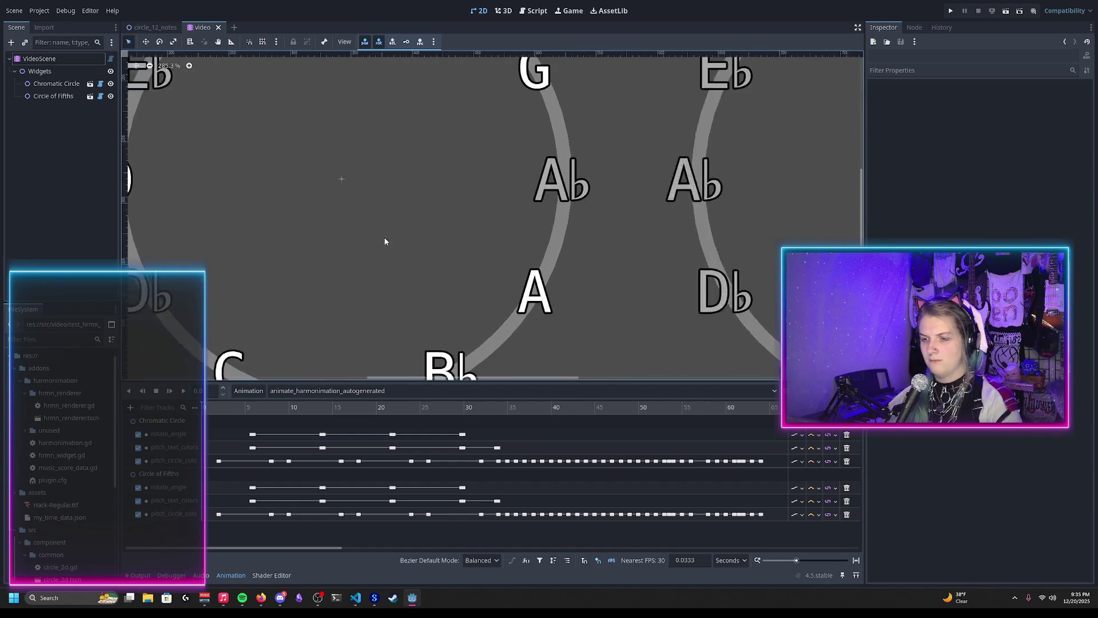
scroll(293, 265, down, 19)
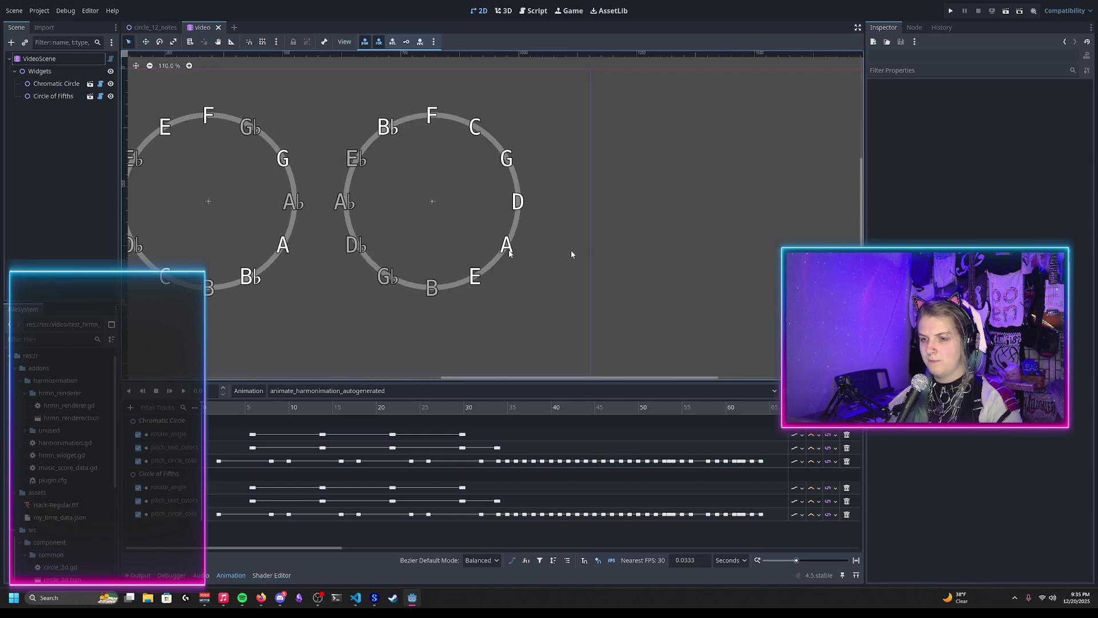
scroll(227, 166, up, 7)
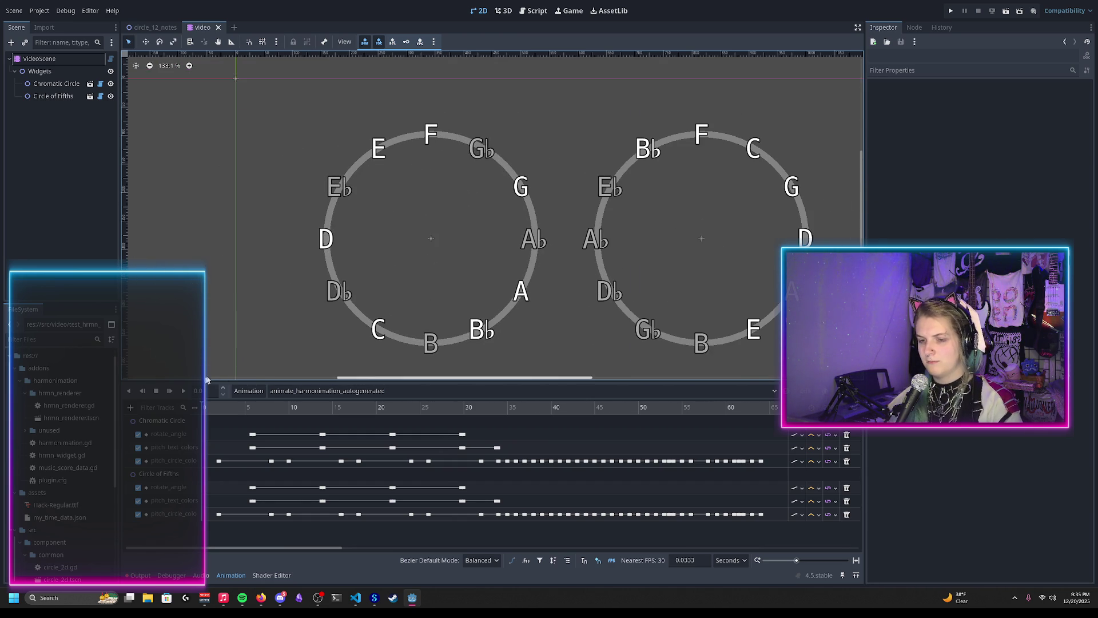
click(169, 392)
scroll(131, 221, down, 2)
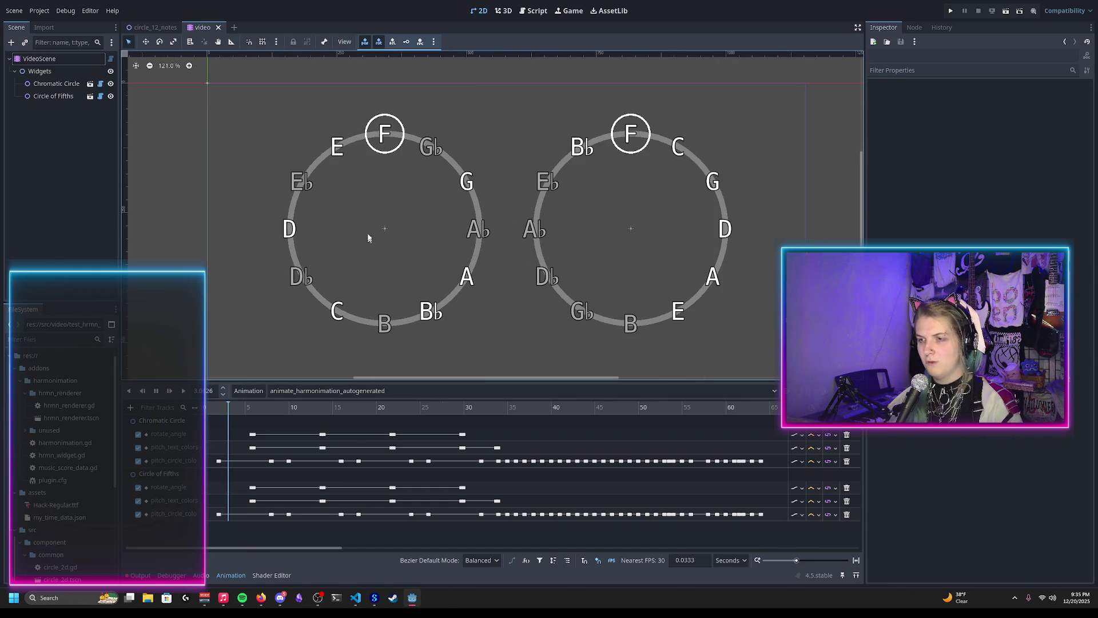
Pause the animation around 27 s with B at the top of both circles
scroll(350, 230, up, 1)
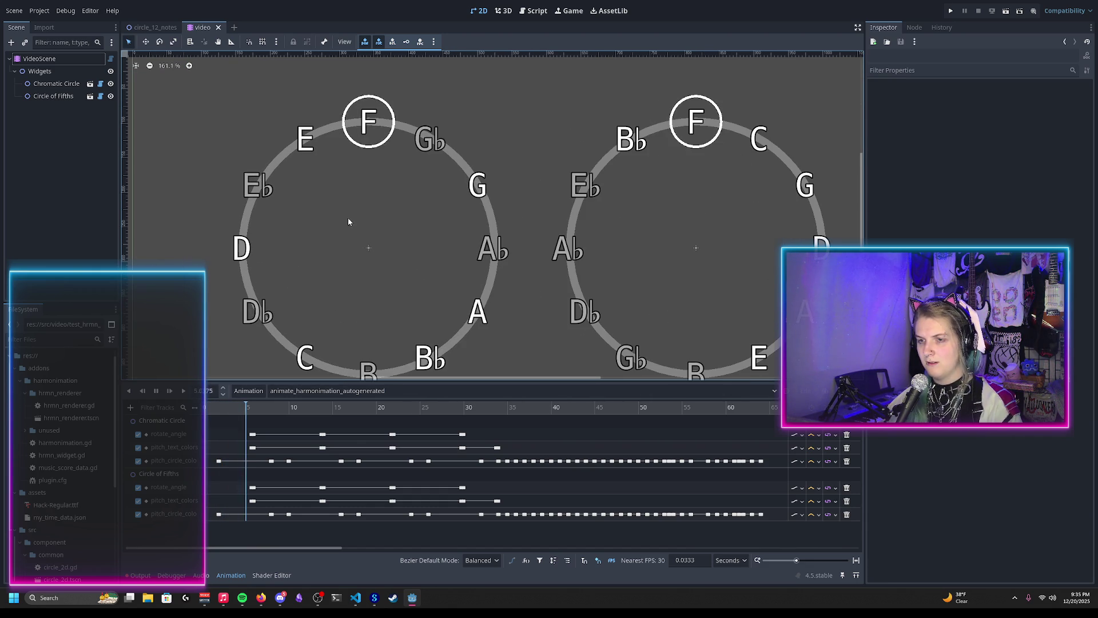
scroll(348, 223, up, 3)
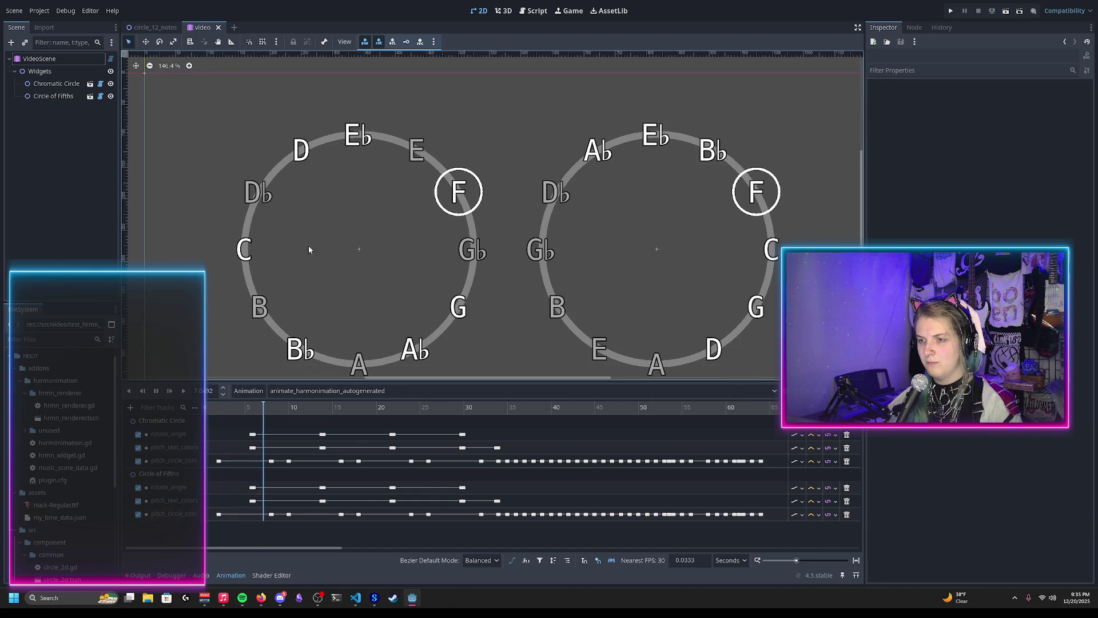
scroll(309, 220, down, 1)
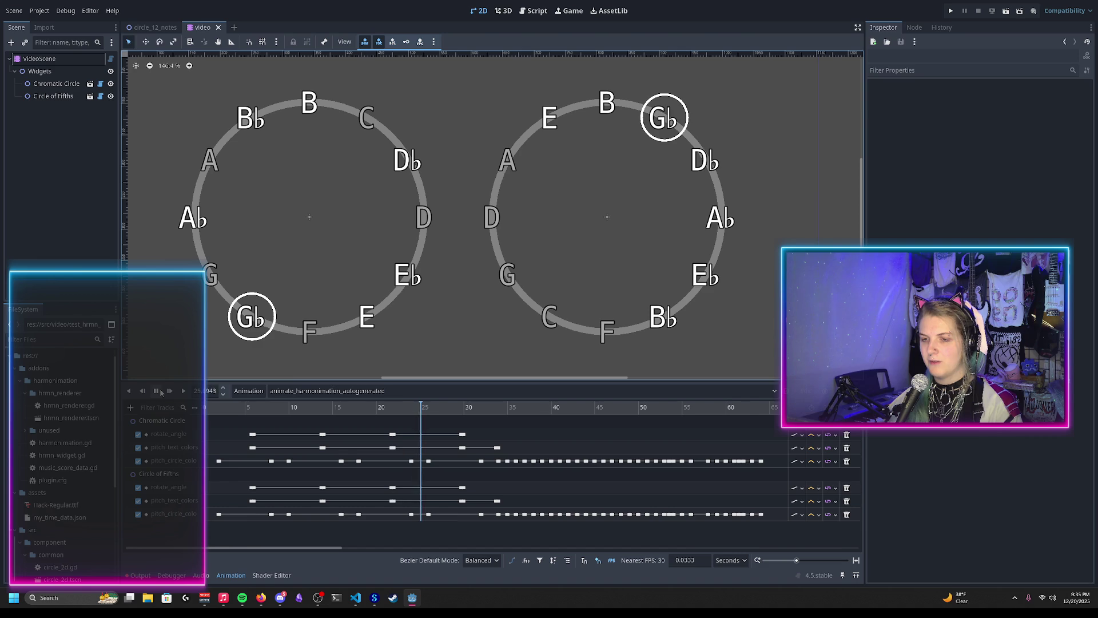
click(156, 391)
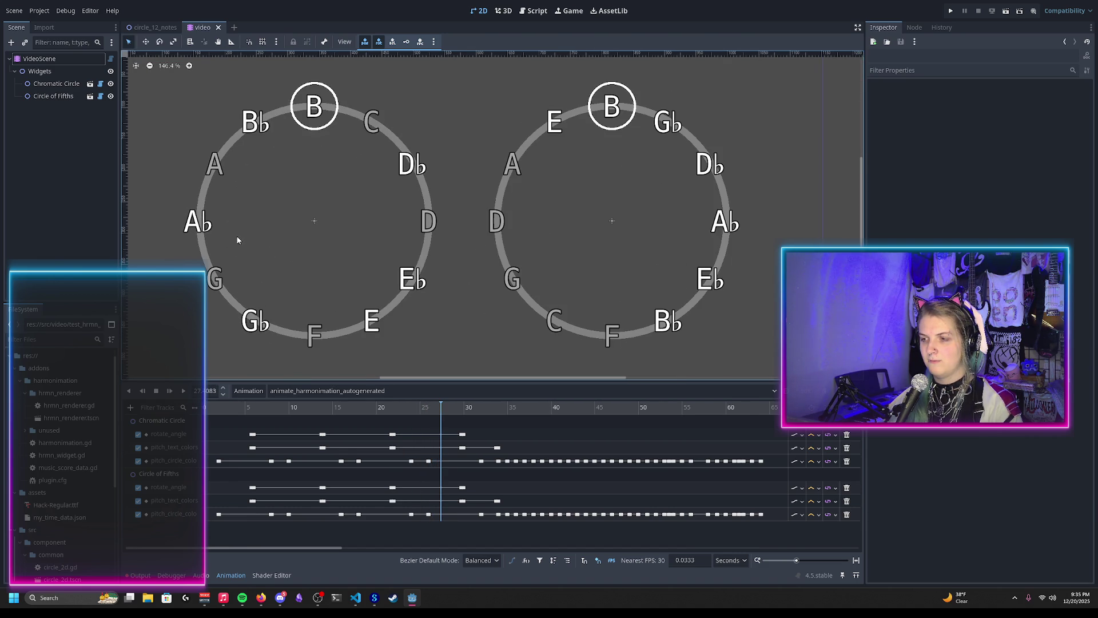
mouse_move(270, 229)
mouse_down()
mouse_move(290, 215)
mouse_move(381, 228)
mouse_move(346, 224)
mouse_up()
scroll(372, 224, up, 1)
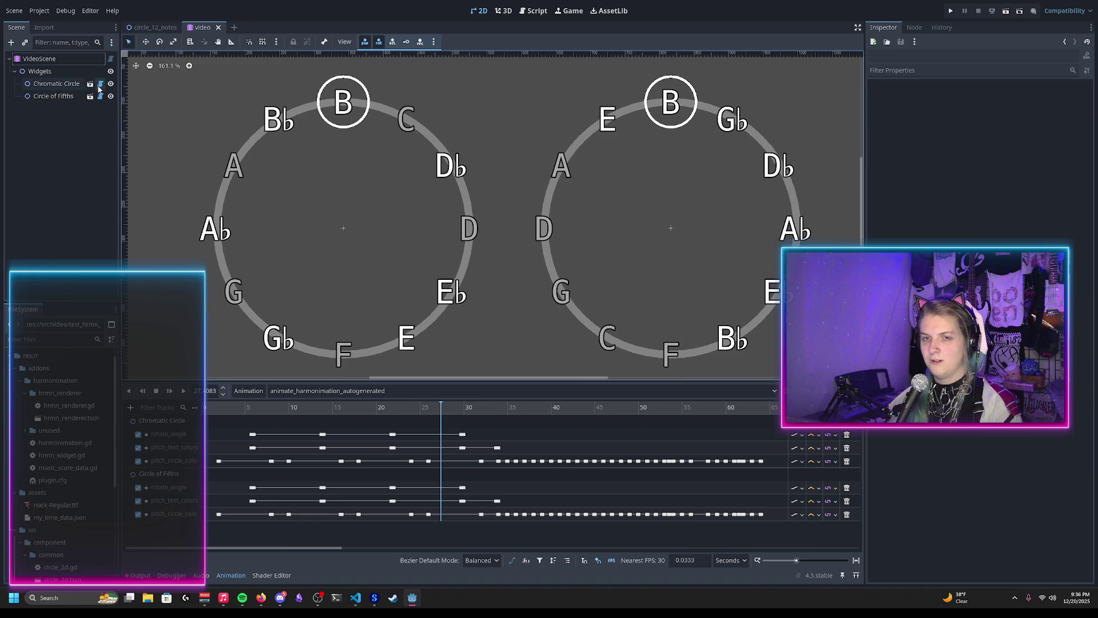
Open circle_12_notes.gd from the Chromatic Circle node to its rotate_angle setter
click(100, 84)
scroll(845, 159, up, 10)
scroll(845, 158, up, 20)
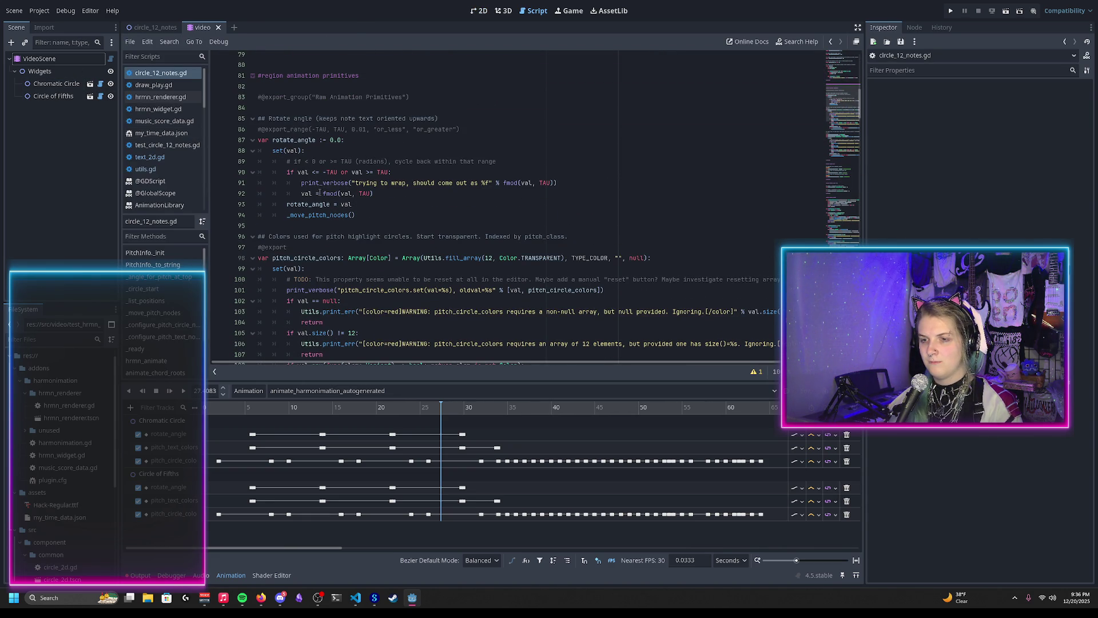
Comment out the fmod wrap-around lines 89–92 in the rotate_angle setter
mouse_move(314, 192)
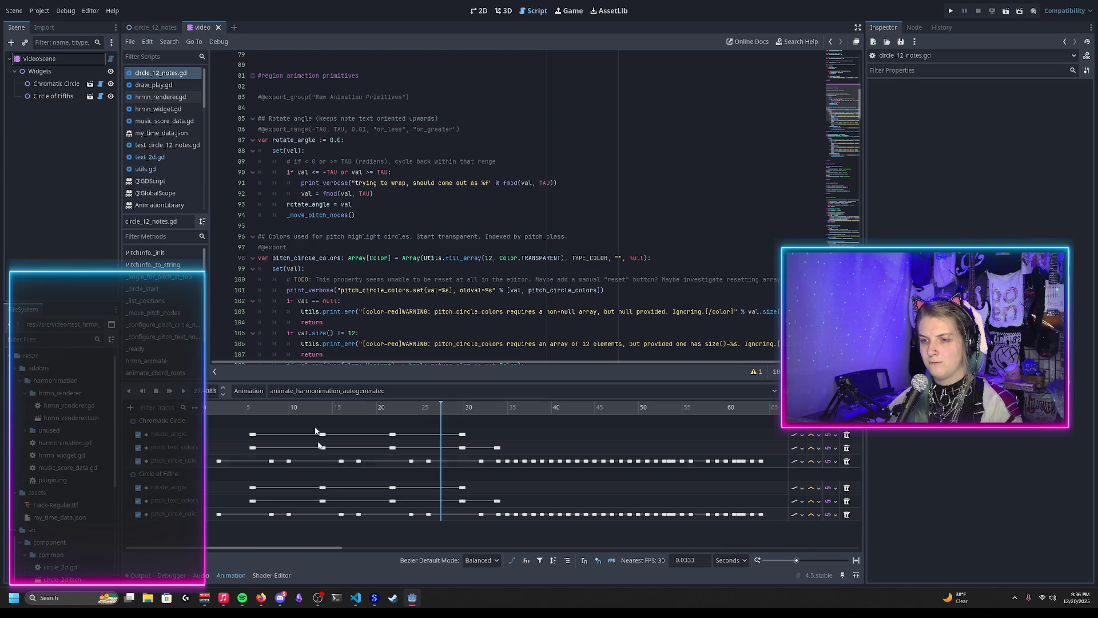
click(313, 194)
drag(312, 194, 314, 164)
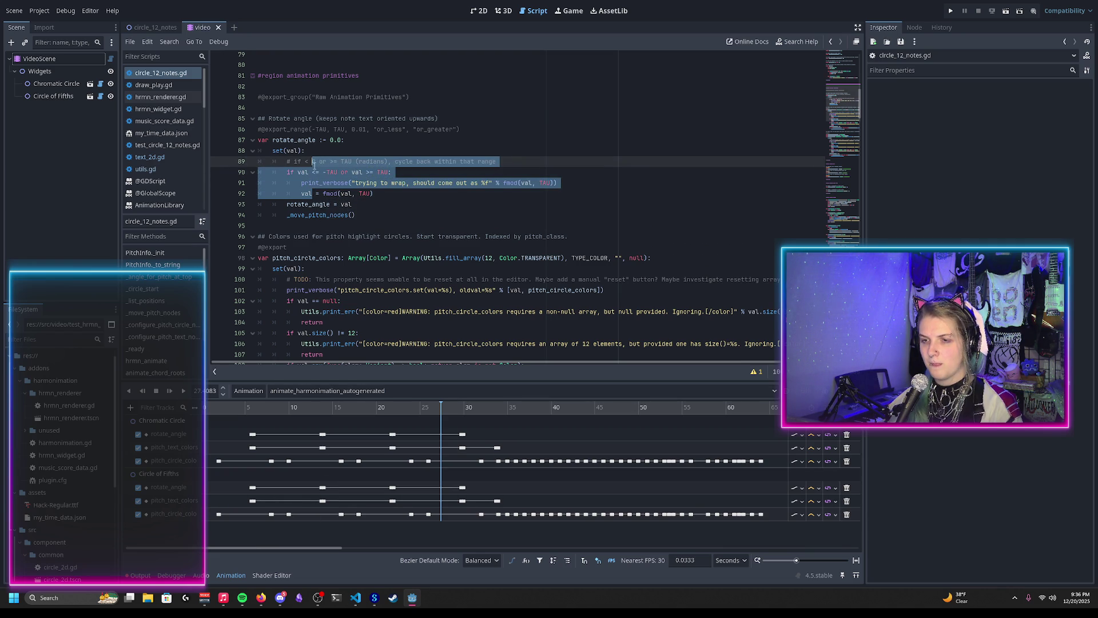
key(ctrl+k)
Return to the video scene, check the Output log, and select VideoScene to load its animation
click(149, 26)
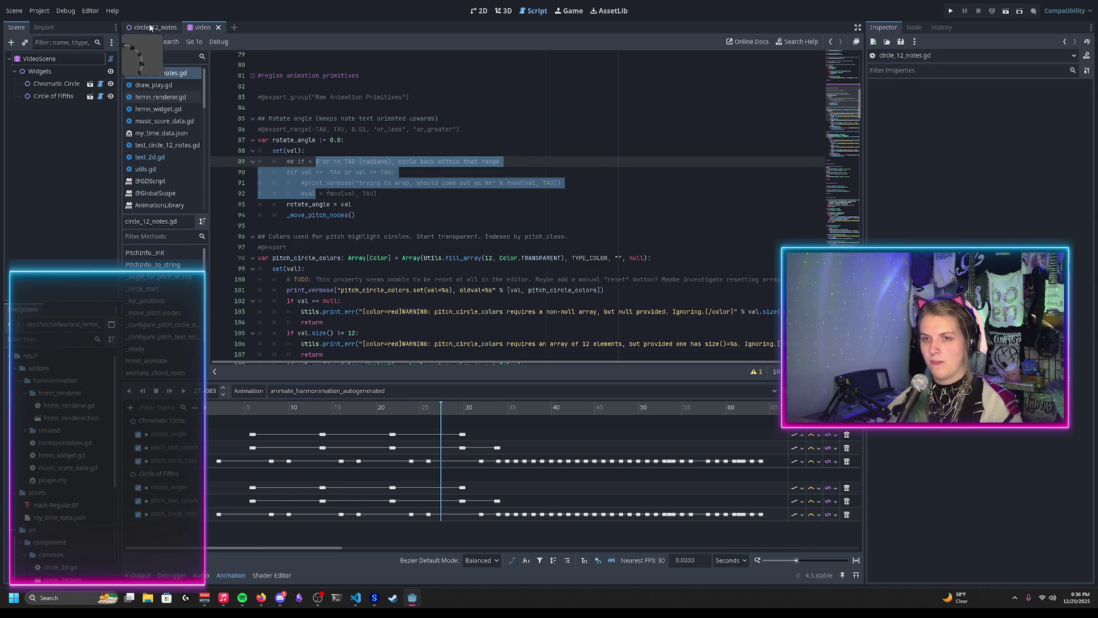
click(479, 13)
click(206, 27)
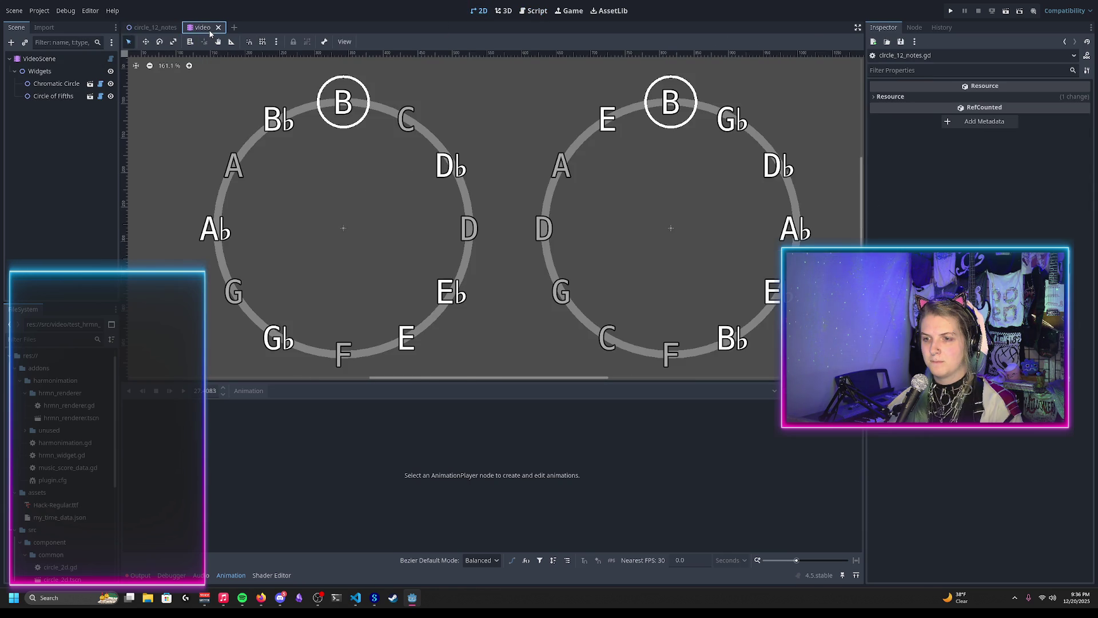
scroll(220, 237, down, 2)
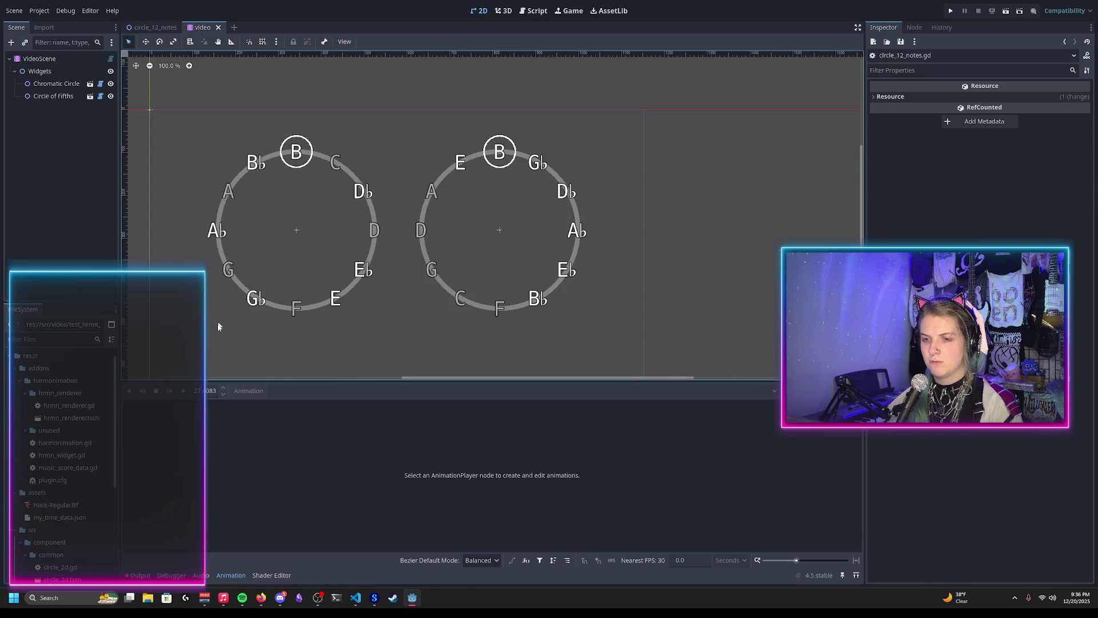
click(152, 576)
click(231, 577)
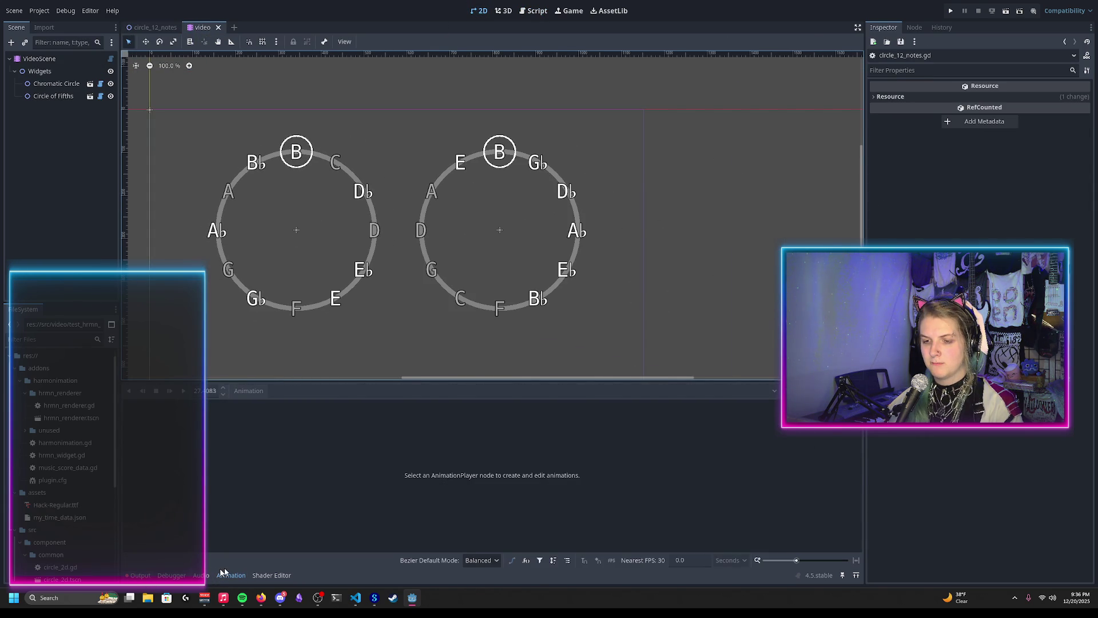
click(141, 576)
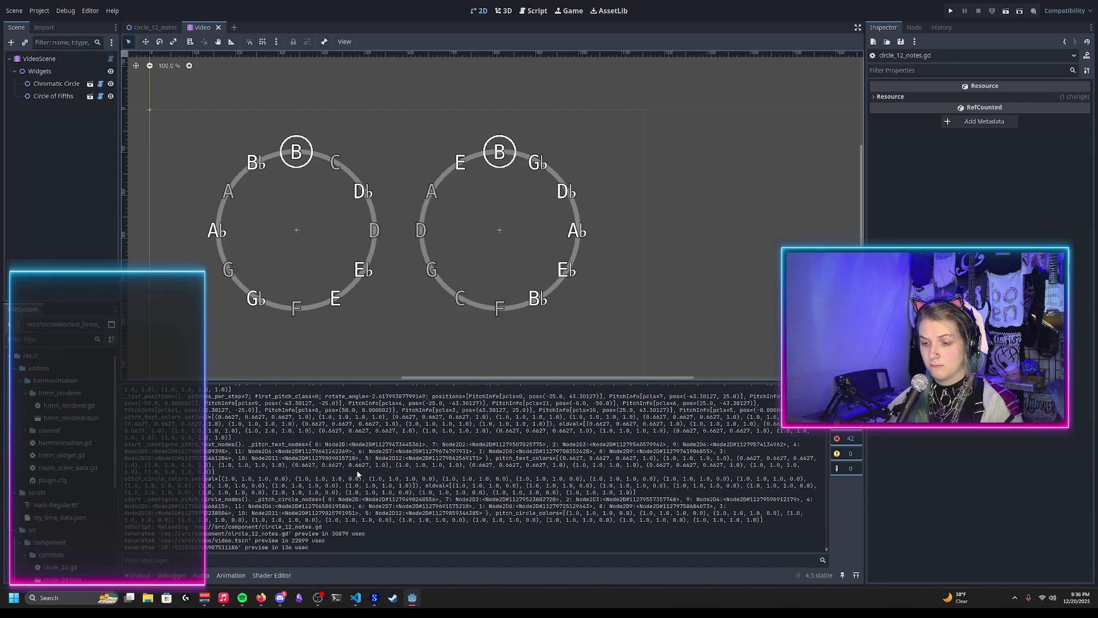
click(223, 577)
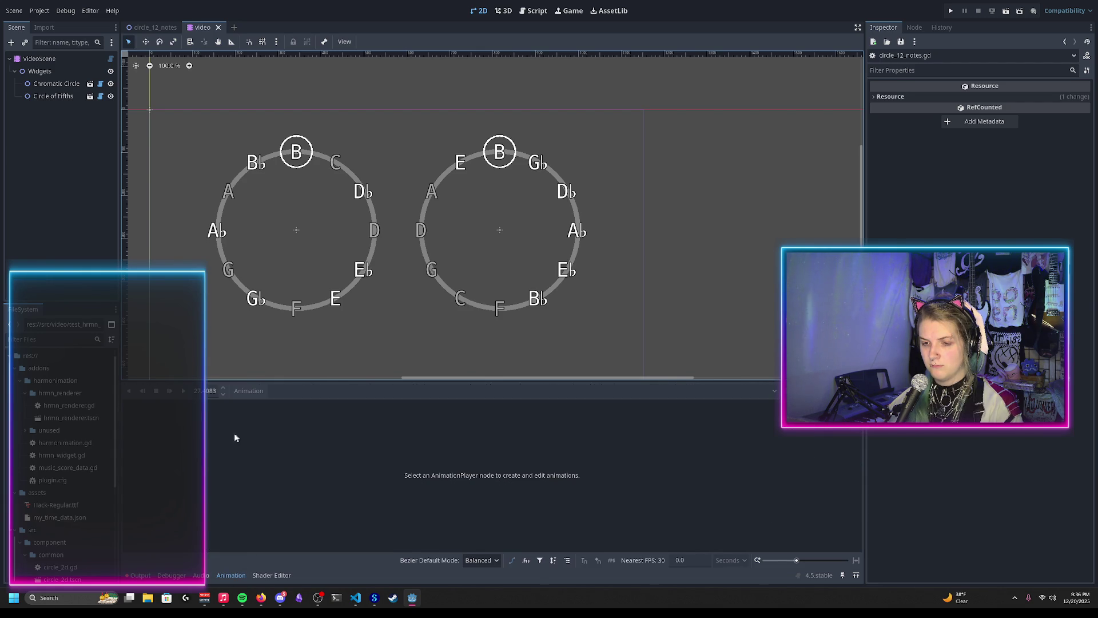
click(38, 58)
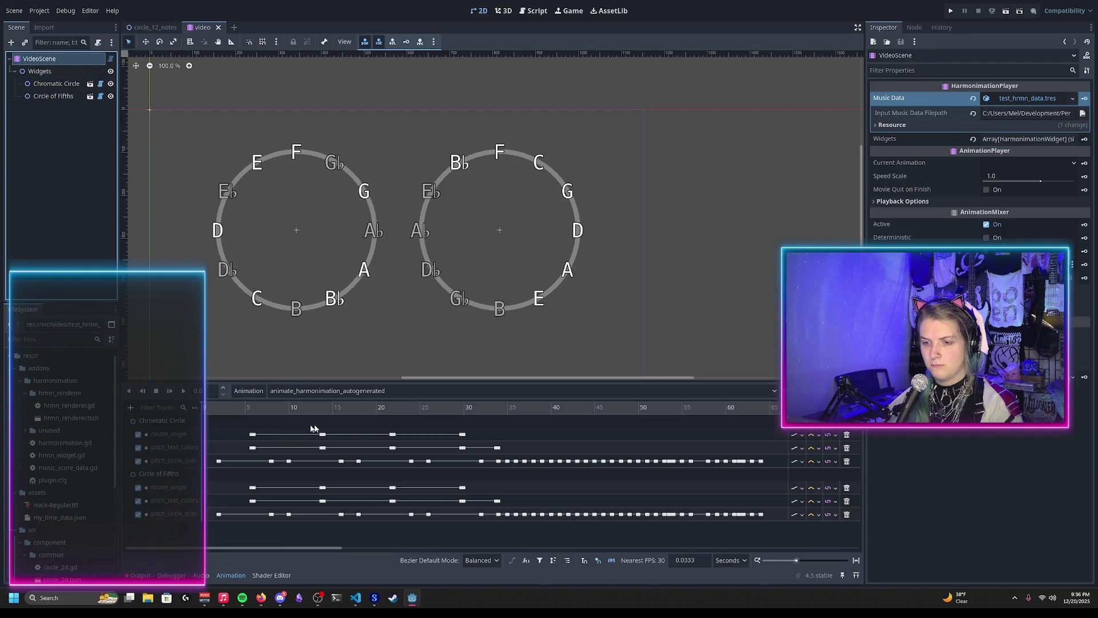
Rewind, play, and pause the animation near 15.3 s with Eb highlighted, checking the Output log
mouse_move(298, 407)
mouse_down()
mouse_move(227, 407)
mouse_move(322, 421)
mouse_up()
click(183, 391)
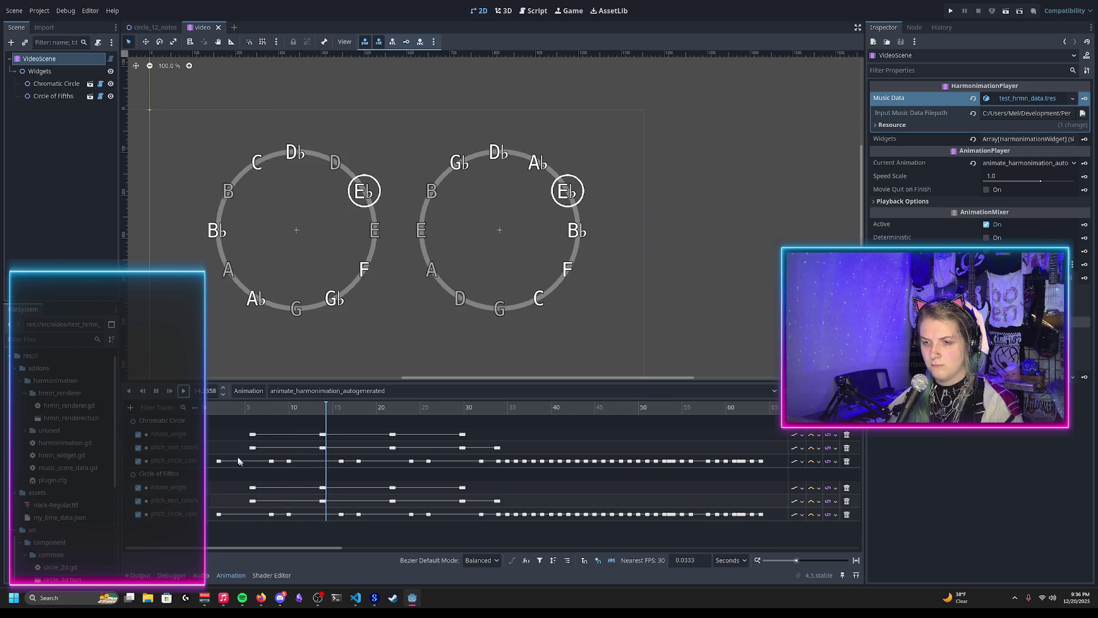
click(156, 393)
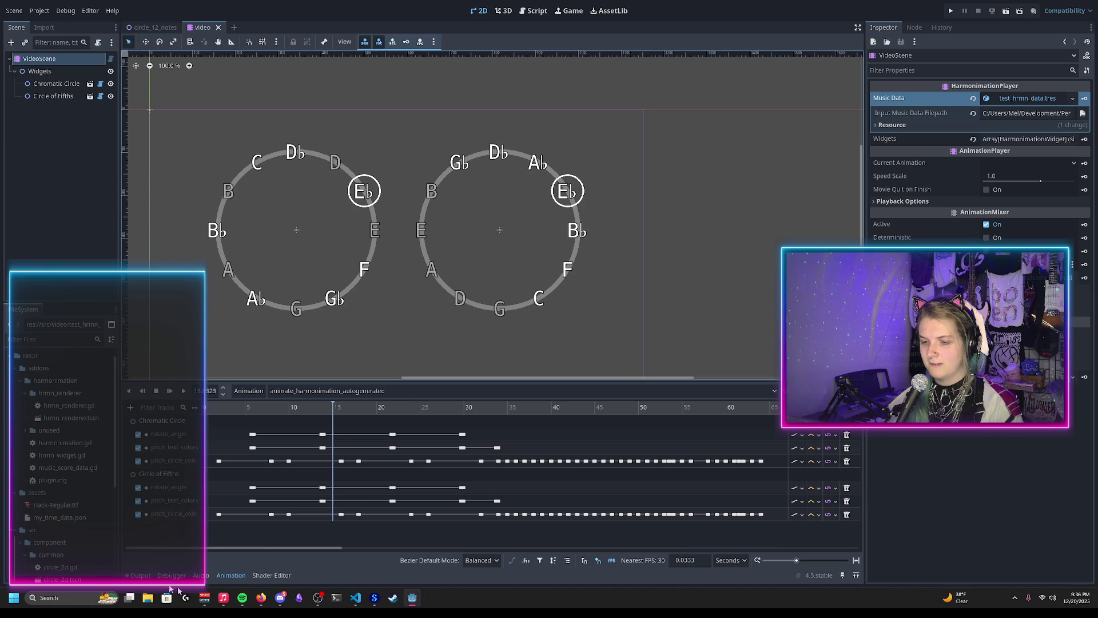
click(142, 576)
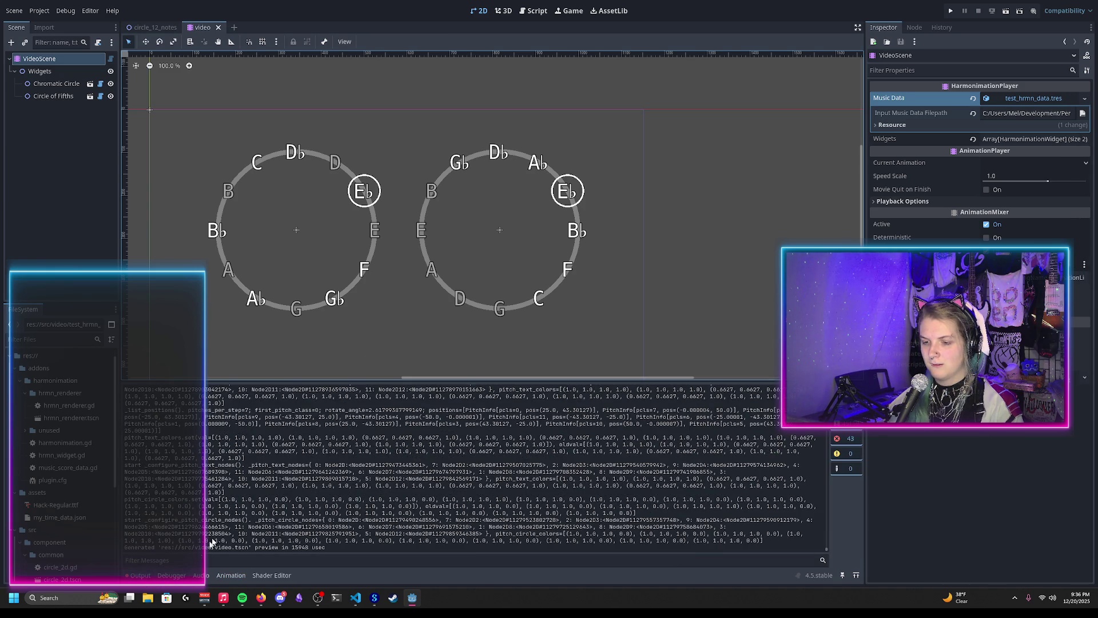
click(230, 576)
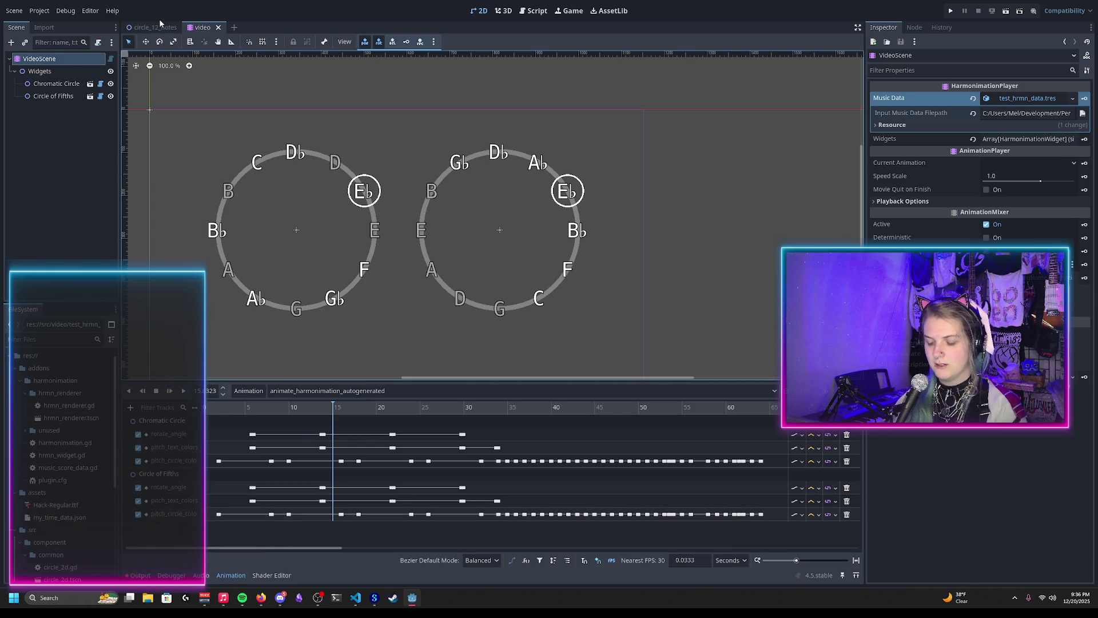
Enable Verbose stdout under Debug > Settings in Project Settings
click(39, 10)
mouse_move(59, 11)
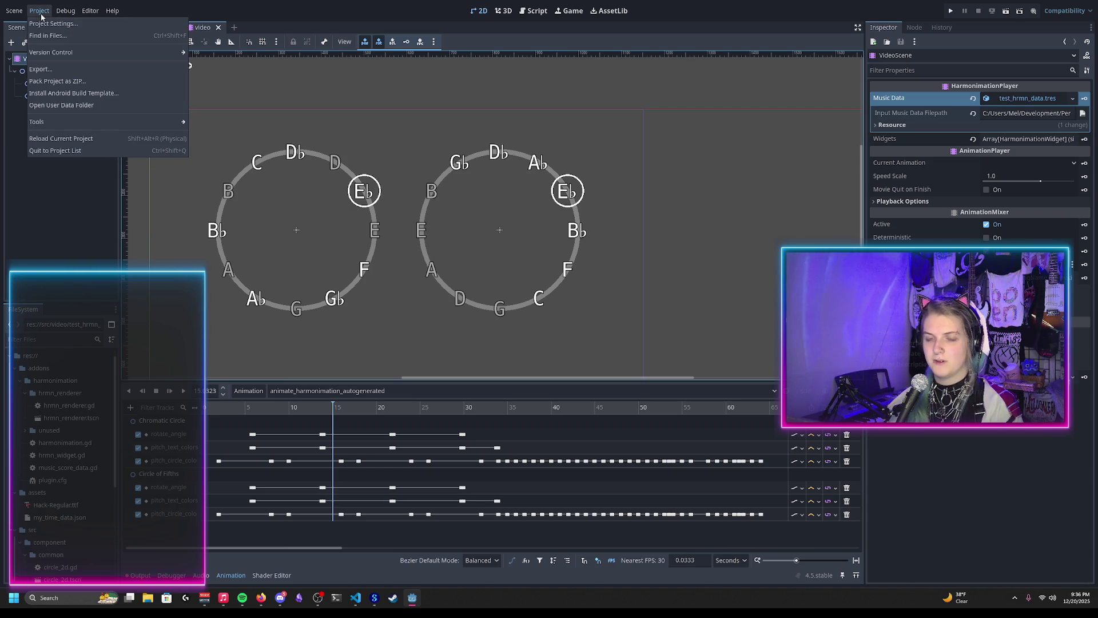
click(49, 24)
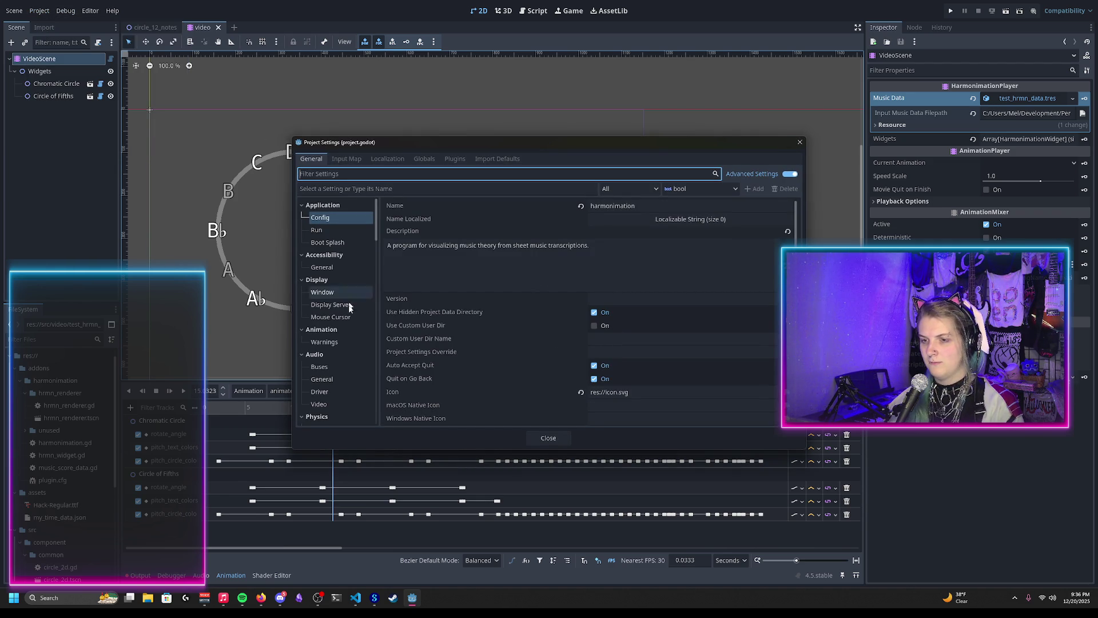
text(debug)
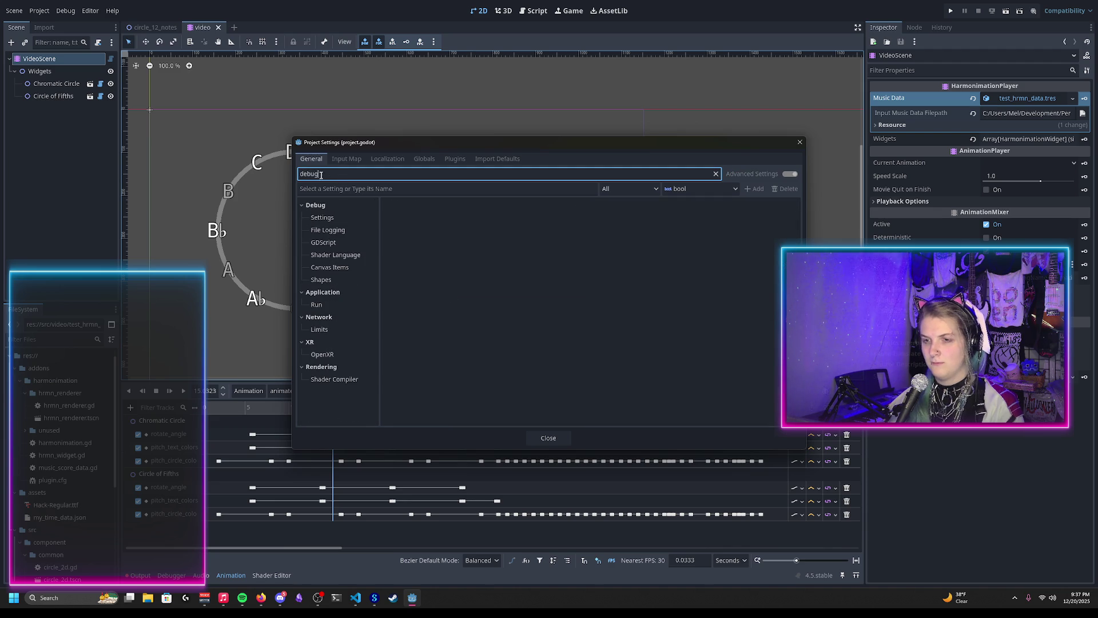
click(322, 217)
click(599, 324)
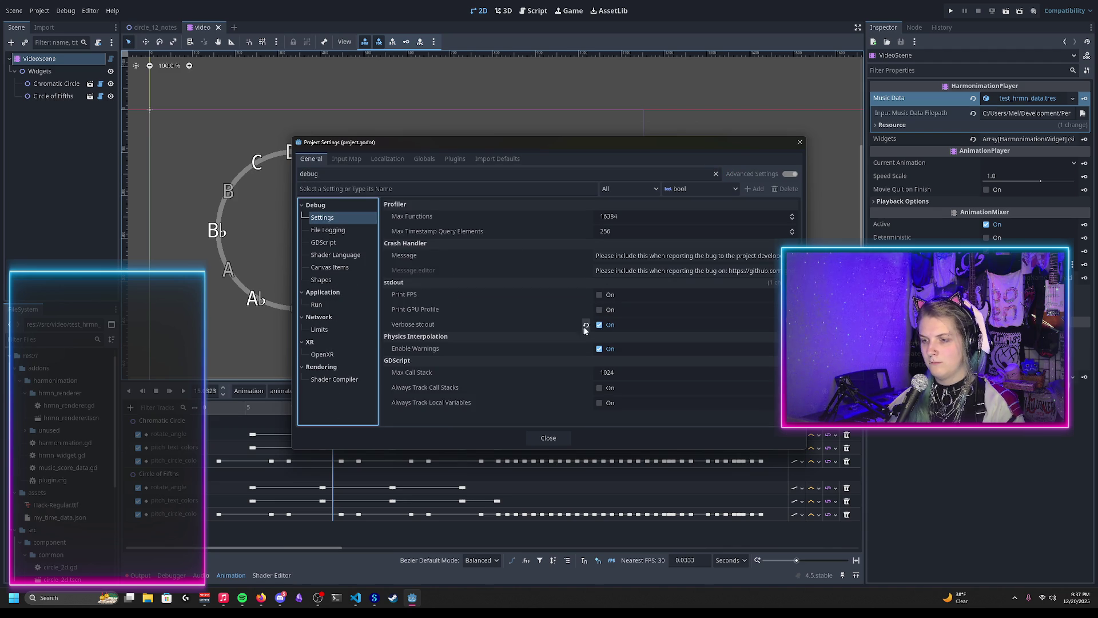
click(548, 438)
Save the scene and reload the current project
key(ctrl+s)
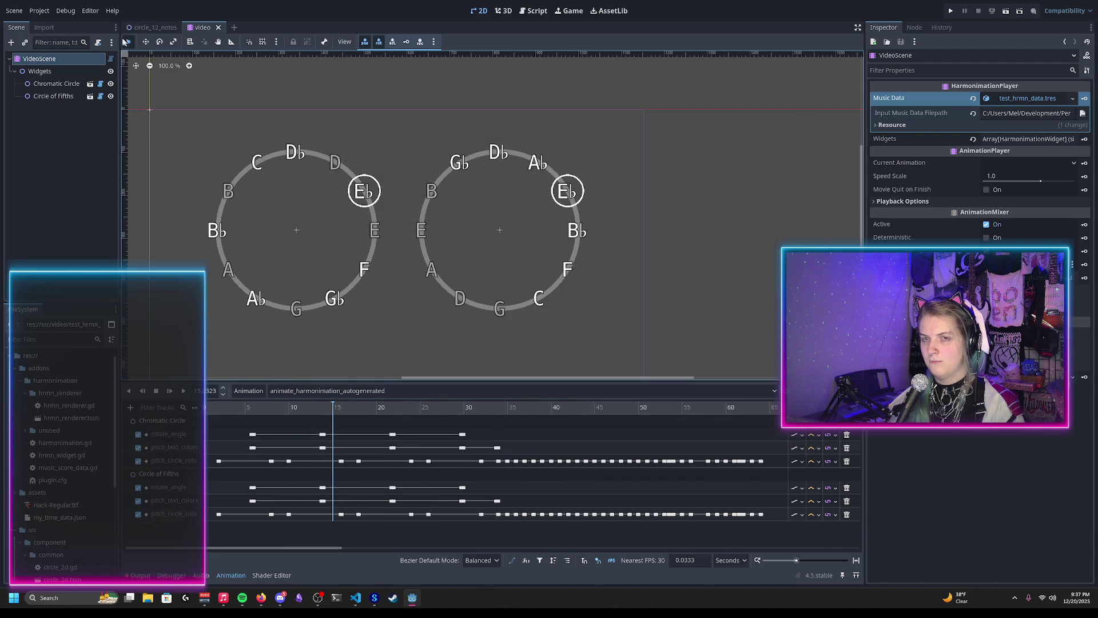
click(39, 10)
click(54, 133)
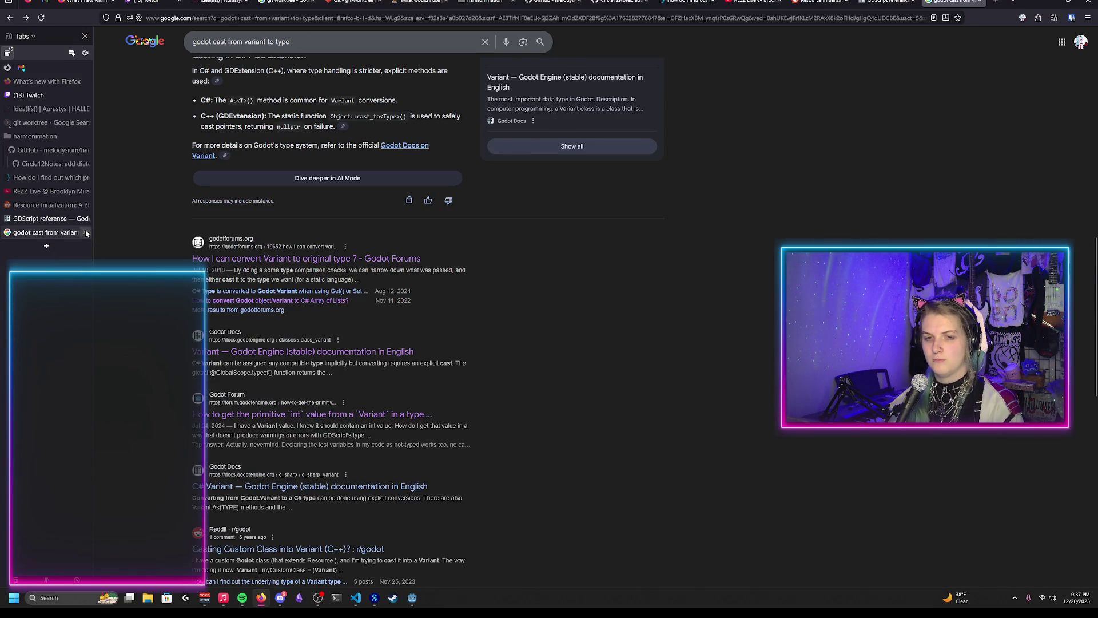
Close the Google search tab in Firefox, leaving the GDScript reference showing, and return to Godot
click(88, 246)
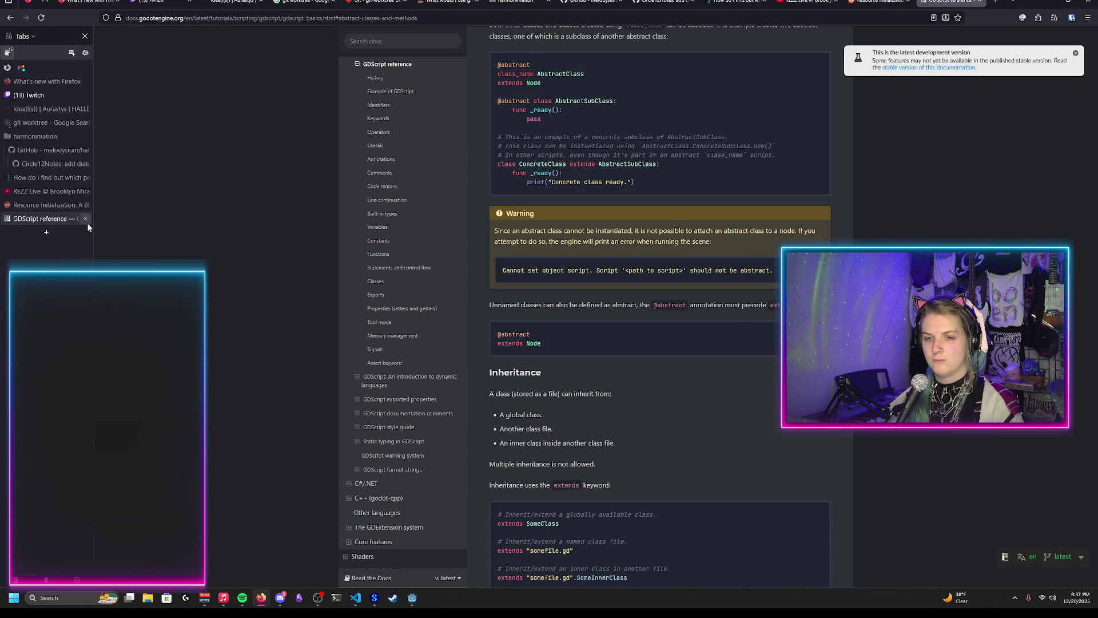
click(413, 605)
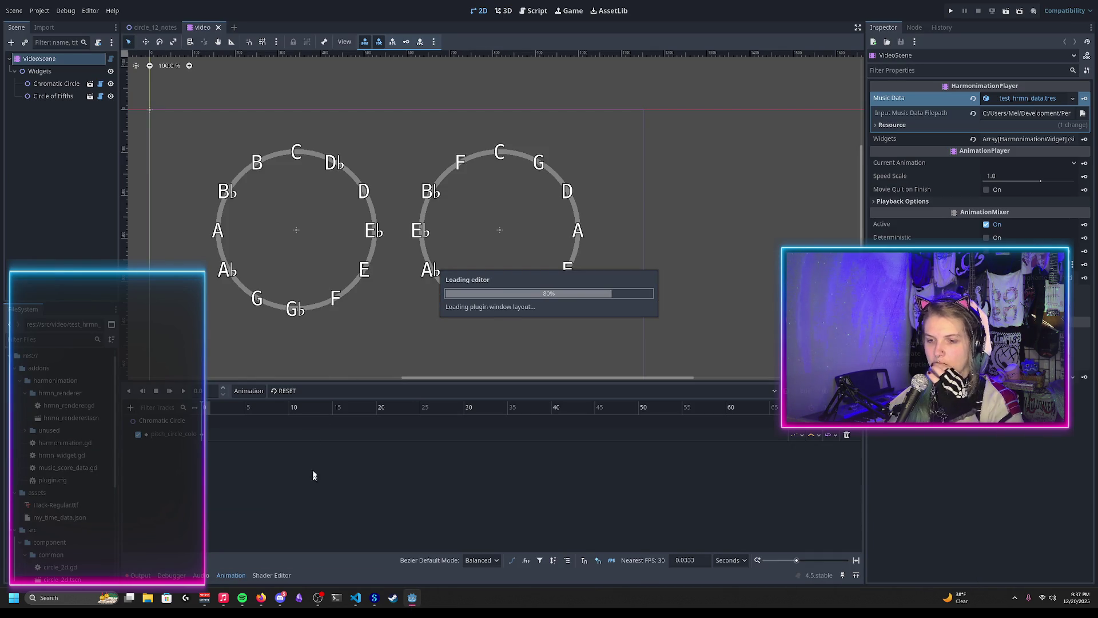
Load animate_harmonimation_autogenerated, scrub to about 11 s, then play and stop it
click(329, 392)
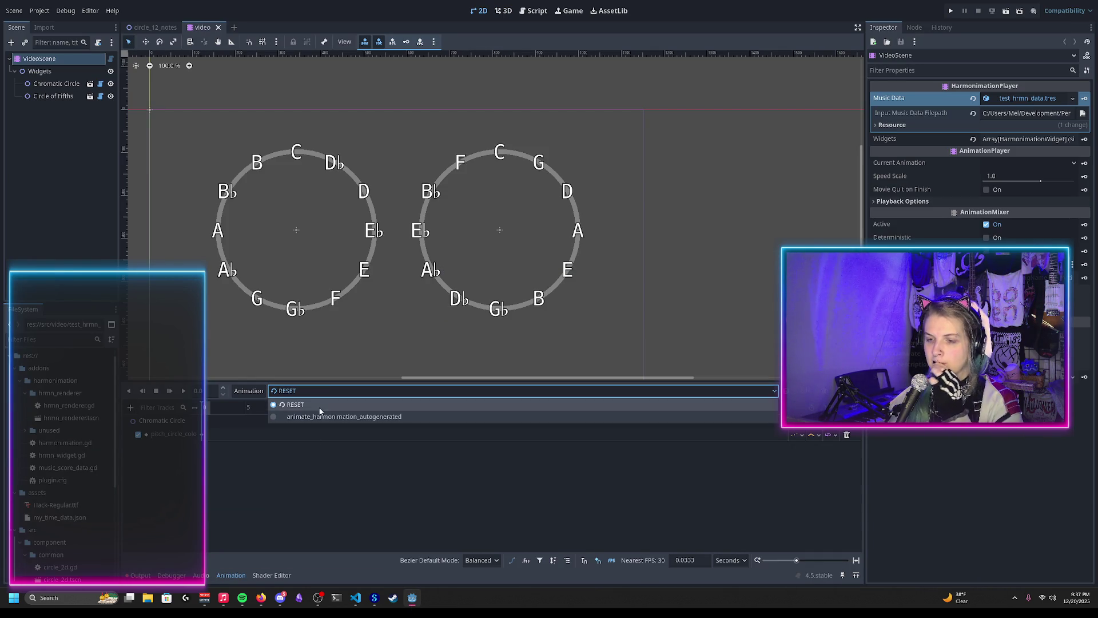
click(319, 415)
mouse_move(237, 408)
mouse_down()
mouse_move(395, 420)
mouse_move(385, 420)
mouse_up()
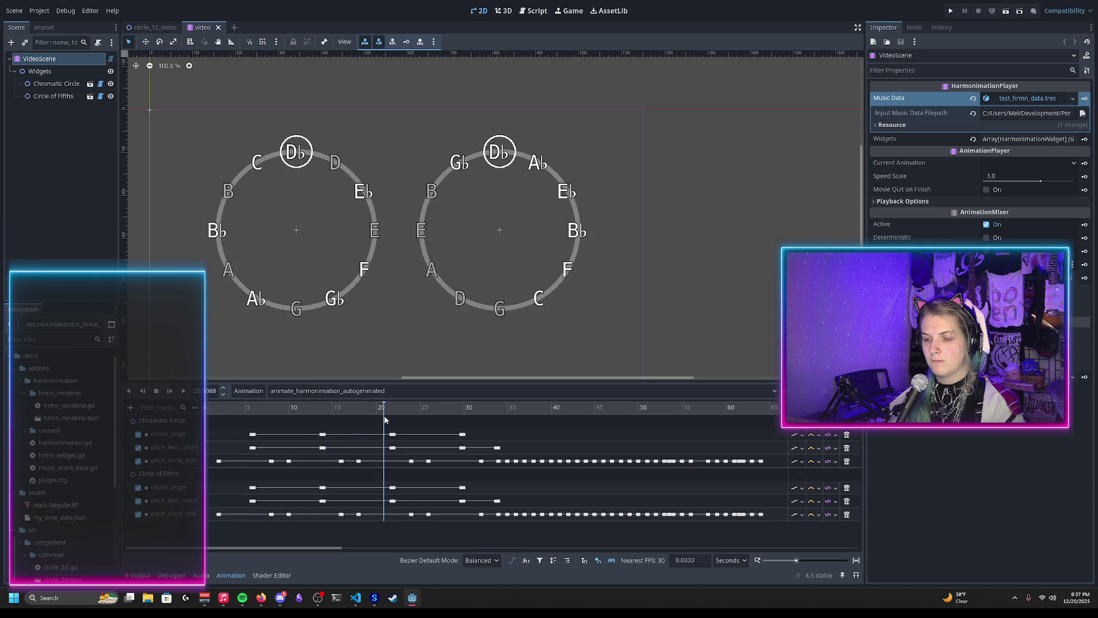
click(185, 391)
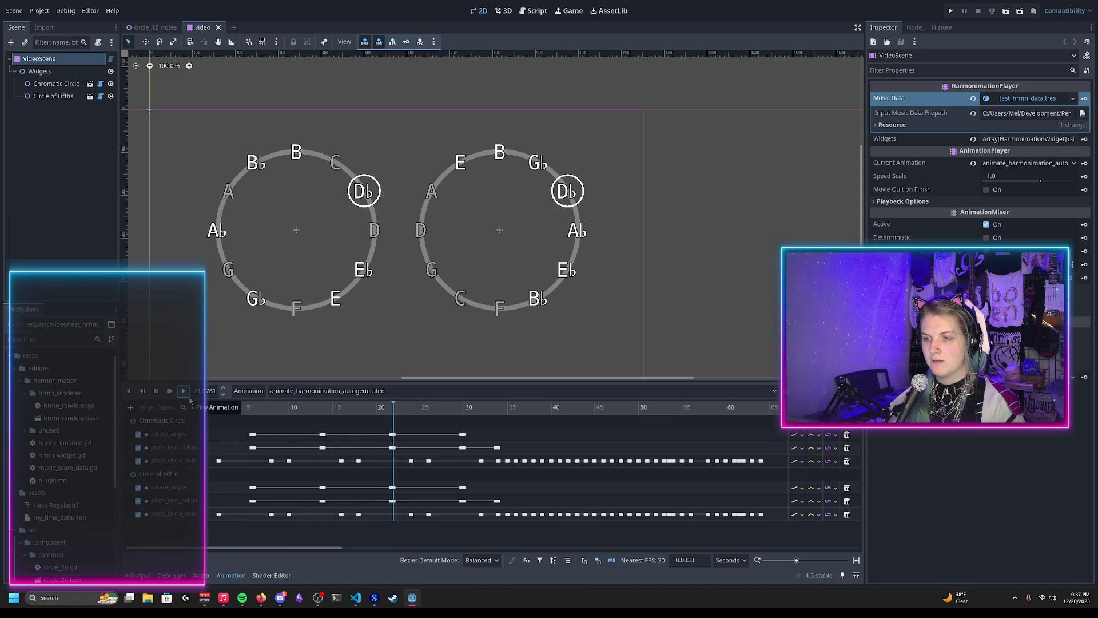
click(156, 391)
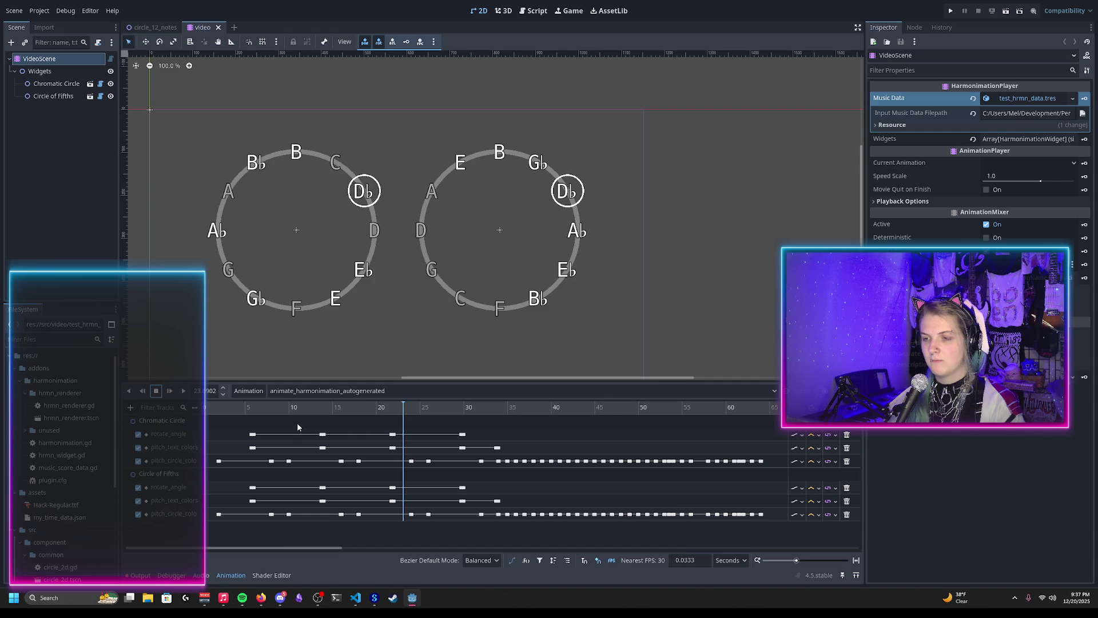
Set the playhead near 21.4 s with D♭ on top of both circles, checking the Output log
click(388, 407)
click(394, 406)
click(392, 406)
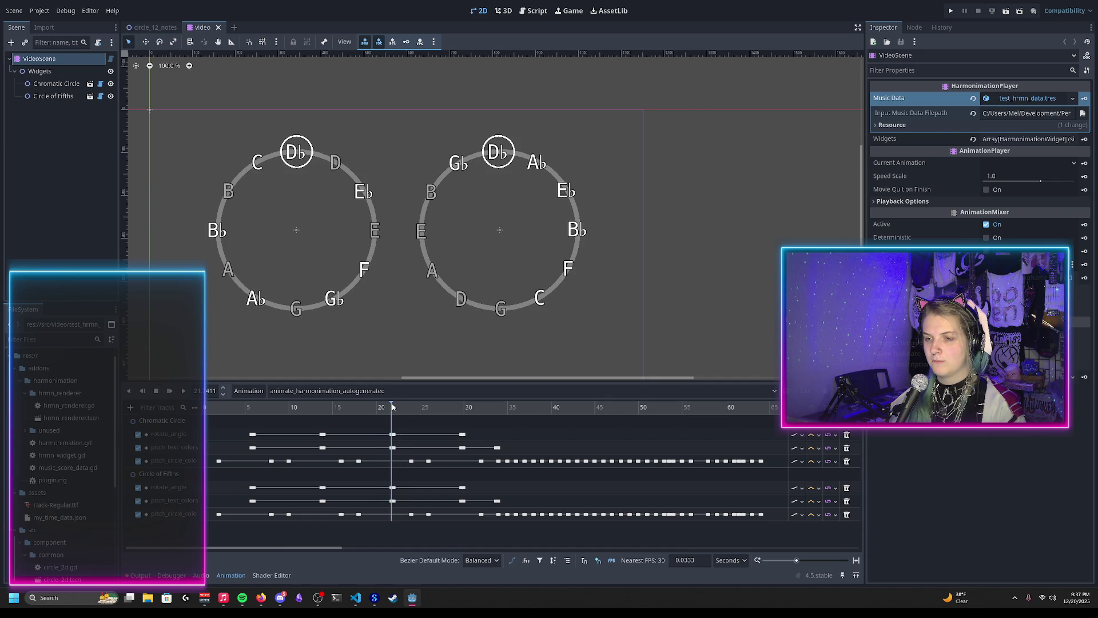
click(140, 576)
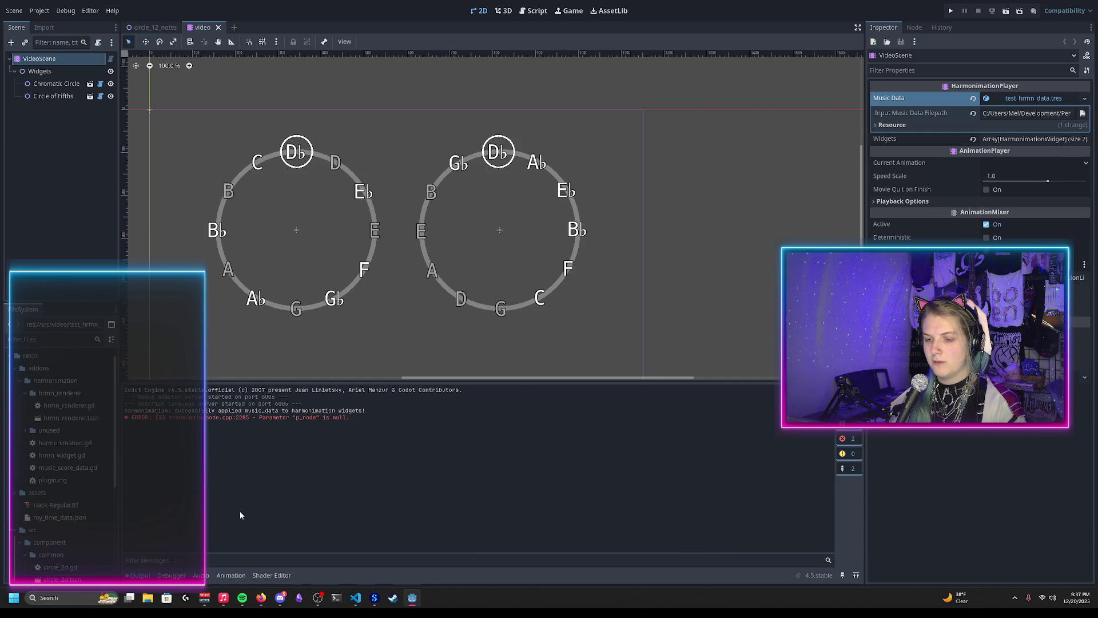
click(230, 575)
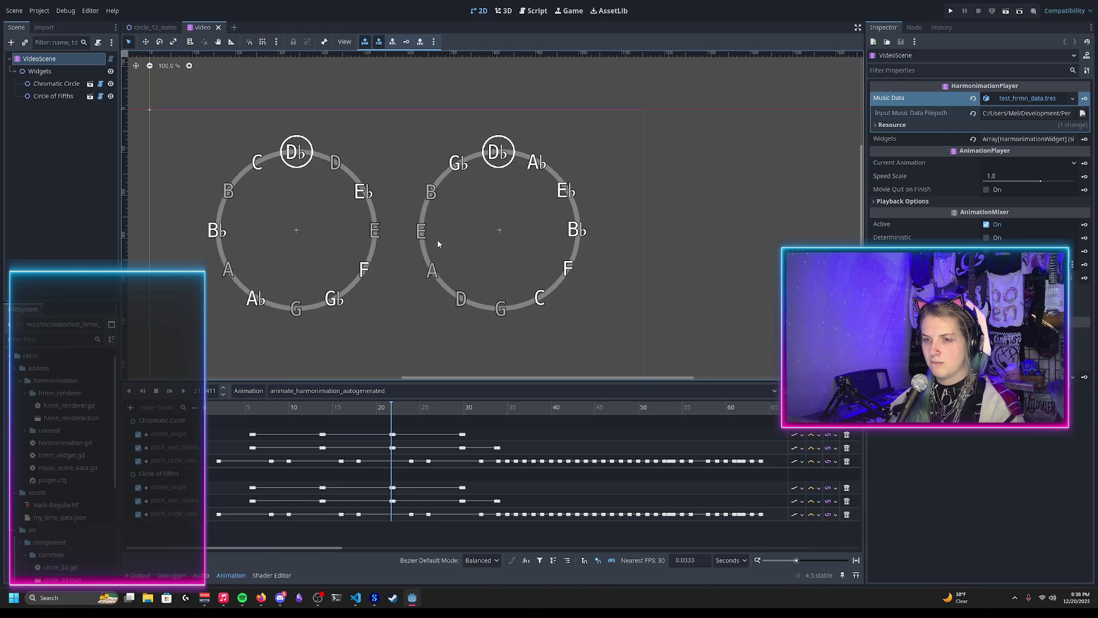
drag(438, 219, 469, 218)
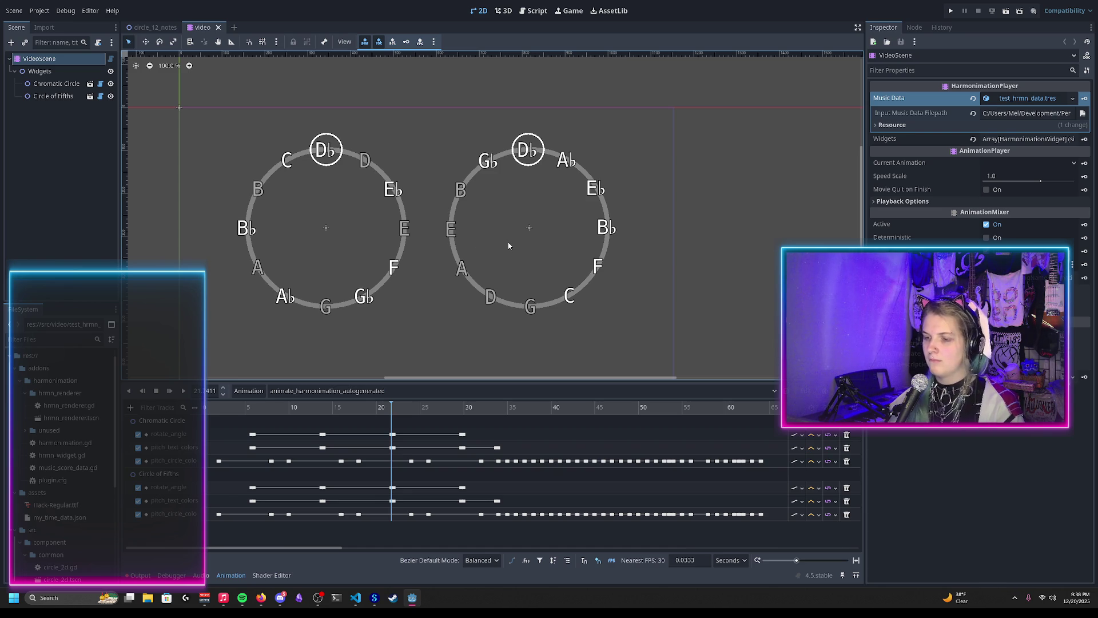
Open circle_12_notes.gd and highlight every use of _angle_for_pitch_at_top
click(100, 84)
scroll(399, 281, down, 20)
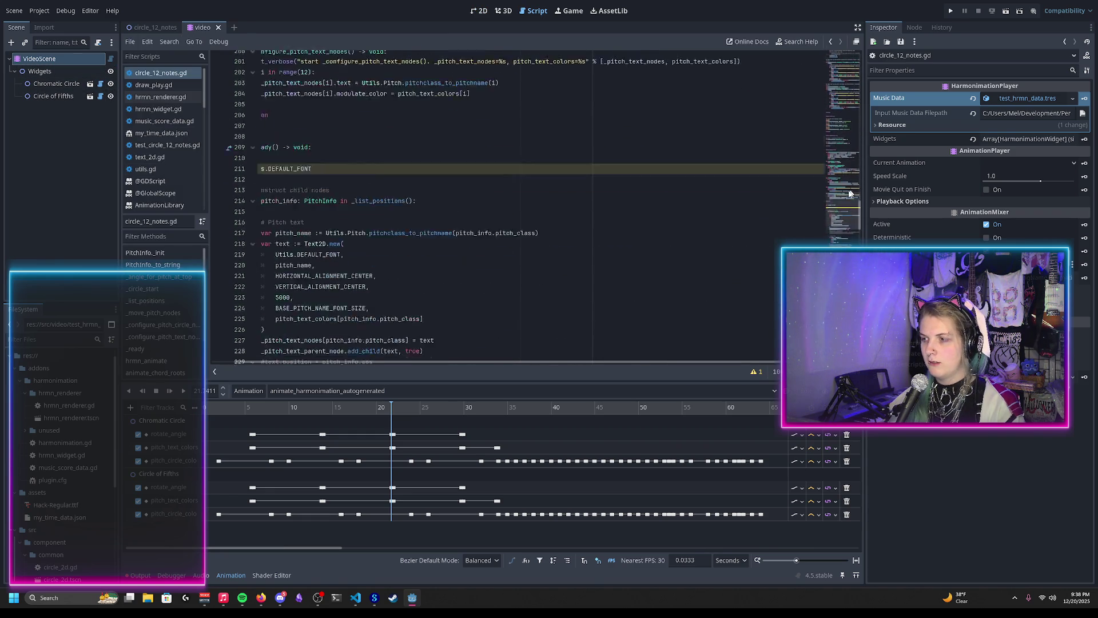
scroll(846, 241, down, 12)
scroll(417, 250, down, 2)
scroll(345, 221, left, 1)
scroll(345, 221, up, 2)
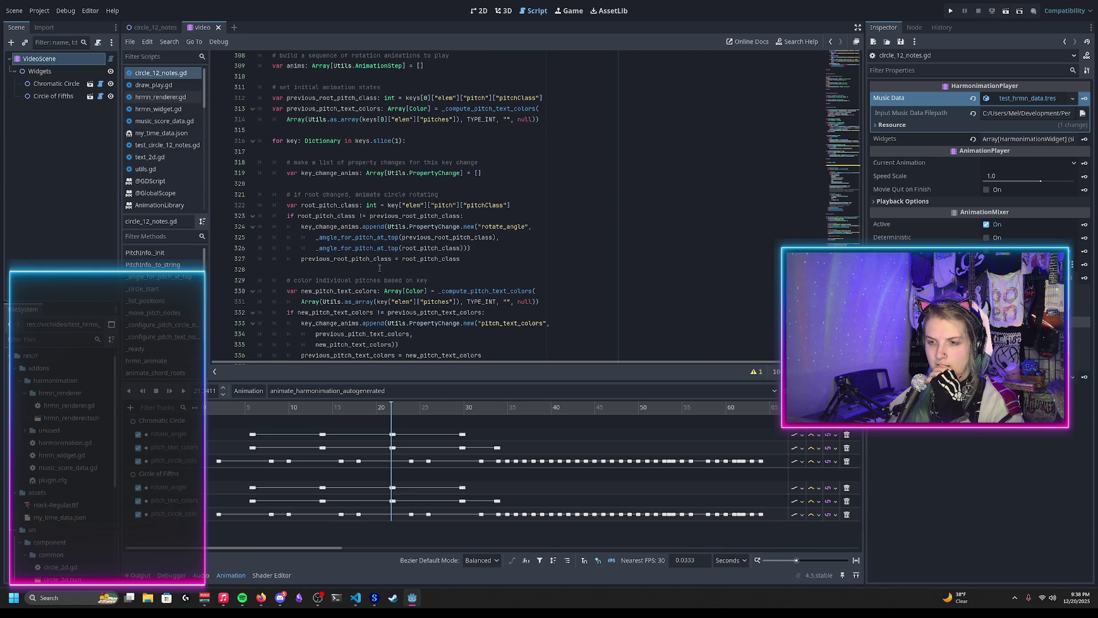
double_click(379, 238)
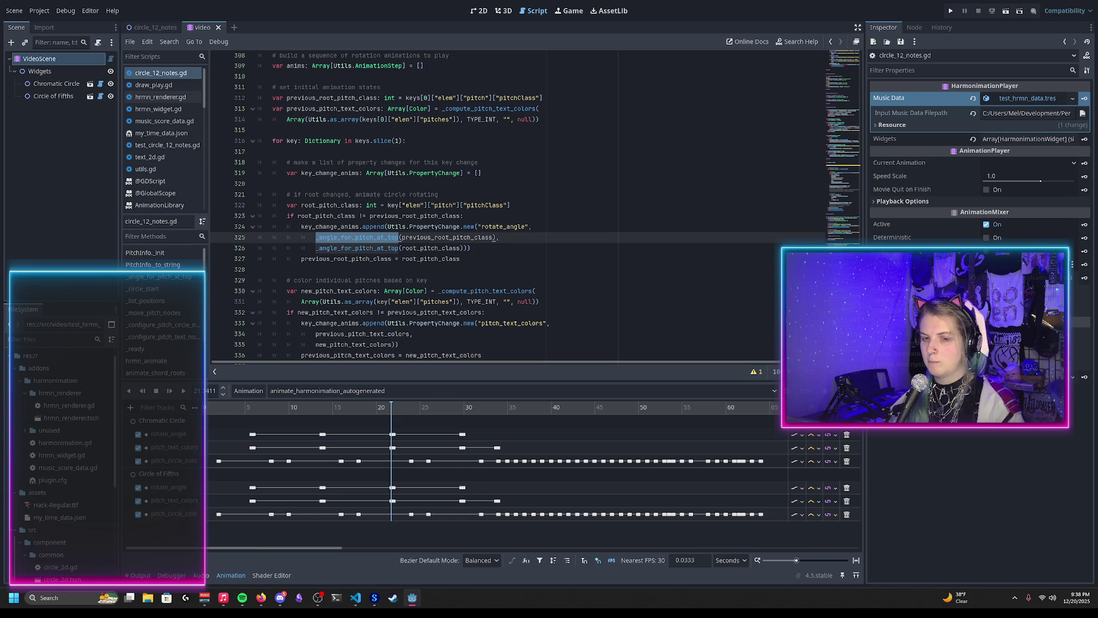
Scroll through the script and select the stray Utils.DEFAULT_FONT line in _ready()
scroll(421, 158, up, 20)
scroll(422, 158, down, 10)
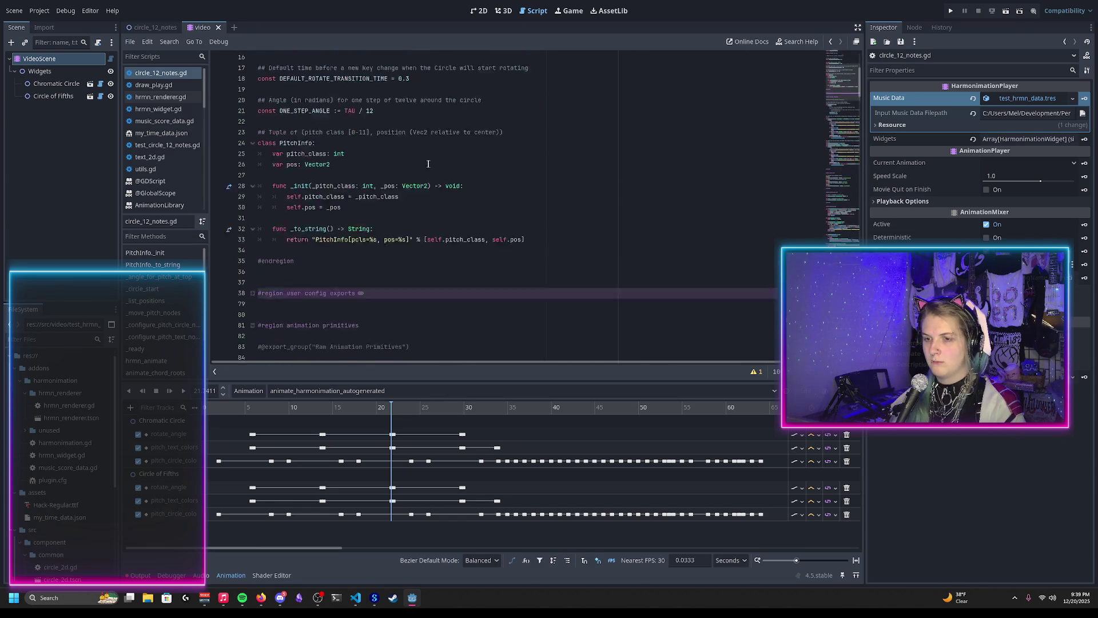
scroll(421, 158, down, 4)
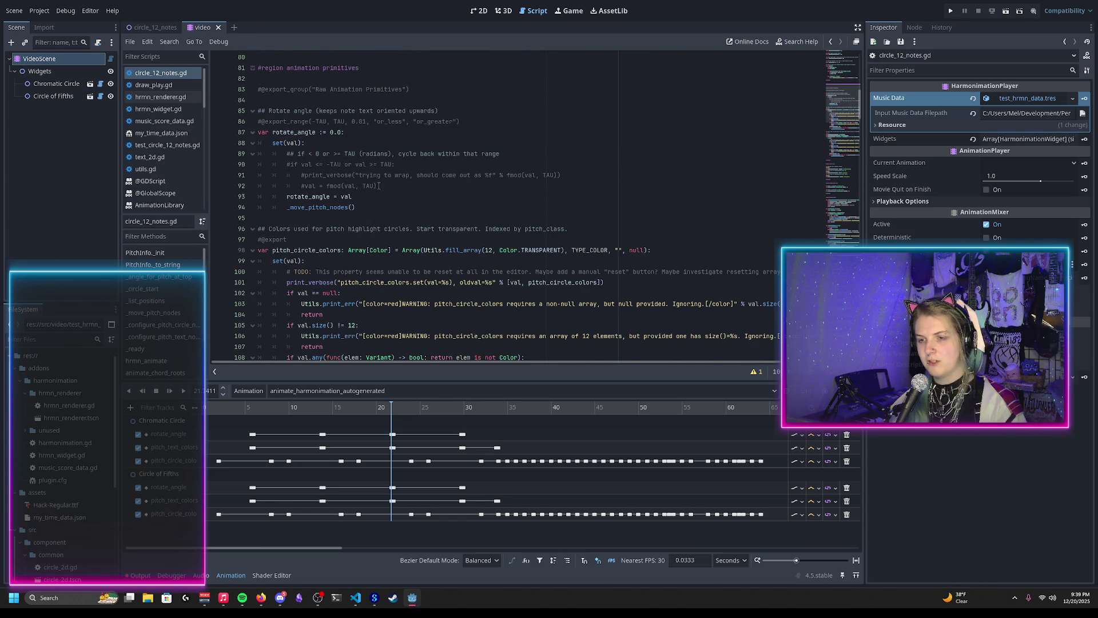
scroll(375, 186, down, 1)
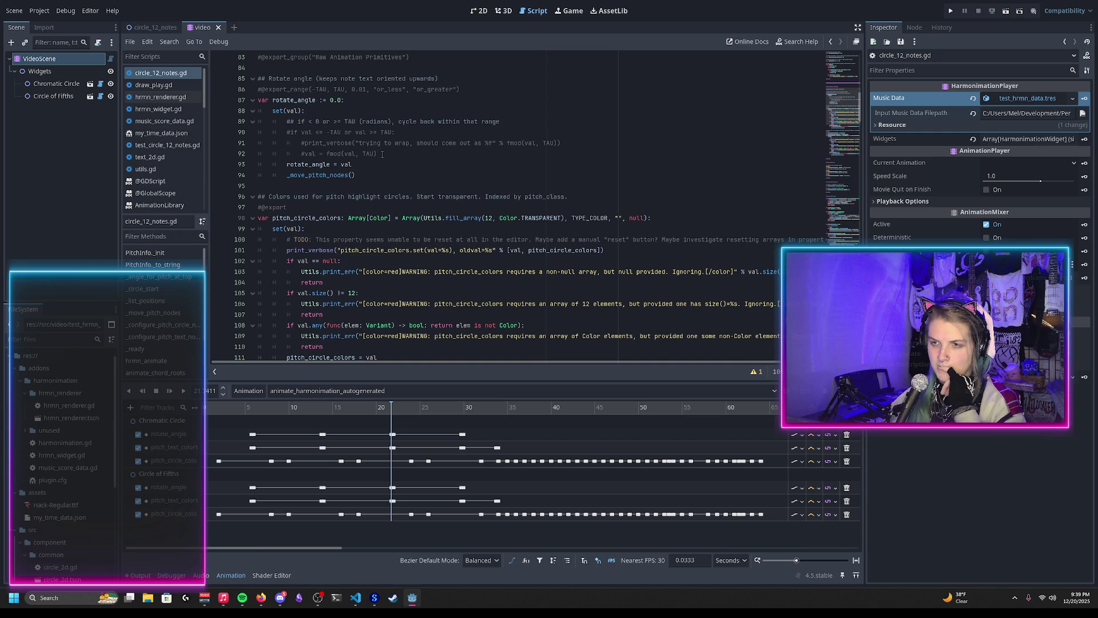
scroll(383, 153, down, 20)
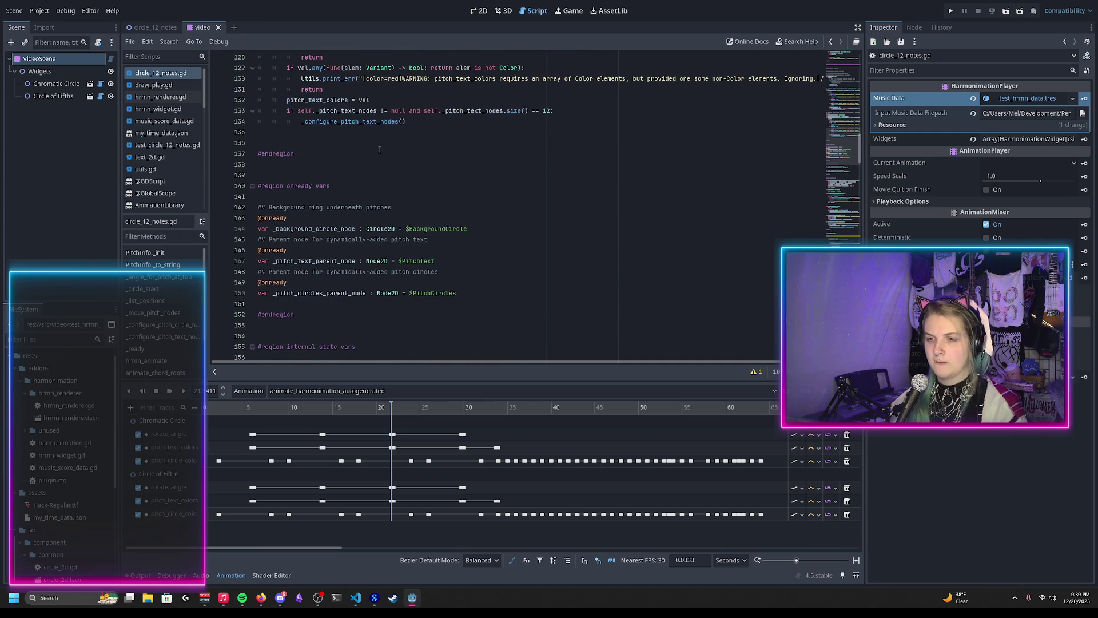
scroll(382, 146, down, 6)
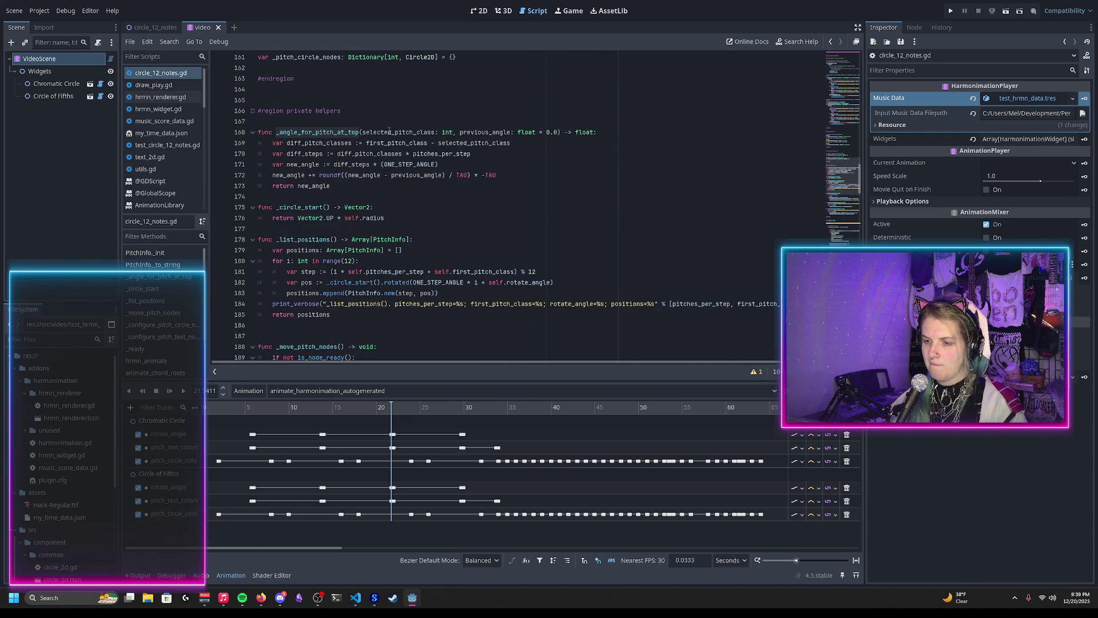
scroll(389, 131, down, 4)
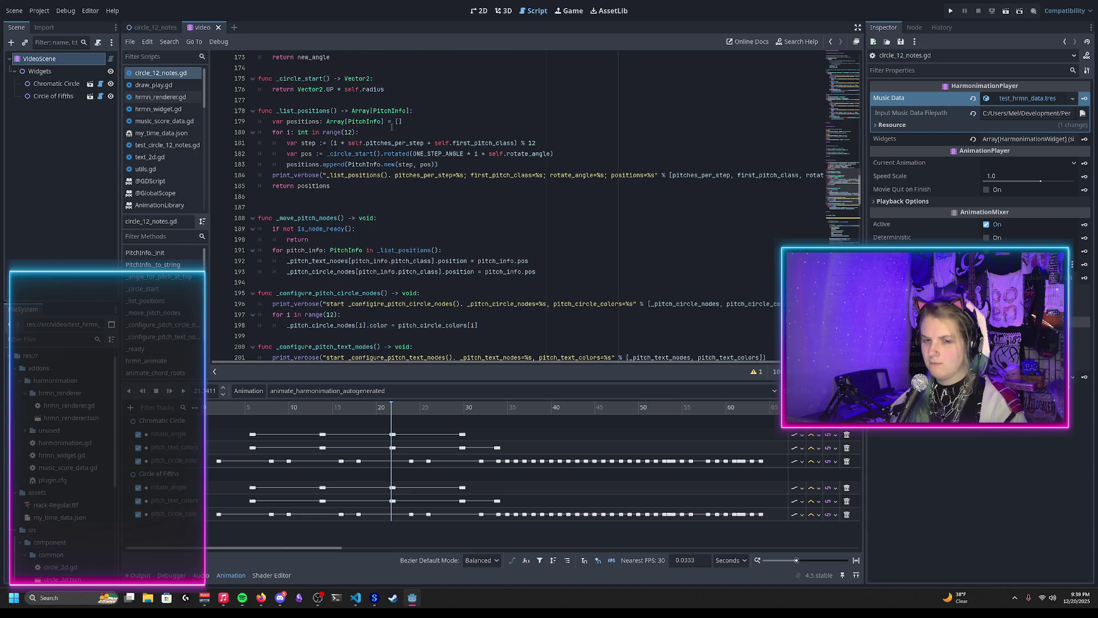
scroll(392, 127, down, 14)
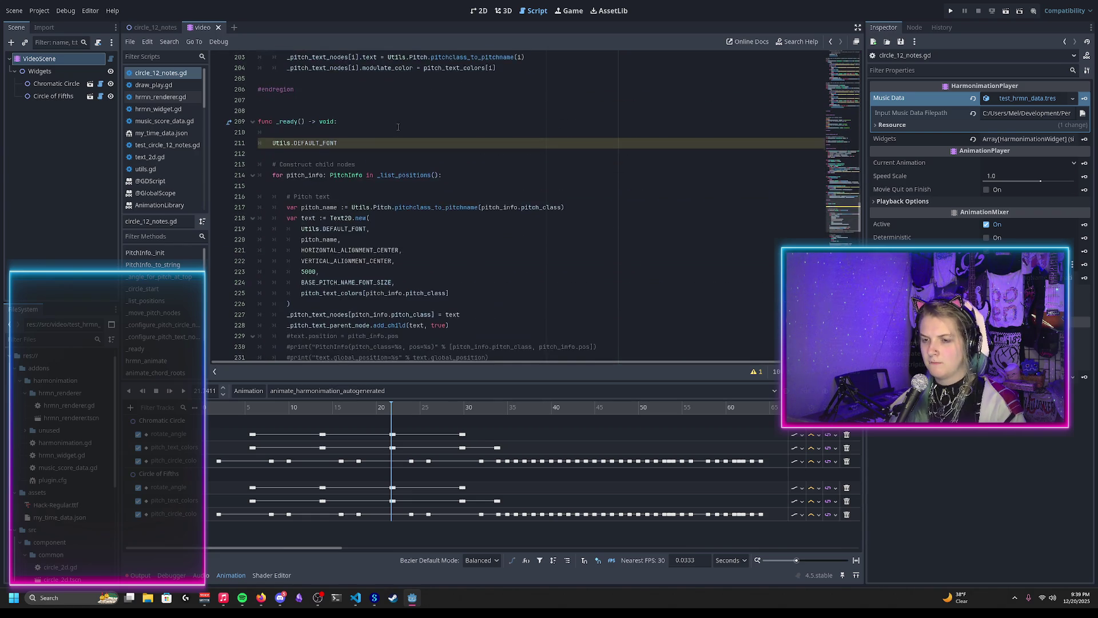
scroll(398, 127, down, 2)
scroll(398, 127, up, 6)
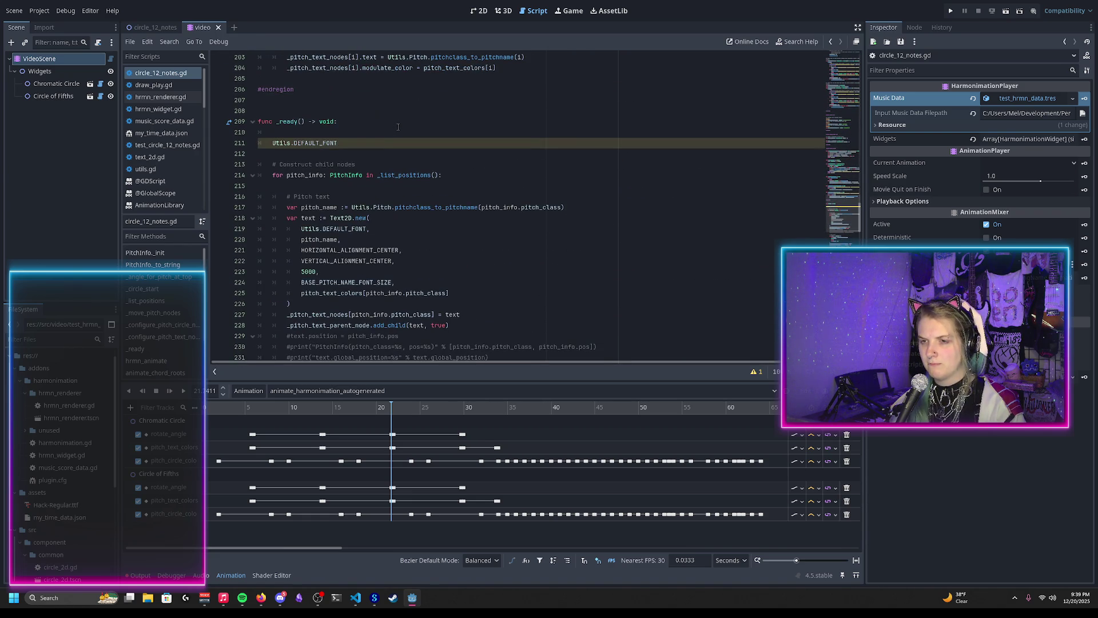
triple_click(361, 149)
key(BackSpace)
key(BackSpace)
key(BackSpace)
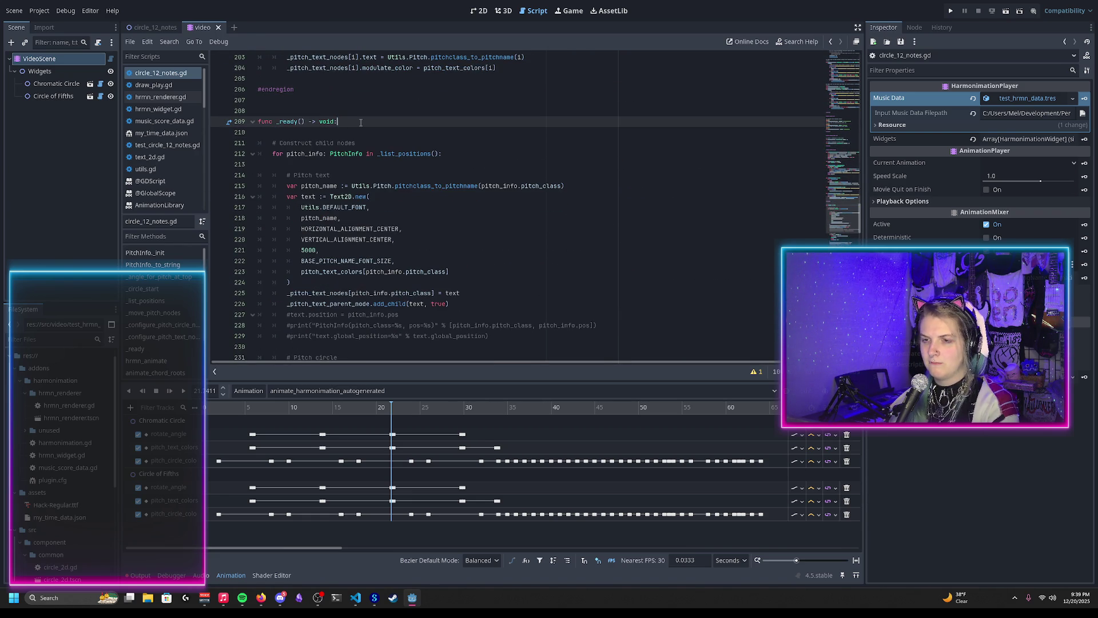
scroll(397, 153, down, 14)
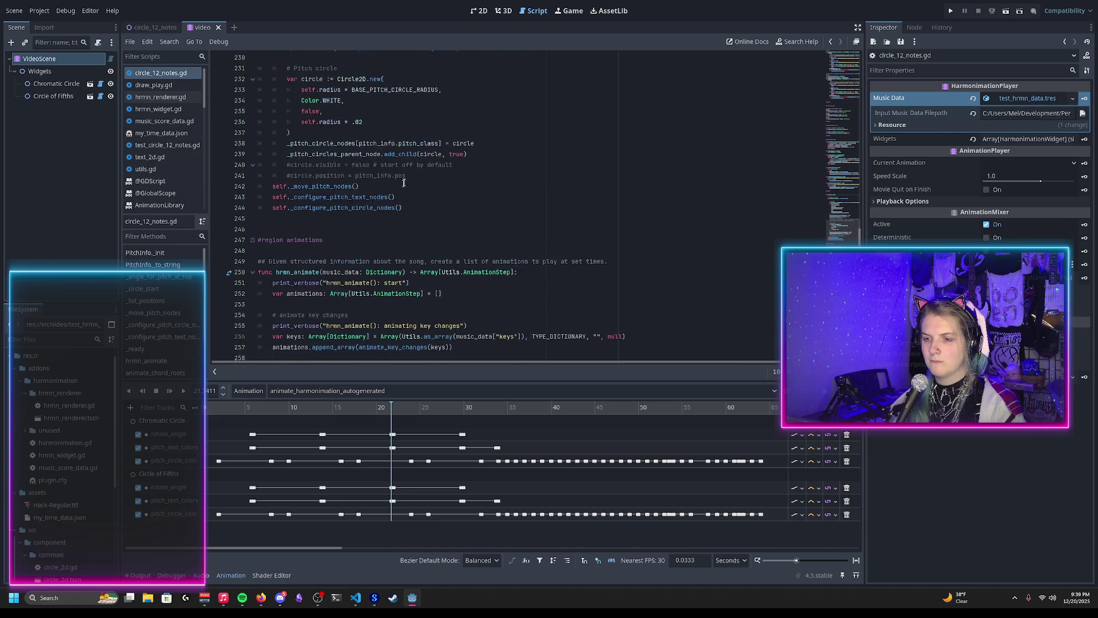
scroll(408, 170, down, 2)
scroll(410, 166, down, 6)
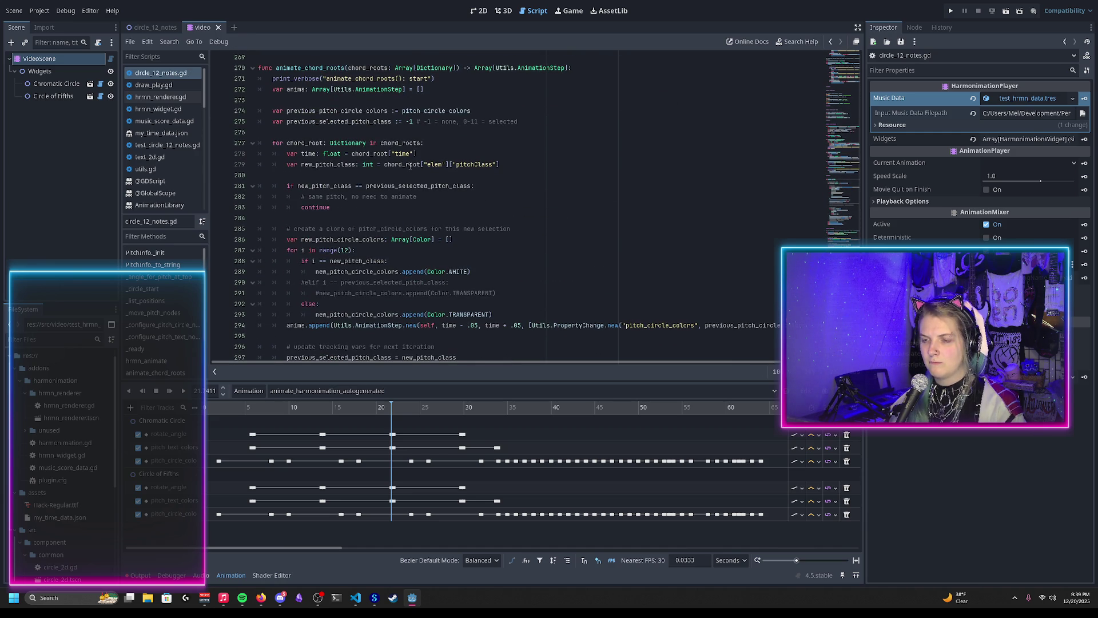
scroll(410, 166, down, 13)
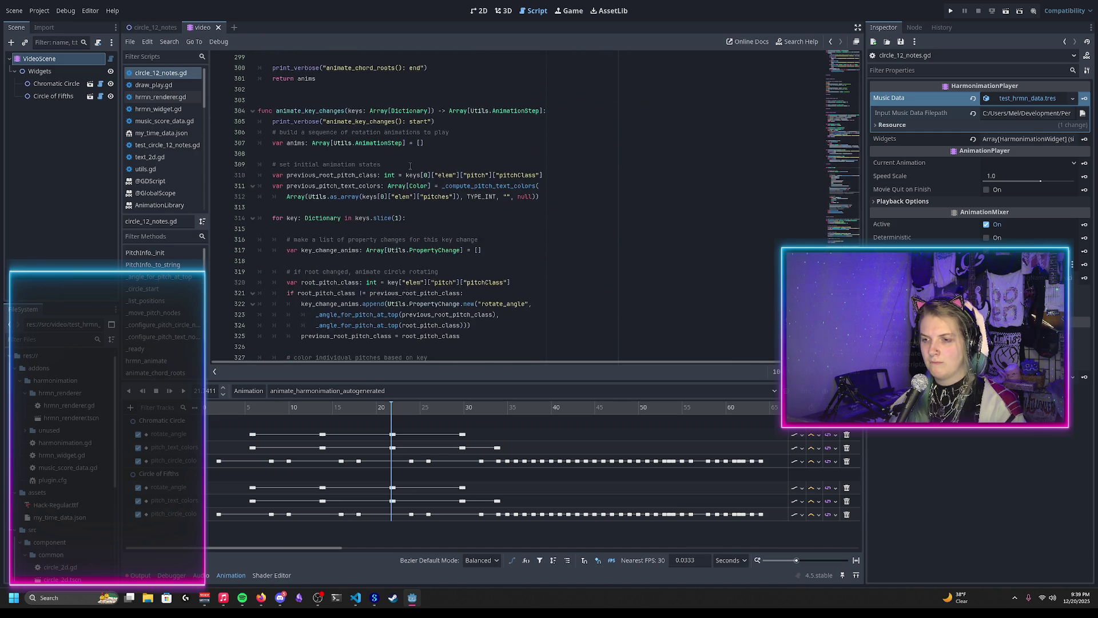
scroll(410, 166, down, 3)
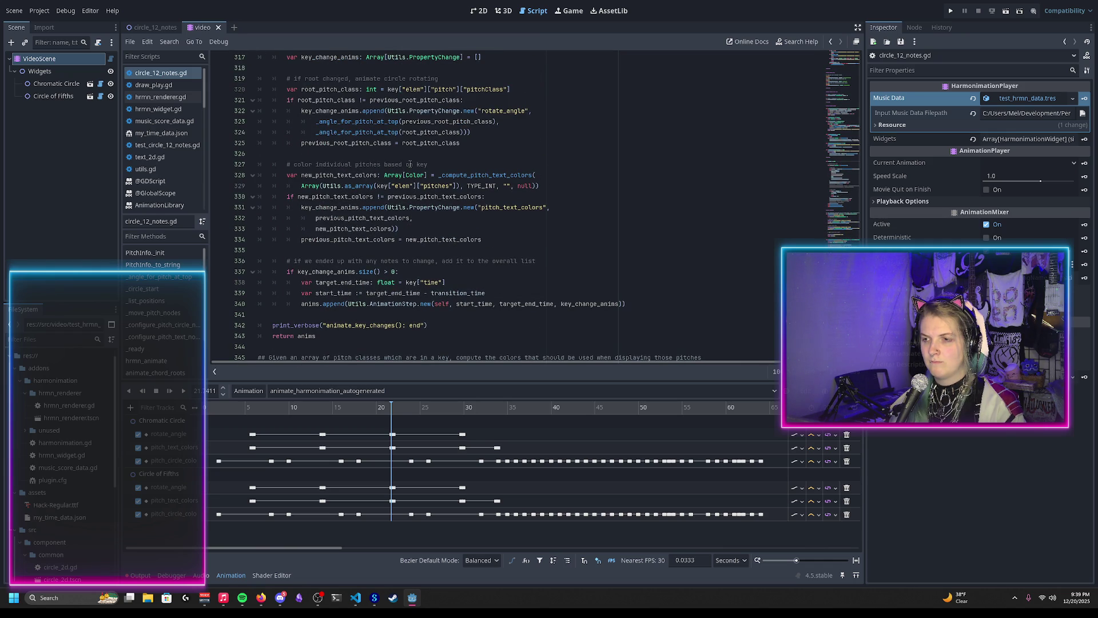
scroll(409, 164, up, 3)
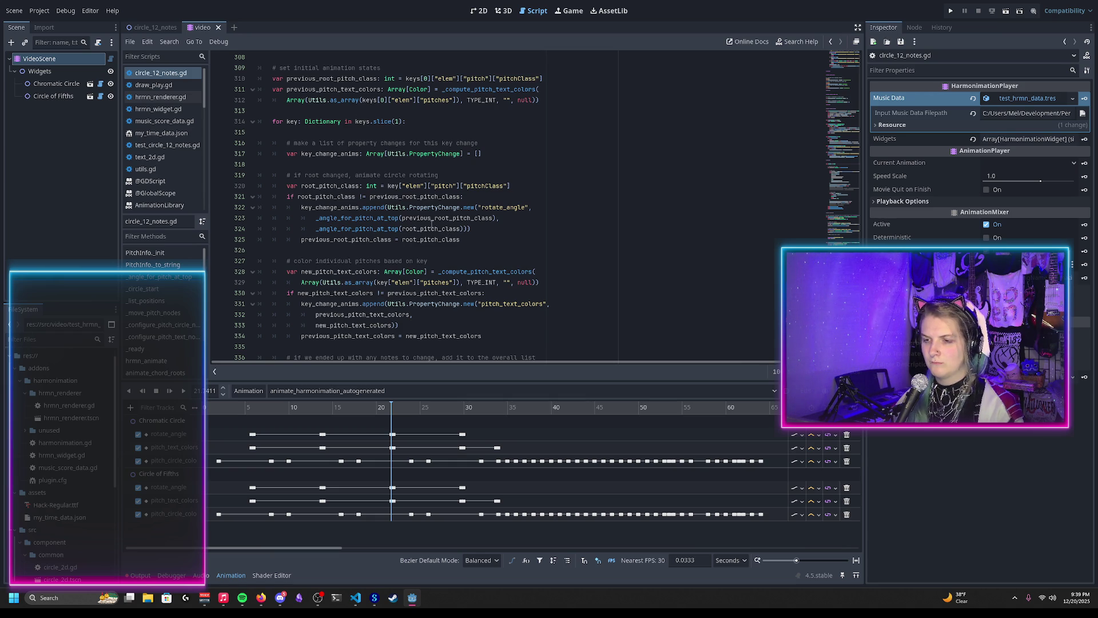
double_click(433, 219)
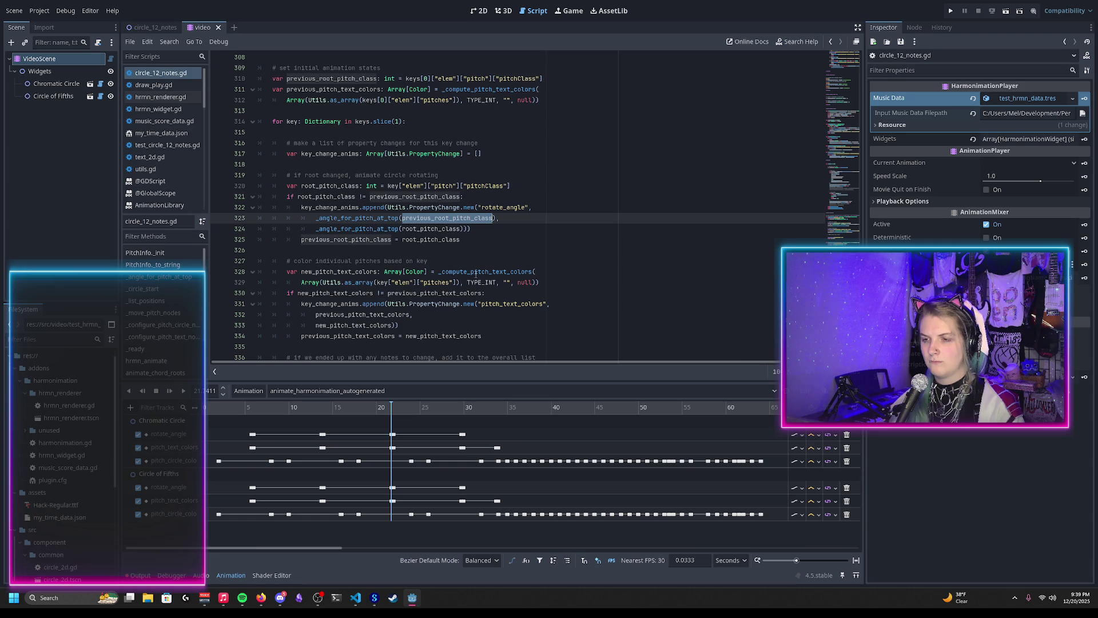
scroll(479, 273, up, 1)
scroll(483, 293, up, 2)
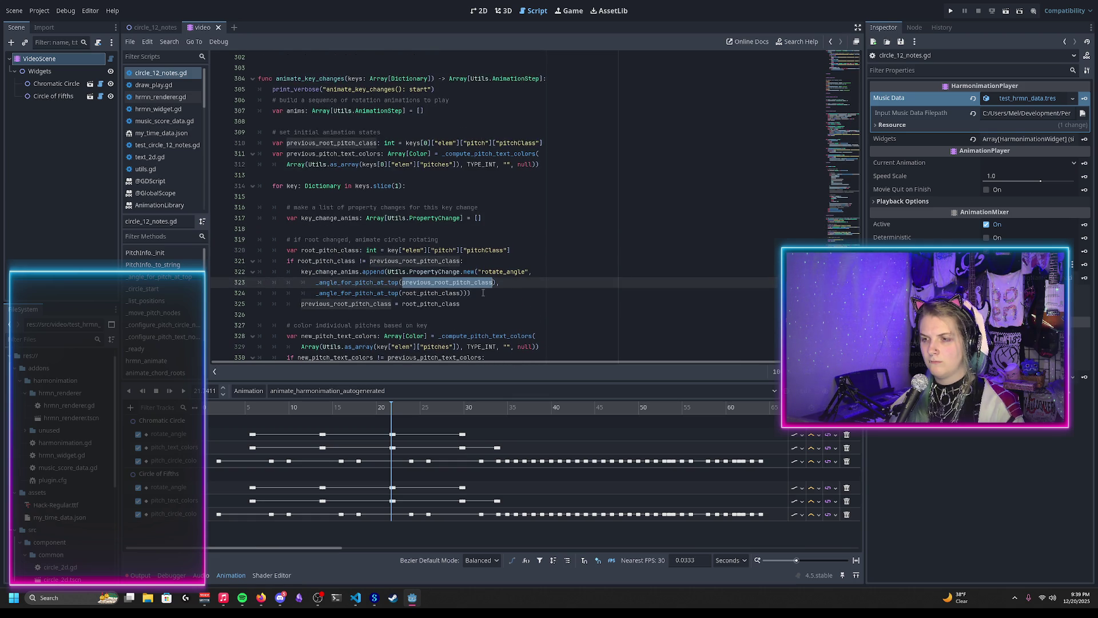
scroll(483, 293, down, 2)
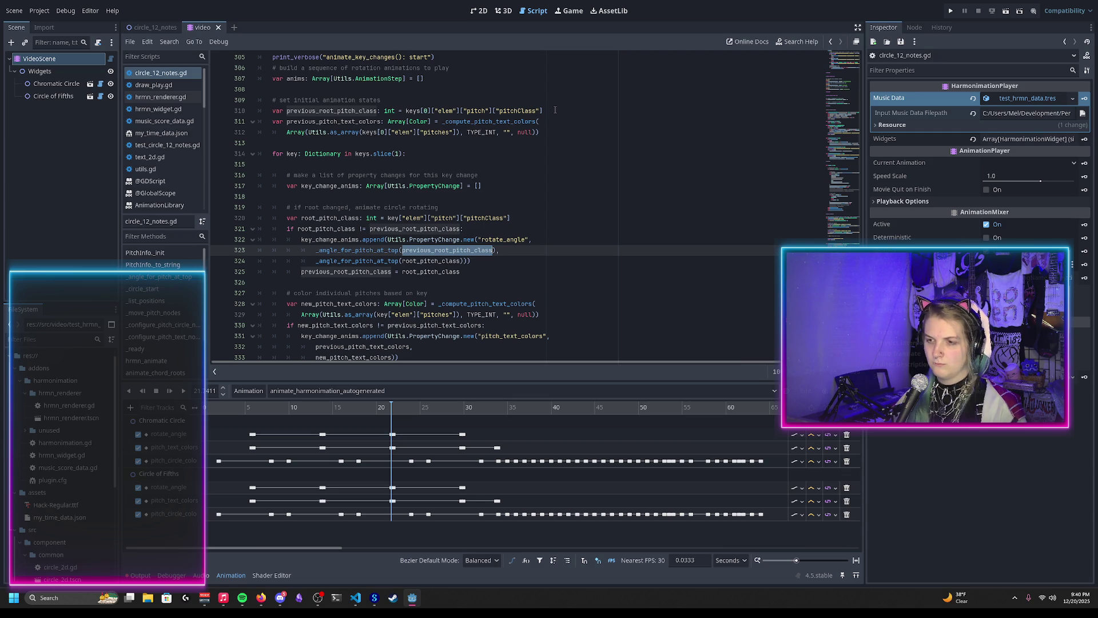
click(555, 110)
key(Return)
Declare previous_rotate_angle from _angle_for_pitch_at_top(previous_root_pitch_class) and use it as the rotation's start angle
text(var)
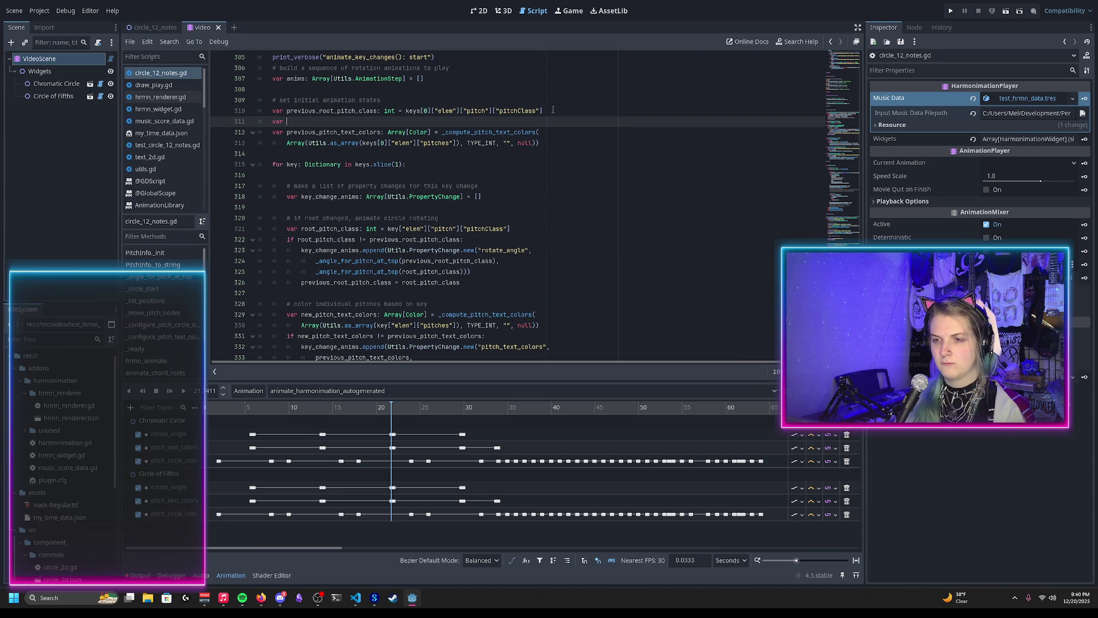
text( previous_rotate_an)
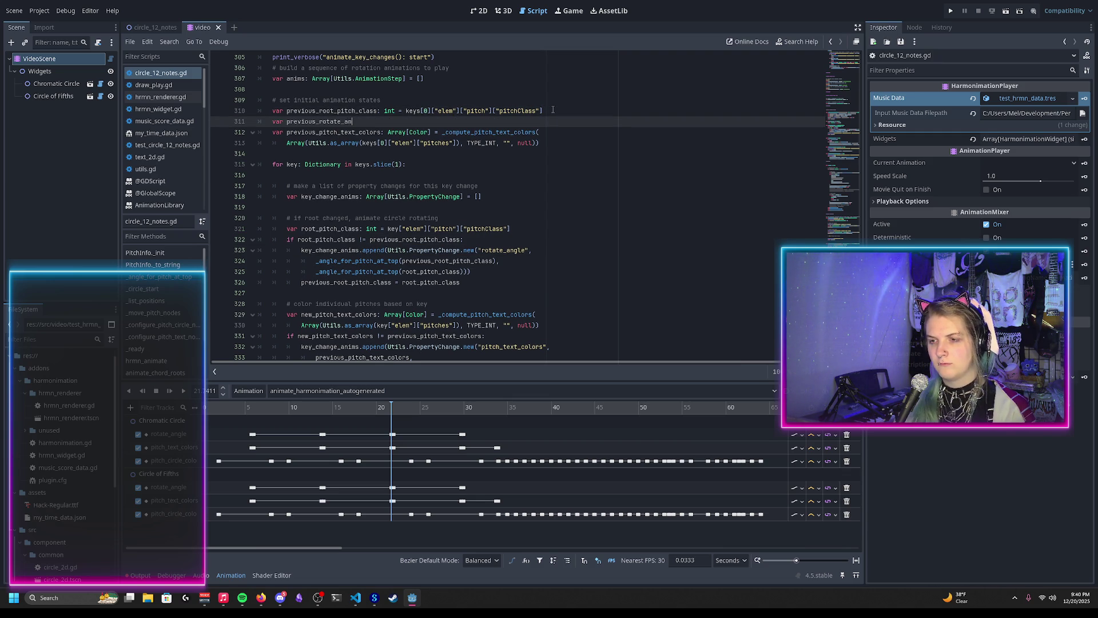
text(gle: float)
text( =)
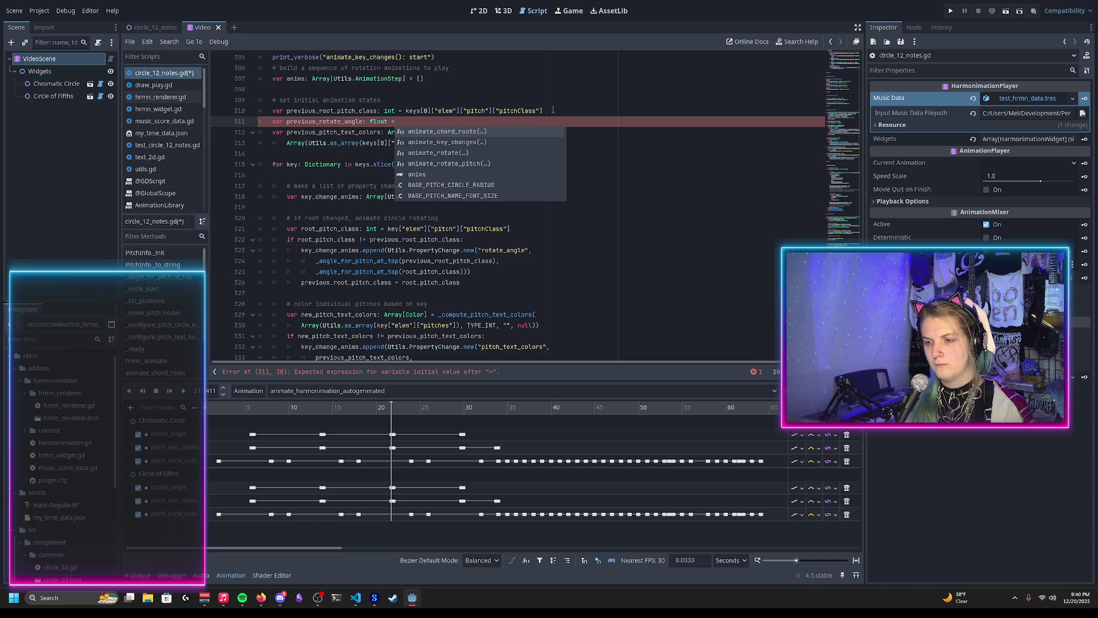
text( _angle_for)
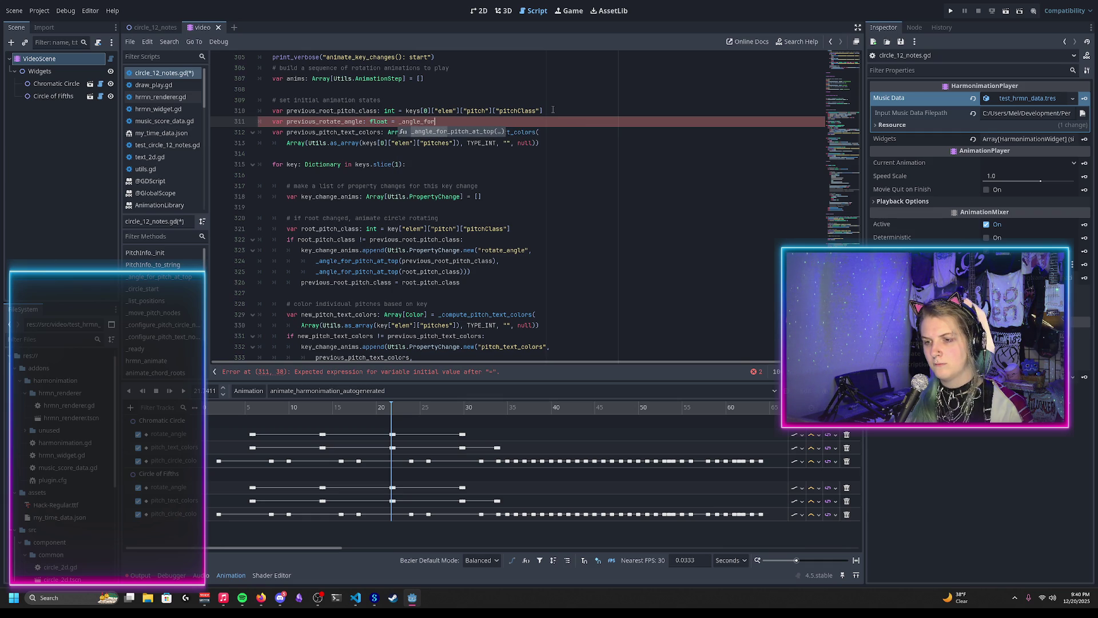
text(_pitch_at_top)
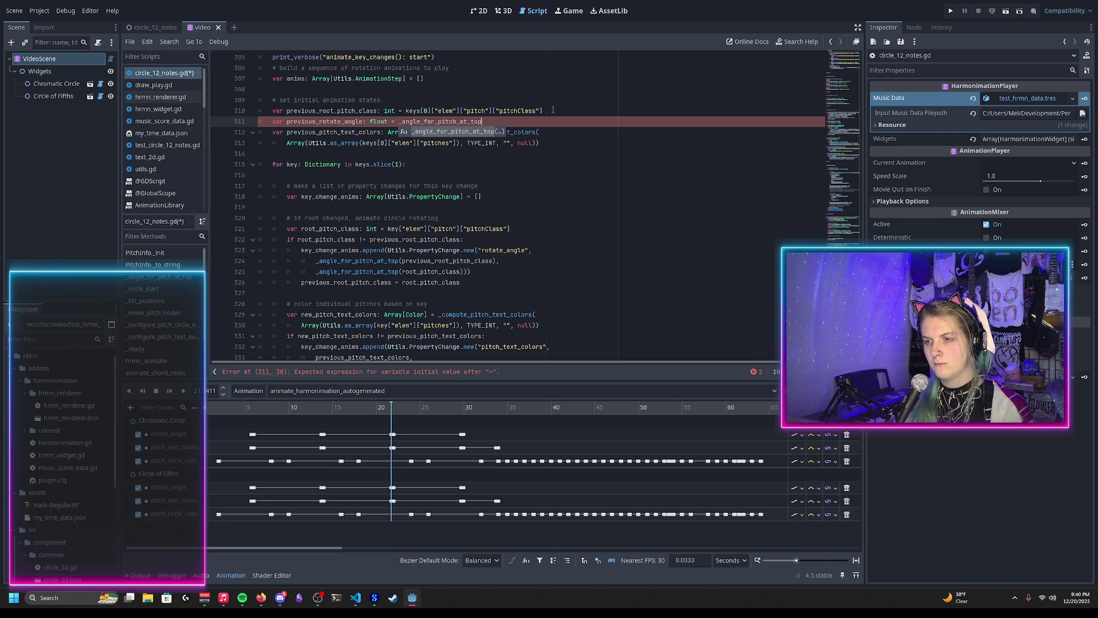
text((prev)
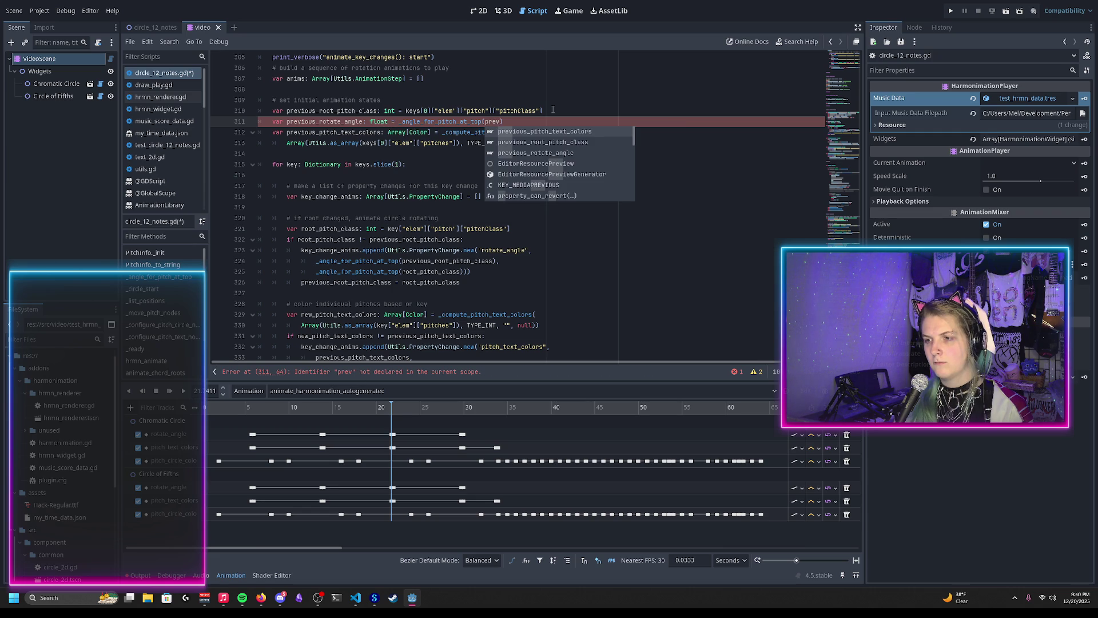
key(Down)
key(Return)
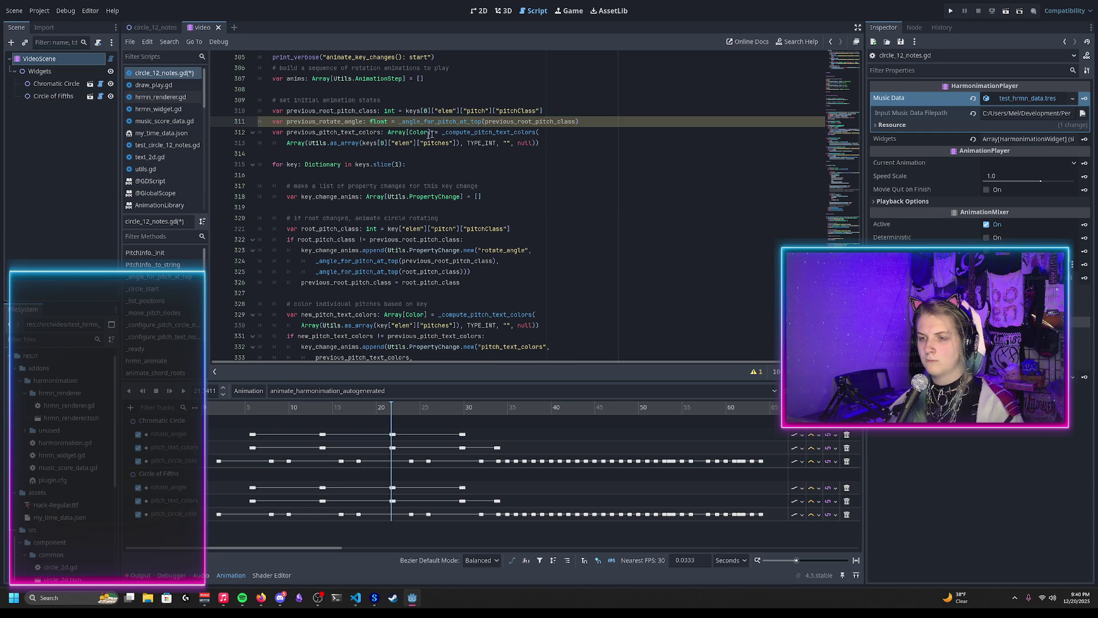
double_click(302, 122)
key(ctrl+c)
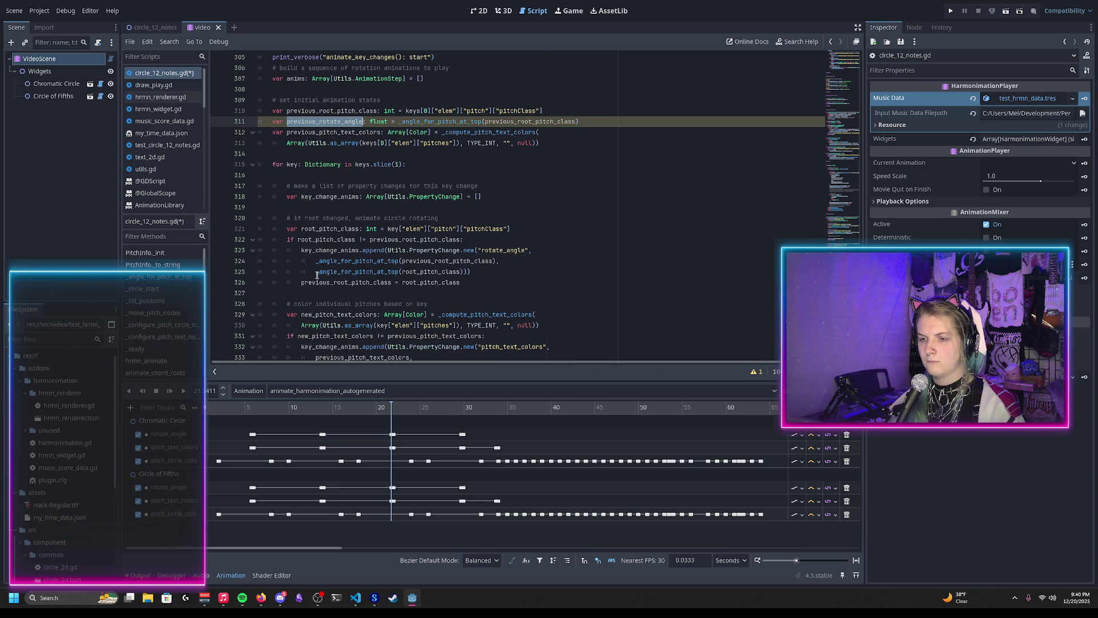
drag(315, 264, 497, 264)
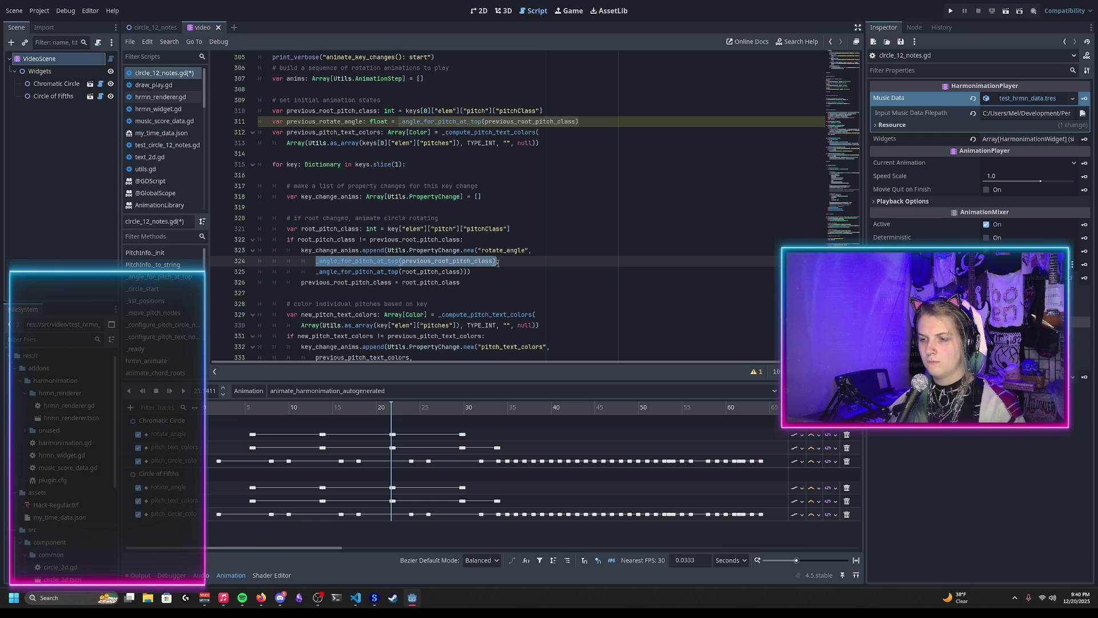
key(ctrl+v)
click(457, 284)
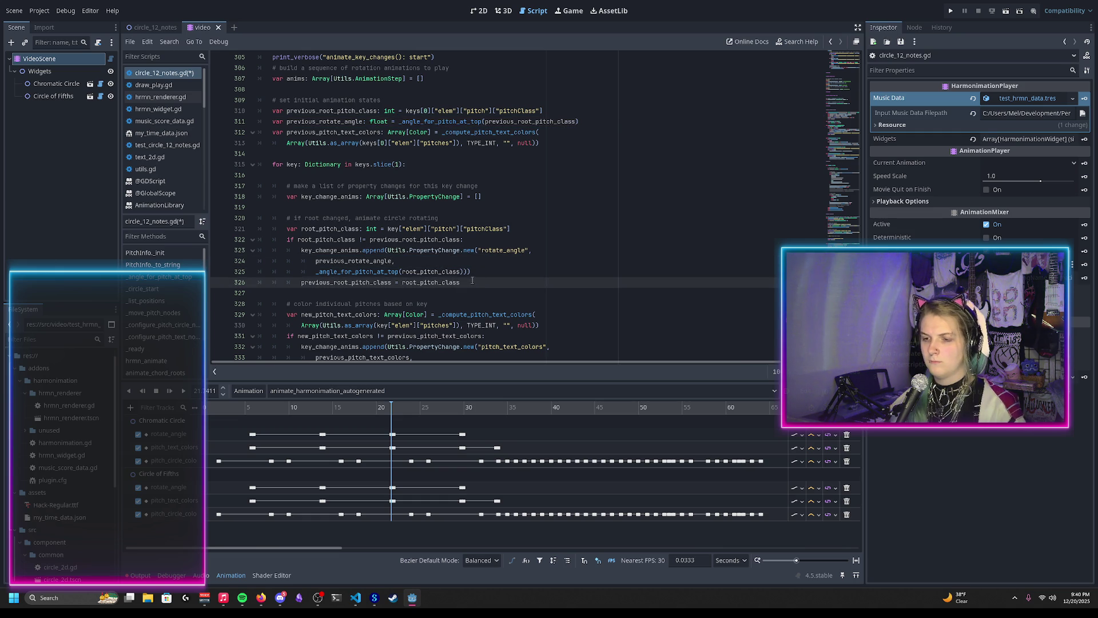
key(Return)
key(ctrl+v)
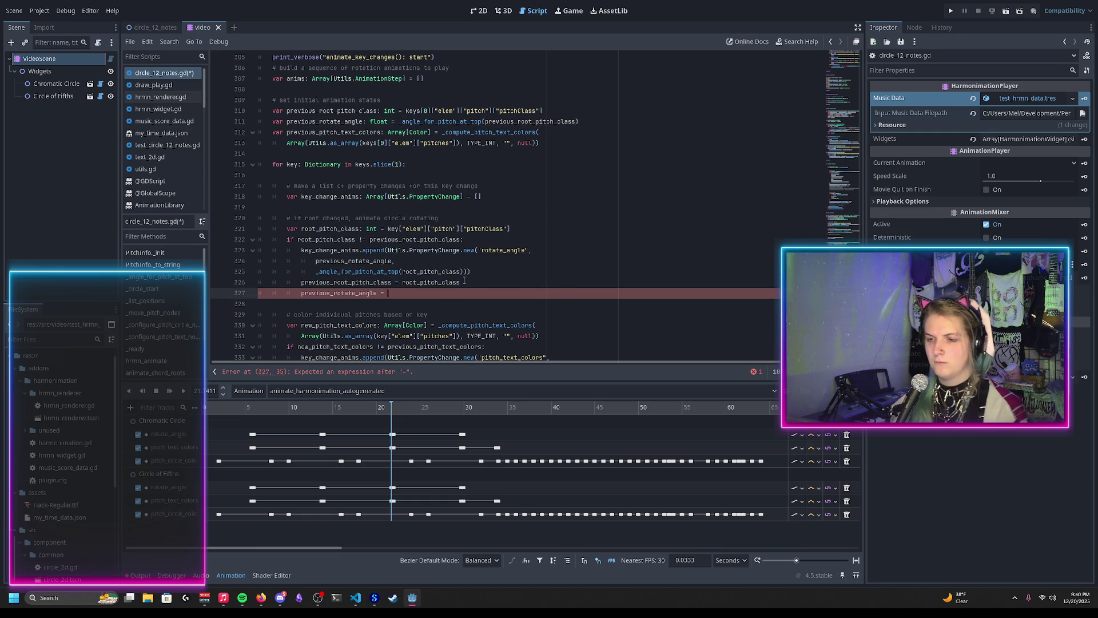
Add var new_rotate_angle := _angle_for_pitch_at_top(root_pitch_class) in the root-change block
click(509, 239)
key(Return)
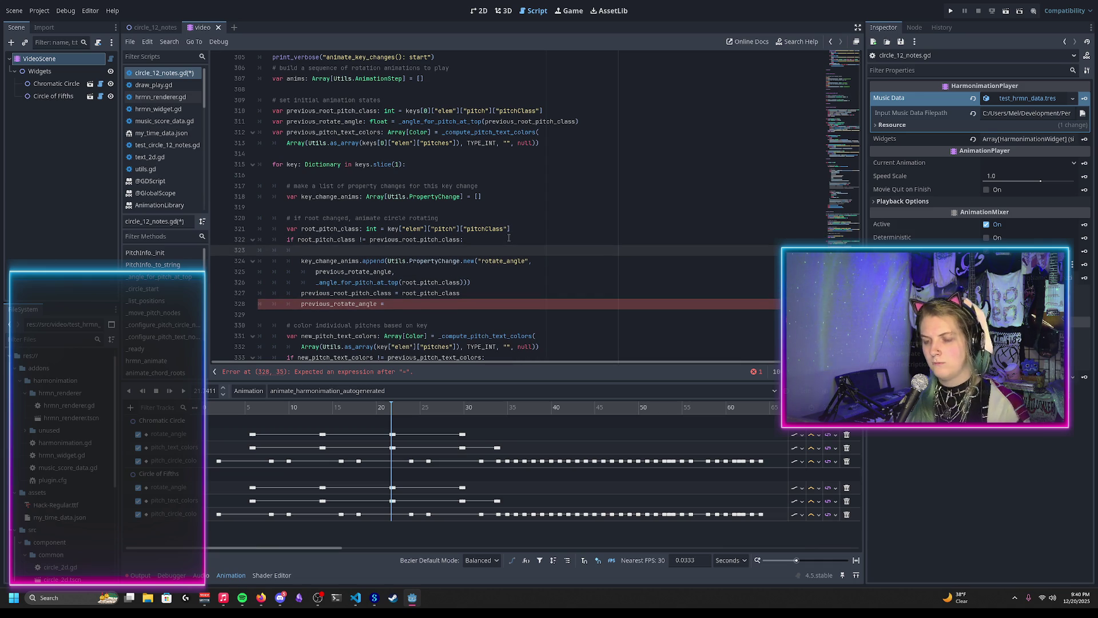
text(new_rotate_angle )
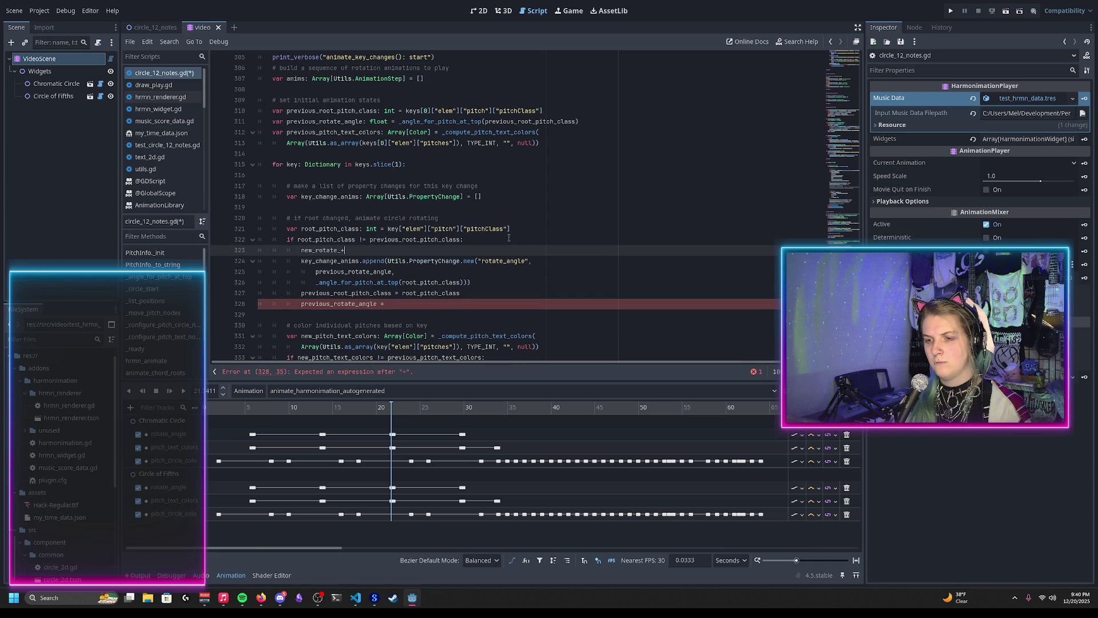
text(:=)
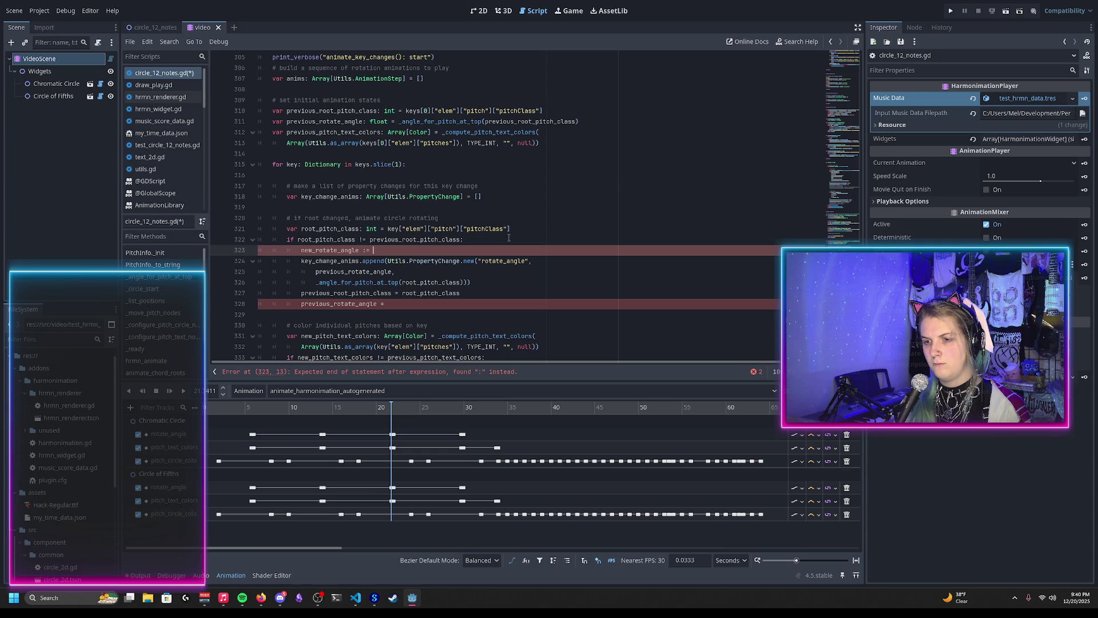
drag(315, 283, 468, 282)
key(ctrl+c)
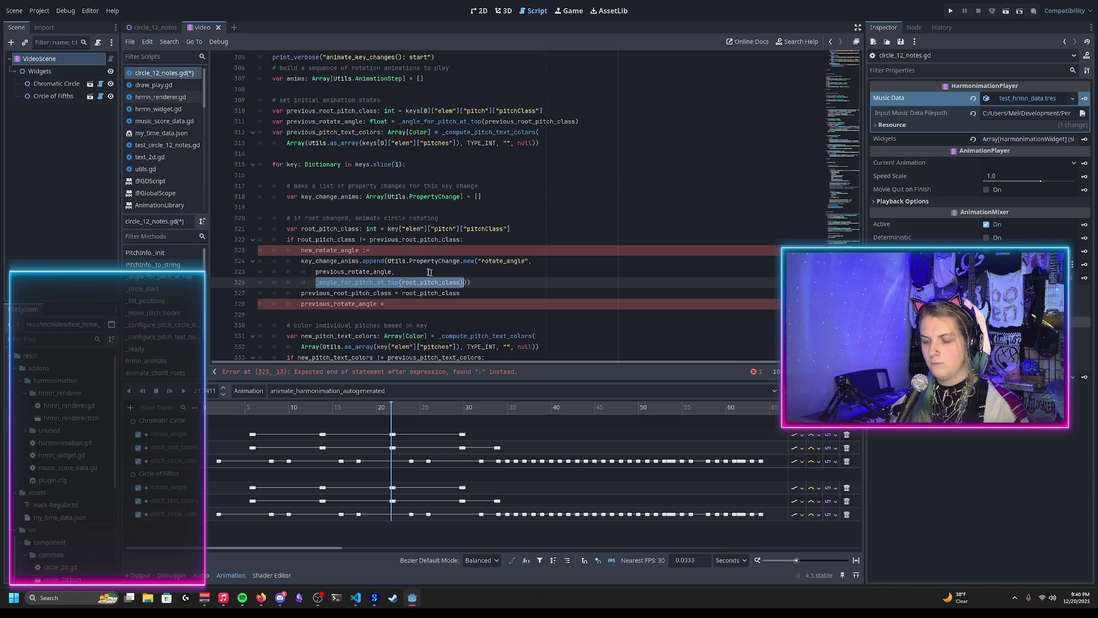
click(529, 250)
key(ctrl+v)
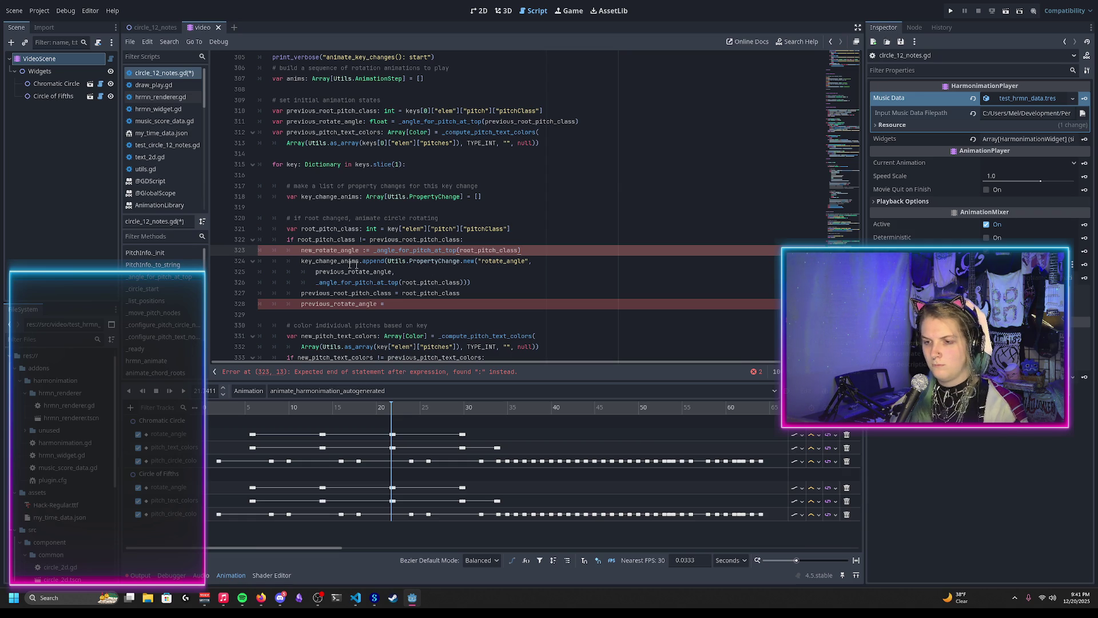
key(Home)
text(var)
Complete the assignment previous_rotate_angle = new_rotate_angle and save the script
double_click(341, 250)
key(ctrl+c)
click(400, 303)
key(ctrl+v)
key(ctrl+s)
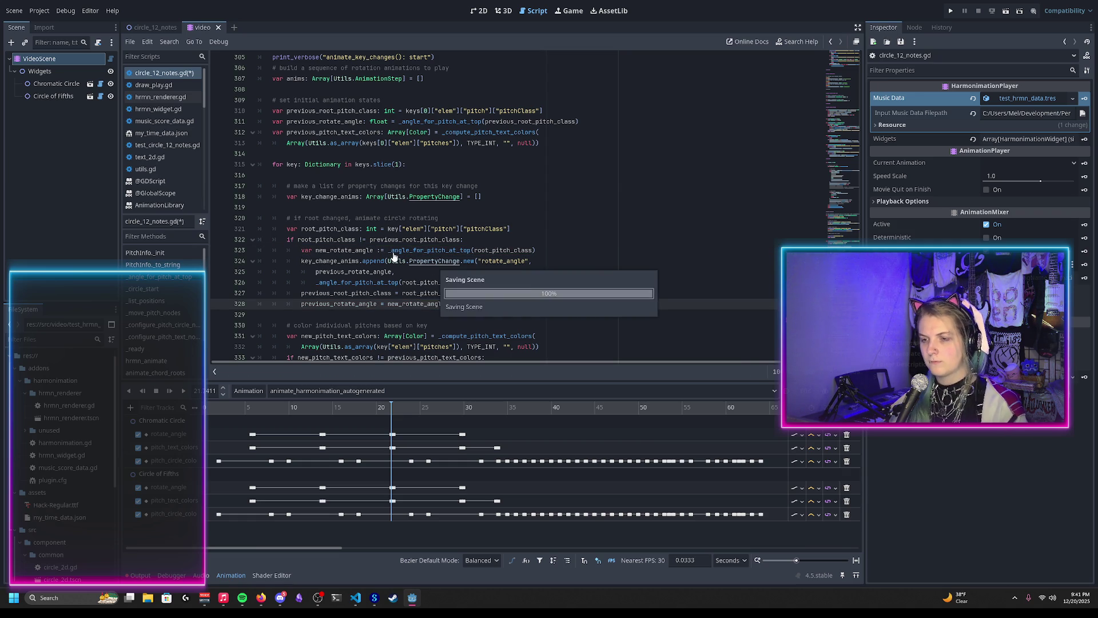
click(392, 250)
Add a new function _minimize_angle_absolute_value(angle: float) -> float after return anims
scroll(417, 277, down, 8)
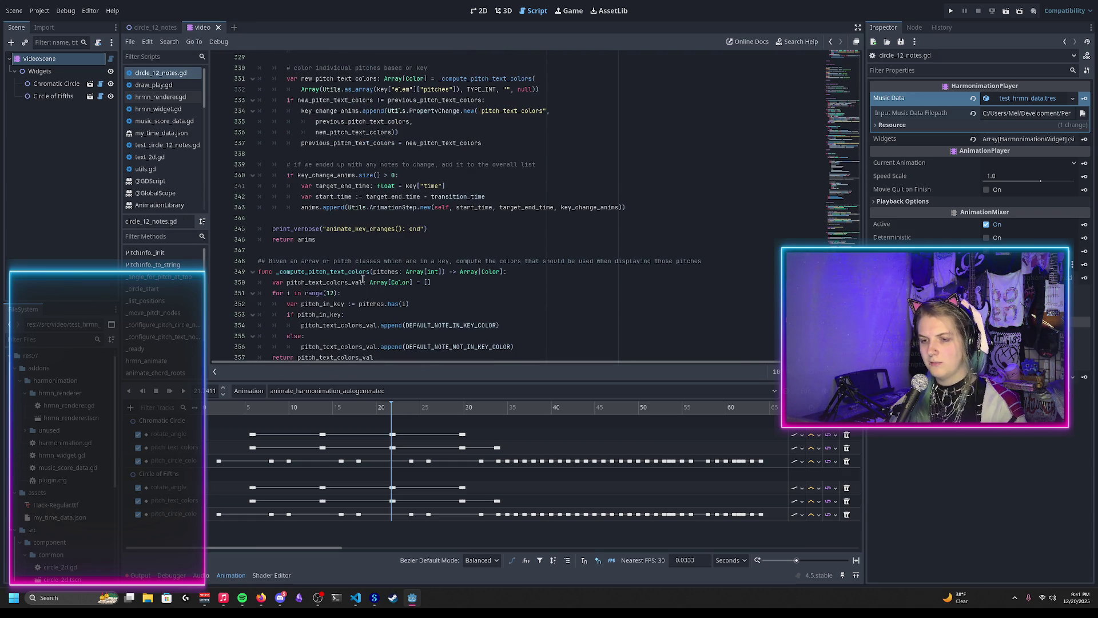
click(330, 239)
key(Return)
key(Return)
text(func _)
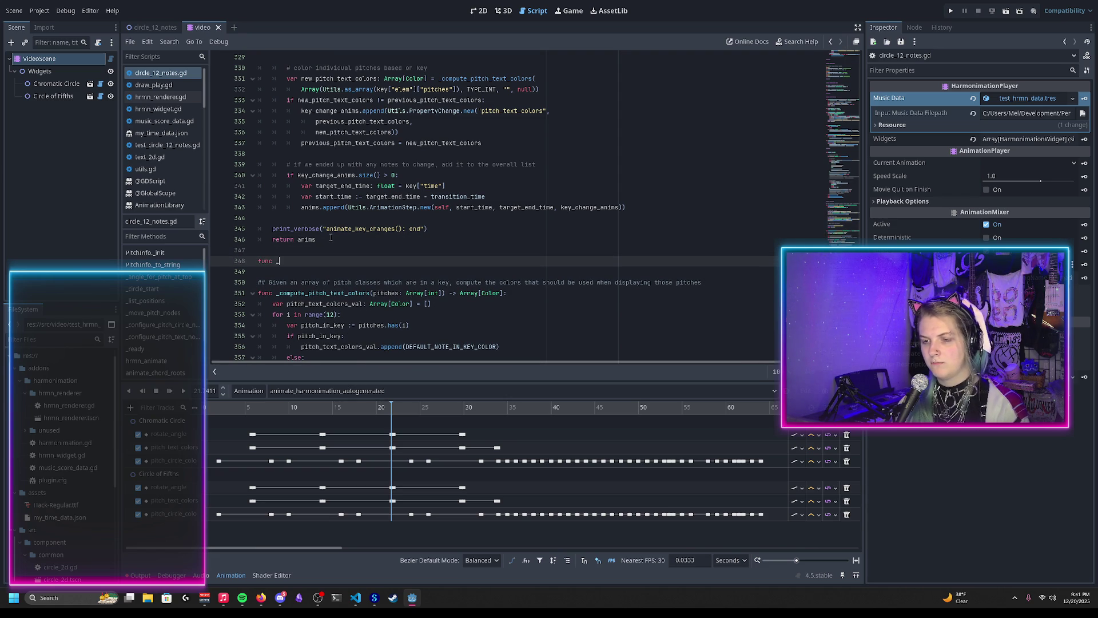
key(BackSpace)
key(BackSpace)
text(inimize_angle_absolute_value()
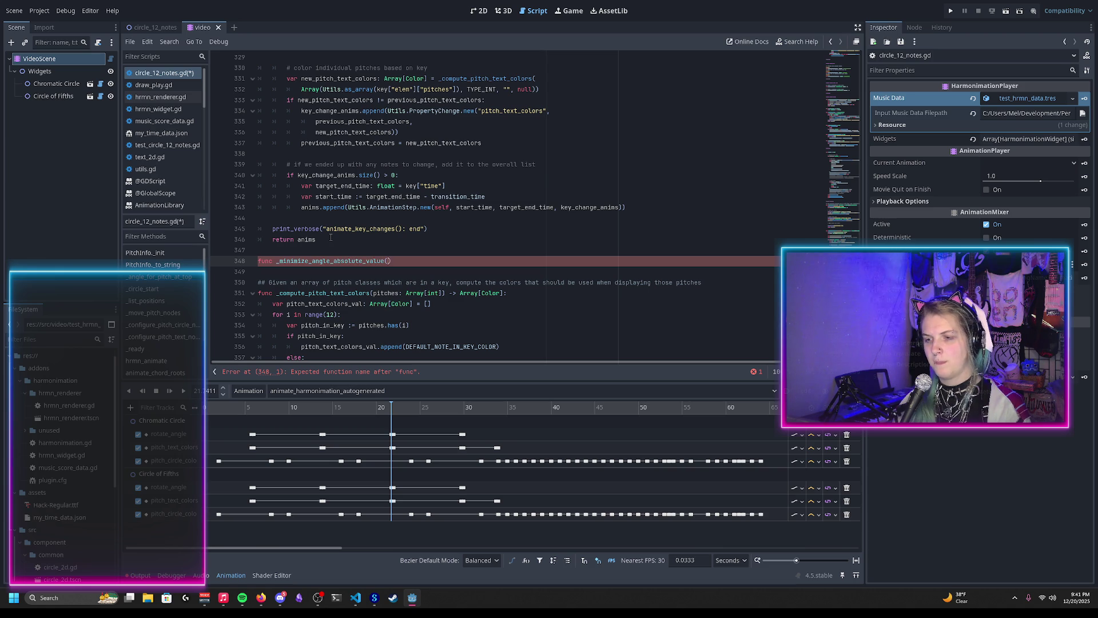
text(floa)
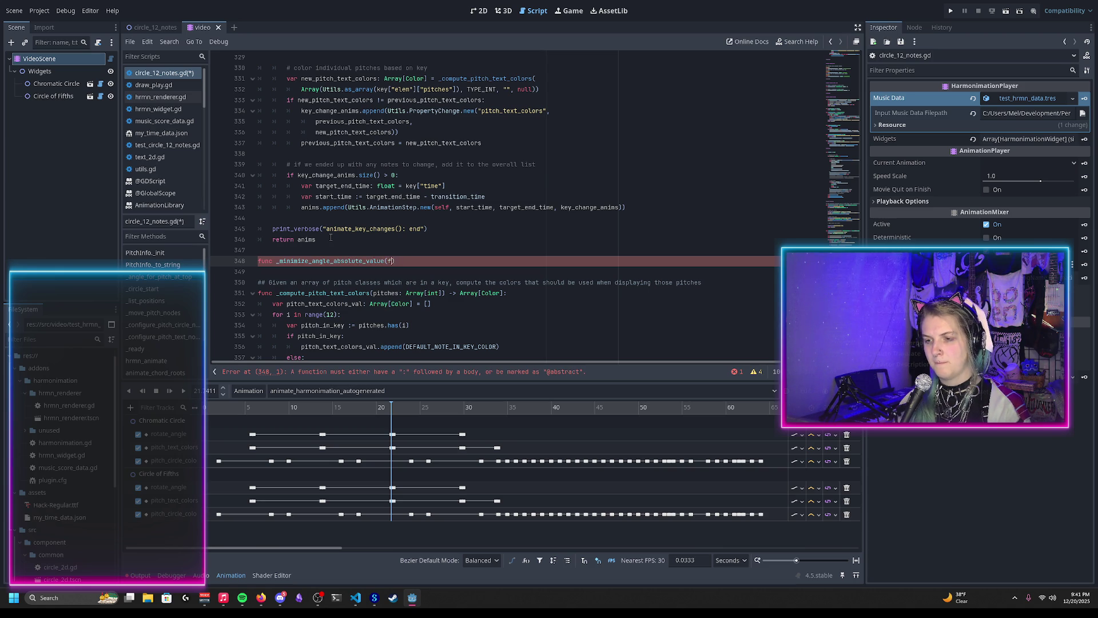
key(BackSpace)
text(angle: float)
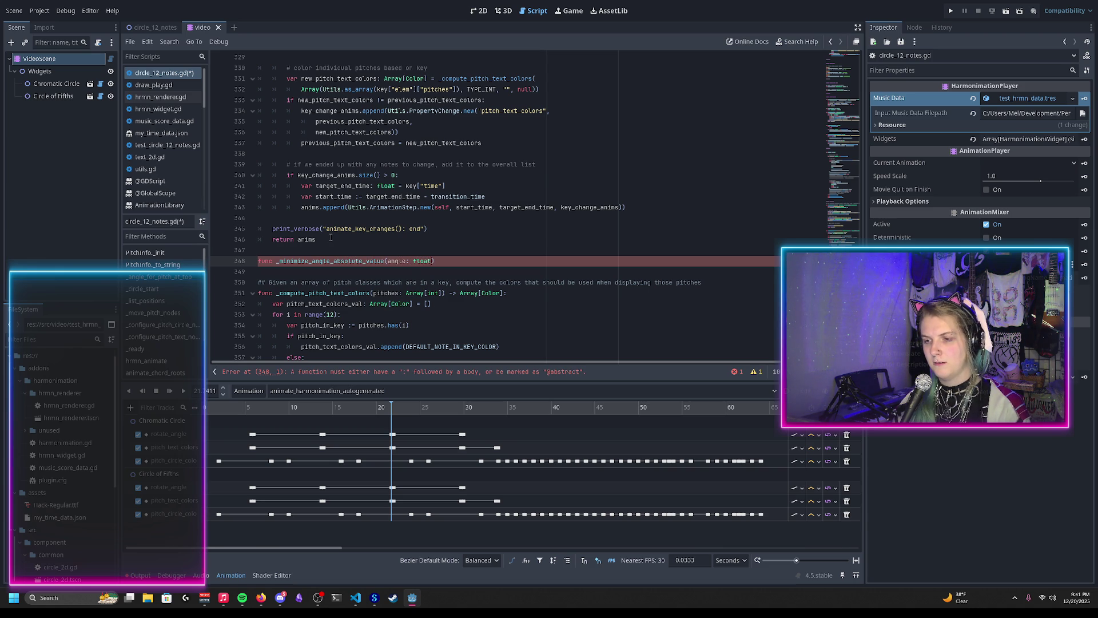
text() -> float:)
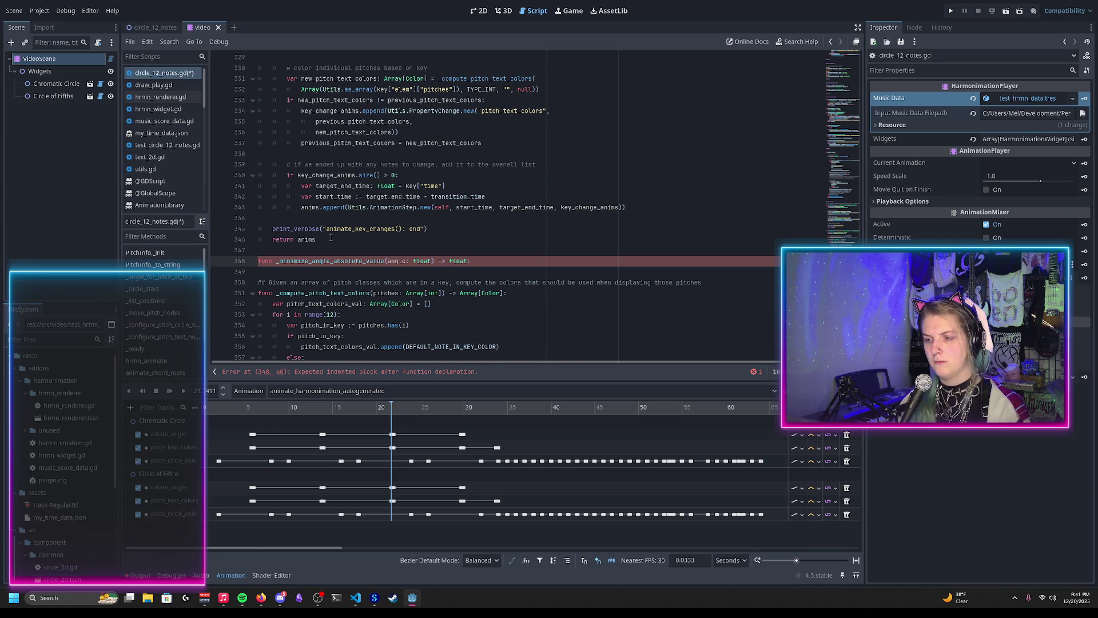
key(Return)
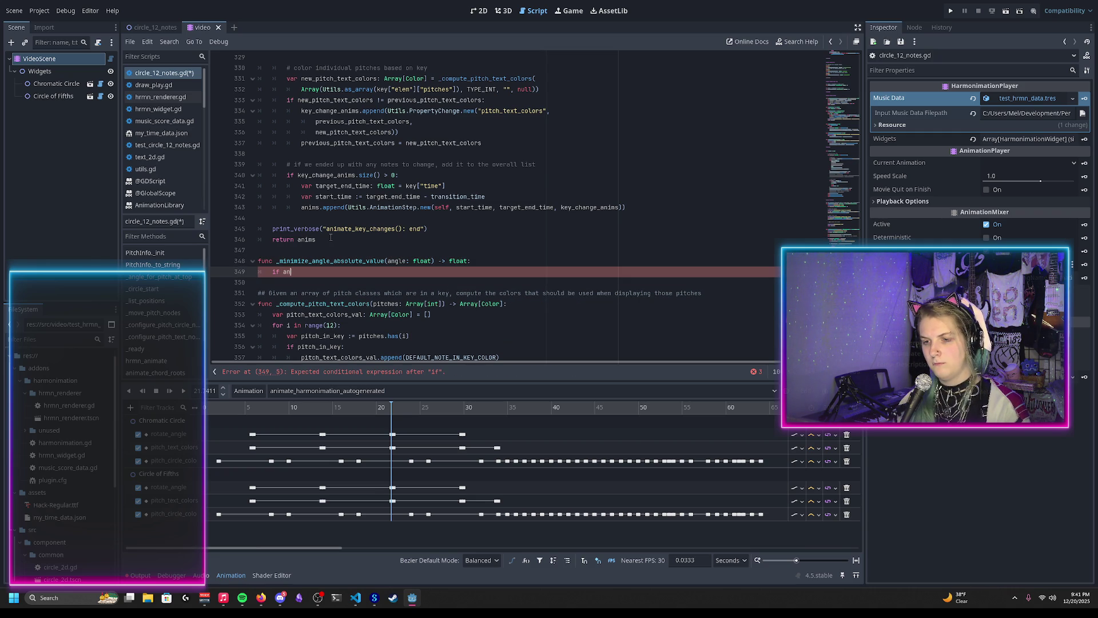
Add an if angle == PI: branch with a TODO comment that returns angle
text(gle == PI)
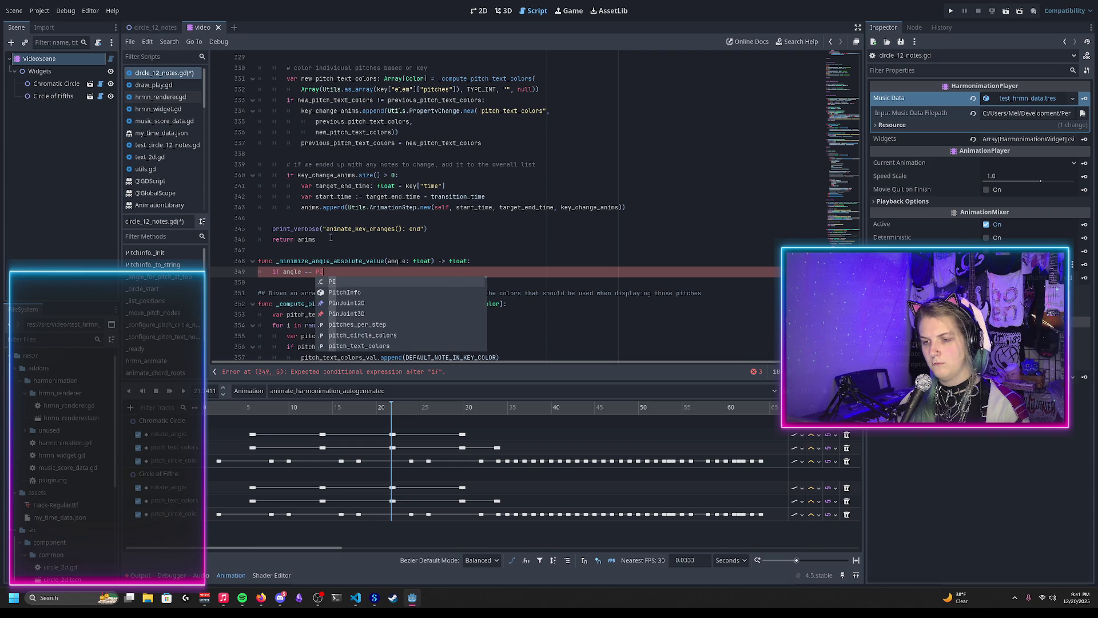
key(Escape)
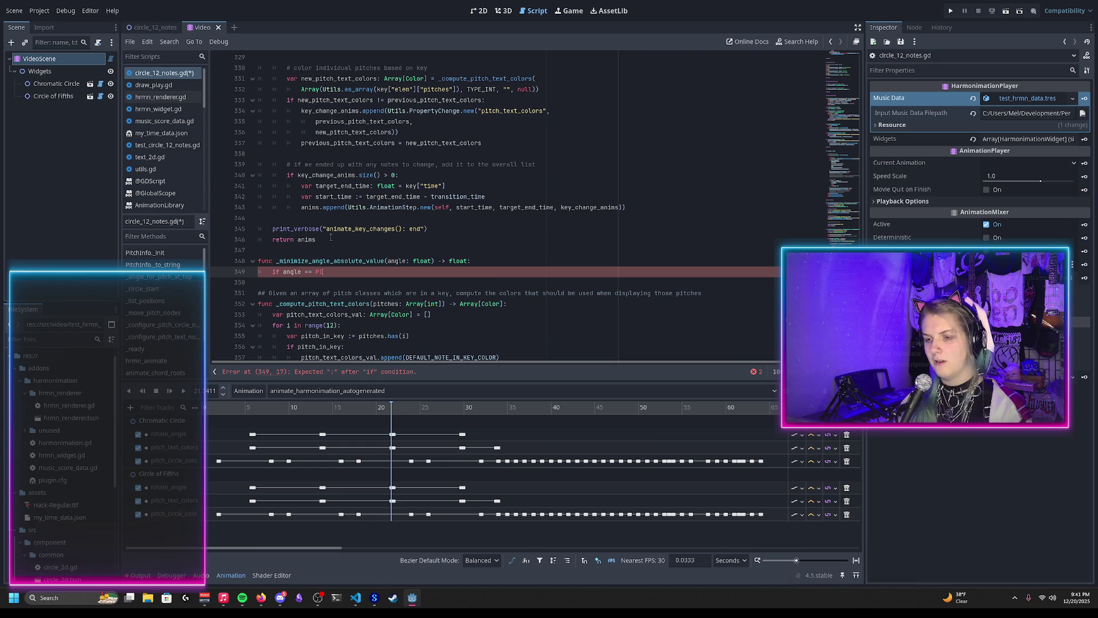
text(:)
key(Return)
text(# TODO)
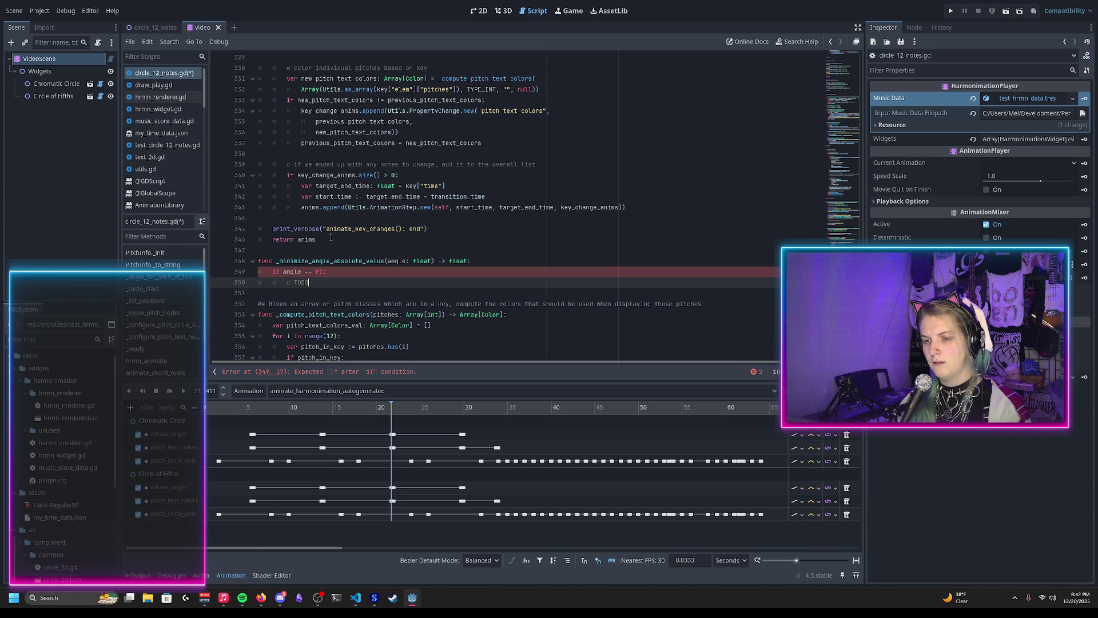
text(: let user decide which way to flip?)
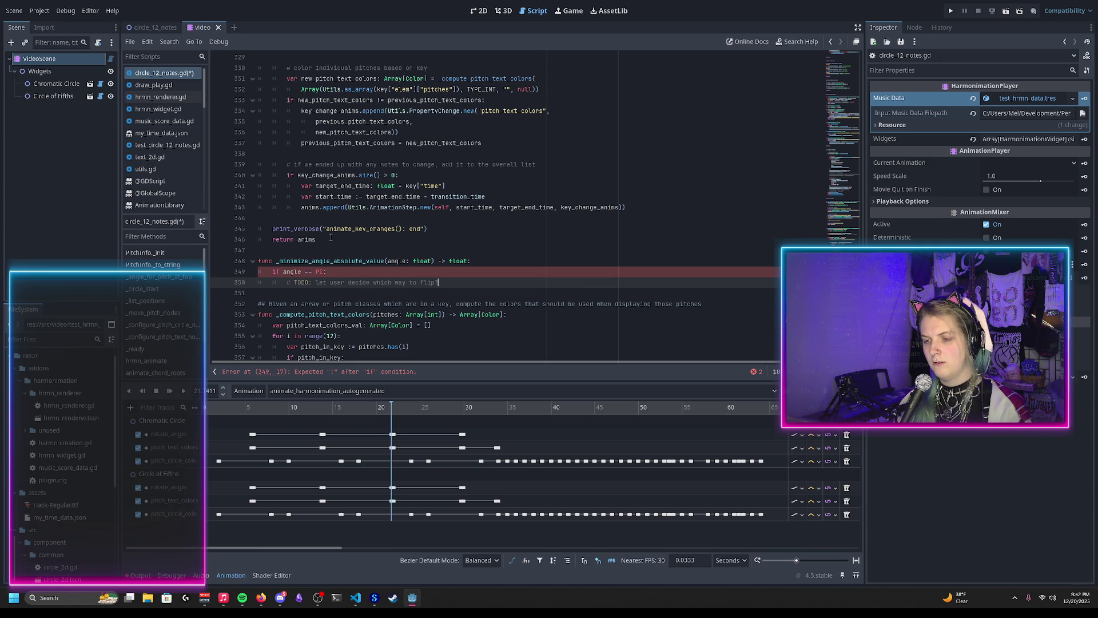
key(Return)
text(return angle)
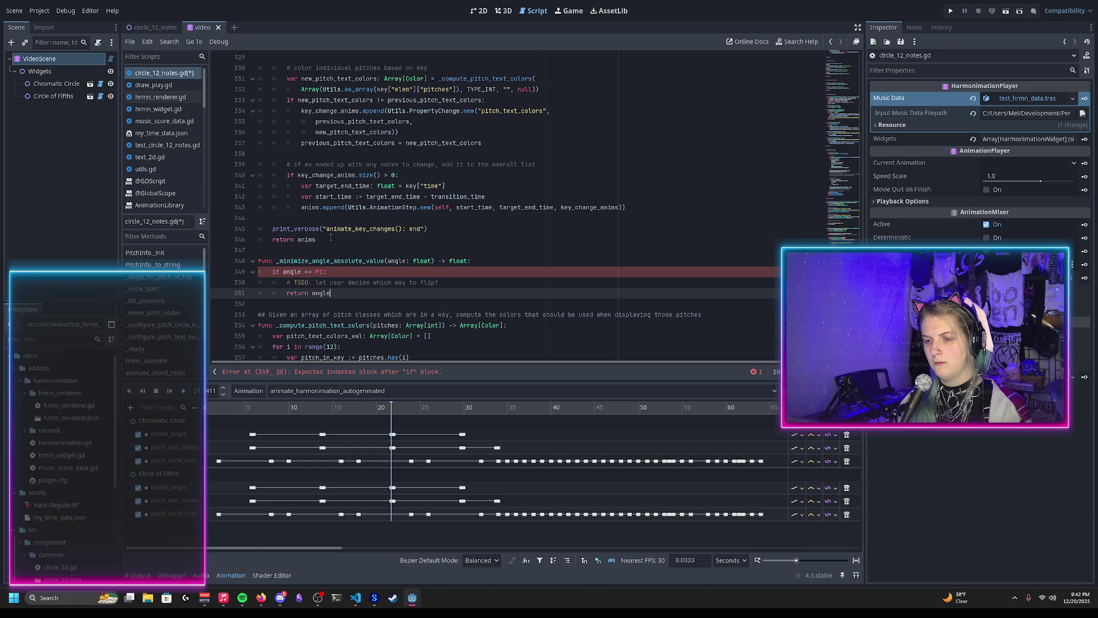
key(Return)
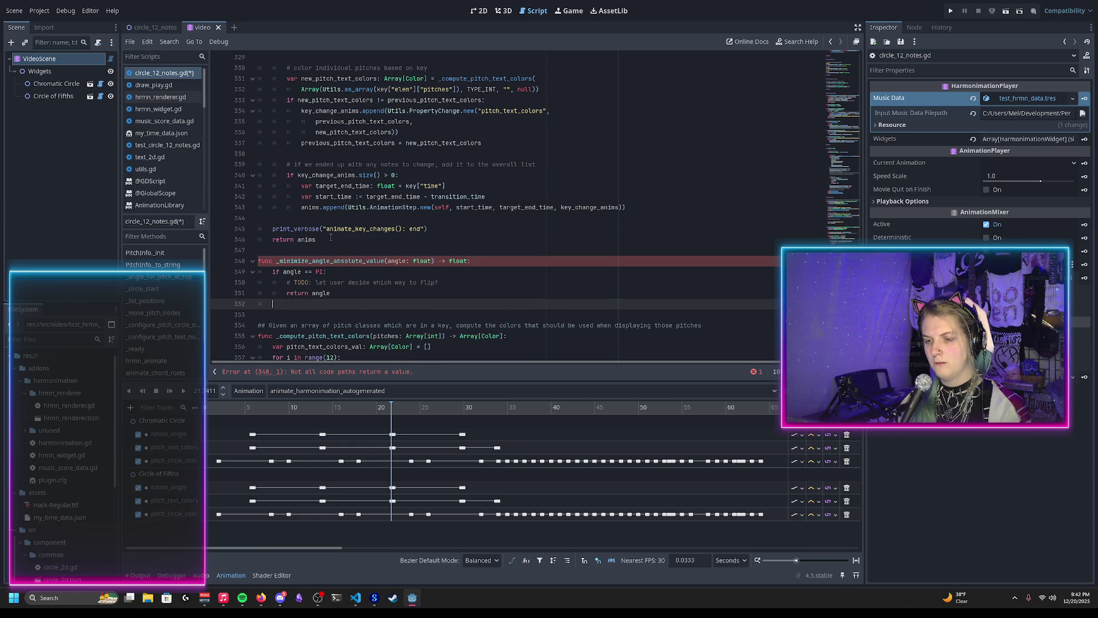
Add an elif angle > PI: branch with an empty indented body line
text(else if)
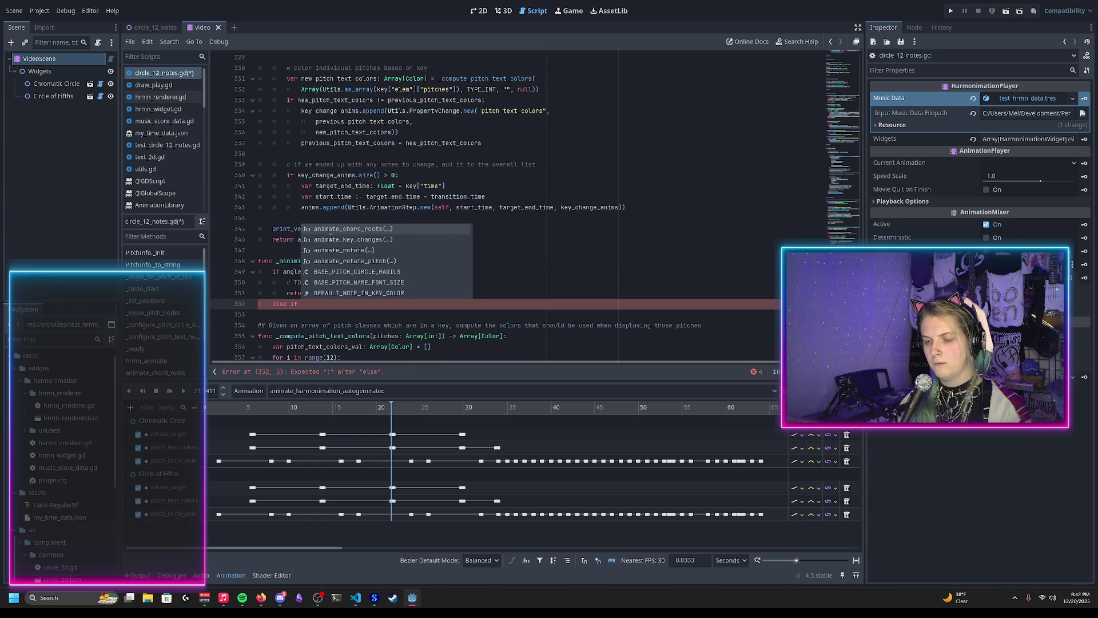
key(BackSpace)
key(BackSpace)
key(BackSpace)
text(if angle)
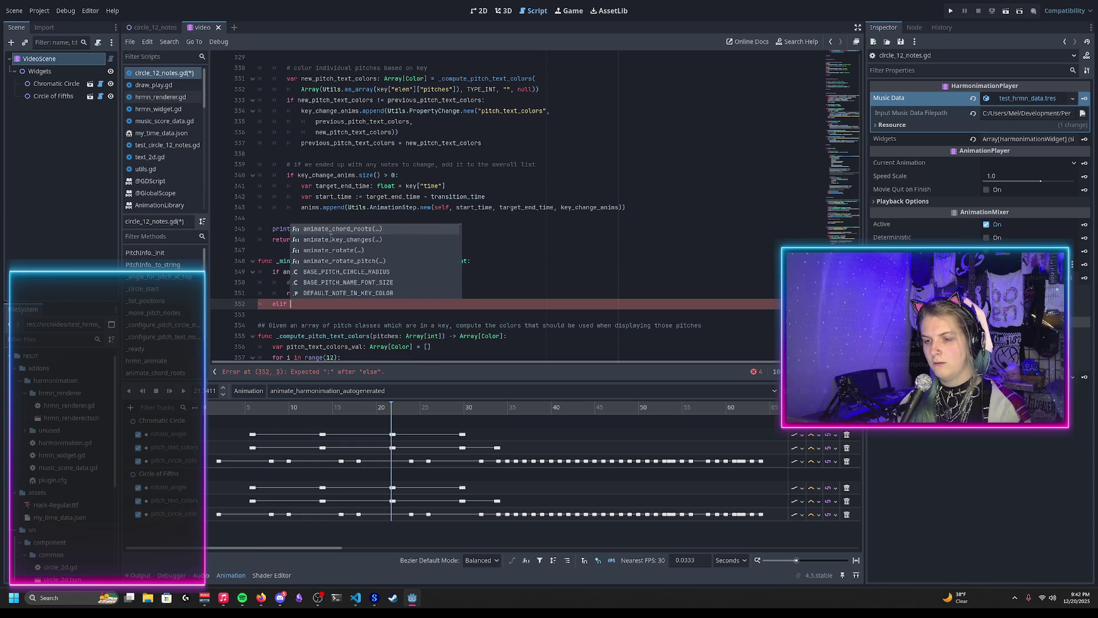
text( > PI:)
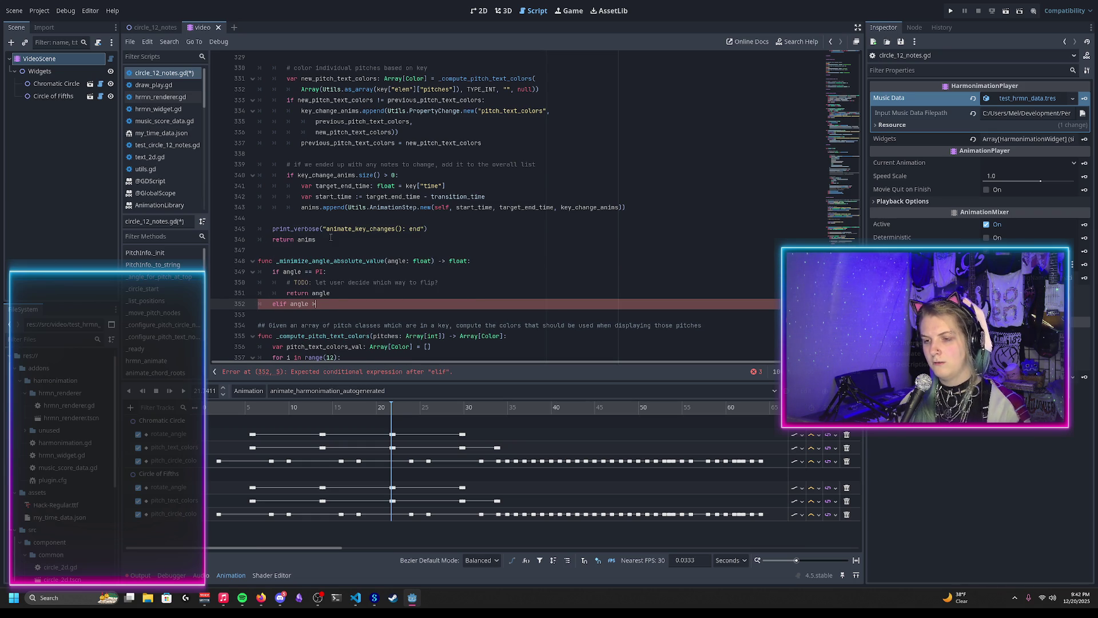
key(Return)
text(ret)
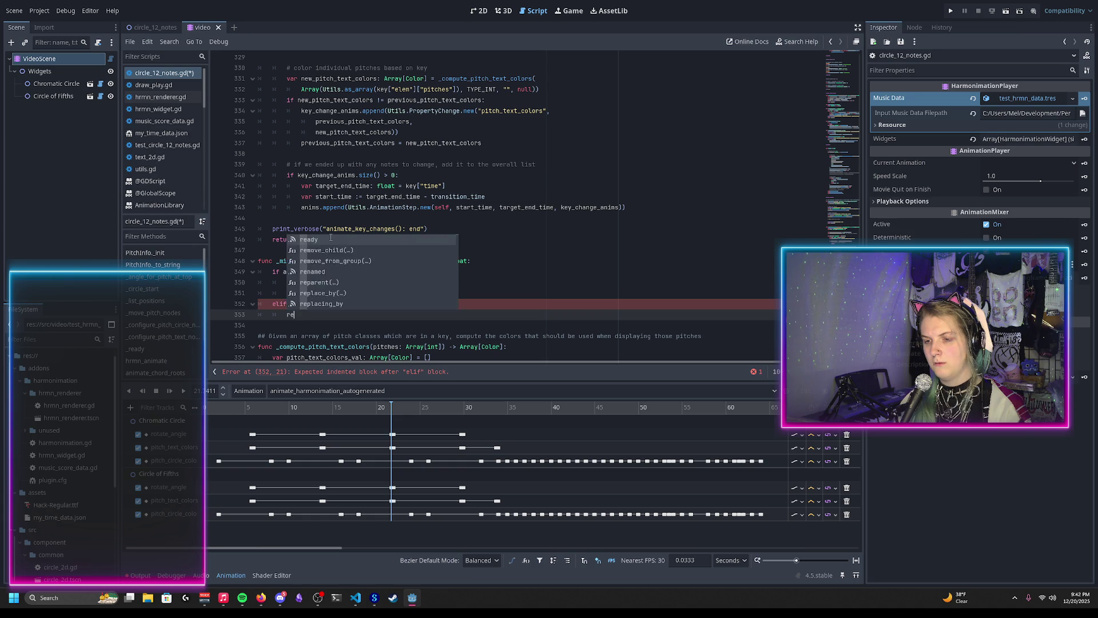
key(BackSpace)
key(BackSpace)
key(BackSpace)
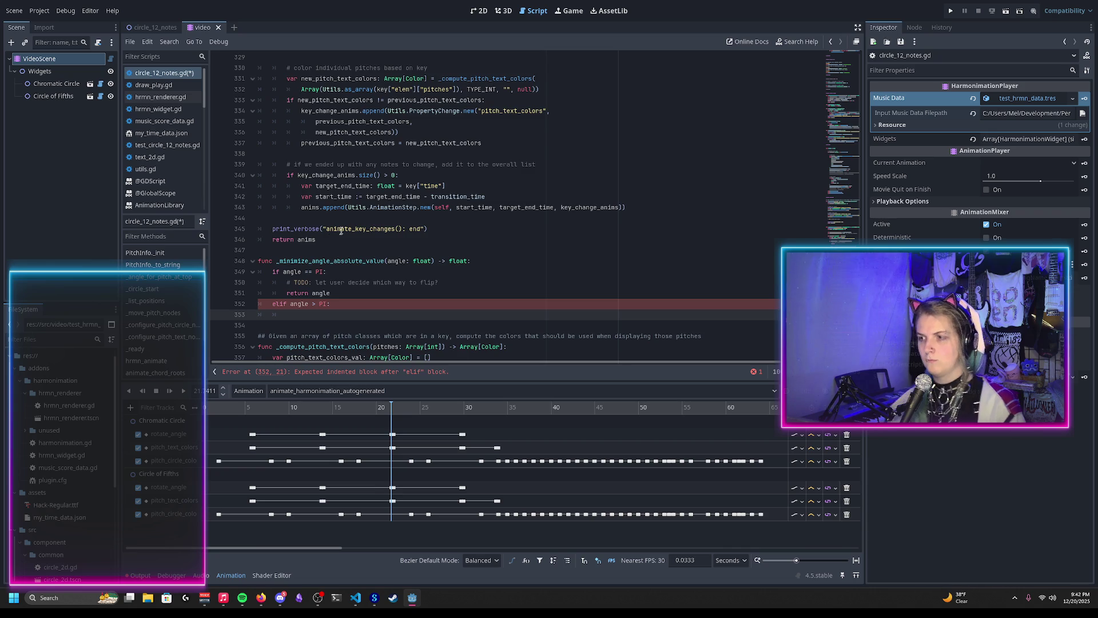
scroll(842, 67, up, 20)
Insert an fmod() call on line 353 under the elif angle > PI branch
scroll(485, 226, down, 5)
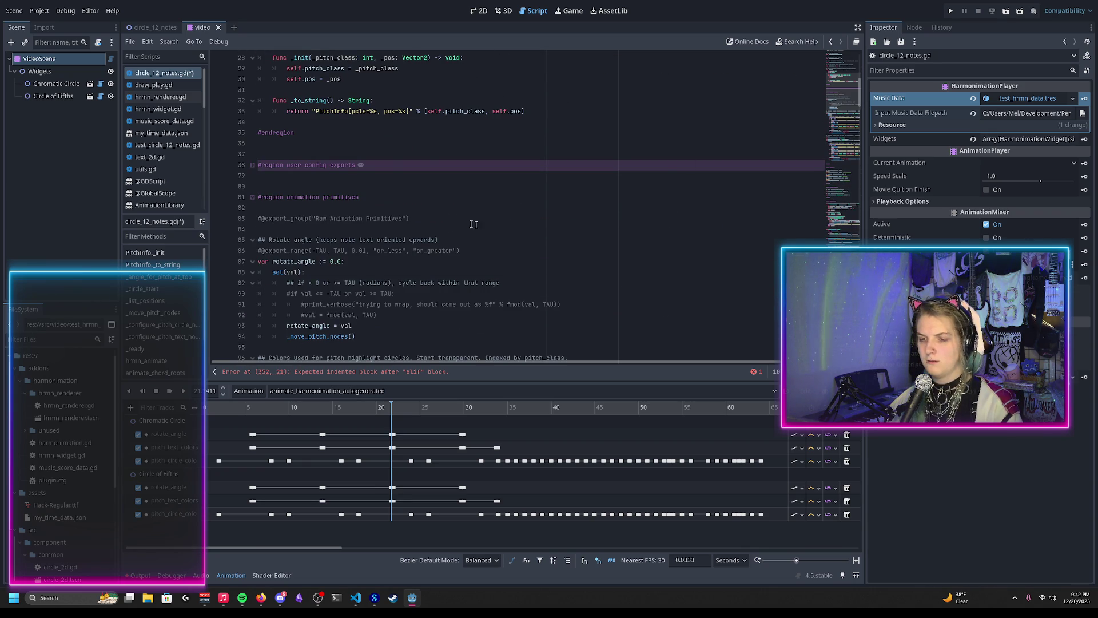
scroll(485, 226, down, 2)
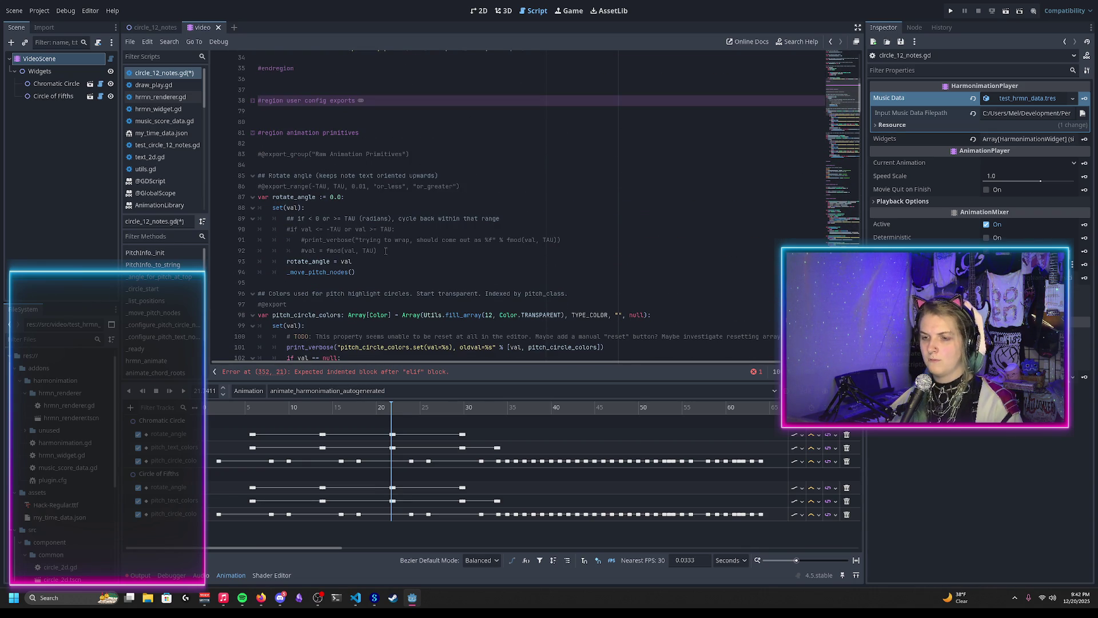
text(fmo)
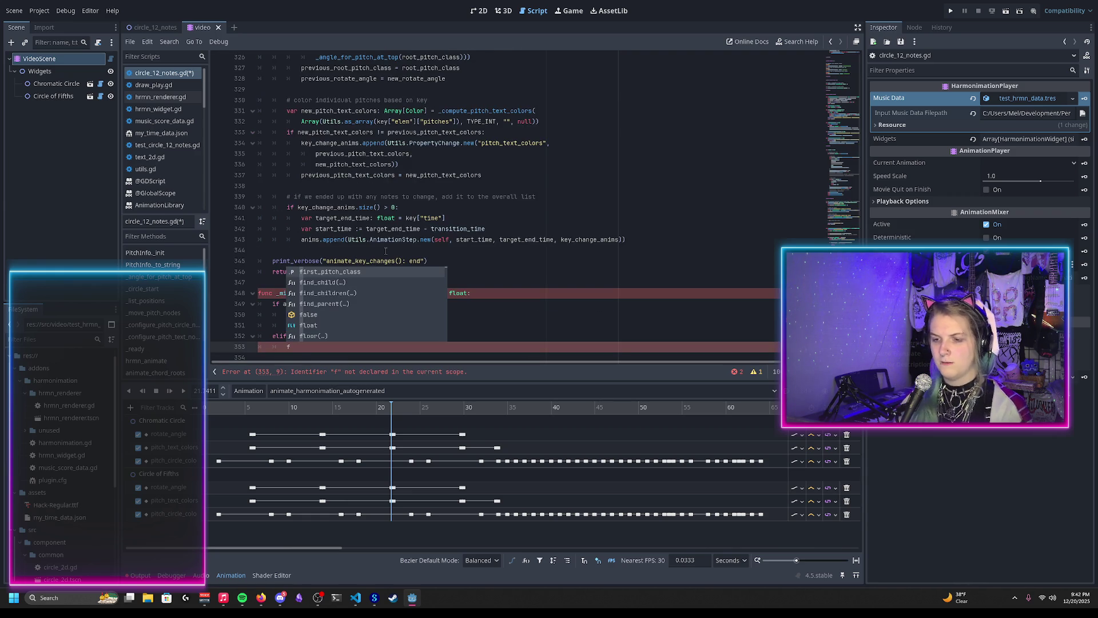
key(Return)
scroll(291, 259, down, 3)
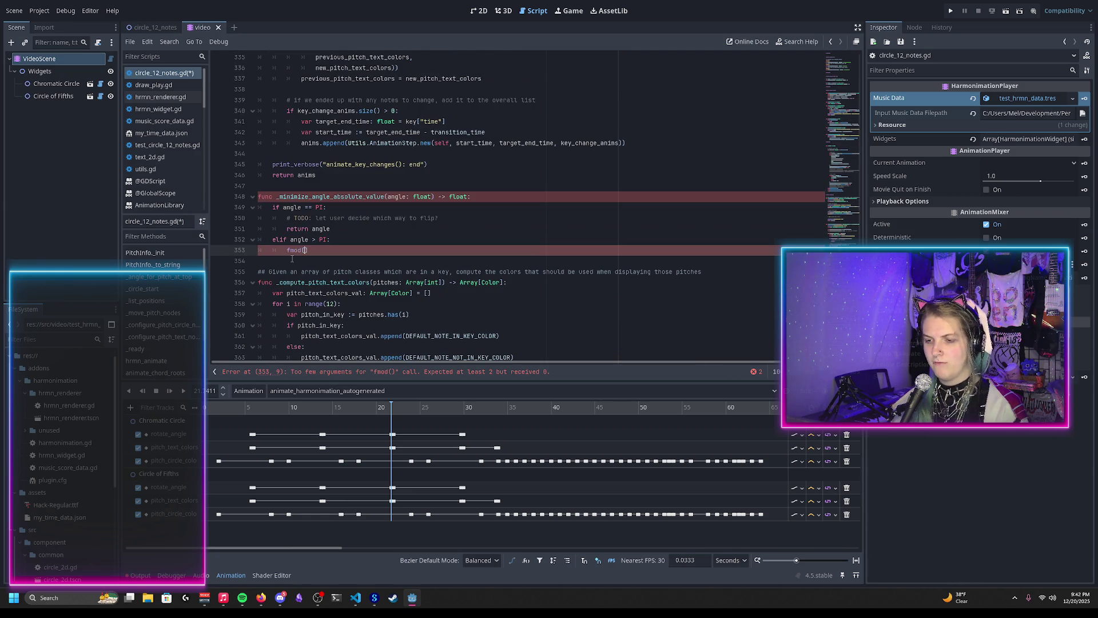
ctrl+click(294, 251)
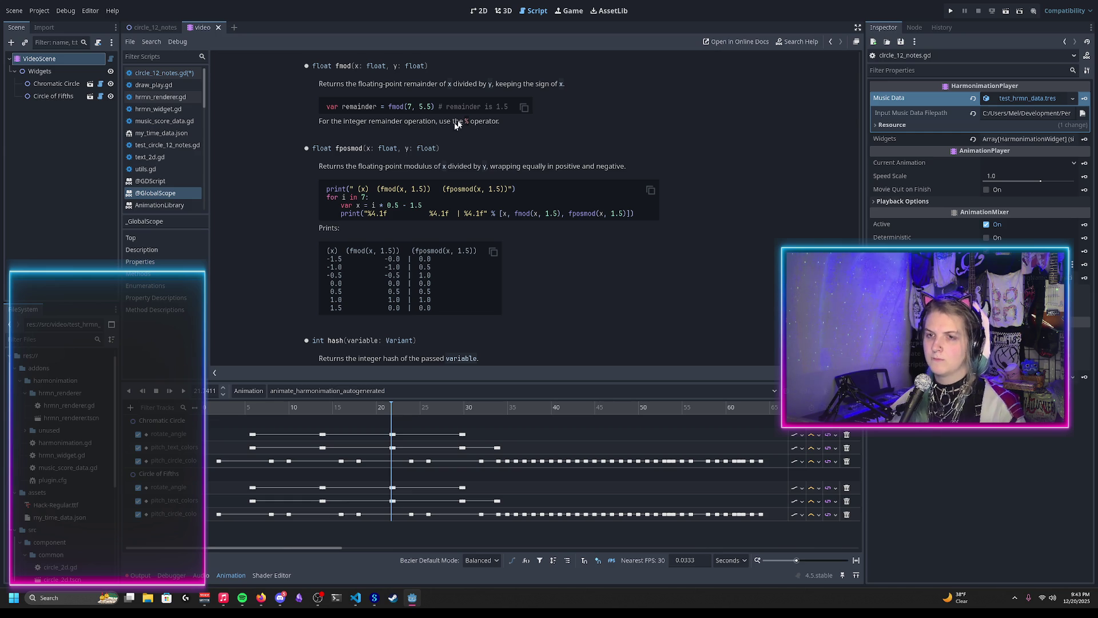
key(alt+Left)
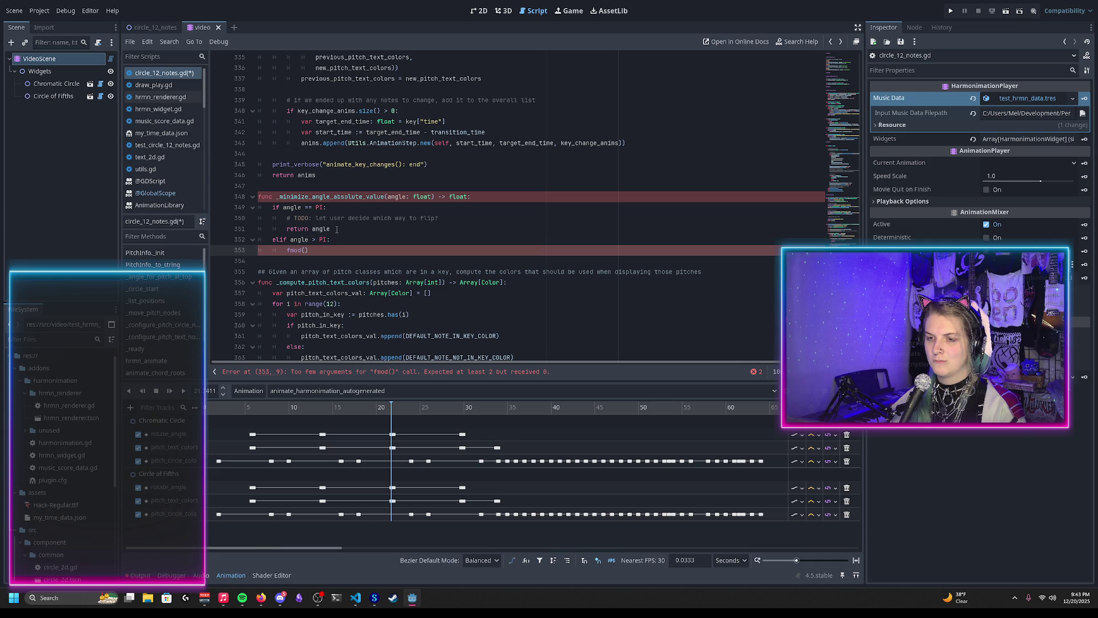
Replace the elif/fmod lines with while angle > PI: angle -= TAU
click(337, 230)
key(Return)
text(while)
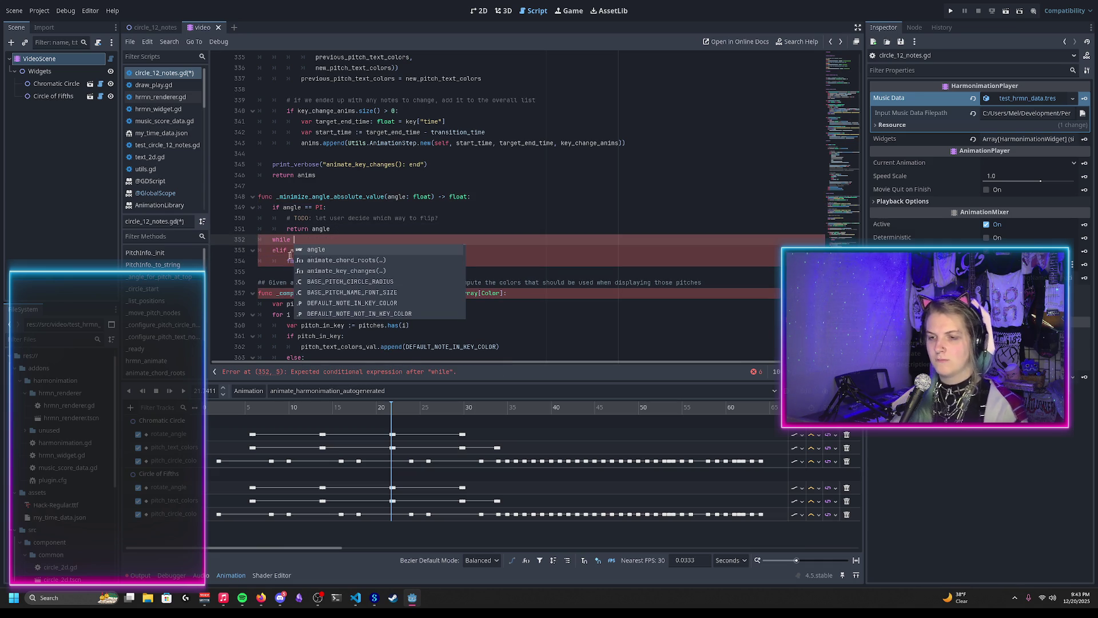
click(285, 252)
key(BackSpace)
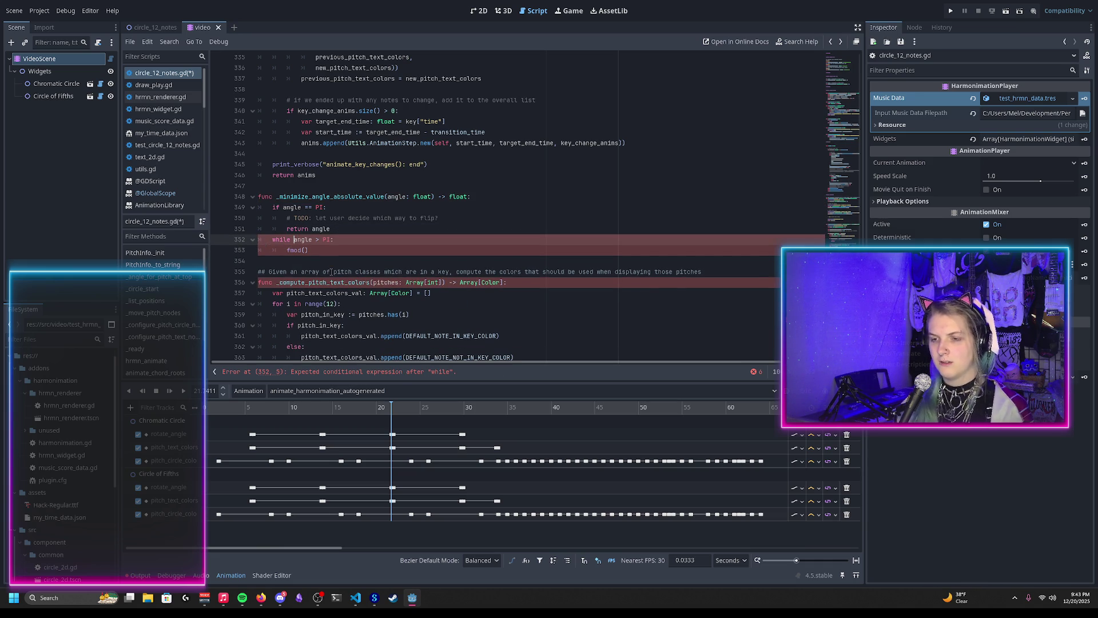
key(Down)
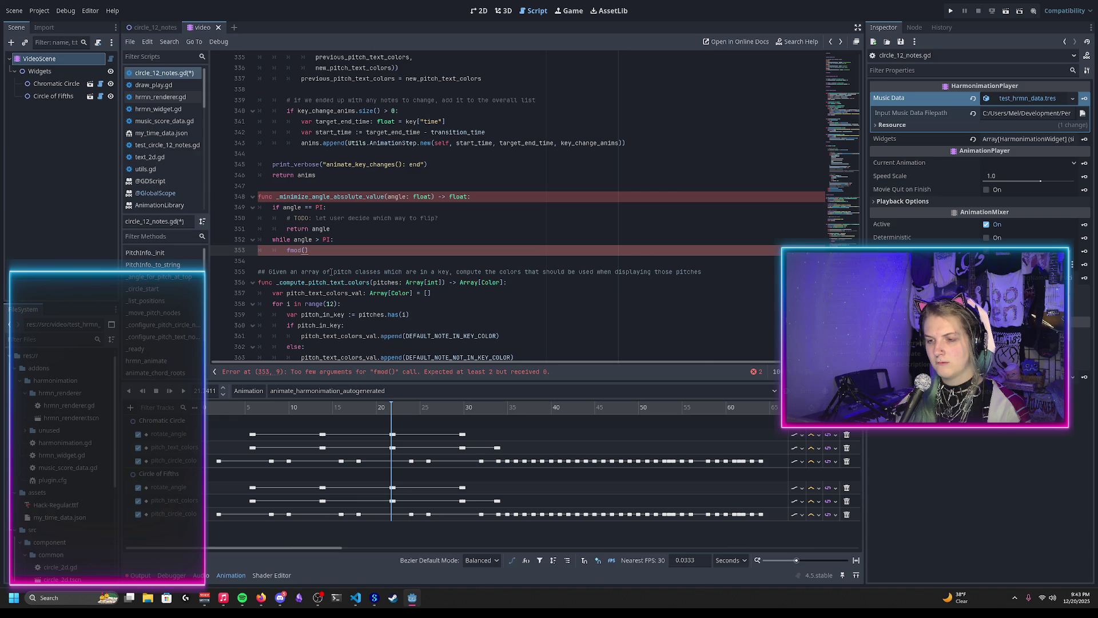
key(BackSpace)
key(BackSpace)
key(BackSpace)
text(ang)
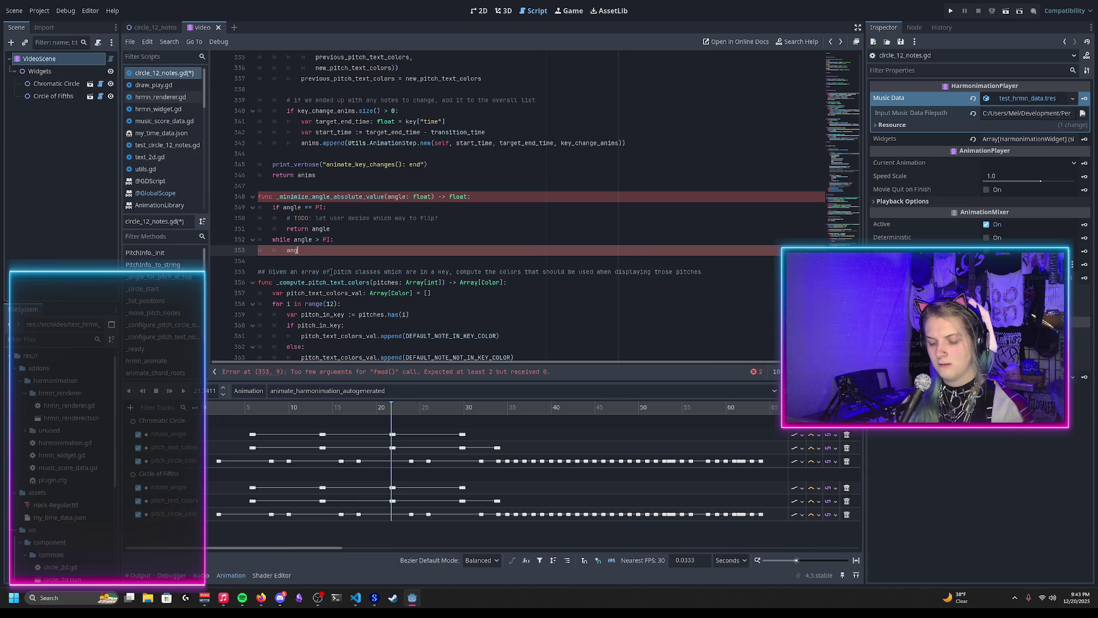
text(le -= TAU)
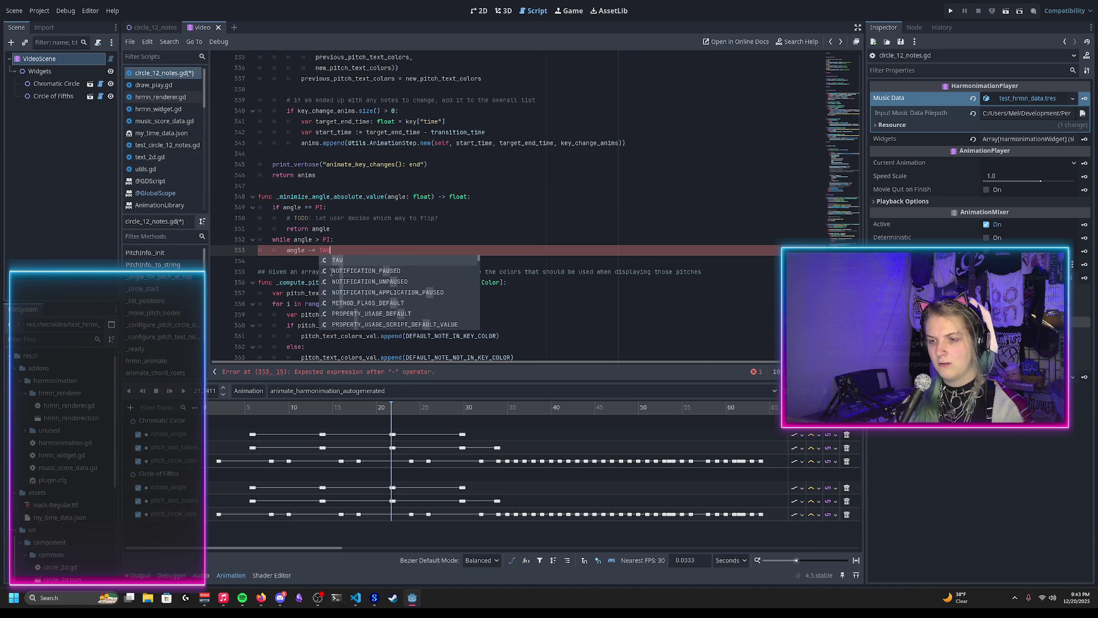
key(Return)
Add while angle < PI: angle += TAU and save the script
text(ile ang)
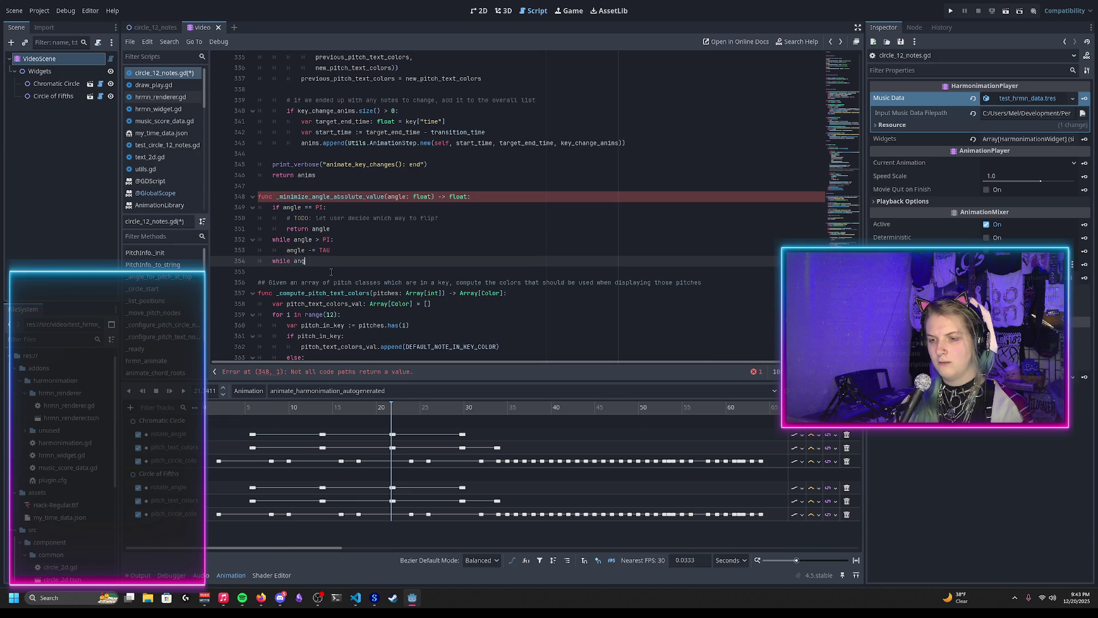
text(le < PI:)
key(Return)
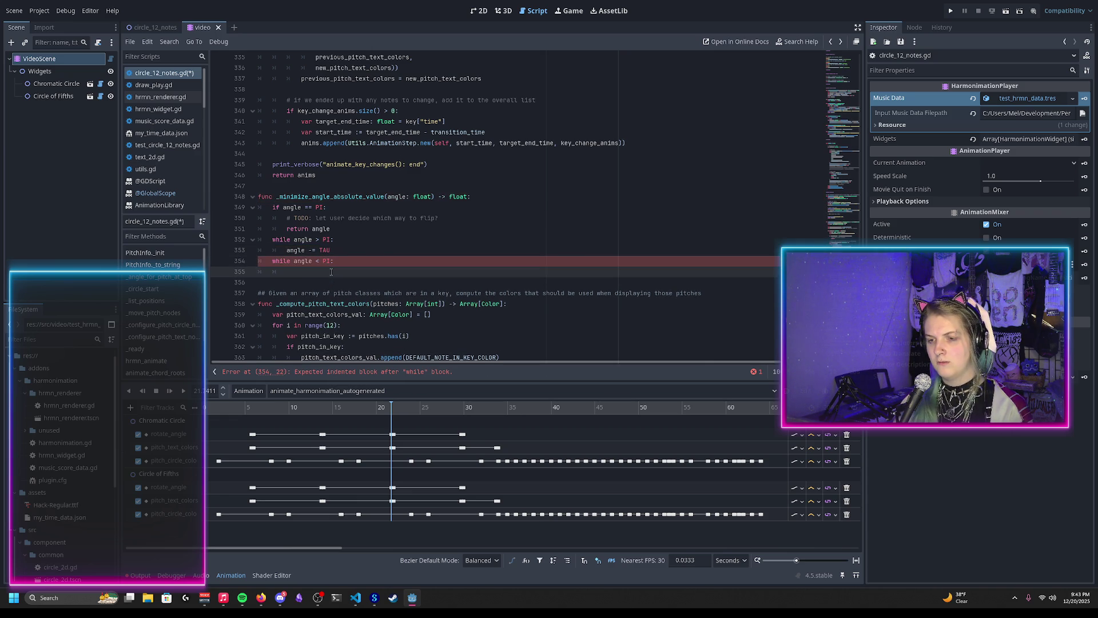
text(angle)
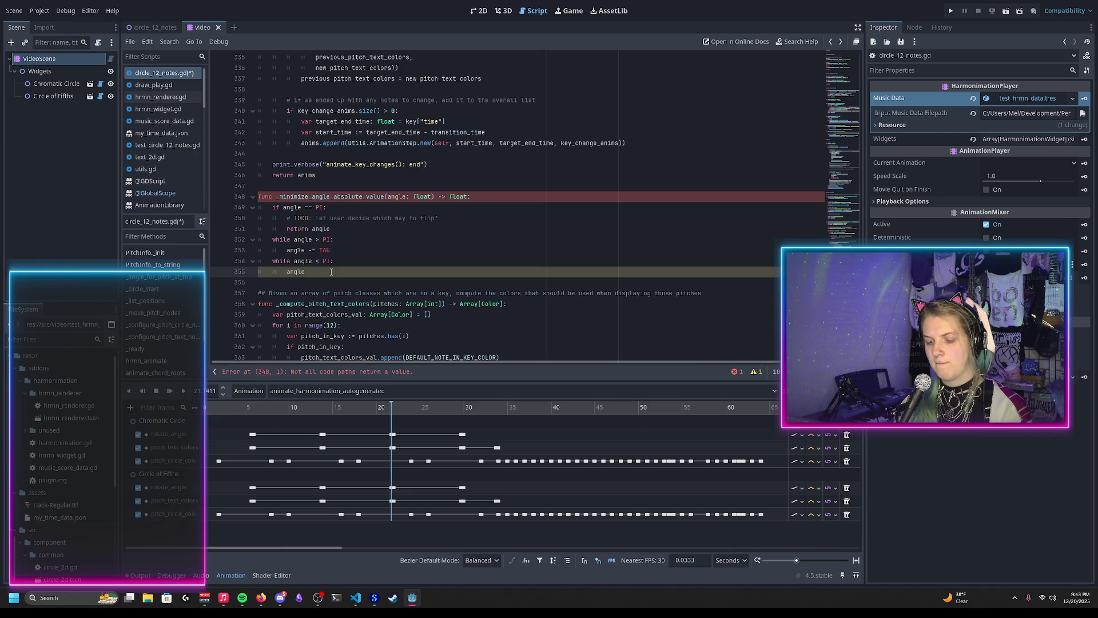
text( += TAU)
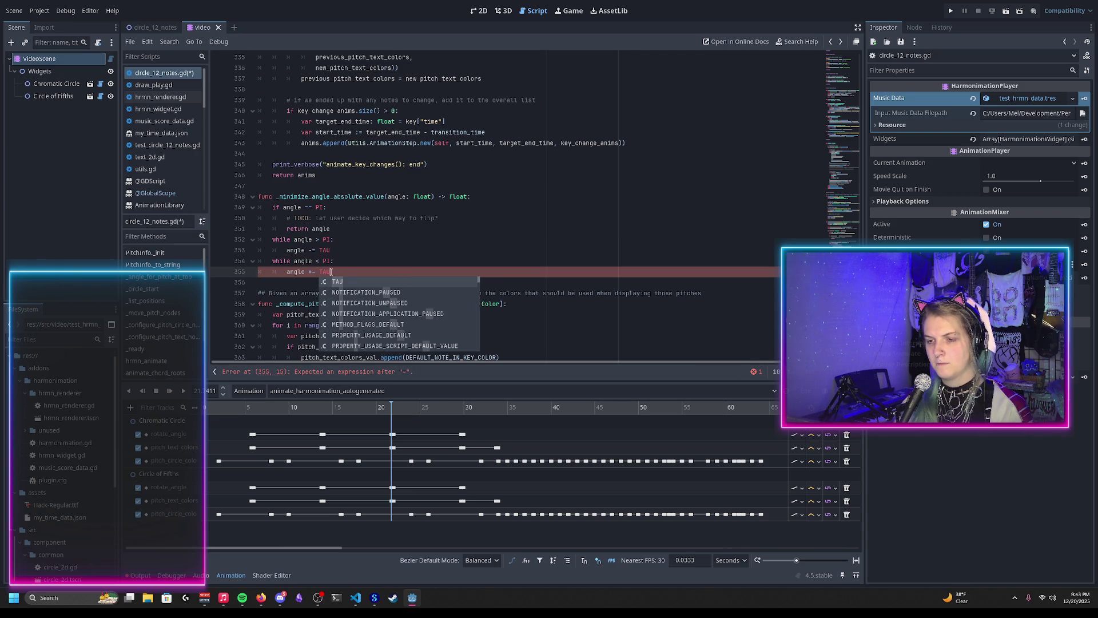
key(ctrl+s)
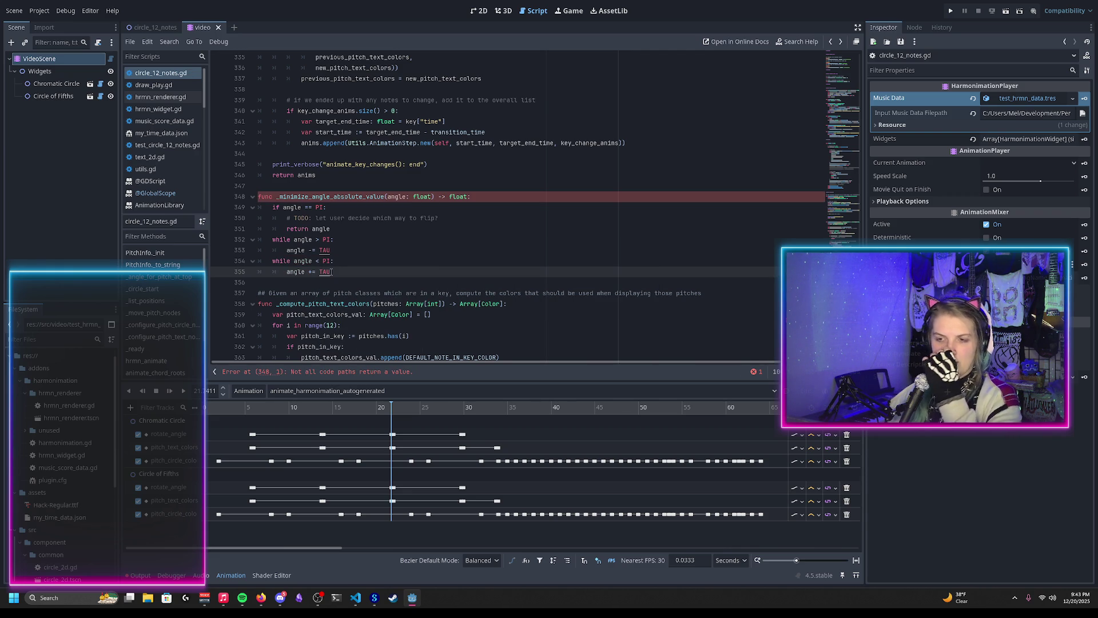
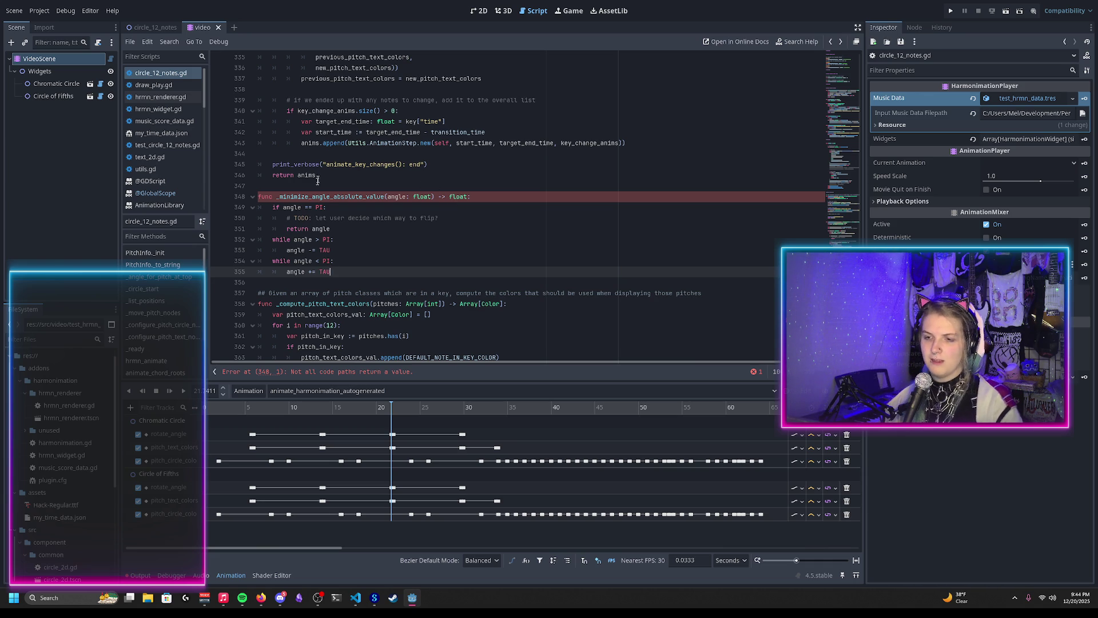
Add 'return angle' after the wrapping loops at the end of _minimize_angle_absolute_value
drag(331, 272, 273, 240)
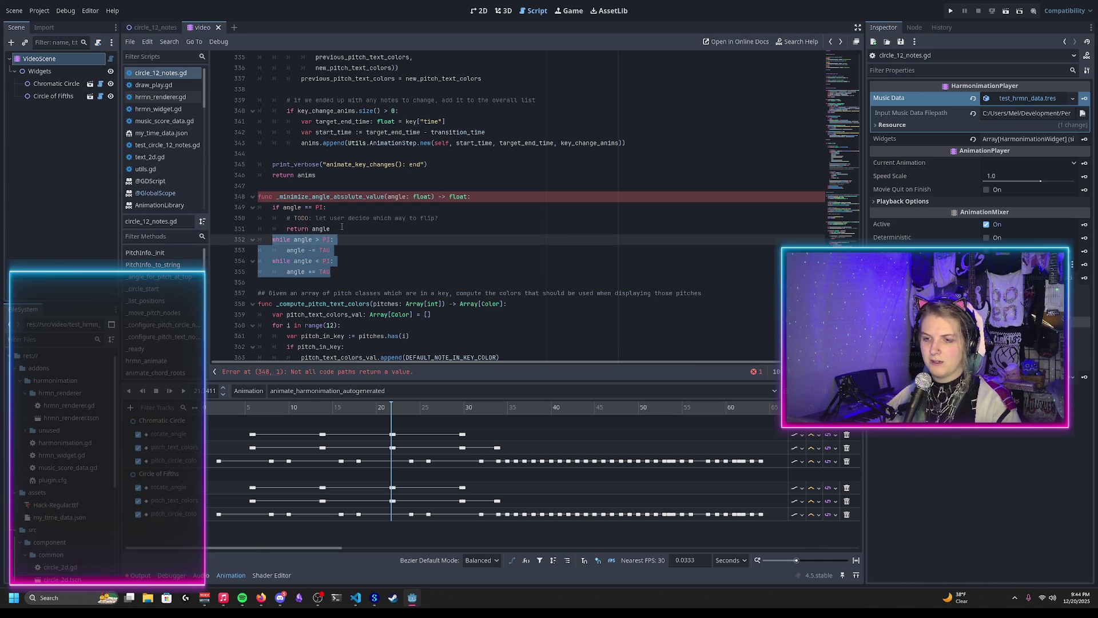
drag(342, 227, 276, 209)
click(337, 271)
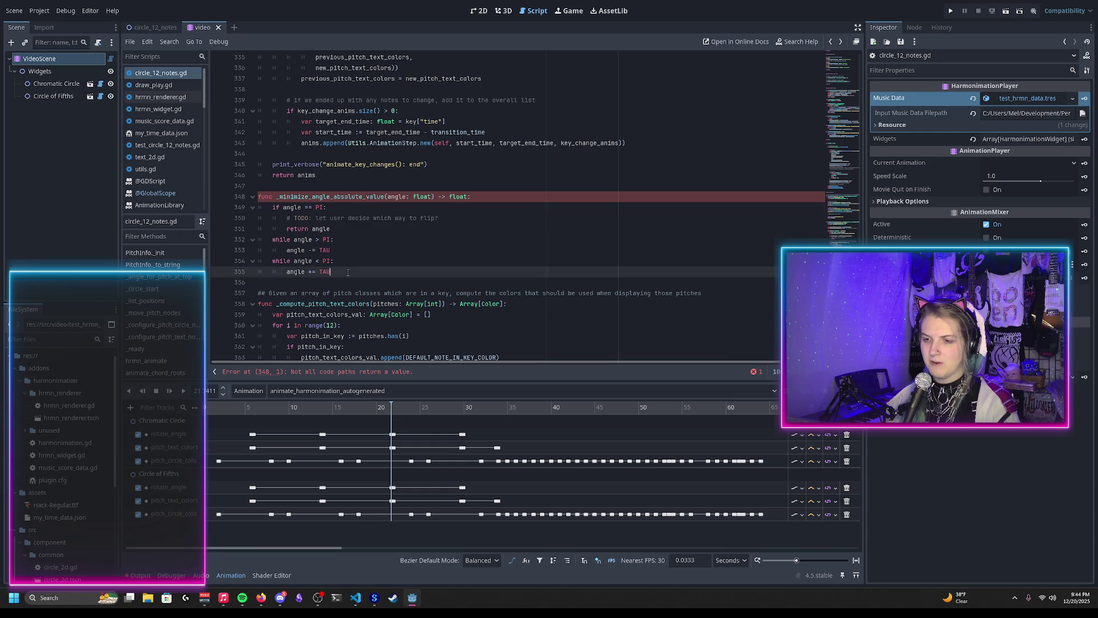
key(Return)
key(BackSpace)
text(retur)
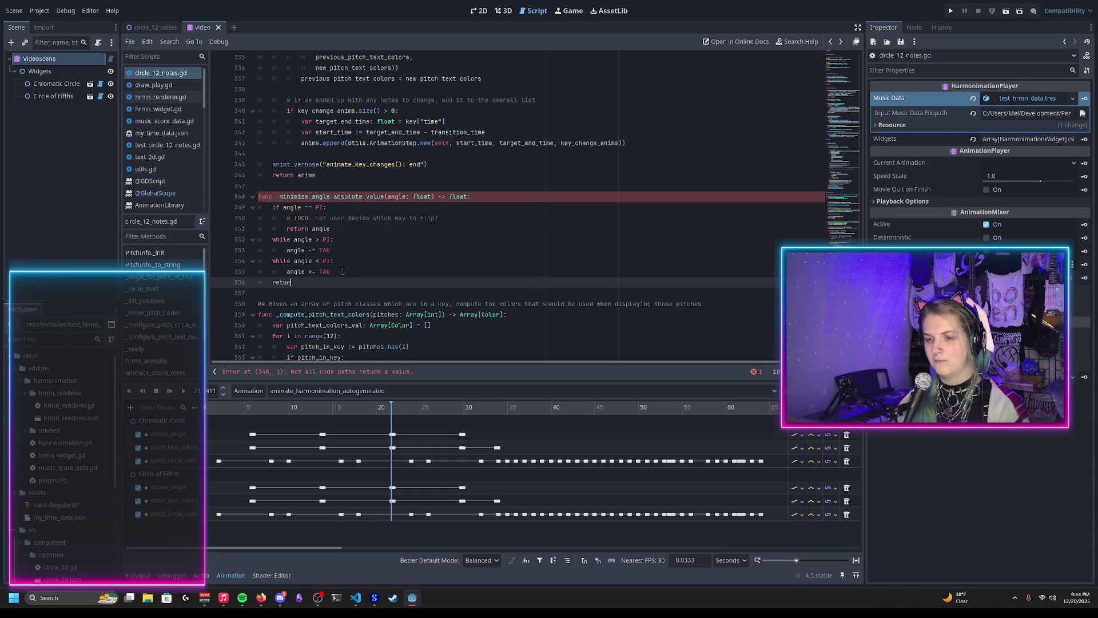
key(ctrl+alt+f)
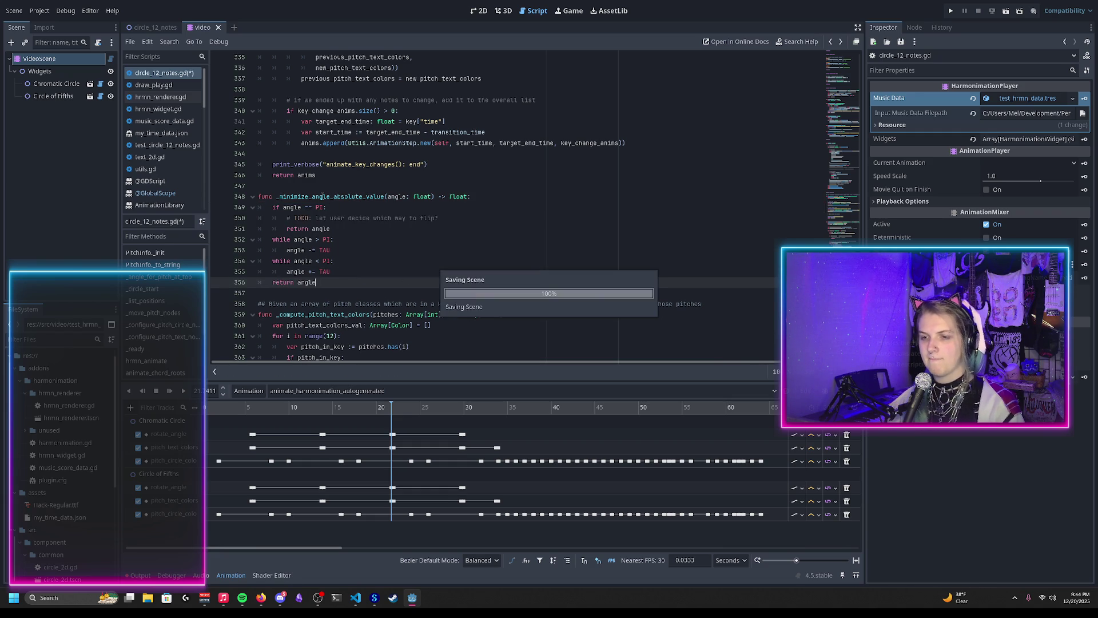
key(Return)
Try wrapping line 323's pitch angle in _minimize_angle_absolute_value(), undo it, and save circle_12_notes.gd
scroll(387, 260, up, 2)
scroll(386, 260, up, 7)
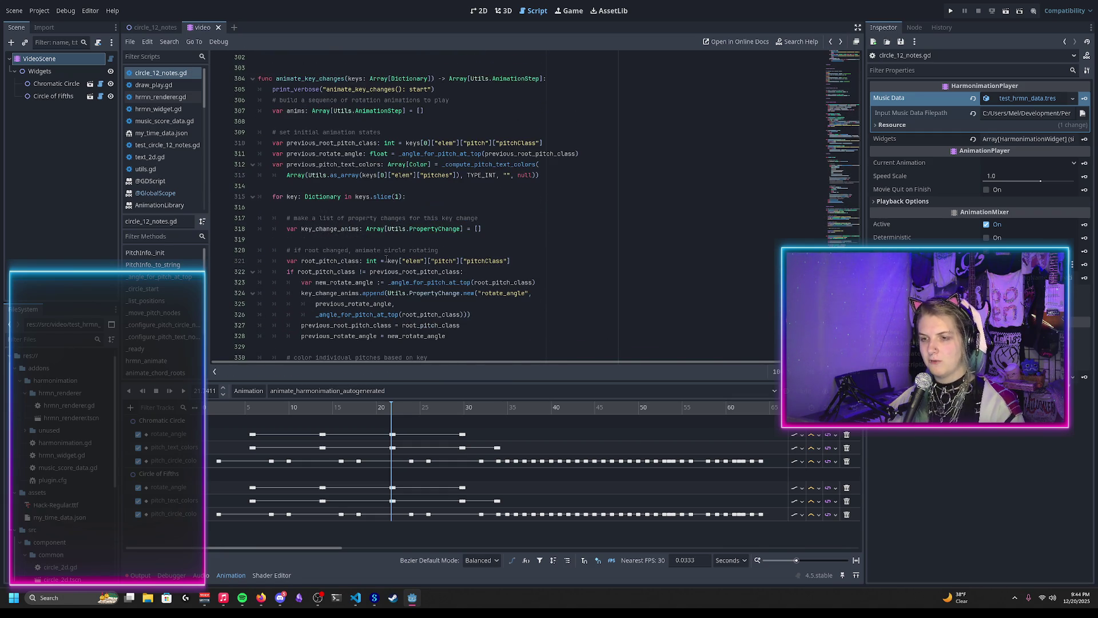
scroll(398, 213, down, 2)
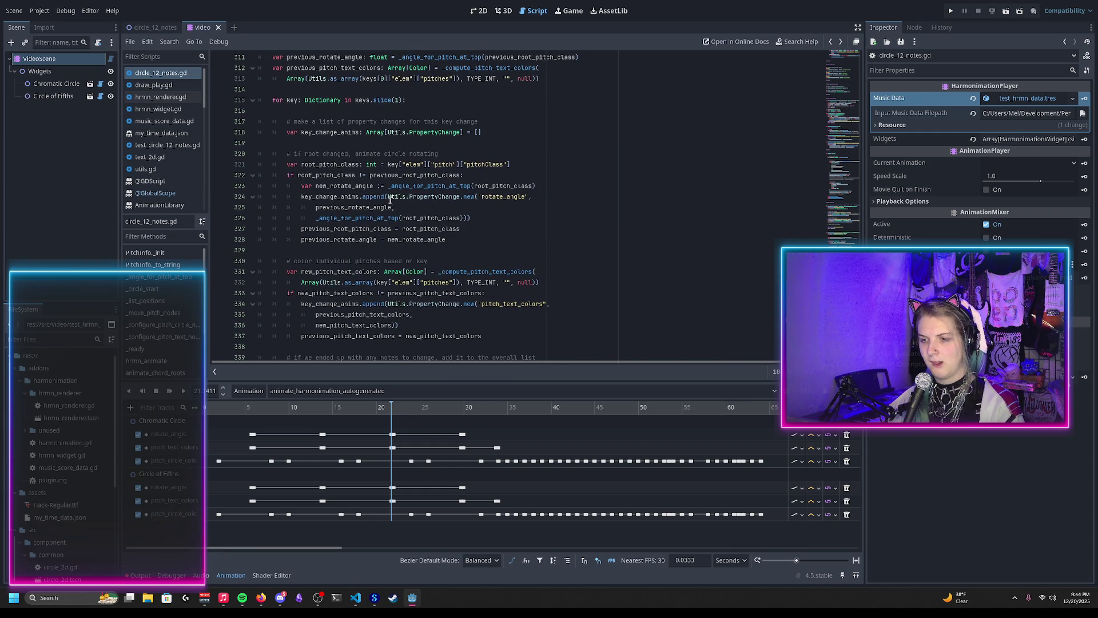
click(387, 186)
text(_minimize_angle_absolute_value()
text())
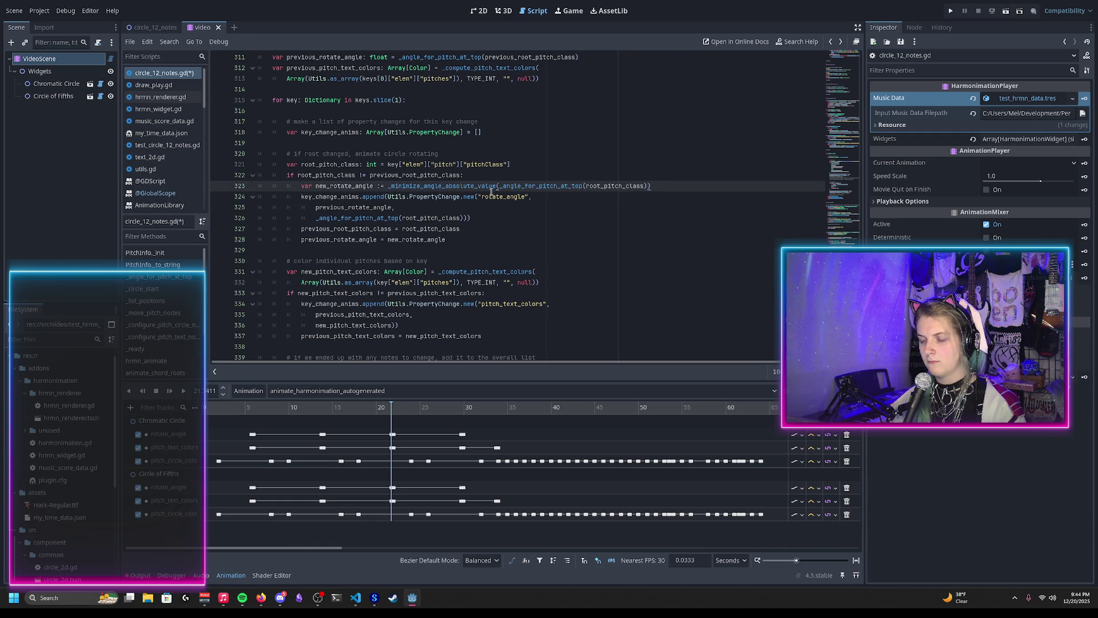
key(ctrl+z)
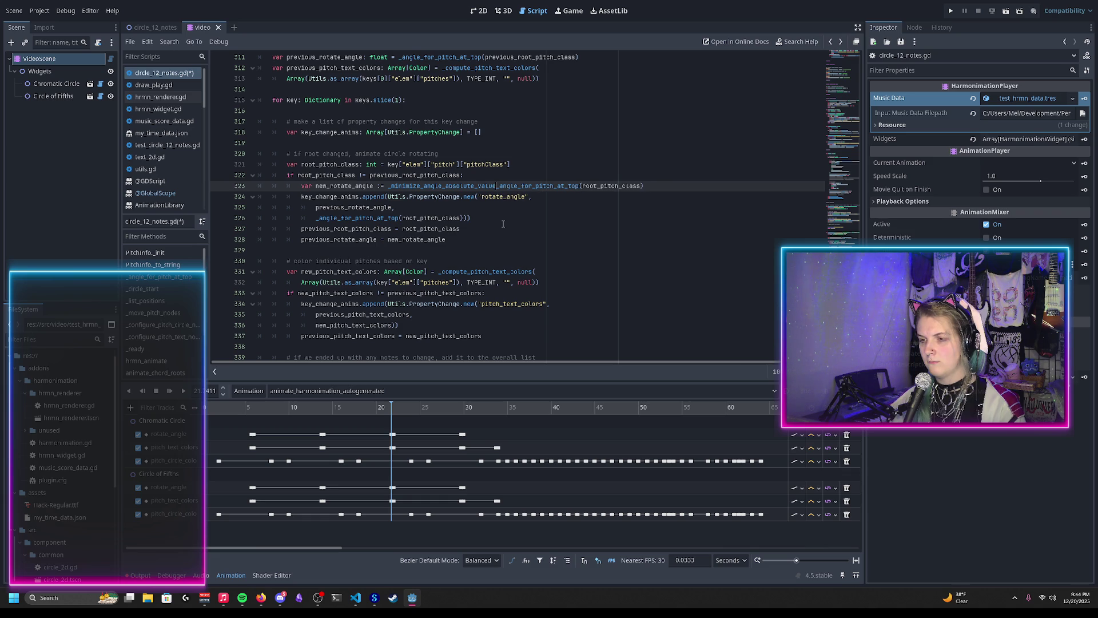
key(ctrl+z)
key(ctrl+s)
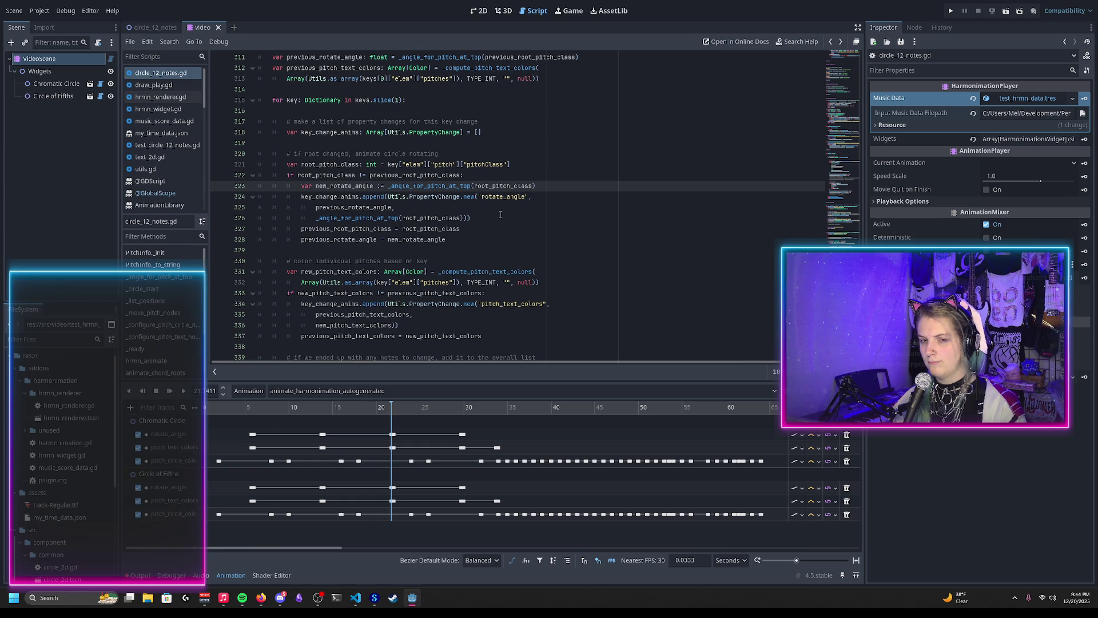
Add a 'target: float=0' parameter and rename the helper to _minimize_angle_absolute_diff
scroll(501, 215, down, 10)
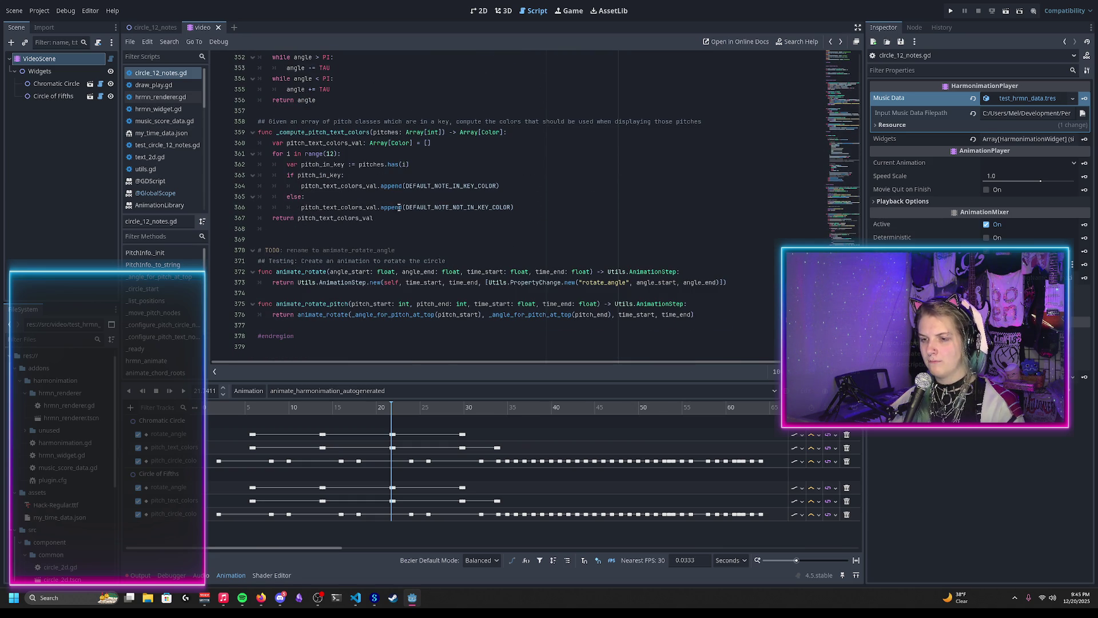
scroll(390, 215, up, 6)
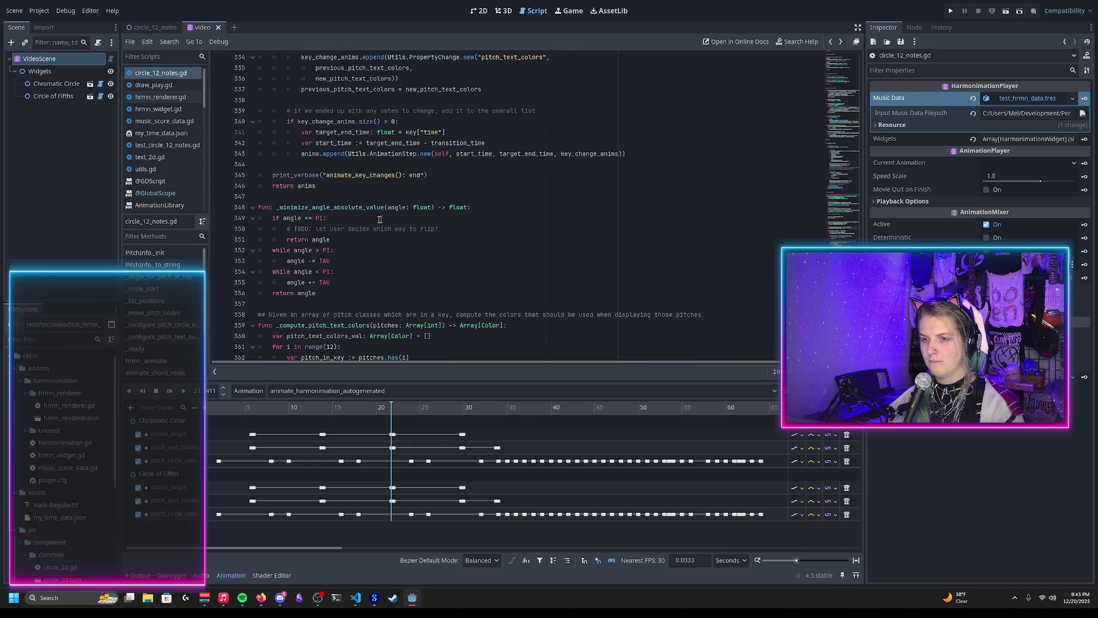
click(433, 207)
text(, ba)
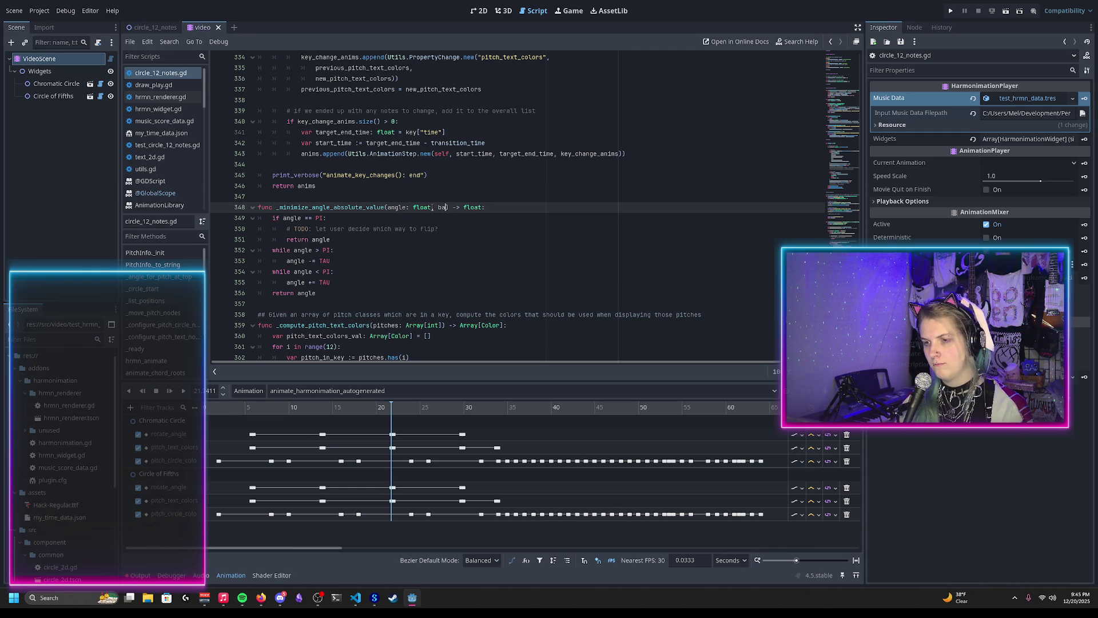
key(BackSpace)
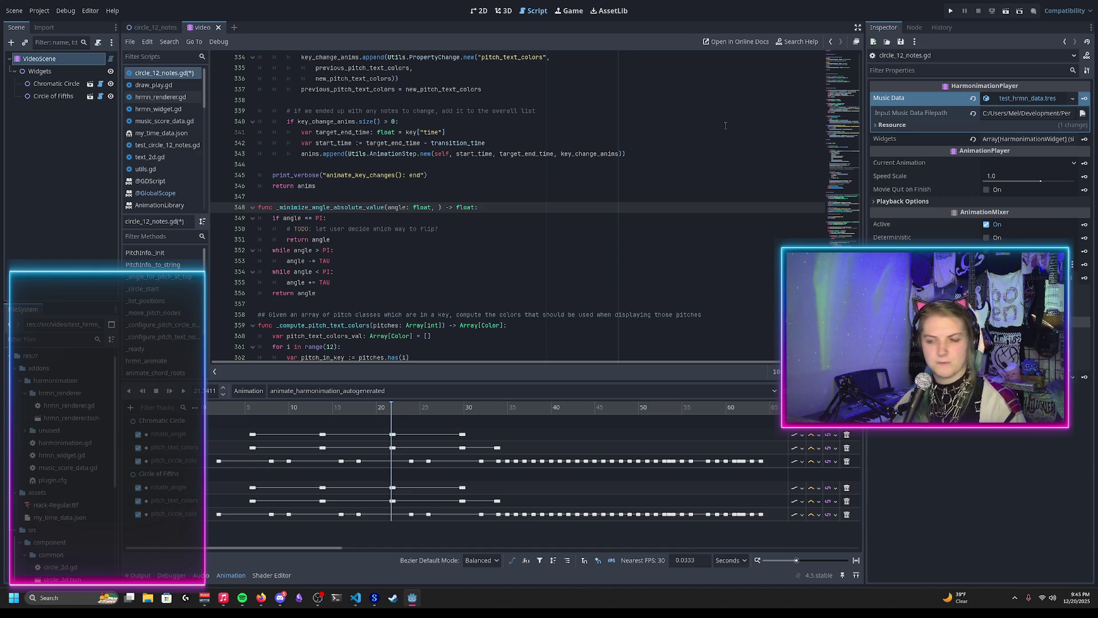
text(target:)
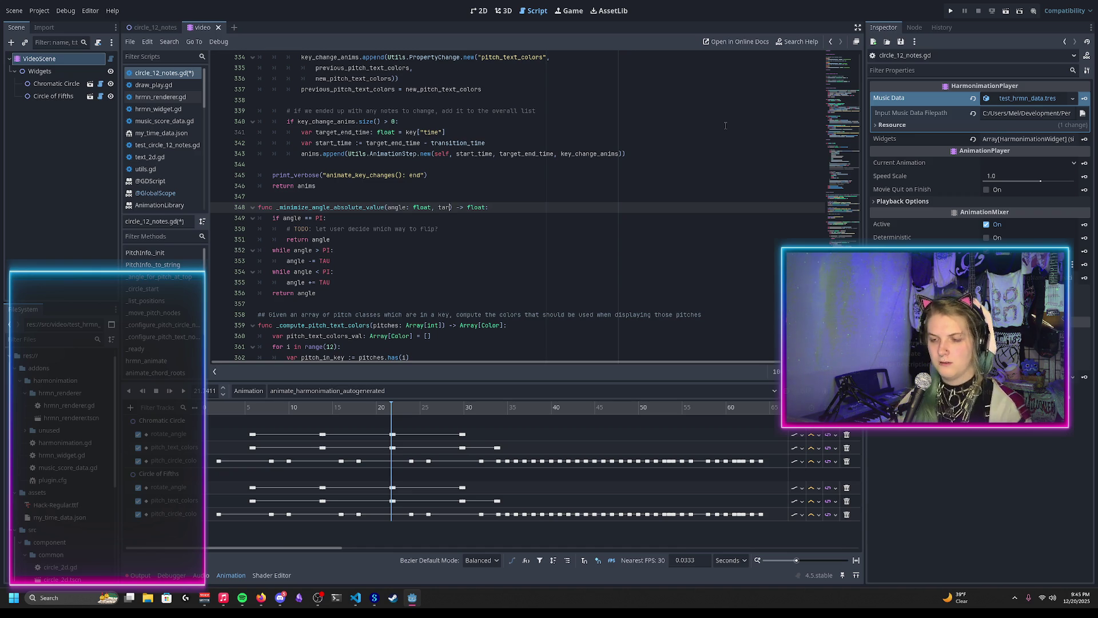
text( float=0)
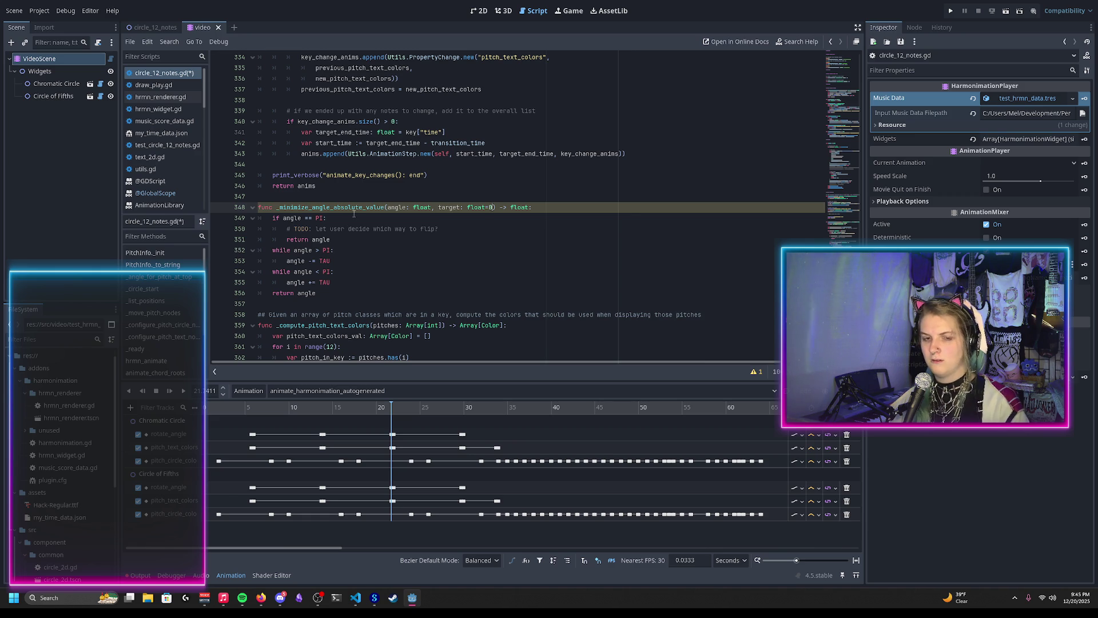
click(367, 208)
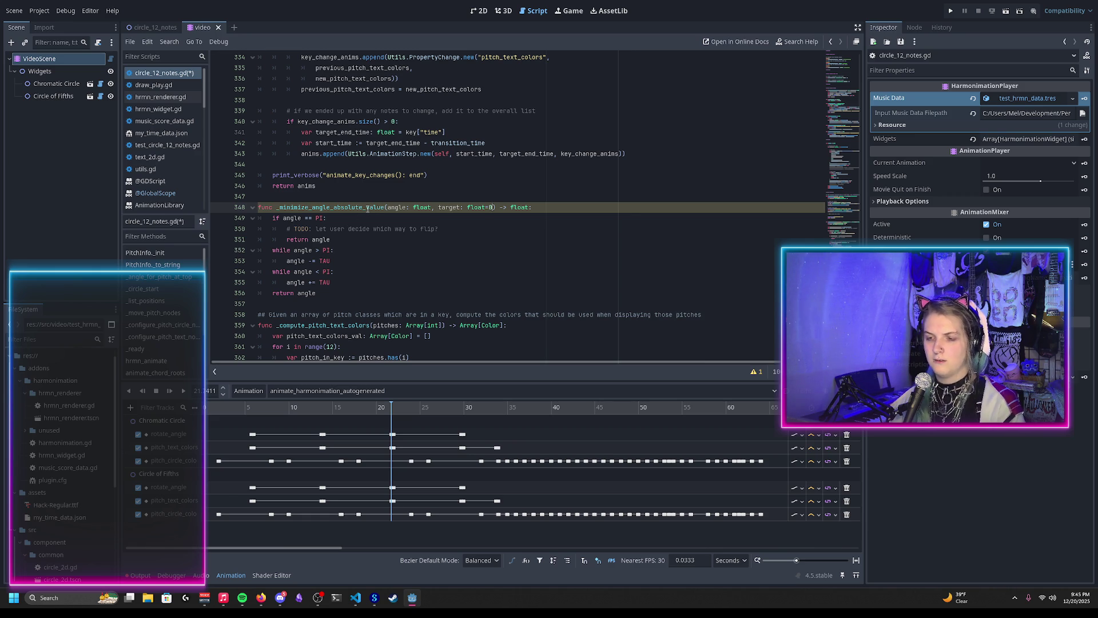
drag(367, 208, 384, 207)
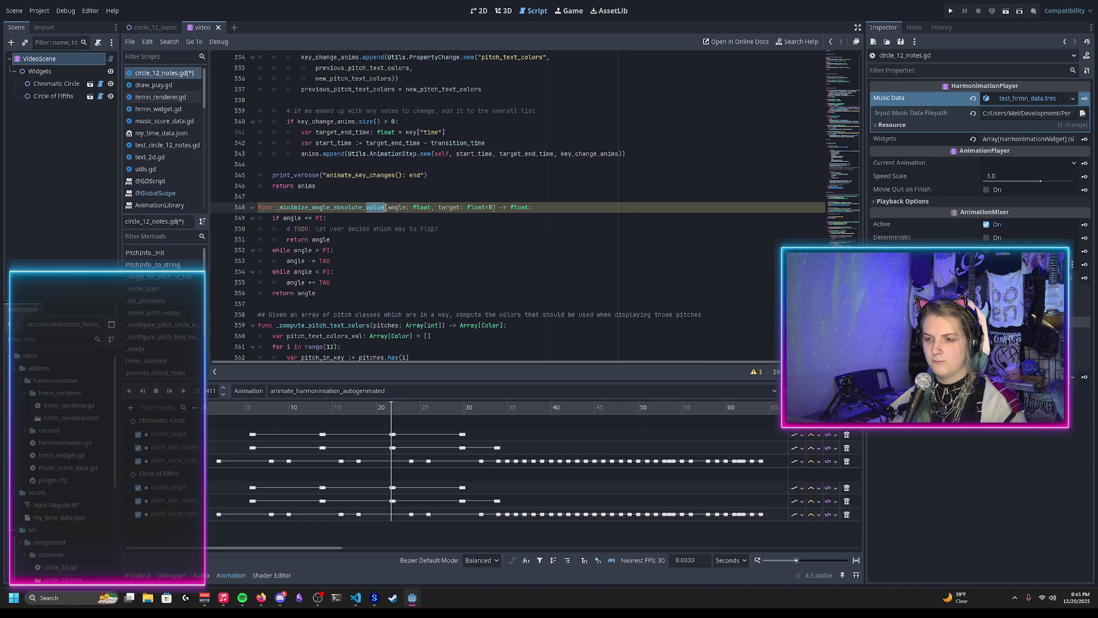
text(diff)
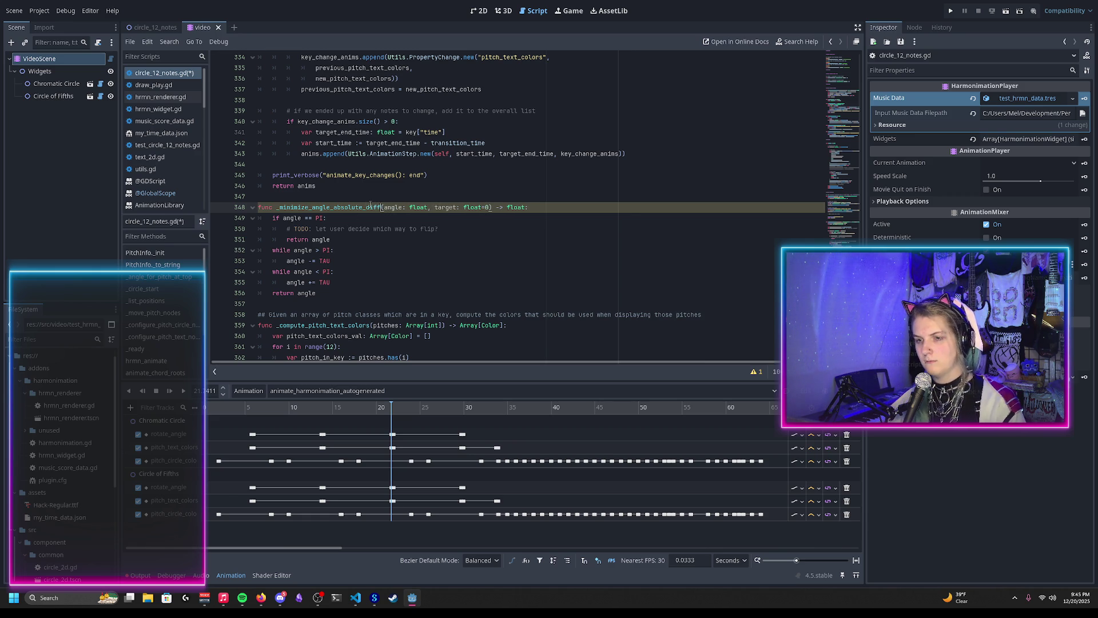
double_click(377, 207)
key(ctrl+c)
Wrap line 323's pitch angle in _minimize_angle_absolute_diff(..., previous_rotate_angle) and save the script
scroll(398, 229, up, 10)
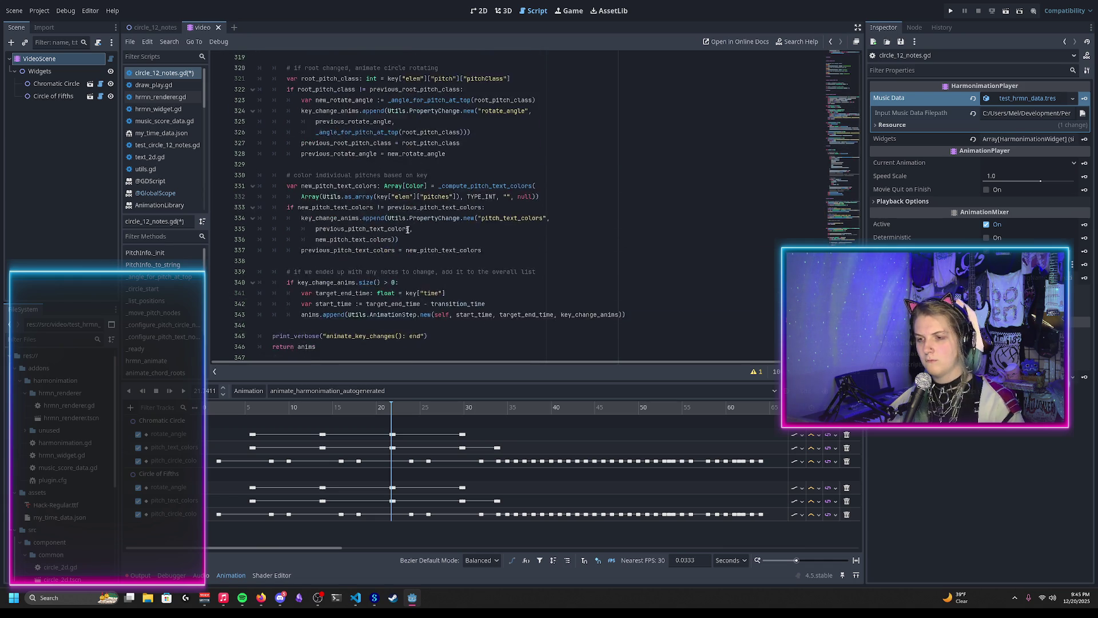
scroll(434, 183, down, 4)
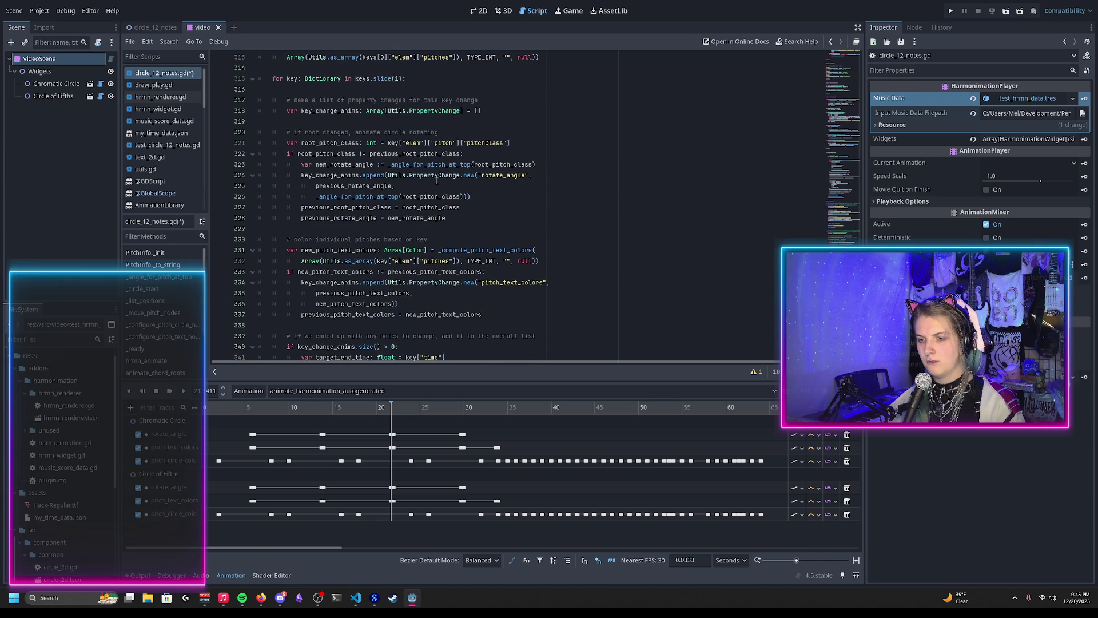
click(389, 165)
key(ctrl+v)
text(()
key(Return)
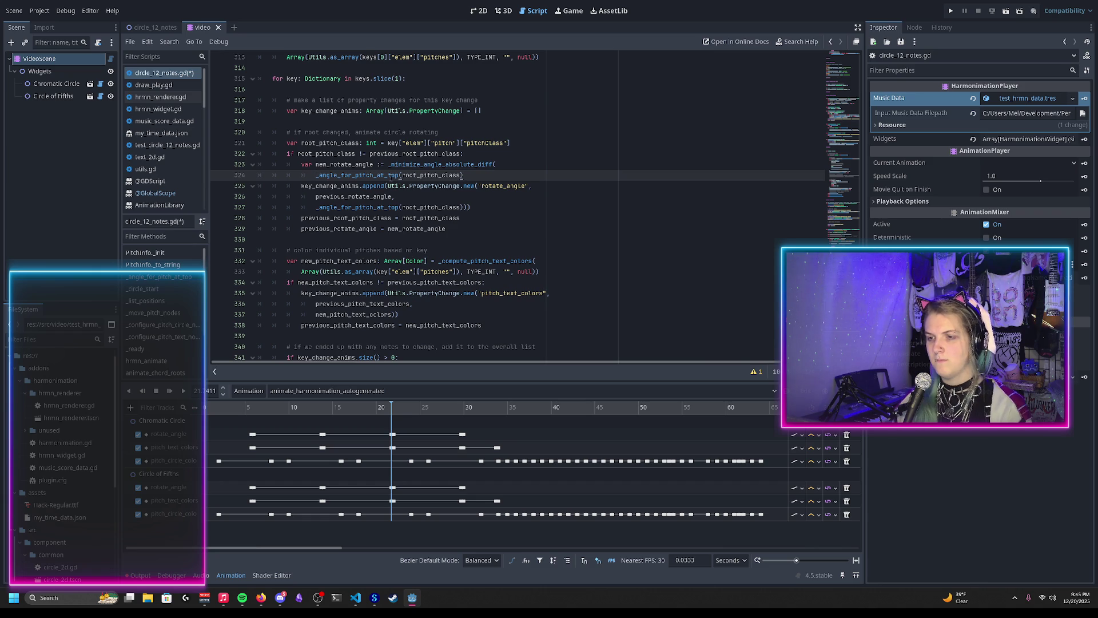
text(, pre)
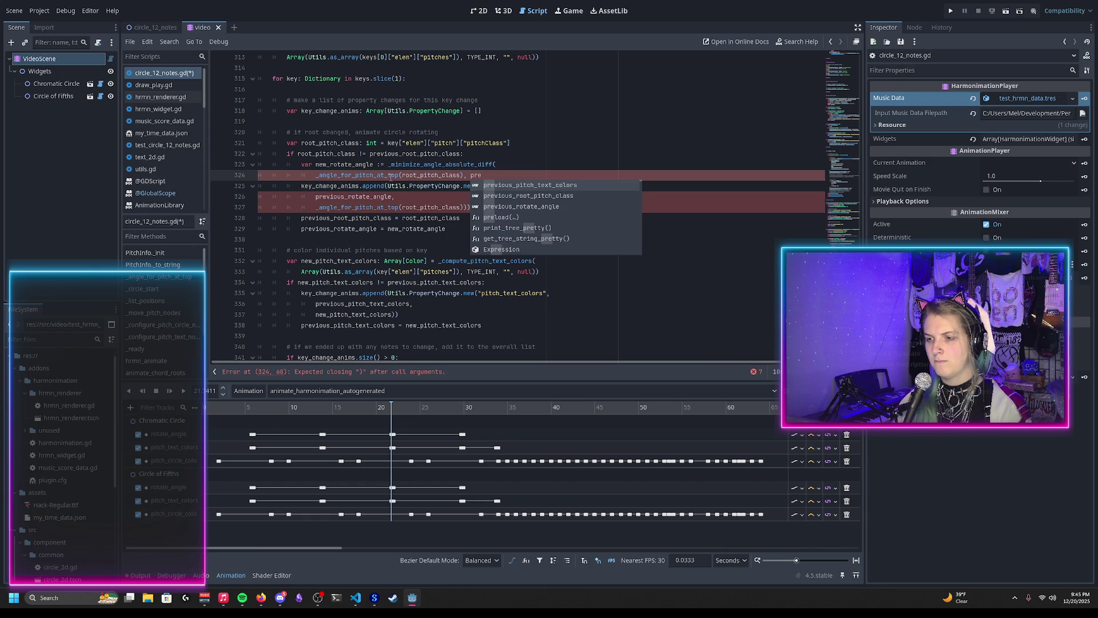
key(Down)
key(Down)
key(Return)
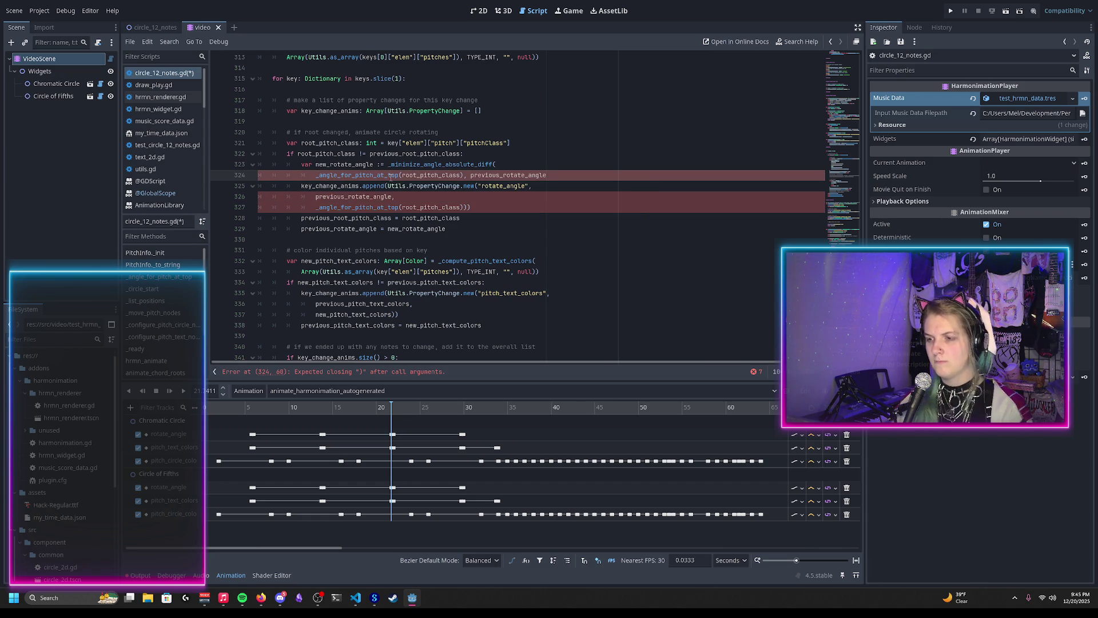
text())
key(ctrl+s)
Show the circle_12_notes scene in the 2D view
double_click(344, 164)
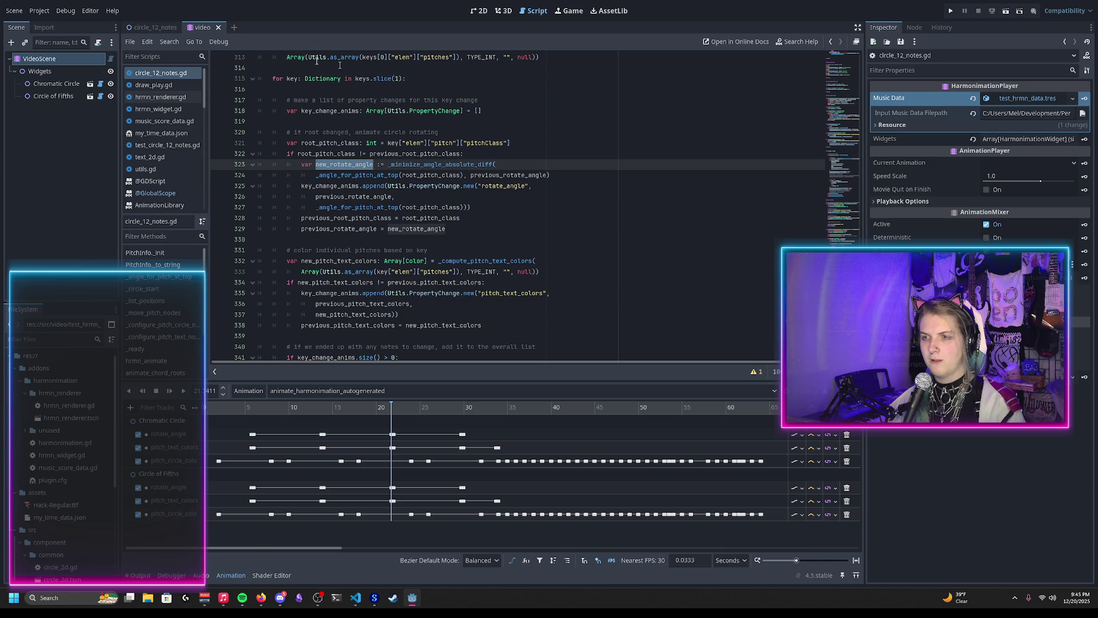
click(169, 27)
click(482, 12)
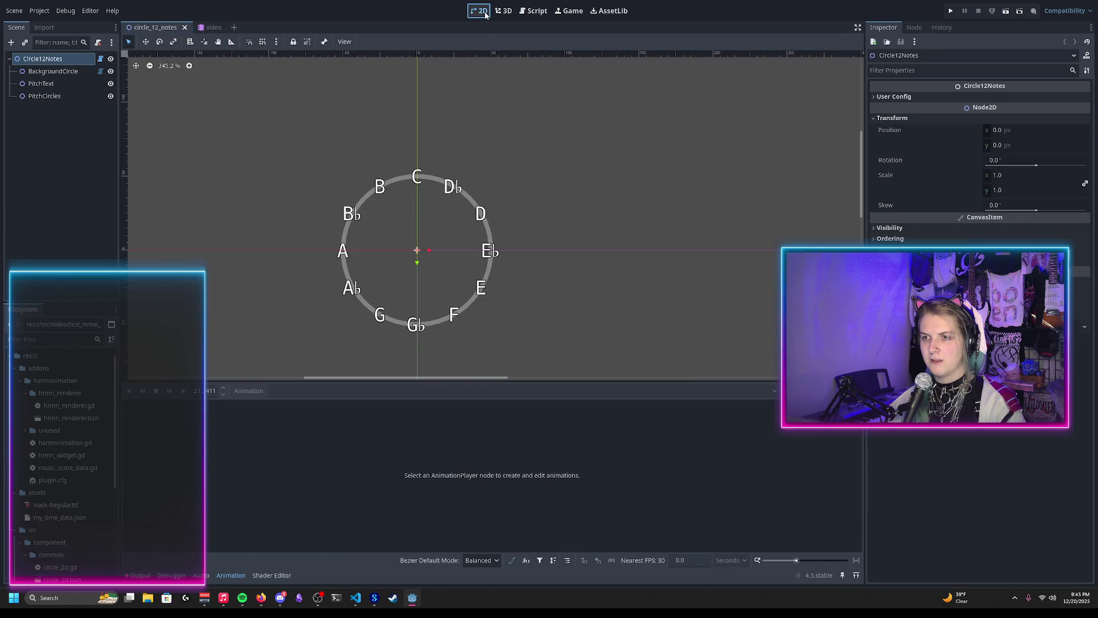
Preview the video scene's rotation, save it, and reload the saved scene
click(210, 26)
drag(220, 408, 395, 413)
key(ctrl+s)
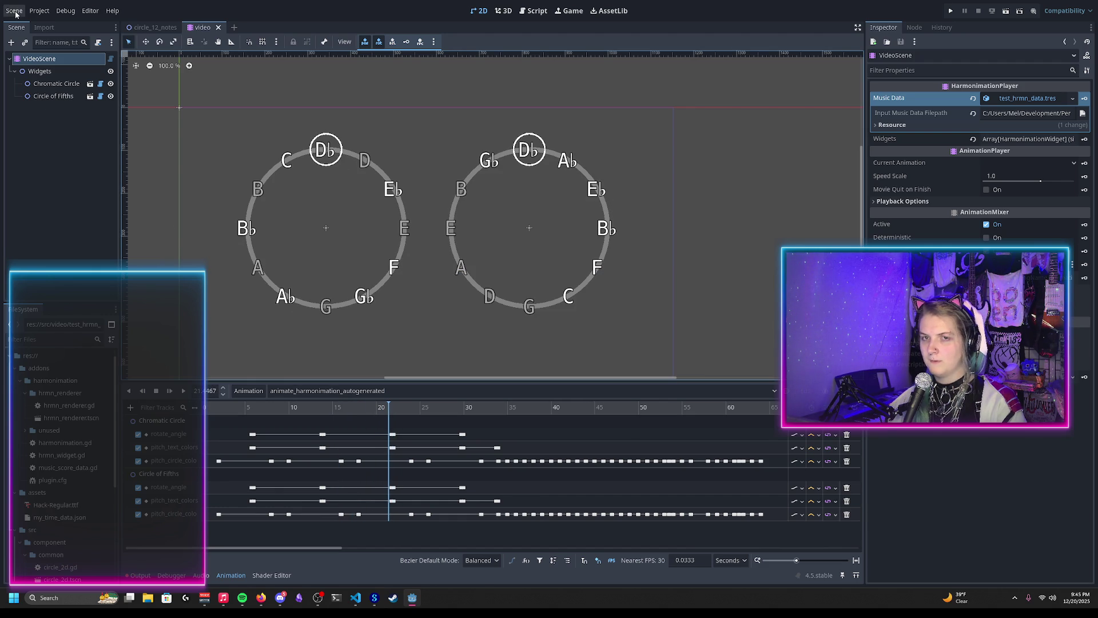
click(15, 12)
click(69, 216)
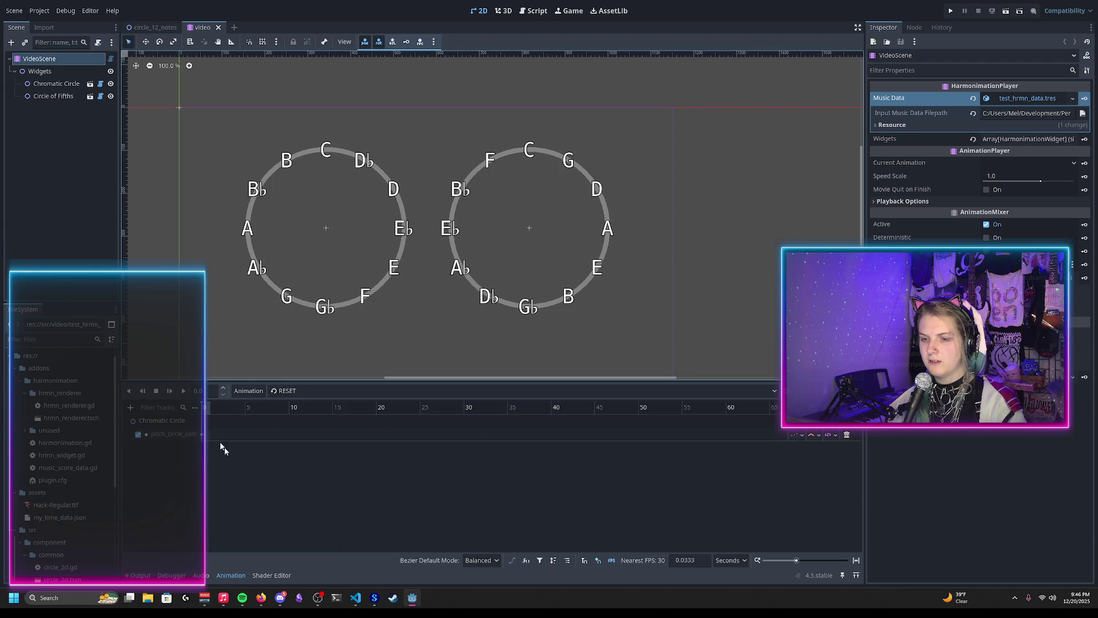
Scrub animate_harmonimation_autogenerated, check the errors in the Output log, and return to the script
click(280, 391)
click(286, 417)
mouse_move(231, 407)
mouse_down()
mouse_move(468, 432)
mouse_move(304, 466)
mouse_move(249, 503)
mouse_move(135, 548)
mouse_up()
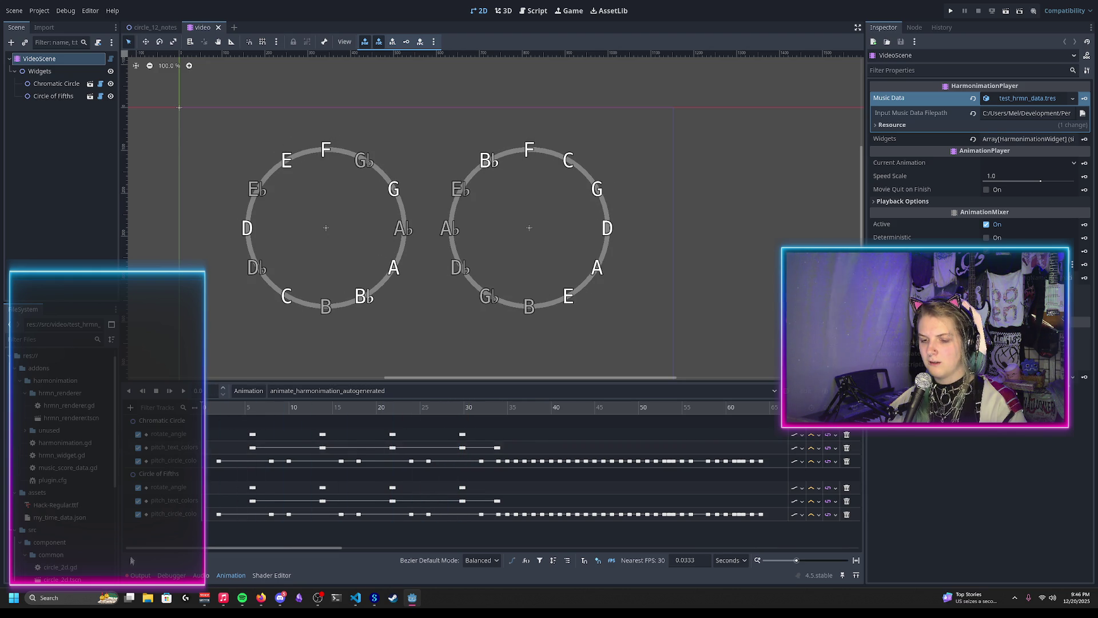
click(140, 575)
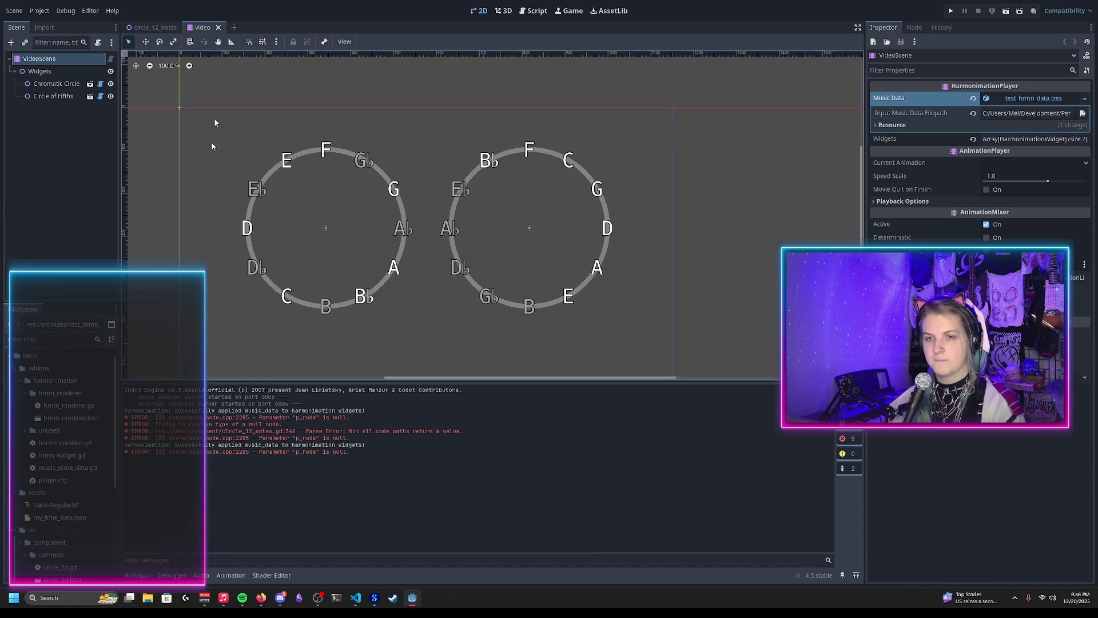
click(537, 10)
Change the angle == PI check to use angle - target
scroll(427, 230, down, 5)
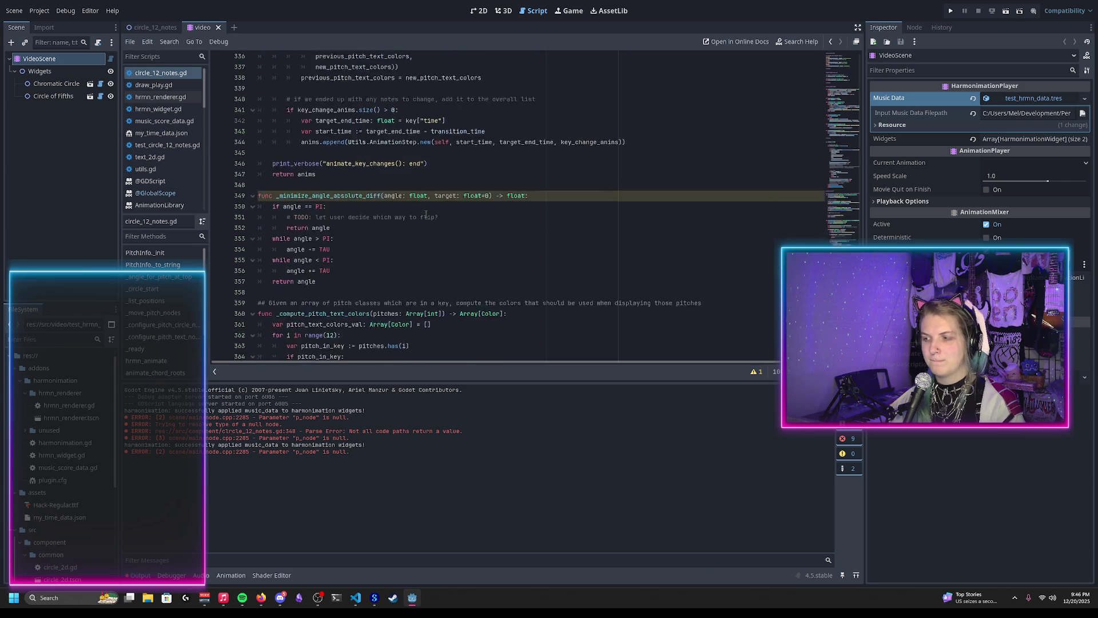
scroll(343, 248, down, 1)
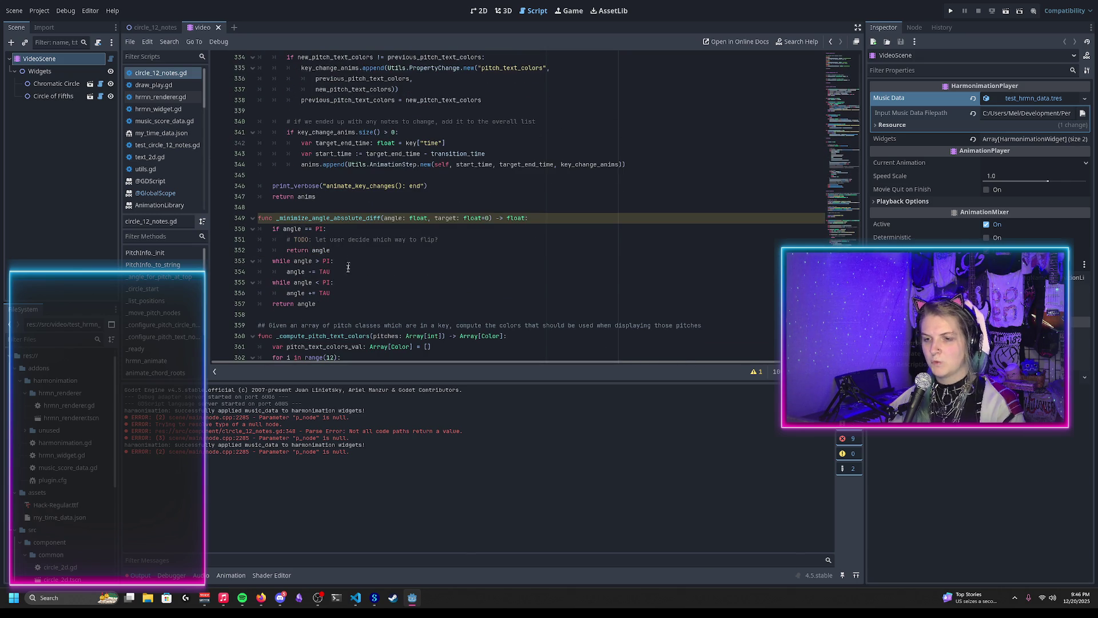
click(333, 304)
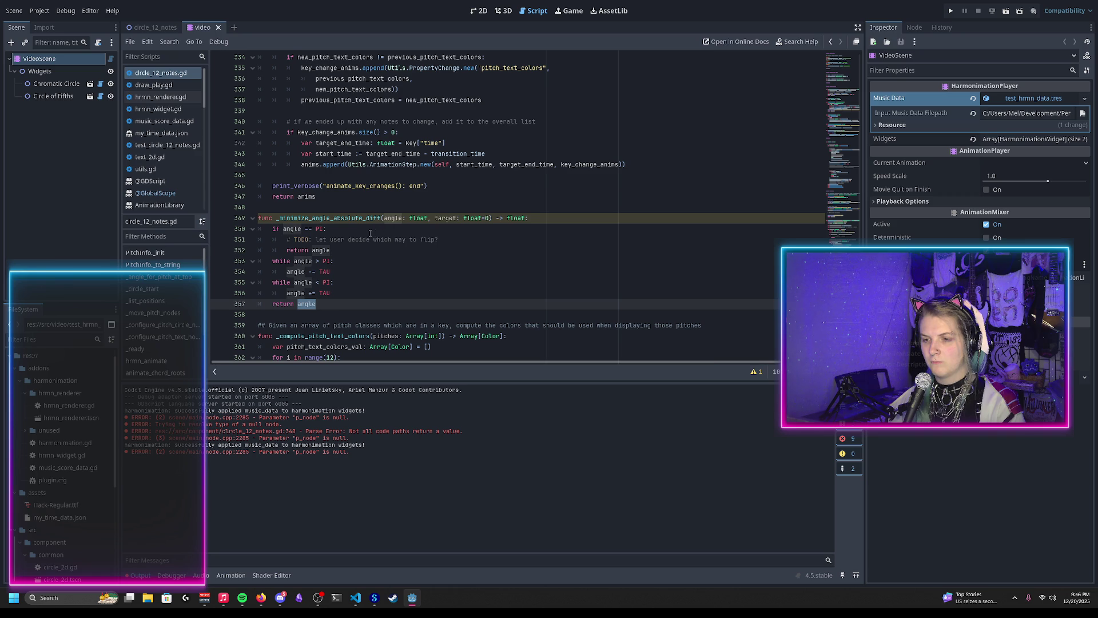
double_click(445, 218)
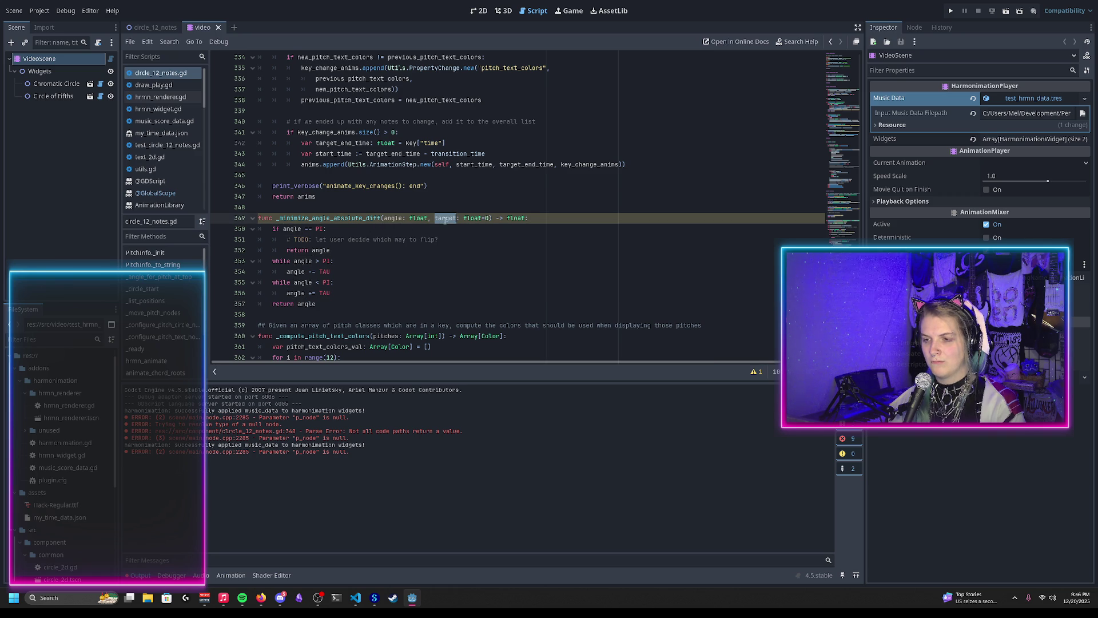
click(302, 229)
text(- target)
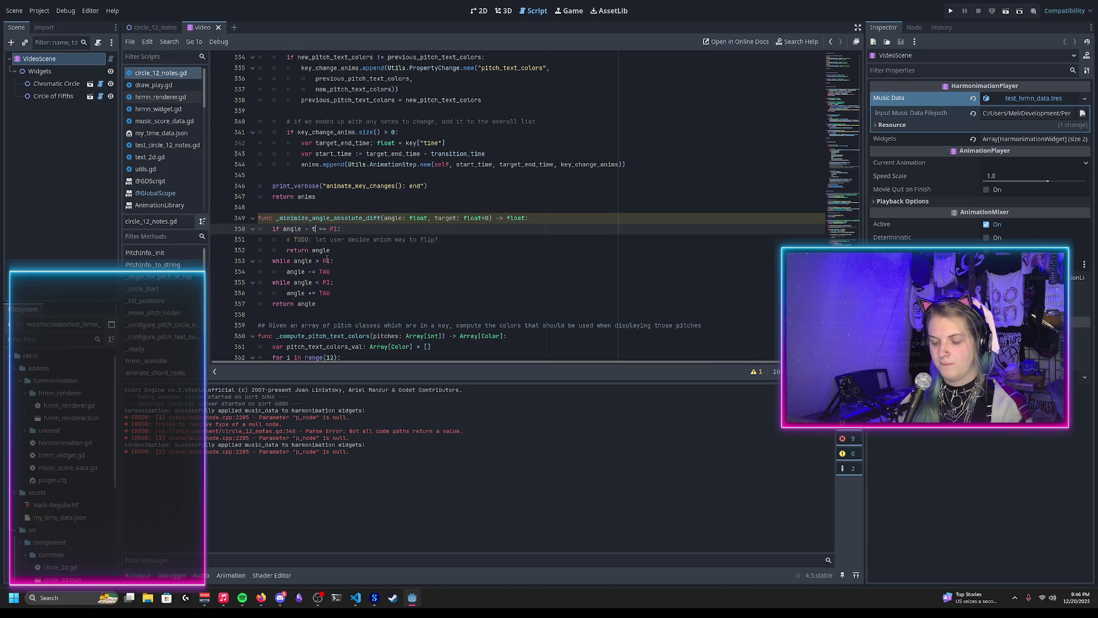
click(337, 240)
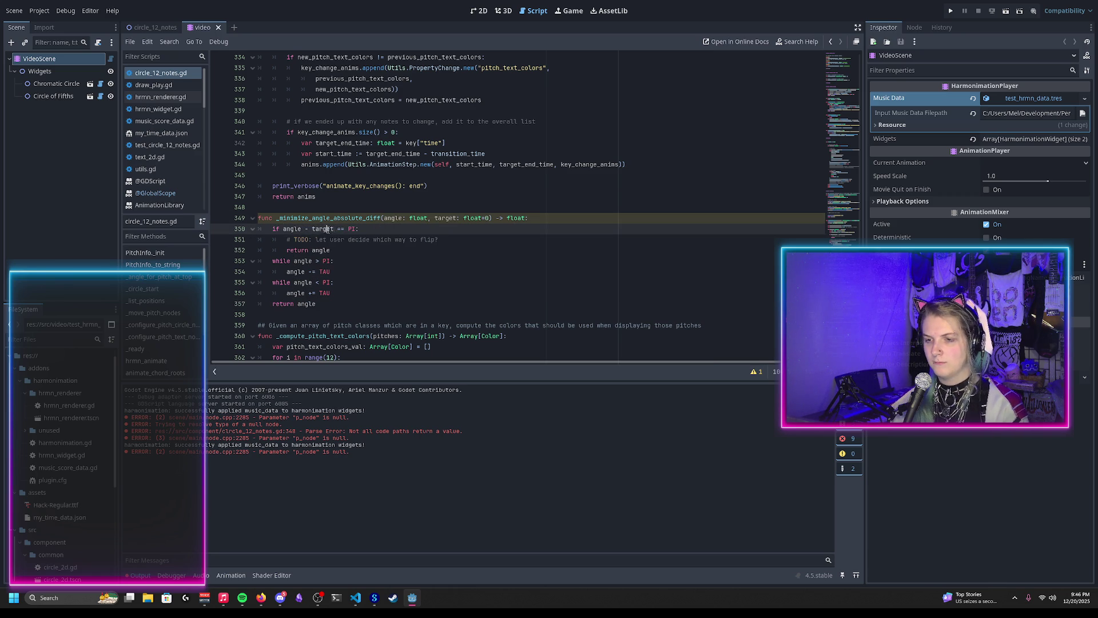
Add '- target' to both while-loop PI conditions and save the script
click(311, 262)
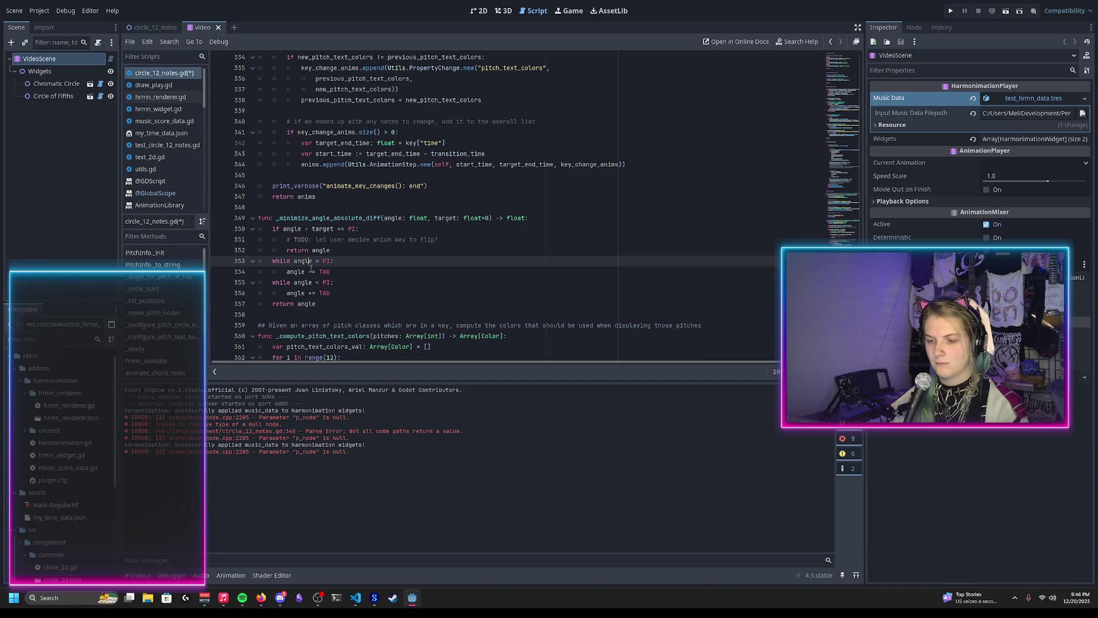
text(- target)
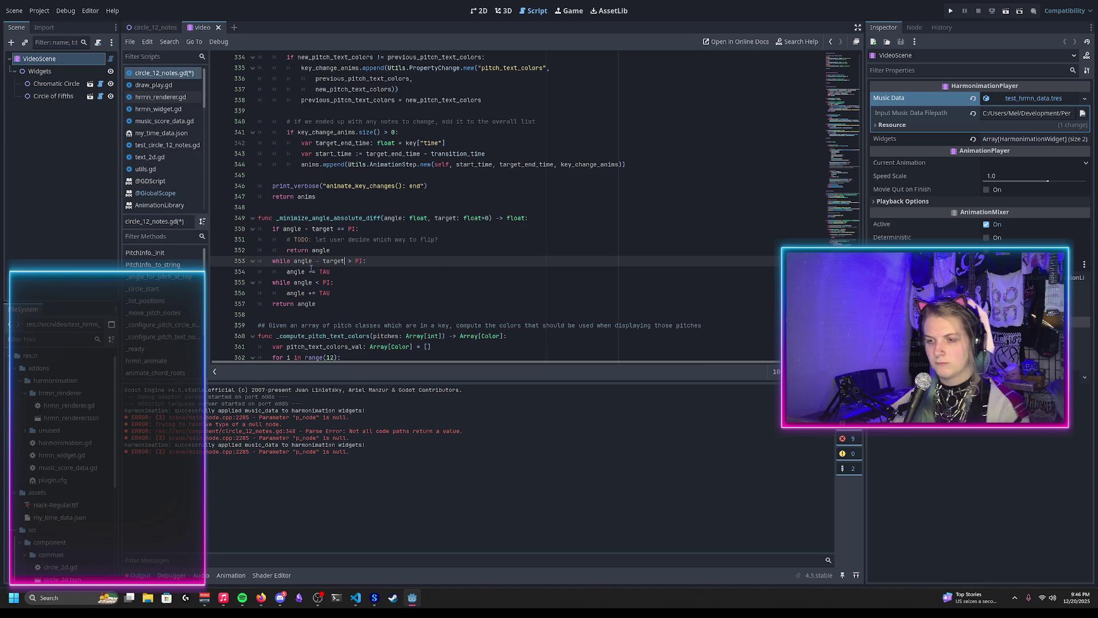
click(311, 283)
text(- target)
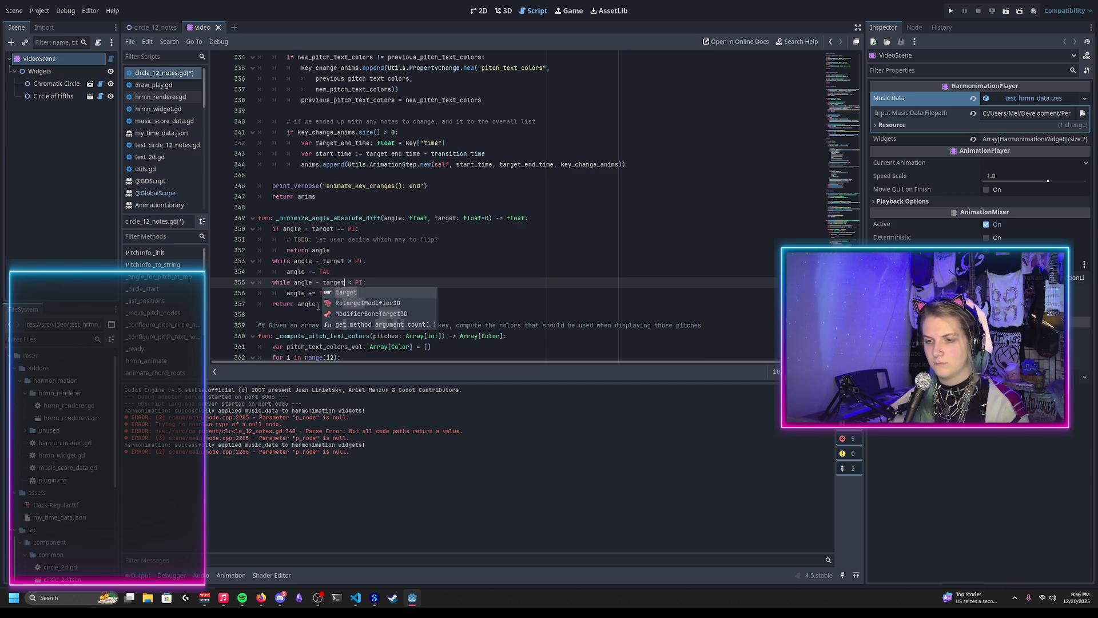
click(317, 304)
key(ctrl+s)
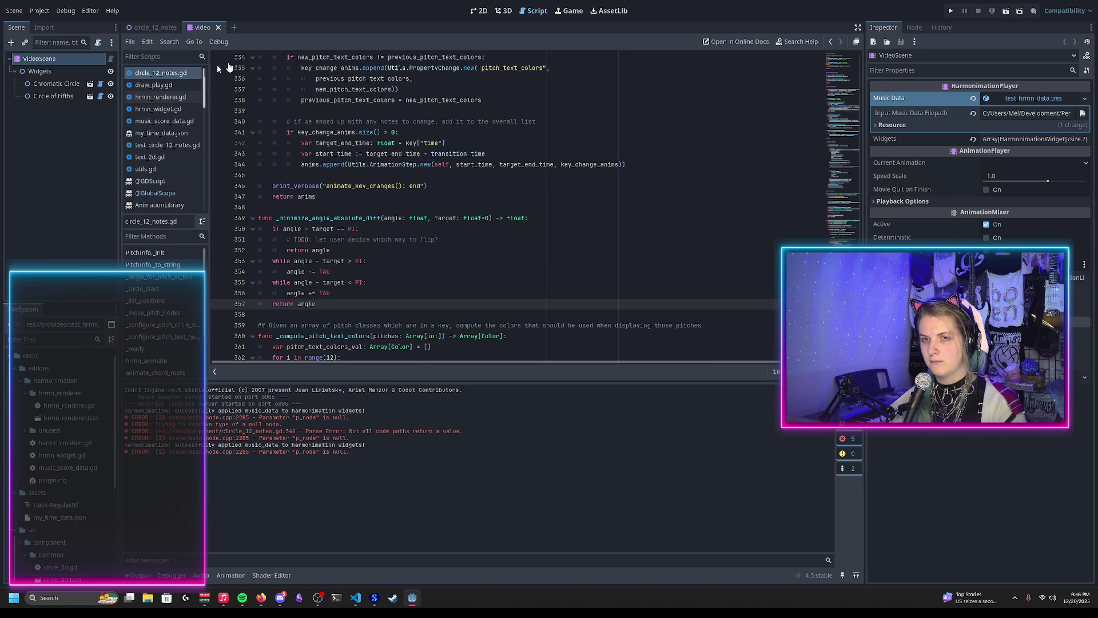
click(156, 30)
click(214, 31)
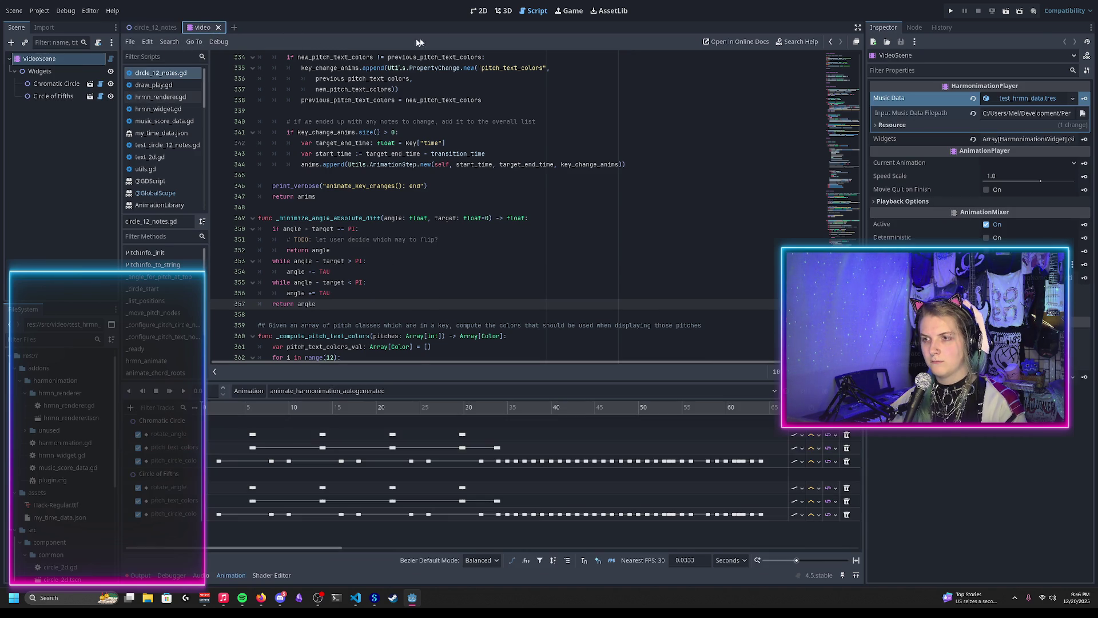
Scrub the video scene's animation to about 13.9 s in the 2D view
click(480, 10)
click(155, 27)
click(203, 27)
mouse_move(256, 412)
mouse_down()
mouse_move(209, 412)
mouse_move(325, 409)
mouse_up()
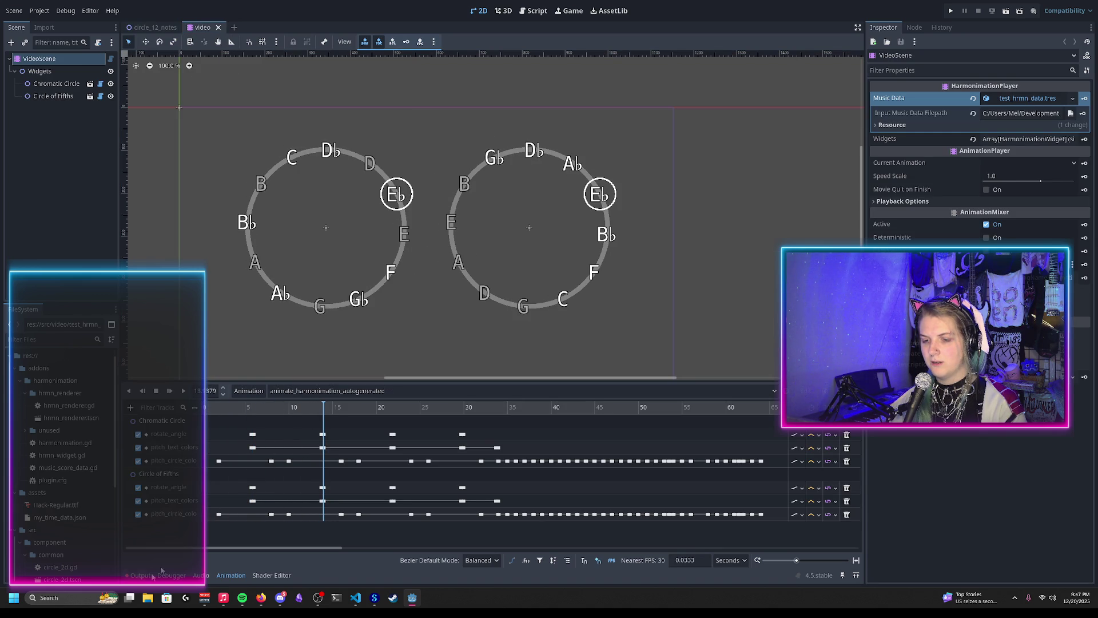
Clear the old Output messages, restore the Animation panel, and return to _minimize_angle_absolute_diff
click(140, 575)
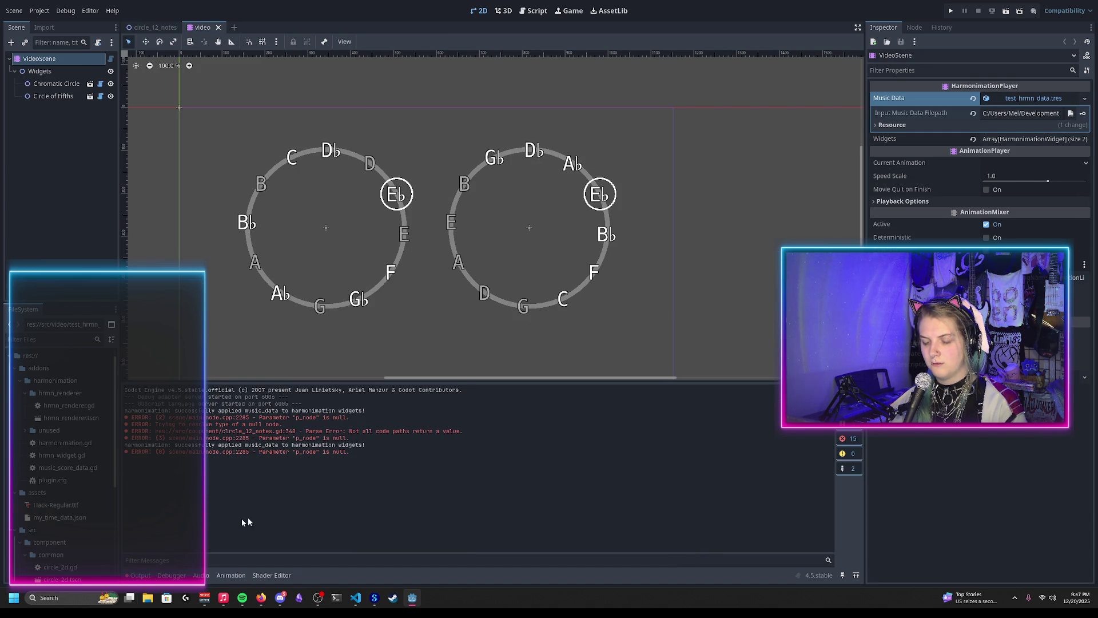
click(849, 393)
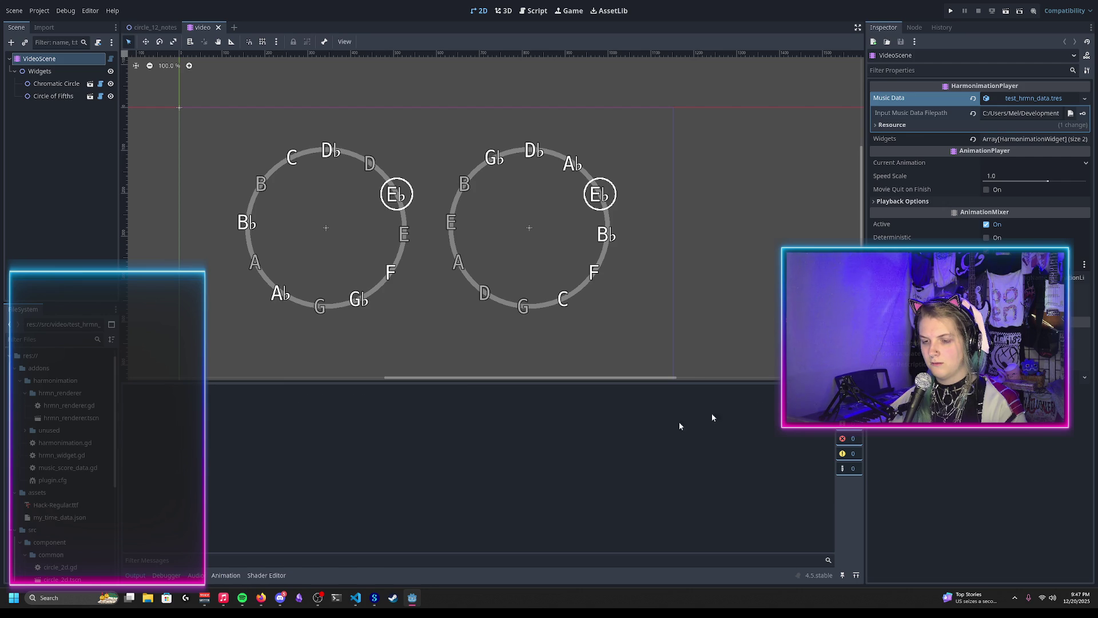
click(229, 576)
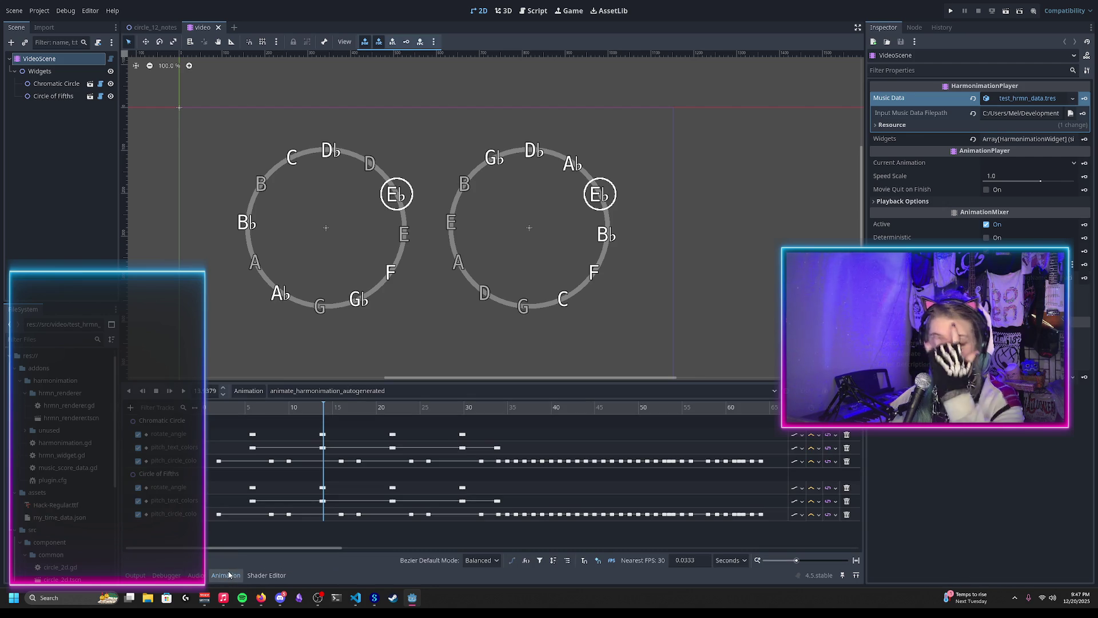
click(537, 11)
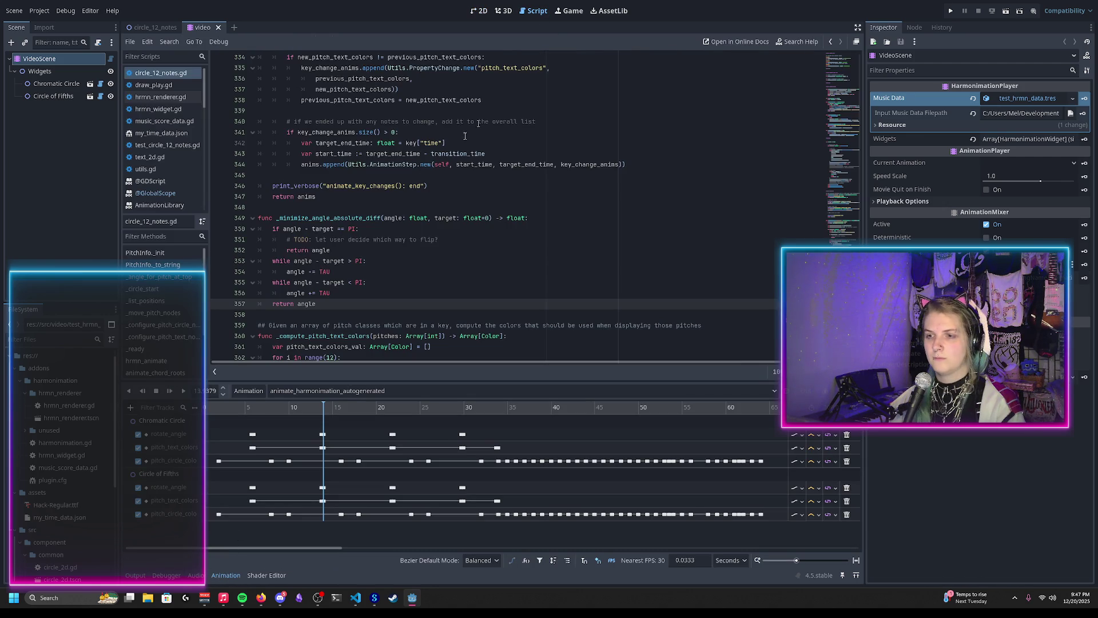
click(379, 218)
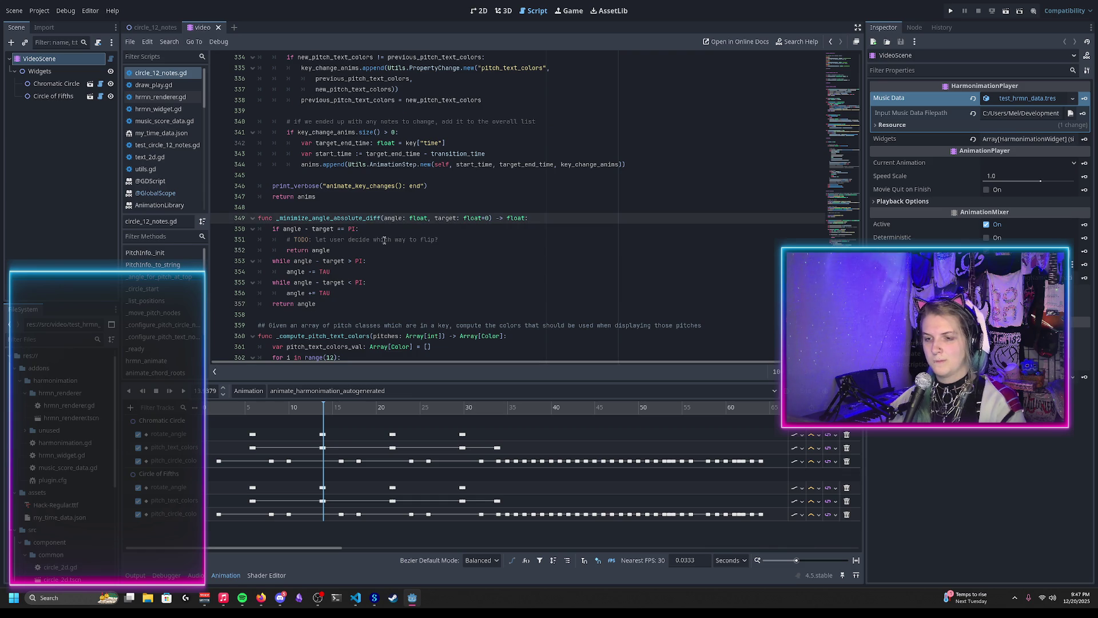
Insert a first-line print of the start message with angle and target values, then save
scroll(383, 233, up, 9)
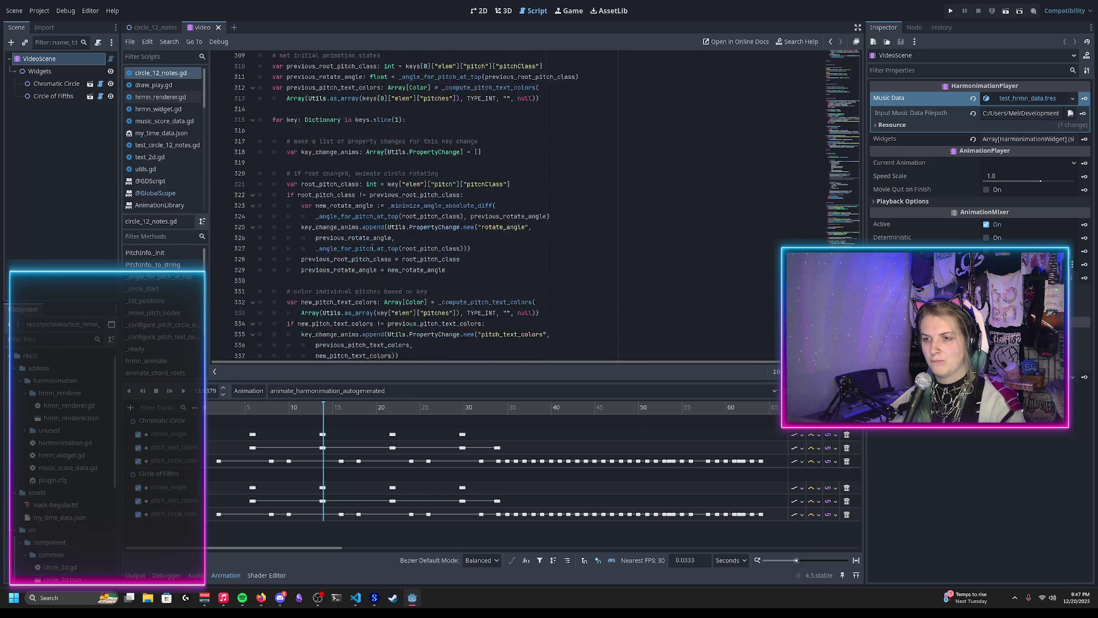
scroll(373, 246, down, 6)
key(Return)
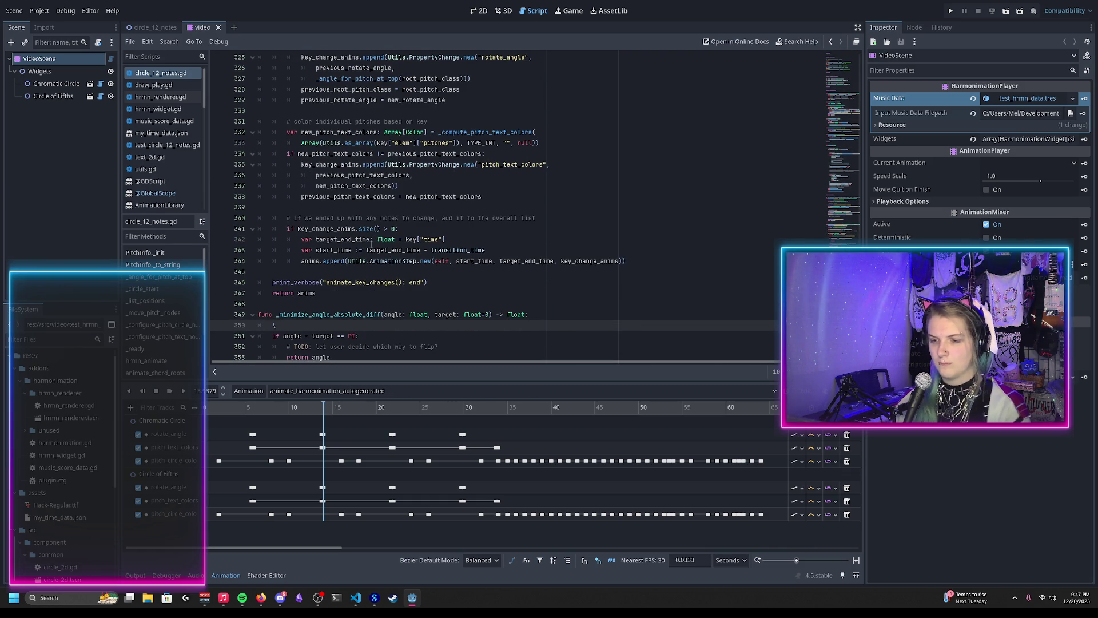
text(print()
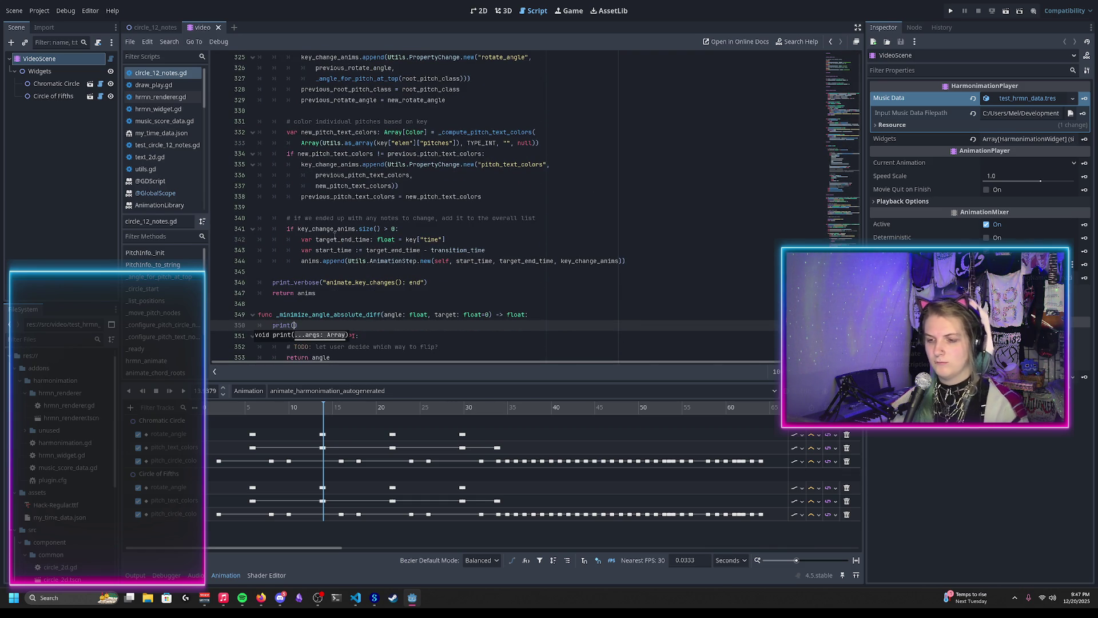
click(297, 315)
click(296, 325)
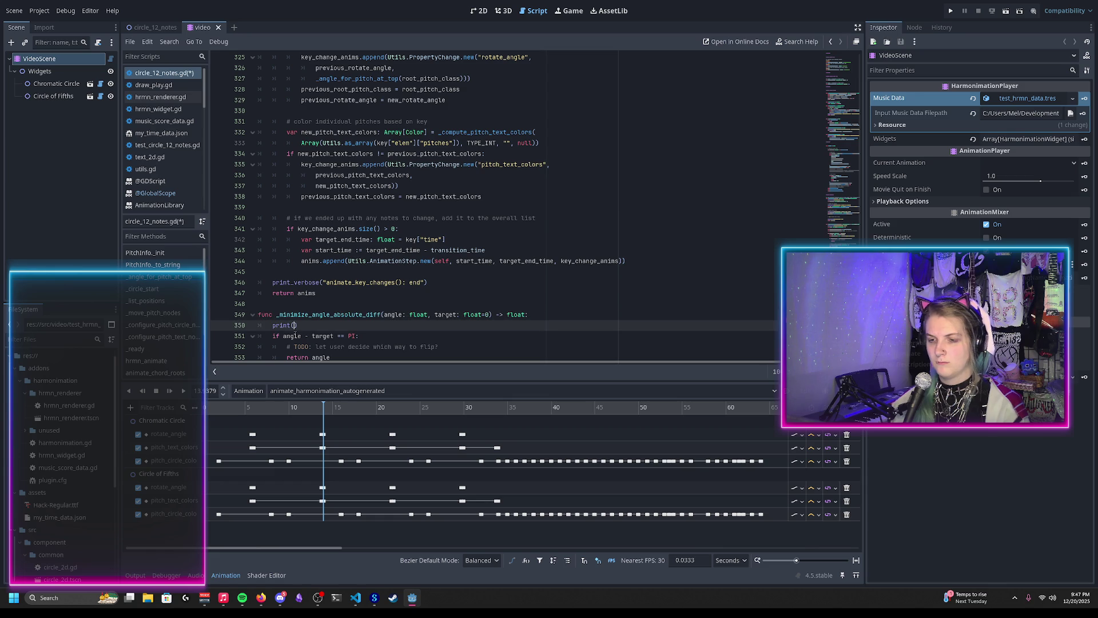
text("_minimize_angle_absolute_diff: start)
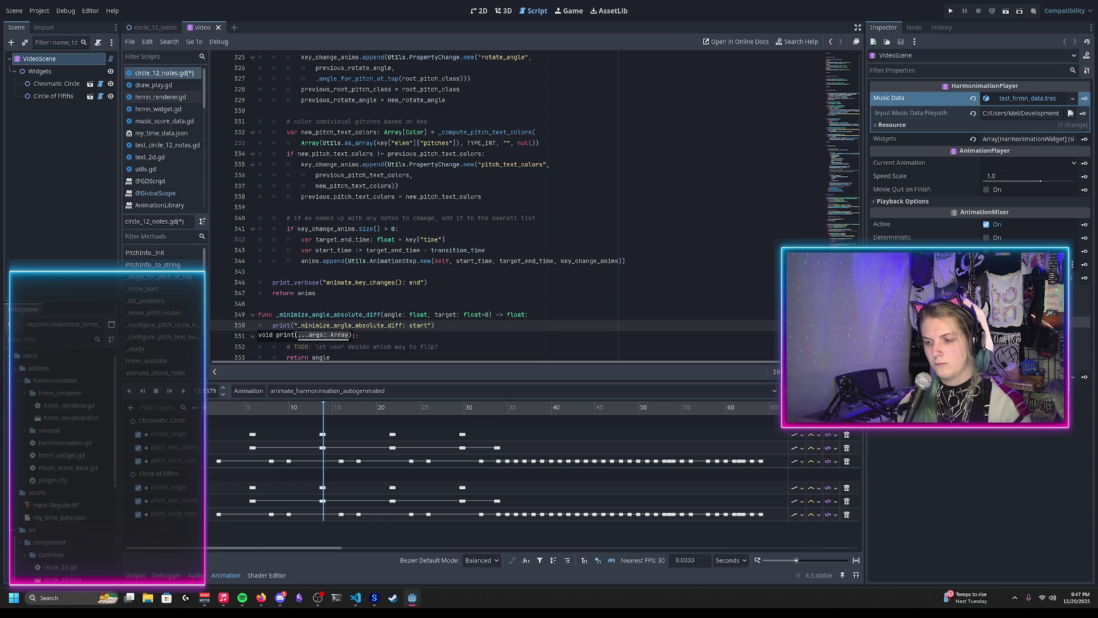
text((angle=))
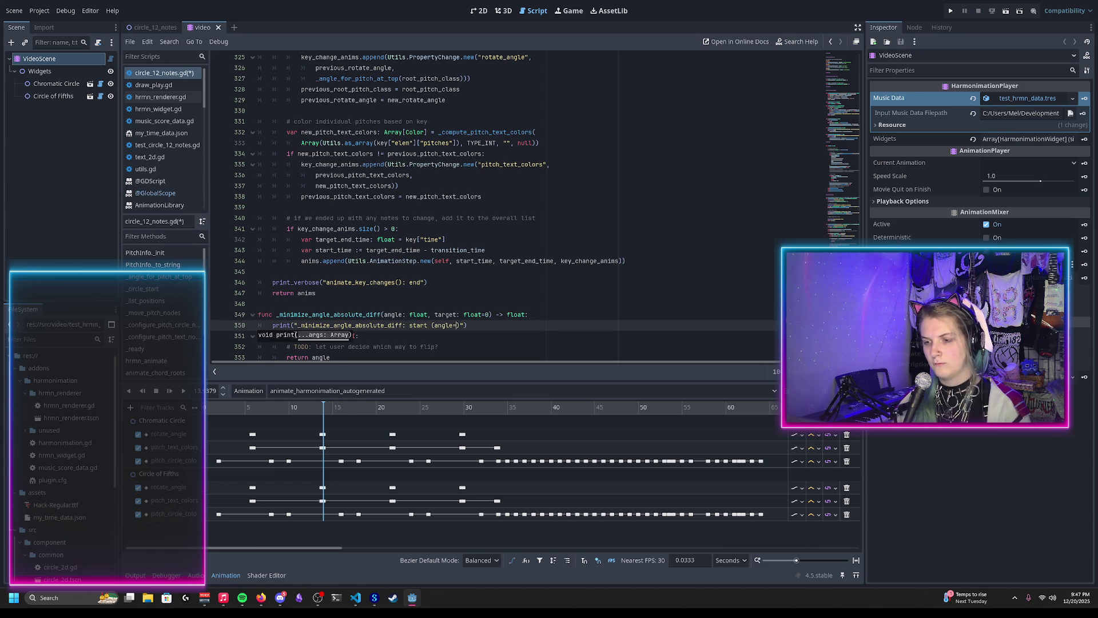
text(%)
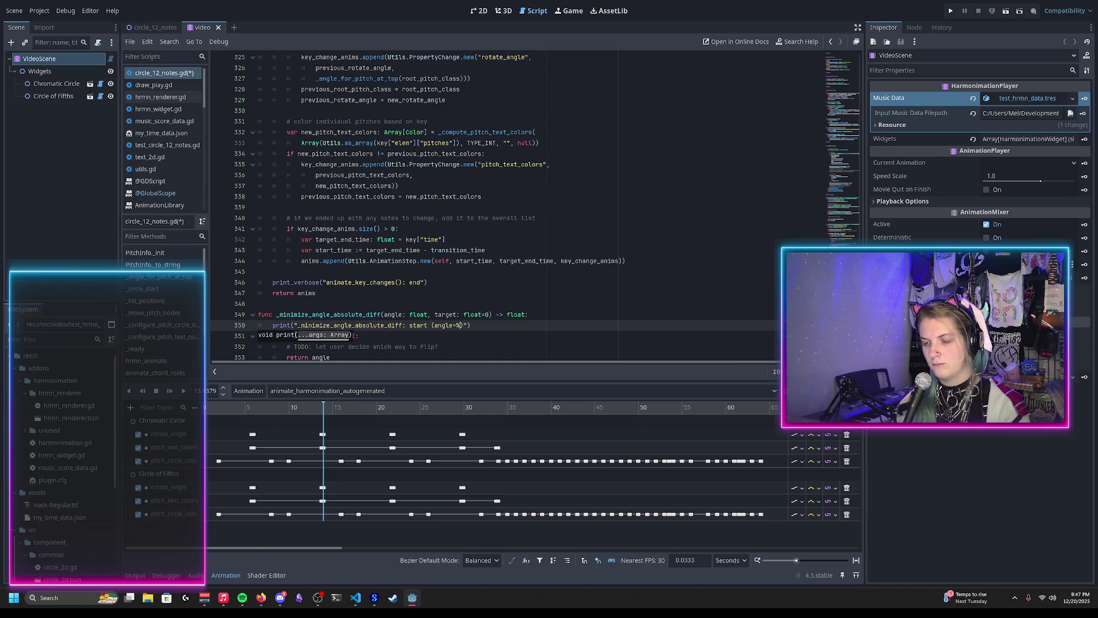
text(f, ta)
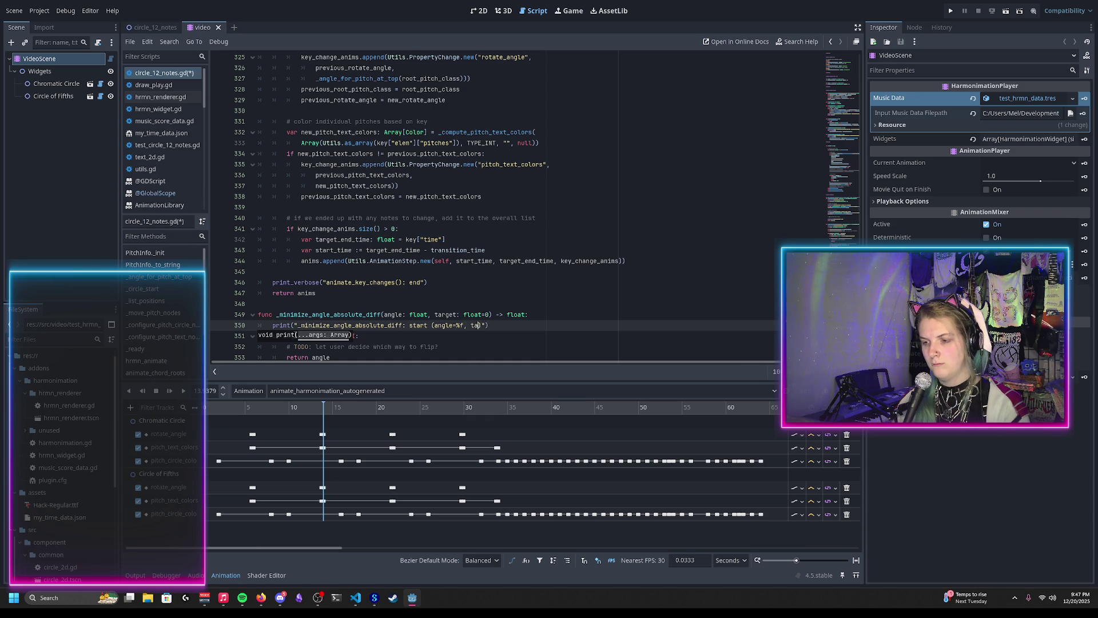
text(rget=%f)
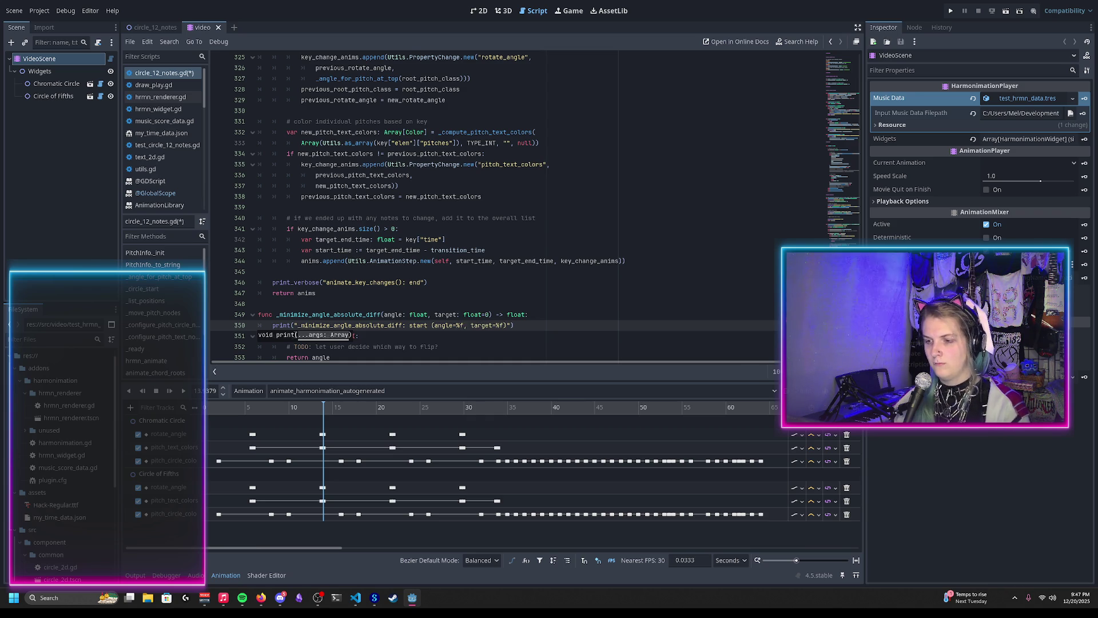
scroll(465, 282, down, 4)
scroll(465, 282, up, 1)
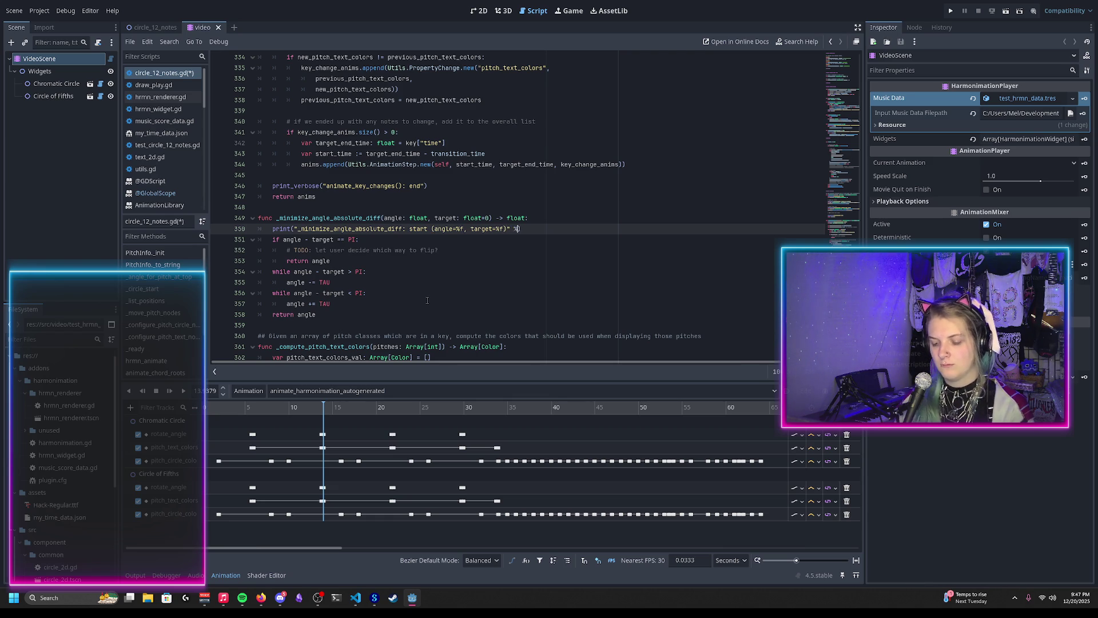
text(angle, target)
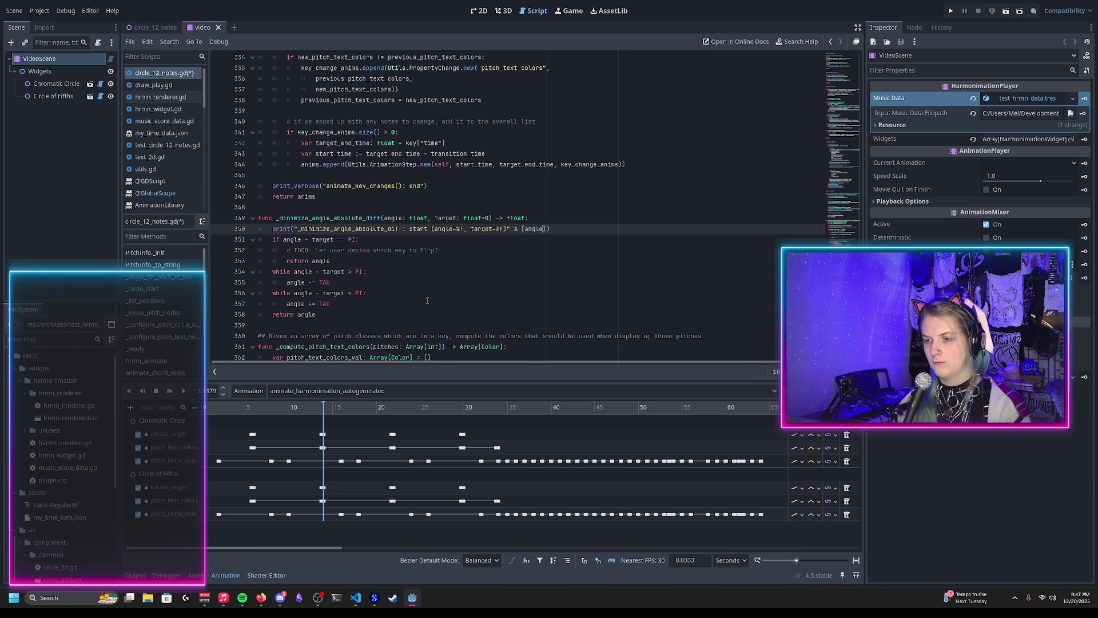
key(ctrl+s)
click(351, 303)
Add a print before the return prefixed '_minimize_angle_absolute_diff():' and add '()' to the start message
key(Return)
text(print(""))
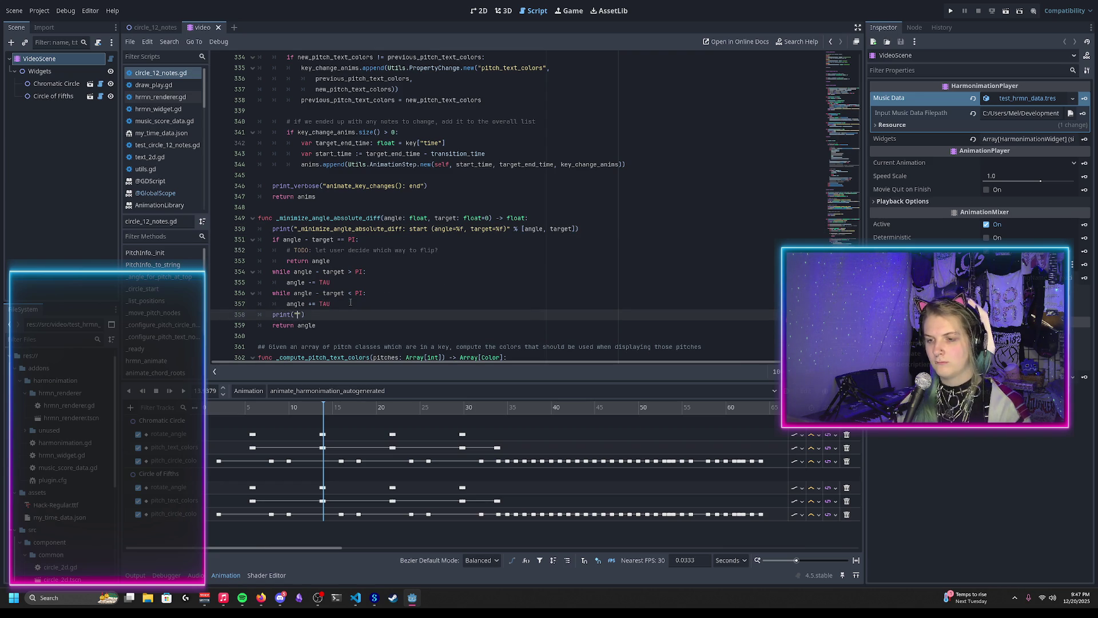
key(ctrl+shift+d)
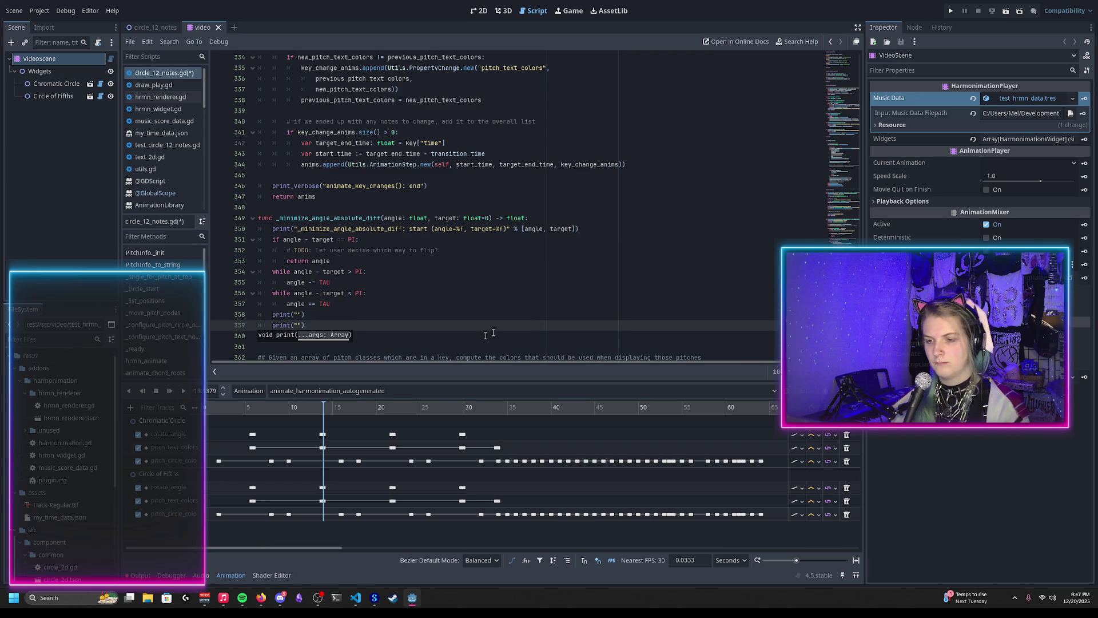
key(ctrl+z)
click(297, 314)
text(_minimize_angle_absolute_diff)
text(():)
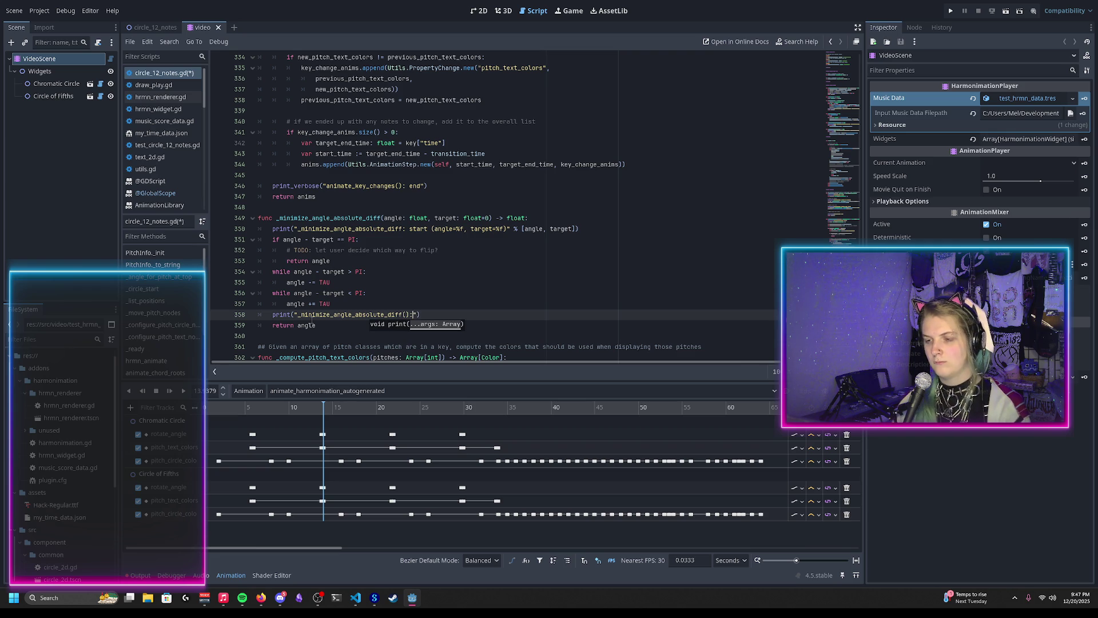
click(404, 229)
text(())
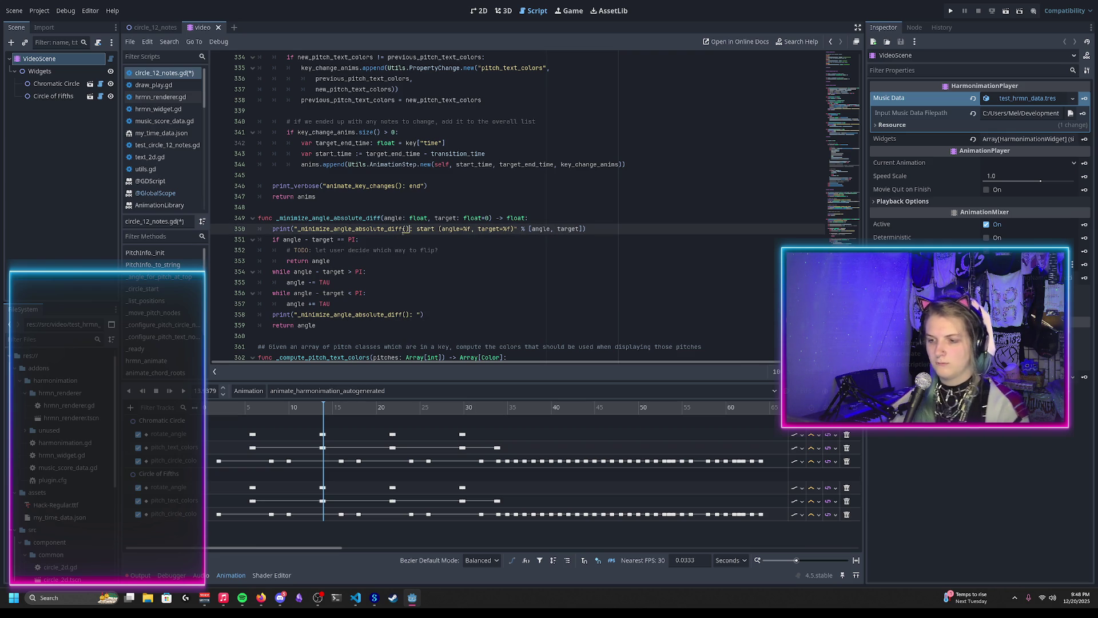
Complete the end message as 'end (returning angle=%f)' % [angle] and save the script
click(419, 314)
text(end)
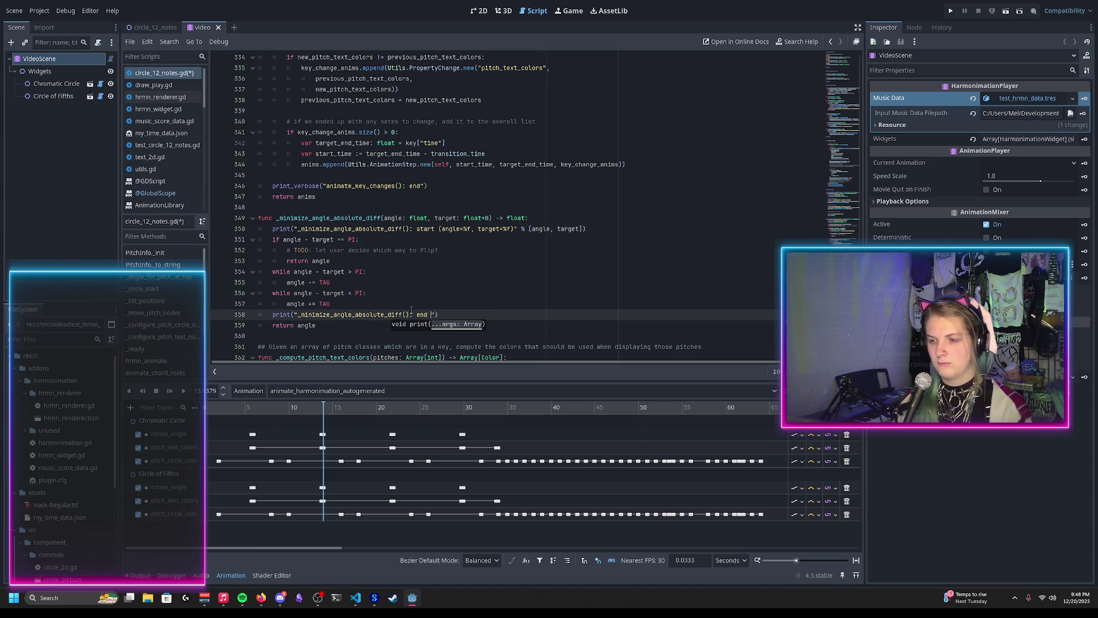
text( (returning)
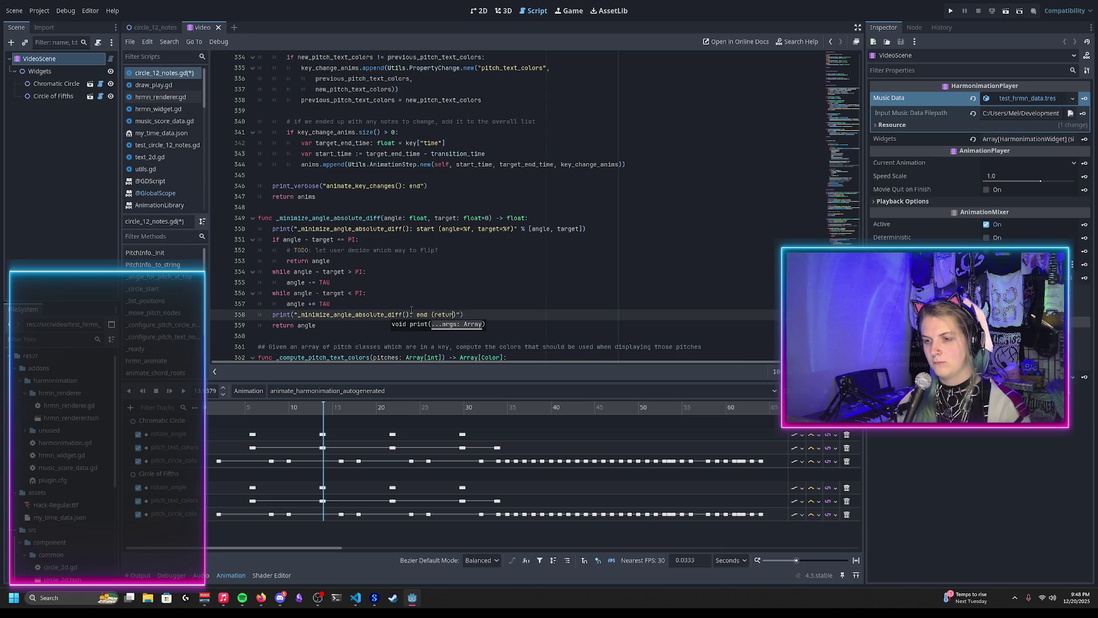
text( ))
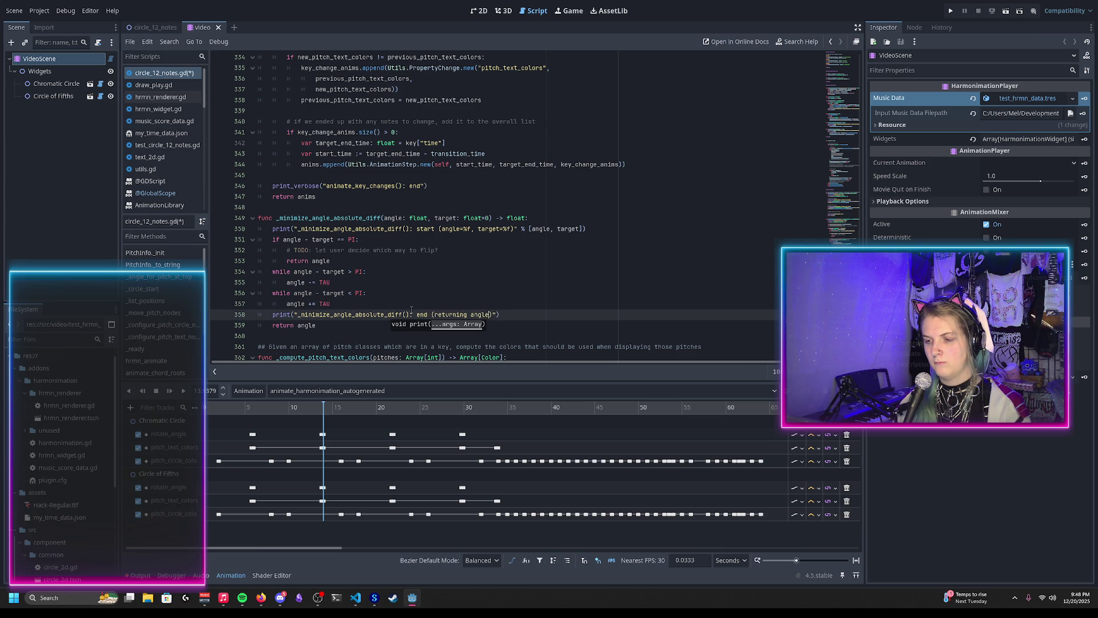
text(%f)
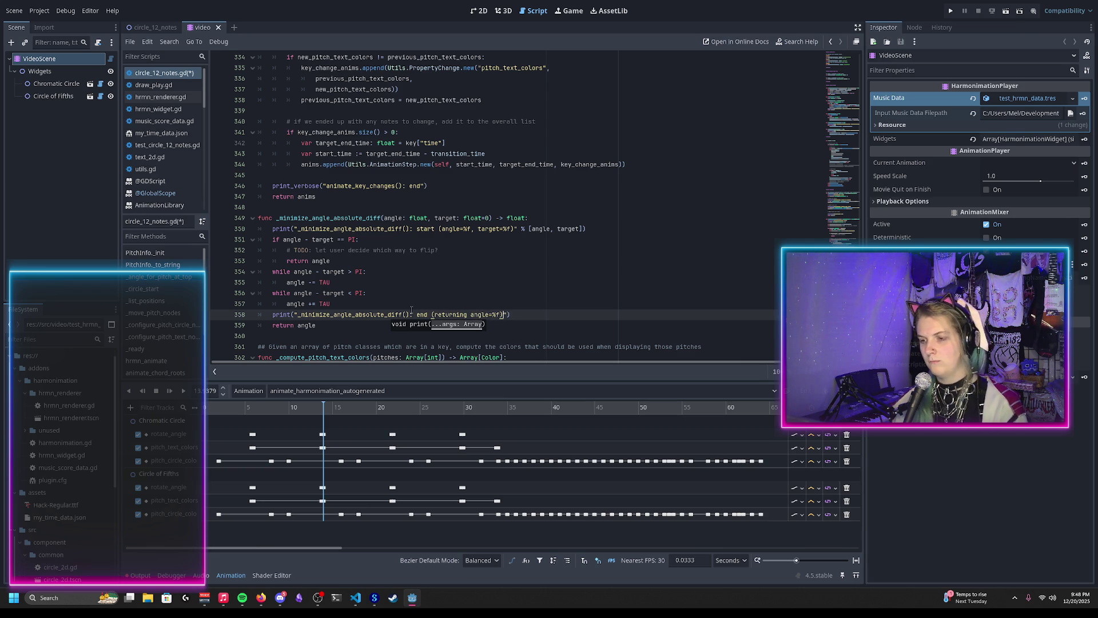
key(Right)
key(Right)
text(% angle)
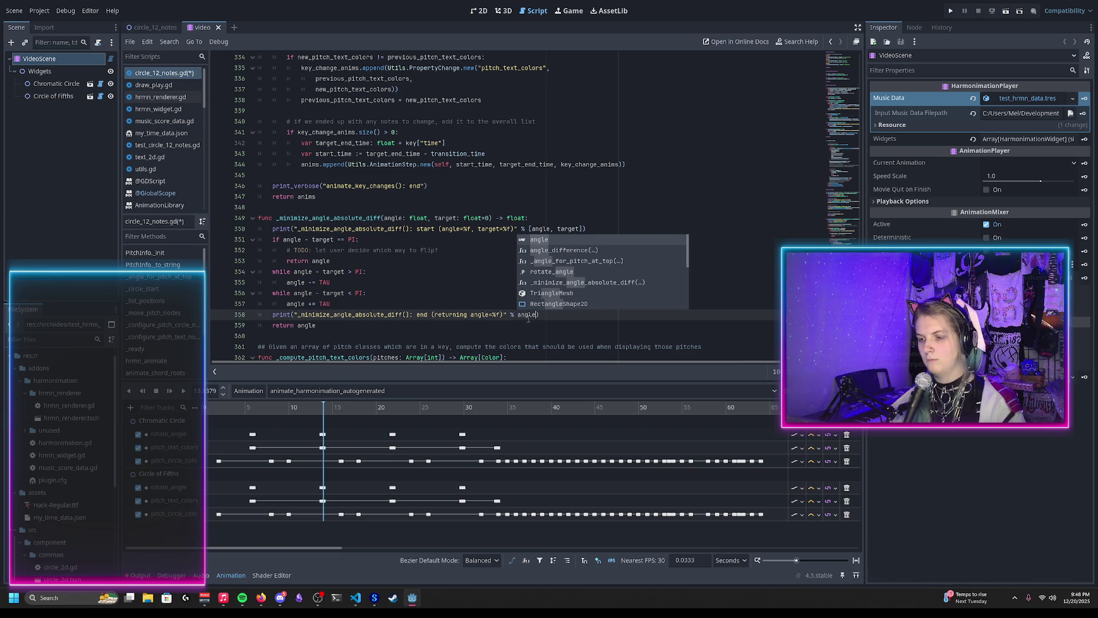
key(Escape)
key(ctrl+shift+Left)
text([)
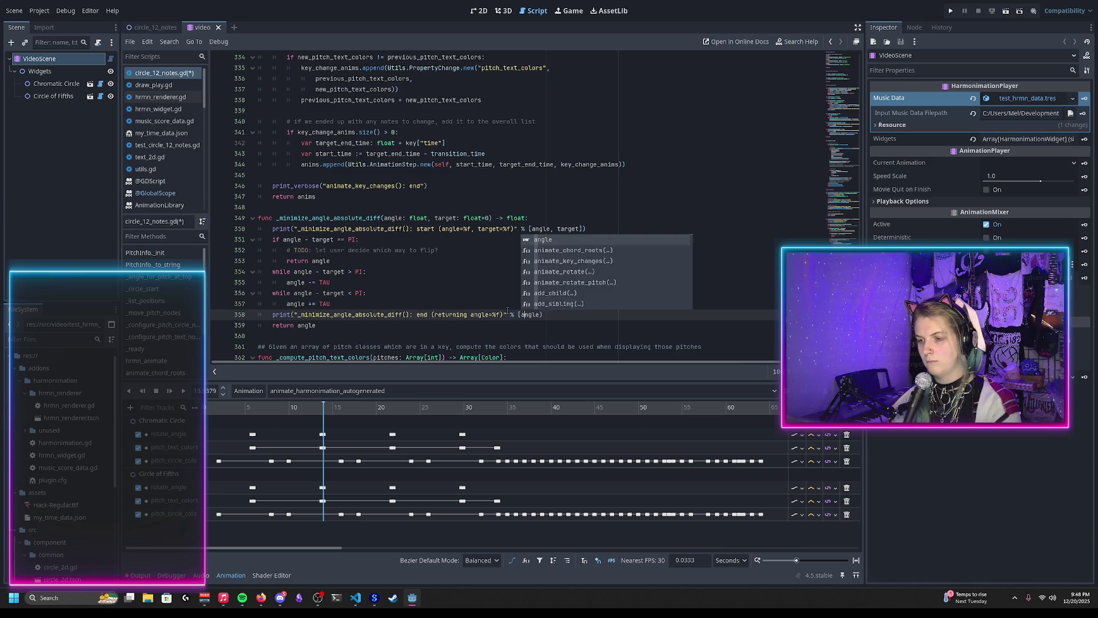
key(ctrl+s)
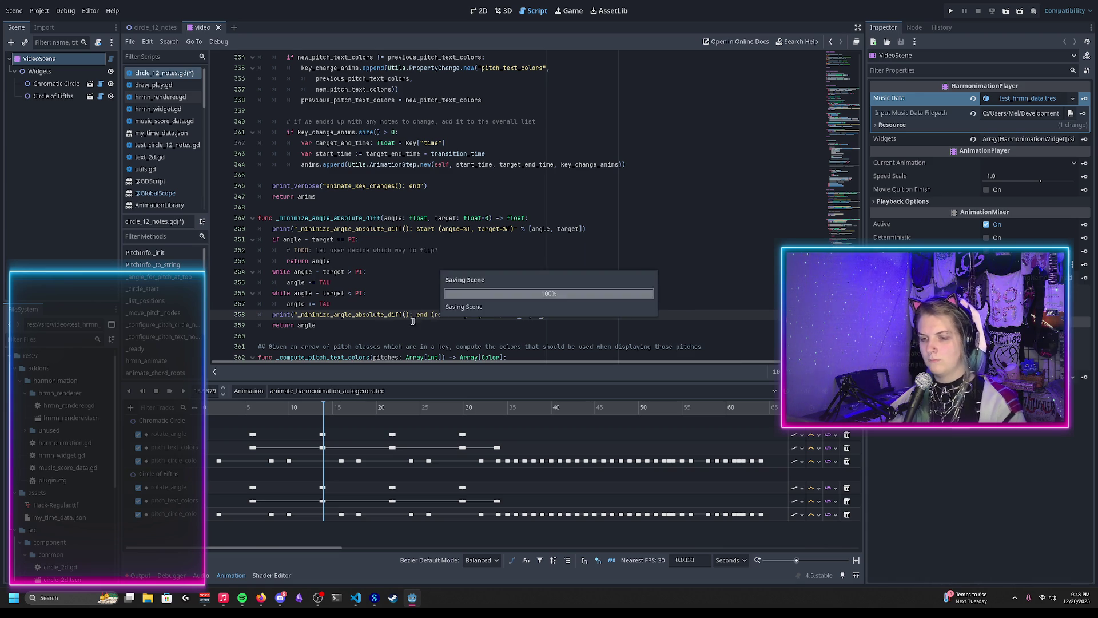
click(408, 186)
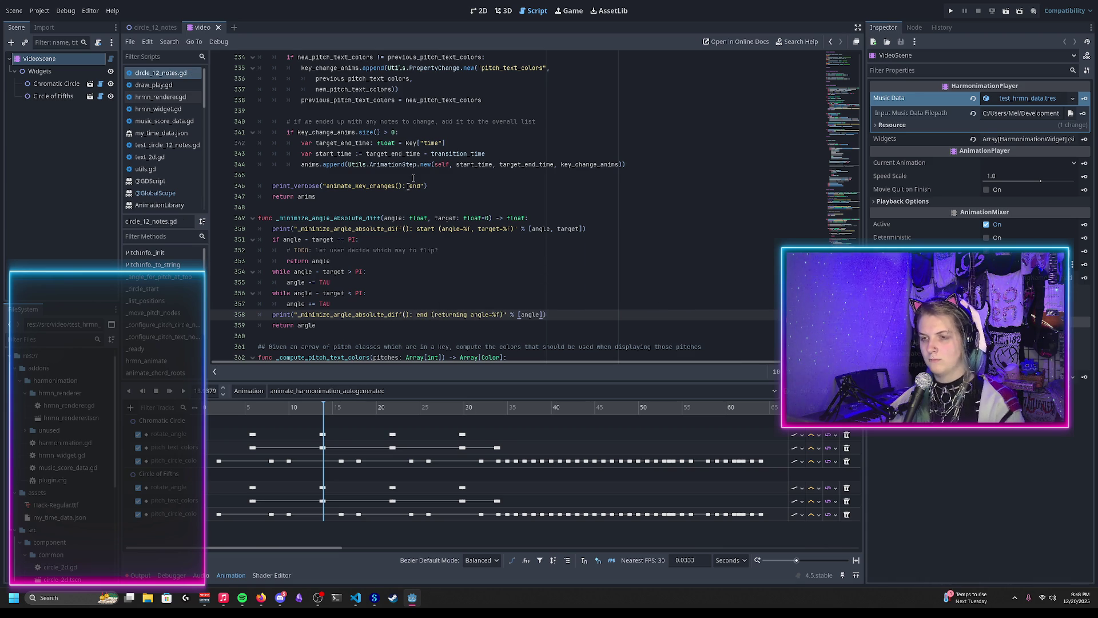
click(151, 27)
Reload the saved video scene and view the start and end debug prints in the Output log
click(203, 27)
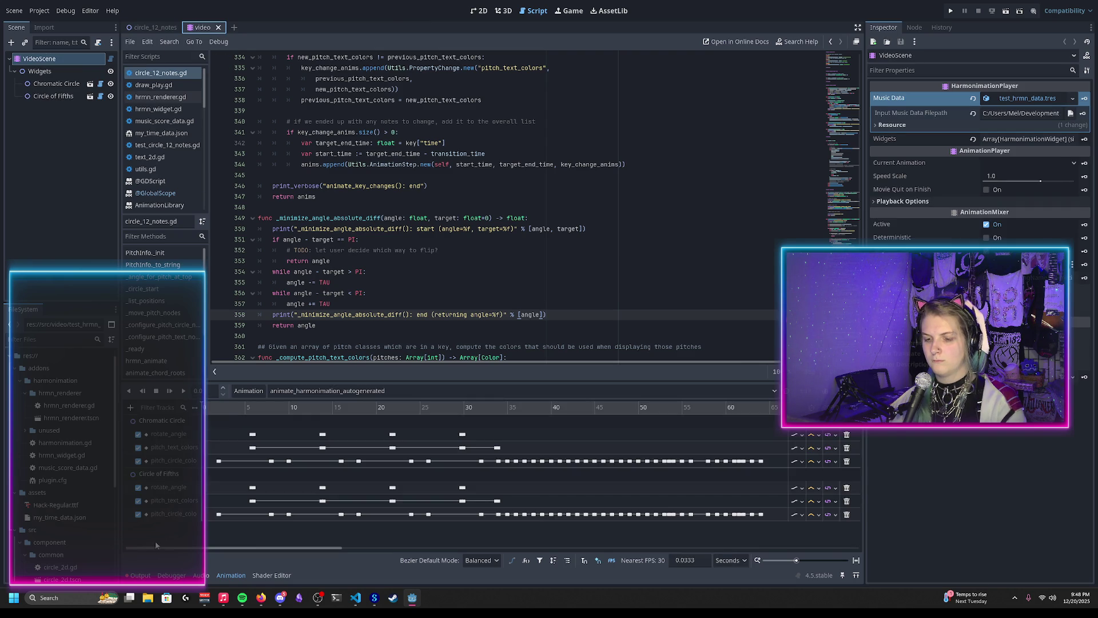
click(142, 575)
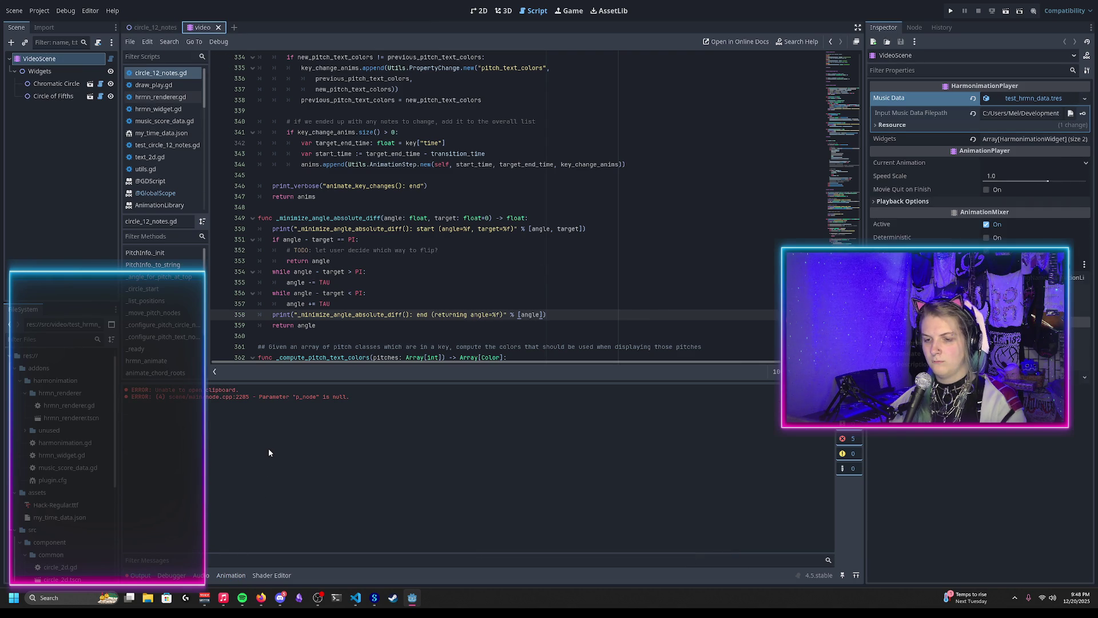
click(14, 11)
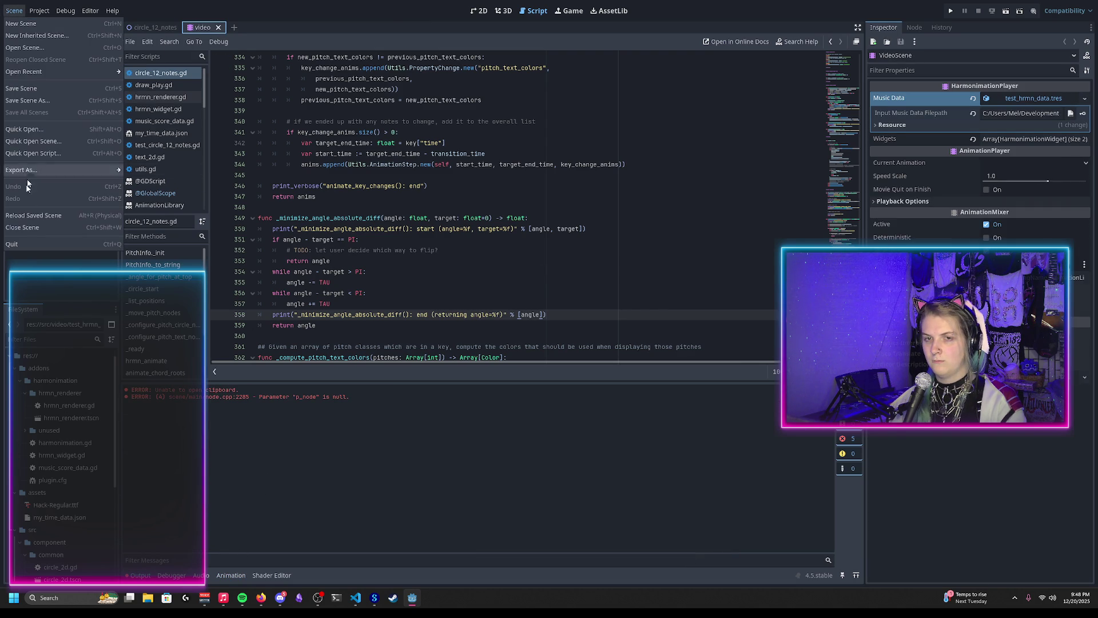
click(26, 215)
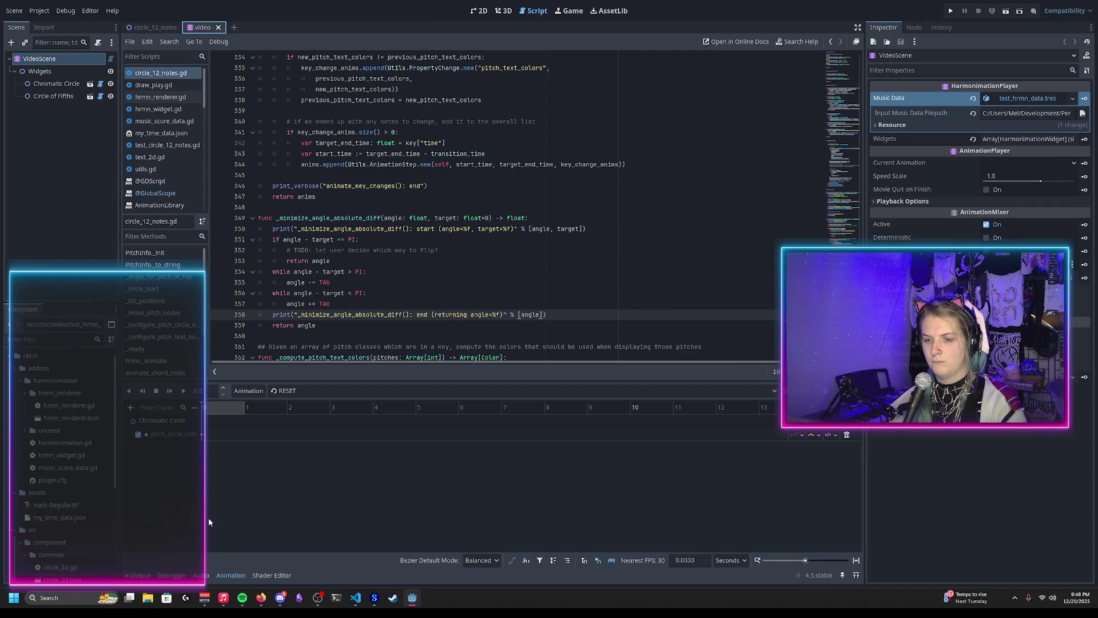
click(137, 575)
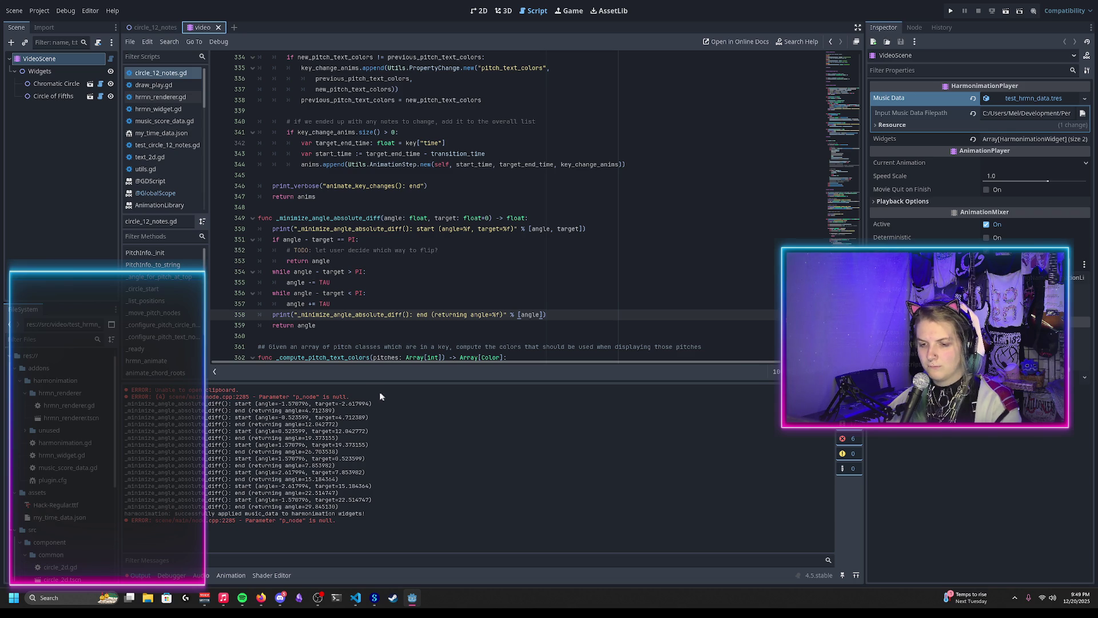
drag(233, 404, 387, 408)
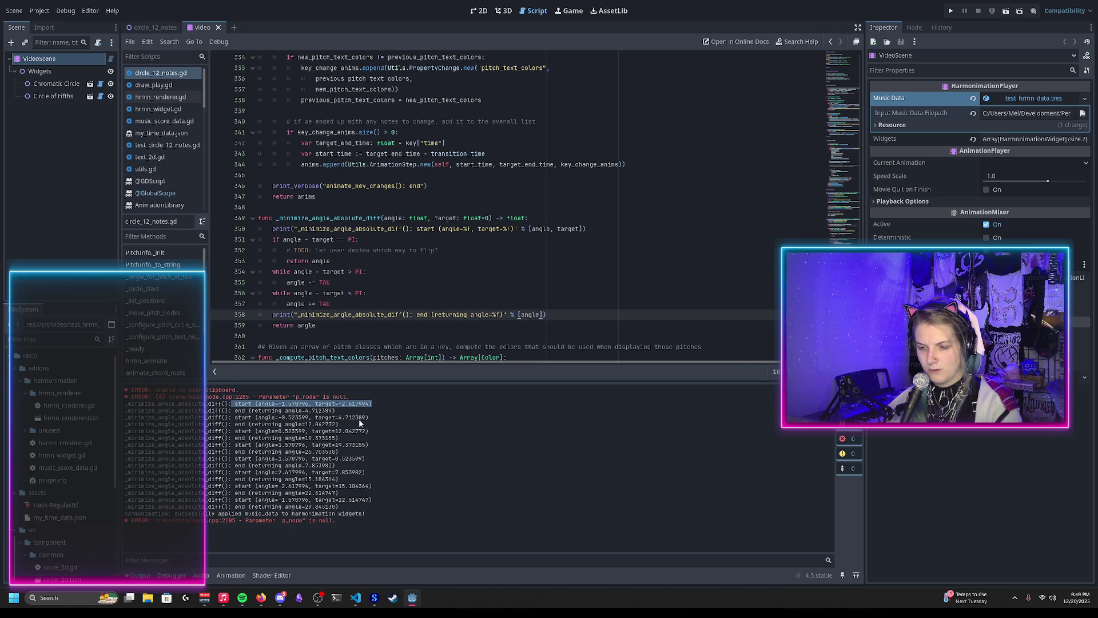
click(300, 454)
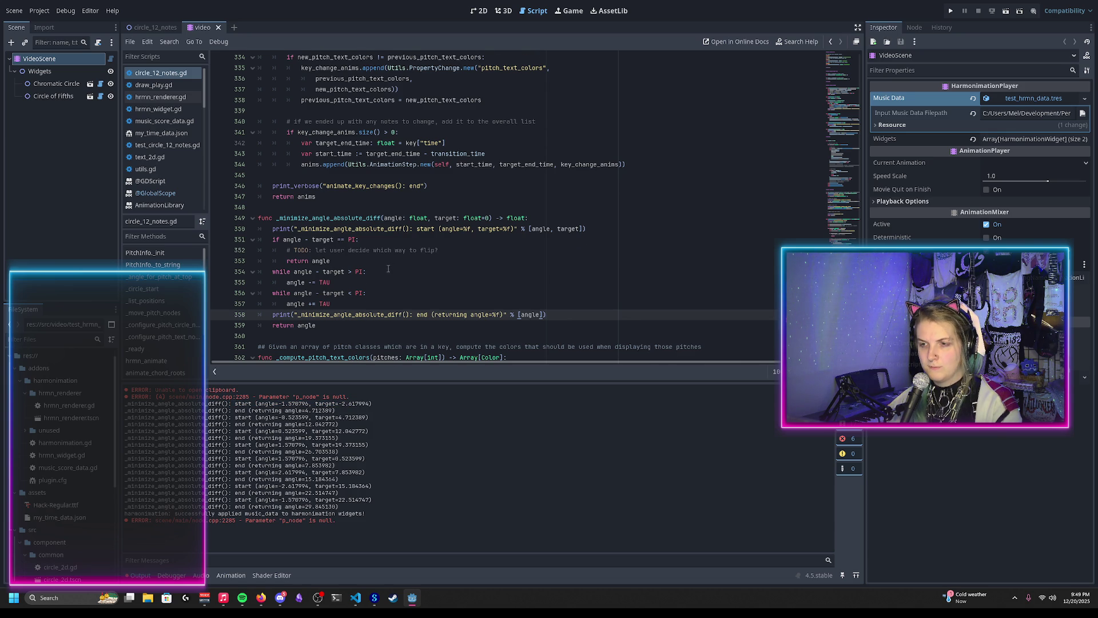
scroll(388, 268, up, 1)
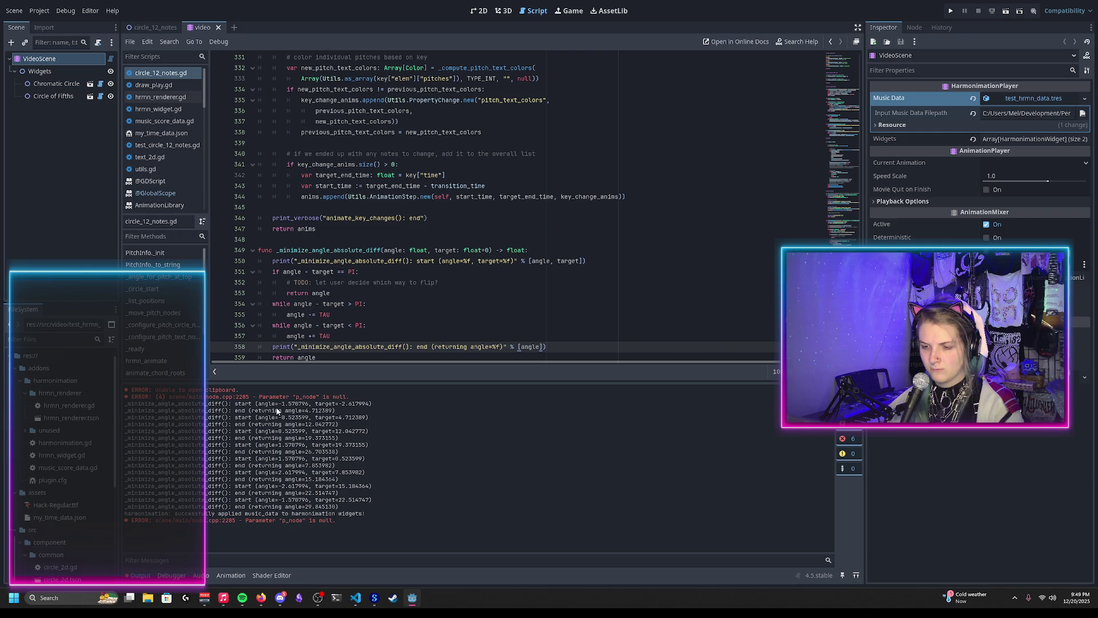
drag(279, 404, 289, 404)
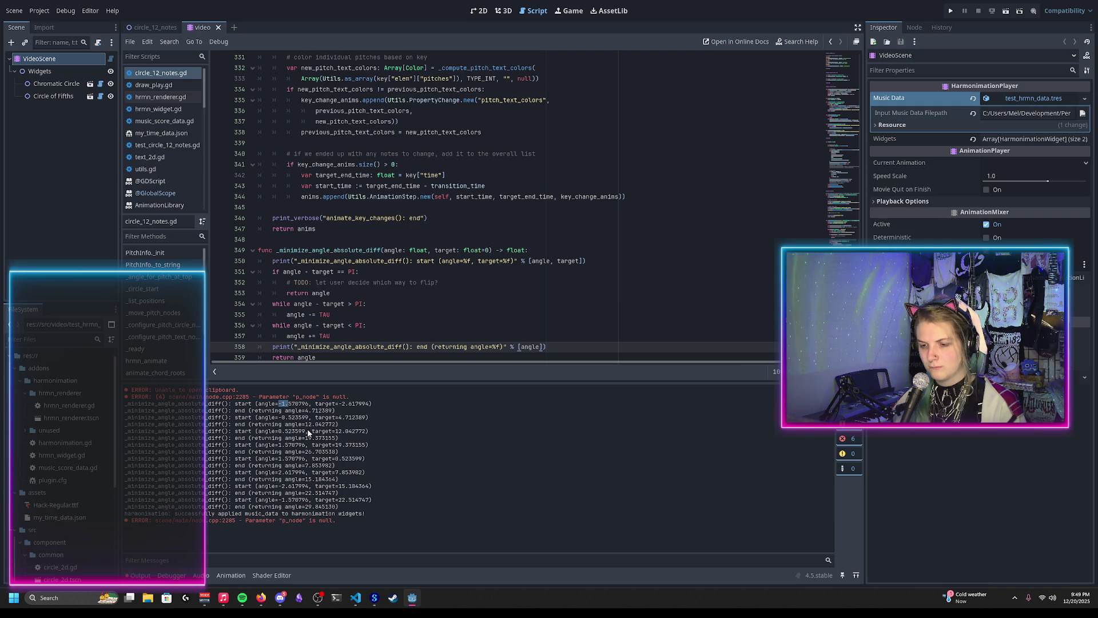
scroll(391, 301, down, 1)
scroll(392, 301, up, 11)
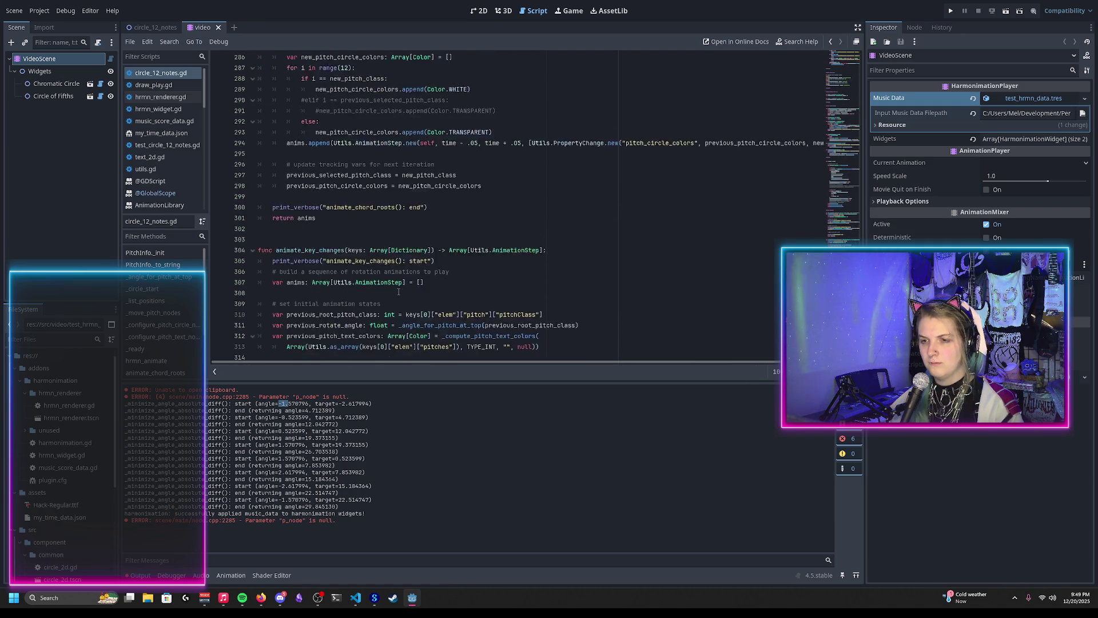
scroll(399, 293, down, 12)
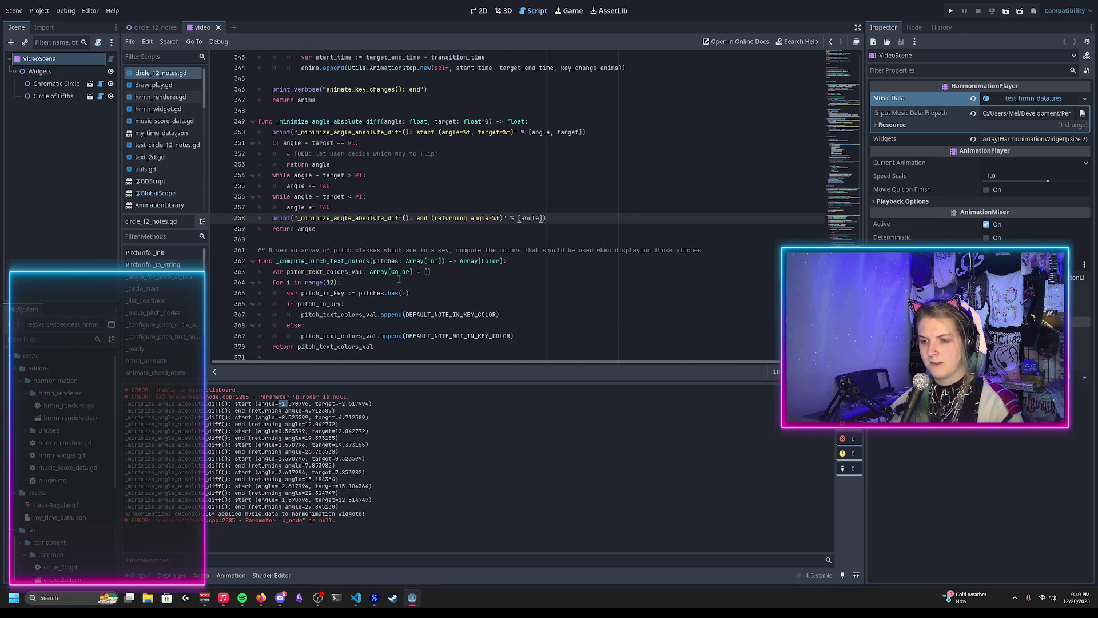
scroll(398, 276, up, 13)
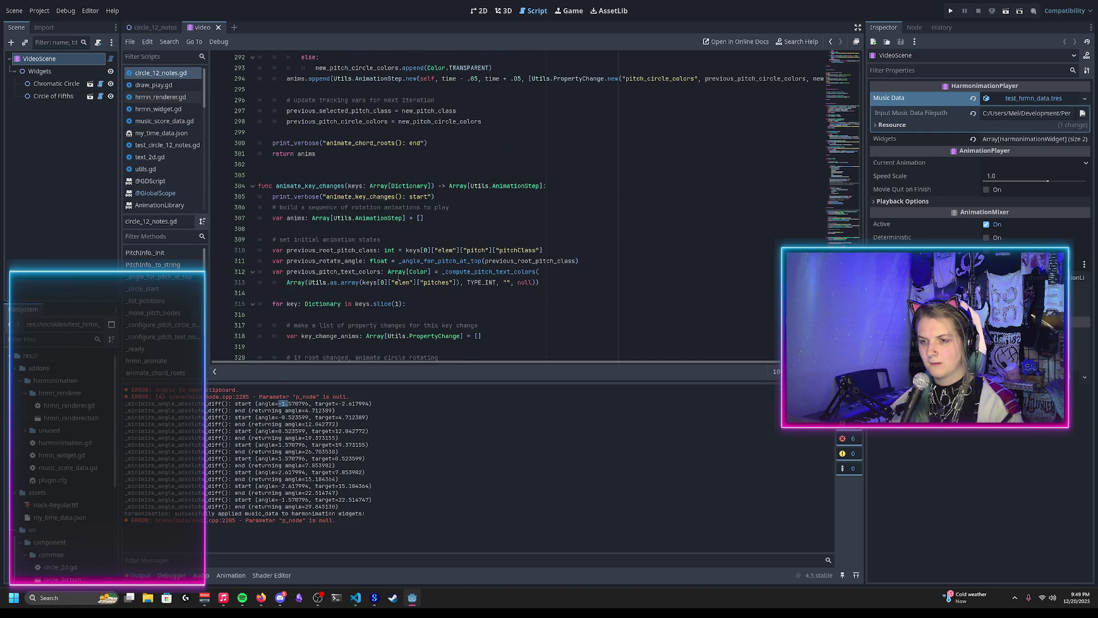
scroll(398, 276, down, 1)
double_click(486, 176)
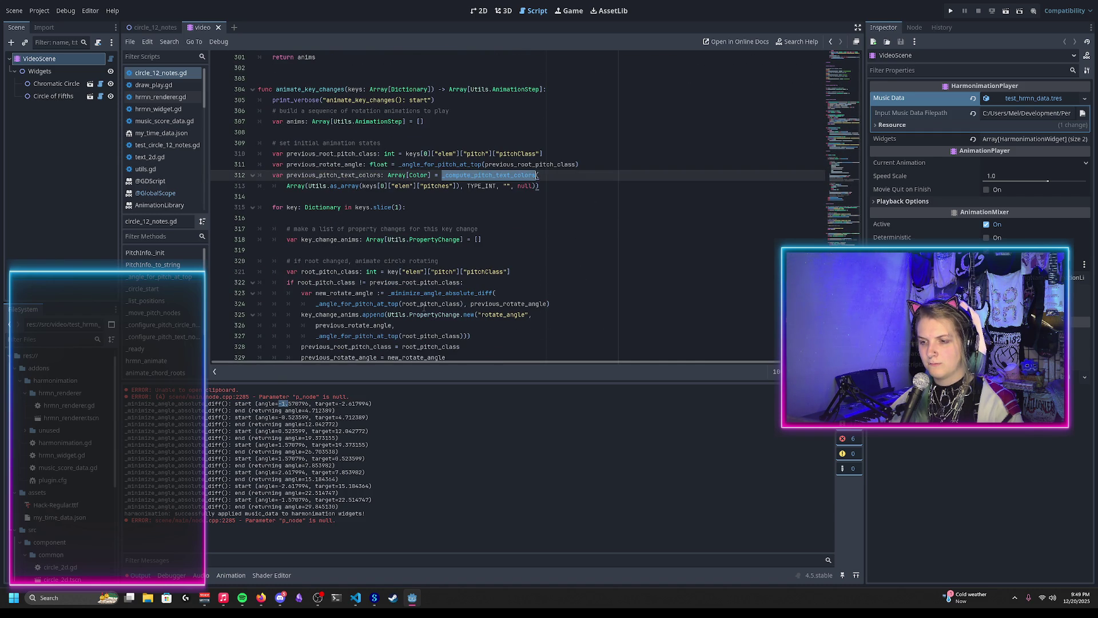
click(423, 294)
double_click(424, 293)
scroll(421, 287, down, 3)
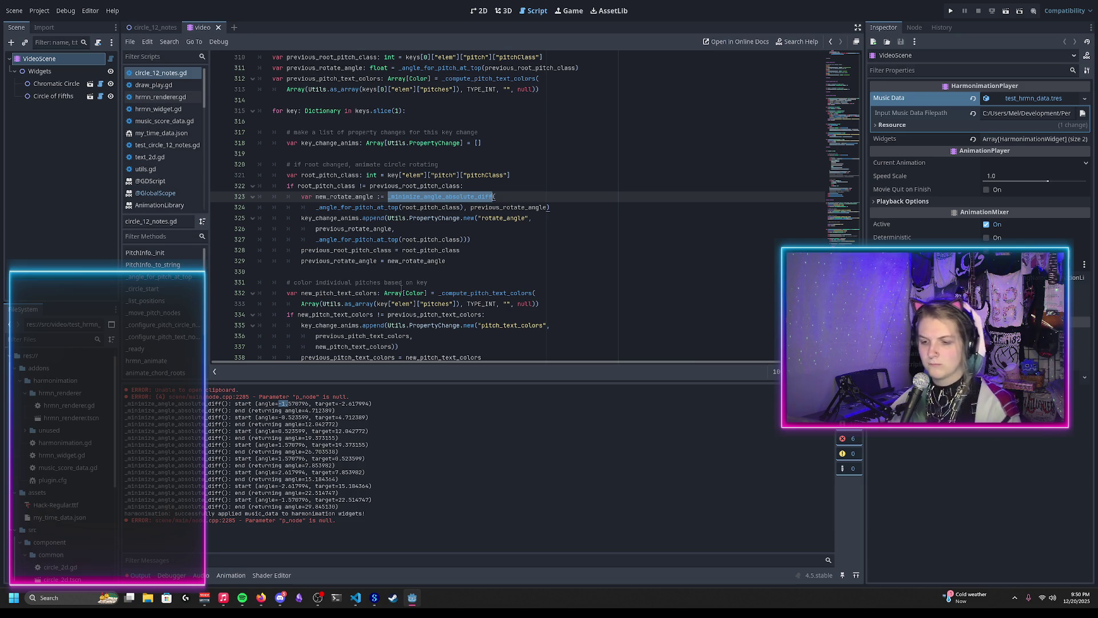
click(285, 421)
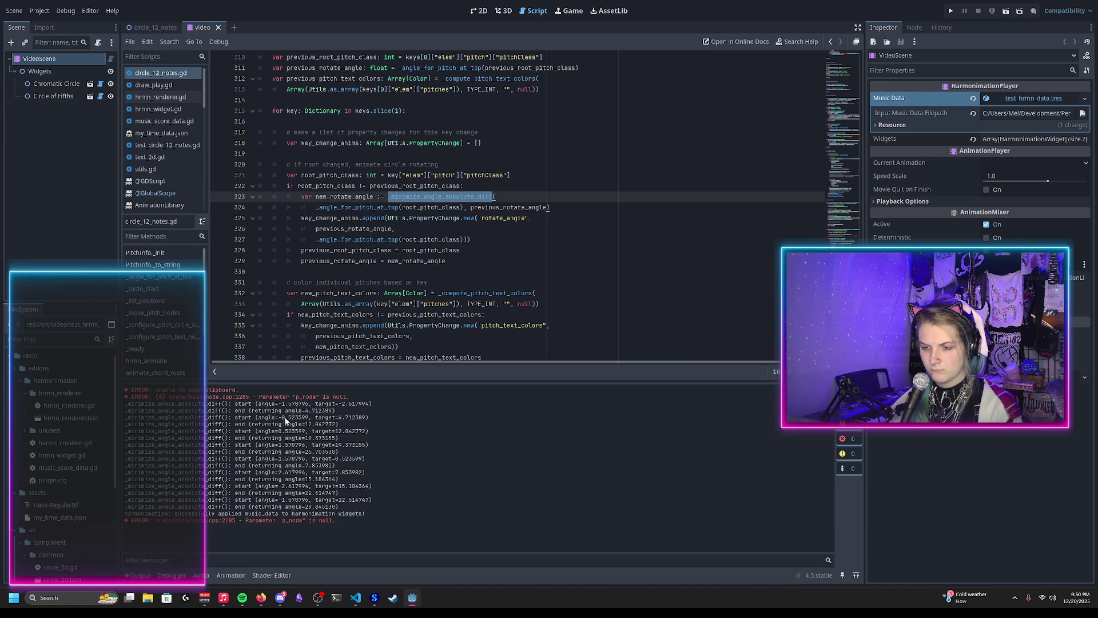
drag(280, 418, 312, 419)
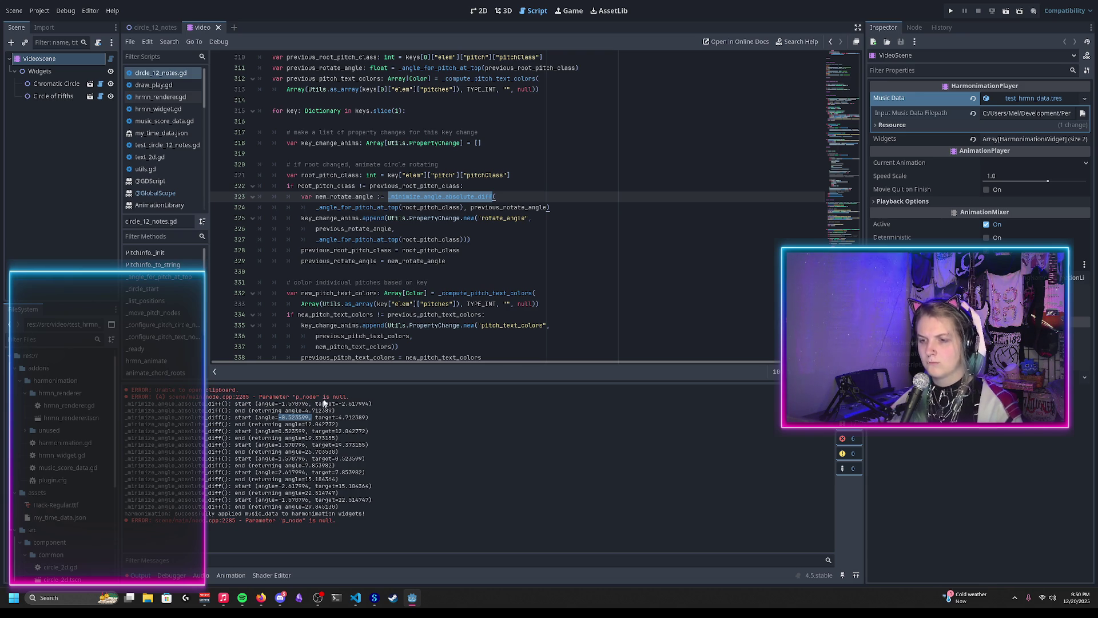
scroll(350, 323, down, 4)
scroll(350, 324, right, 2)
scroll(347, 321, up, 7)
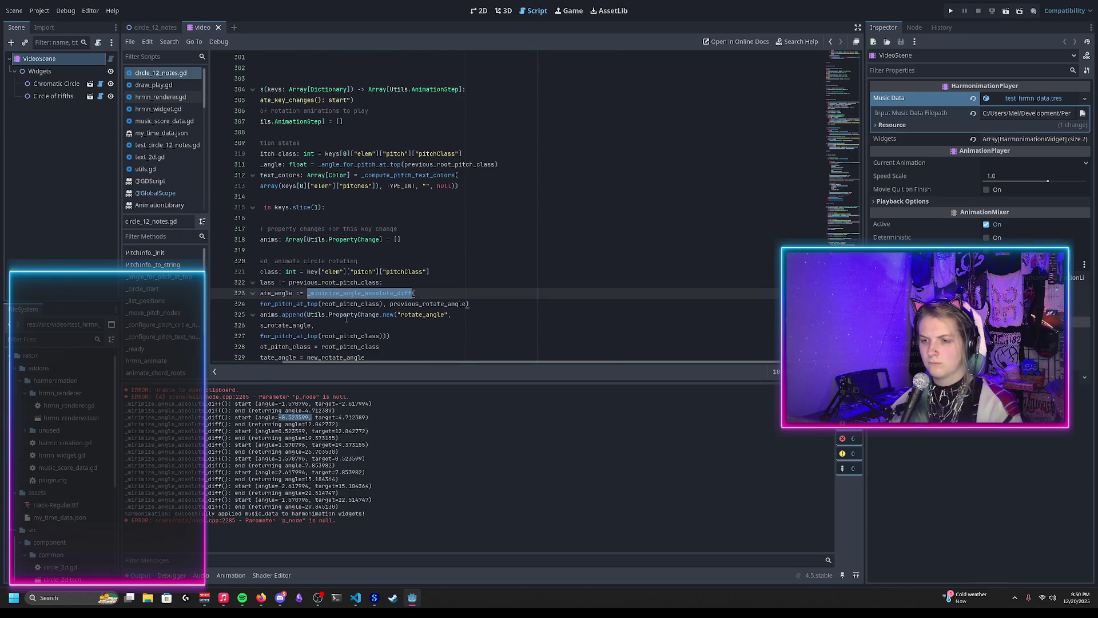
scroll(348, 318, left, 2)
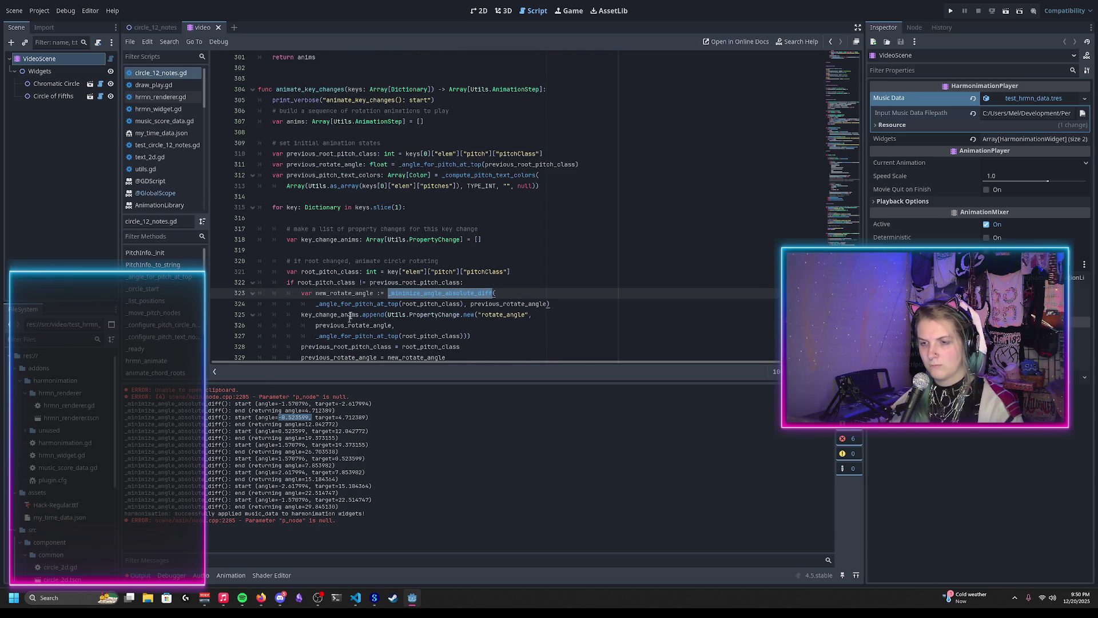
scroll(372, 229, down, 7)
scroll(407, 109, up, 1)
ctrl+click(408, 103)
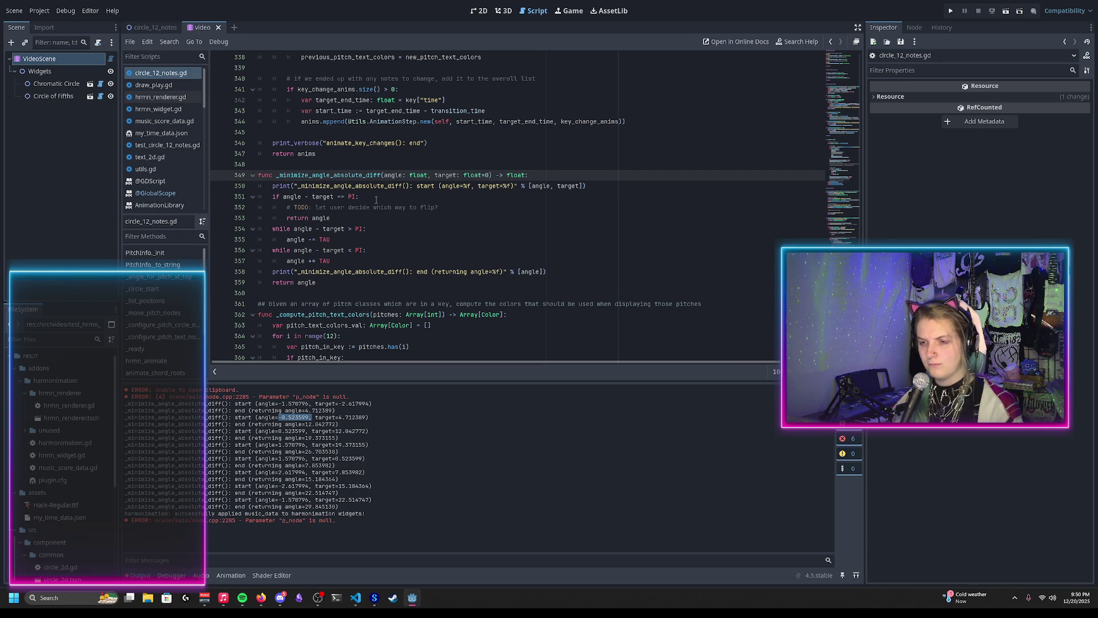
Insert the missing minus so line 356 compares against -PI, then show circle_12_notes in 2D
scroll(353, 275, down, 1)
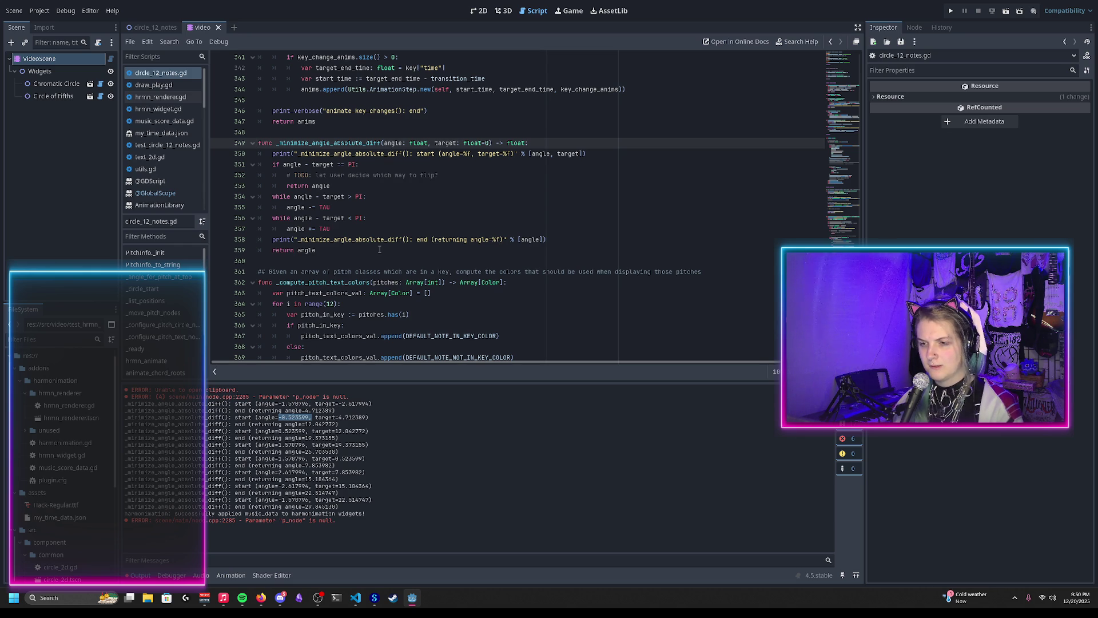
scroll(379, 249, up, 1)
click(355, 250)
text(-)
scroll(357, 250, down, 1)
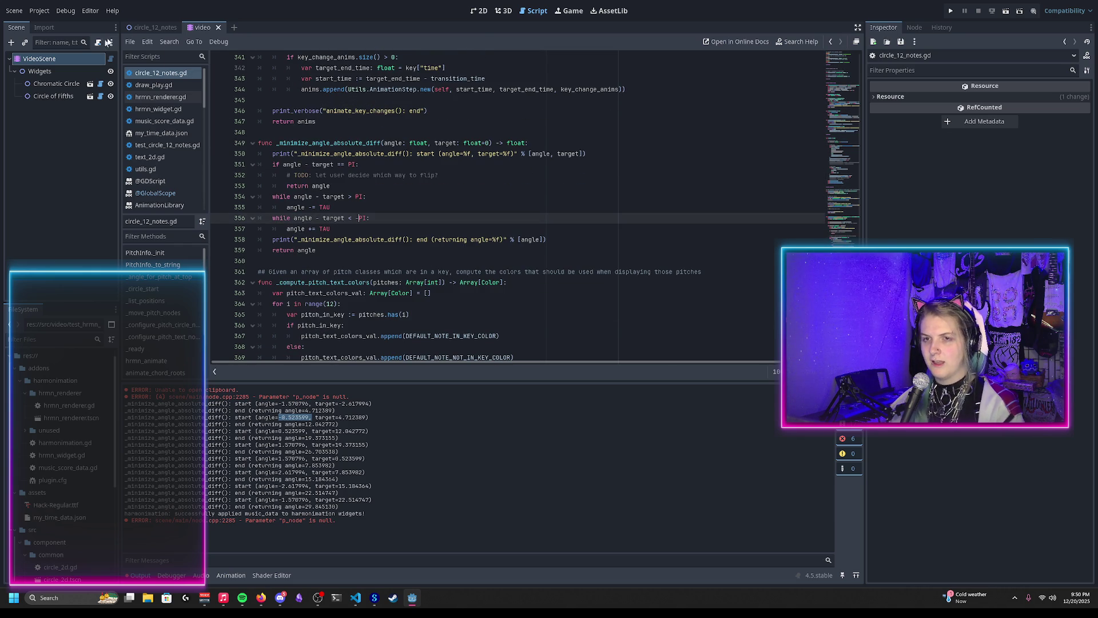
click(154, 27)
key(ctrl+F1)
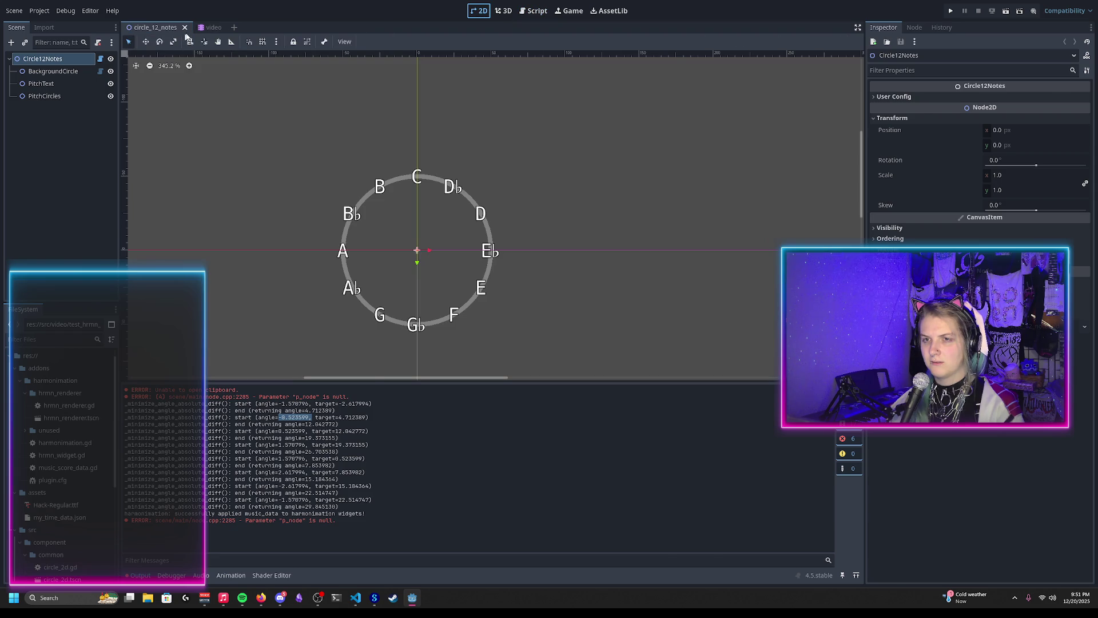
Preview animate_harmonimation_autogenerated on the video scene at about 14 s, with E♭ on top
click(204, 28)
click(307, 391)
click(311, 413)
drag(241, 407, 558, 422)
scroll(532, 437, down, 5)
scroll(311, 433, down, 1)
mouse_move(338, 410)
mouse_down()
mouse_move(650, 418)
mouse_move(395, 418)
mouse_up()
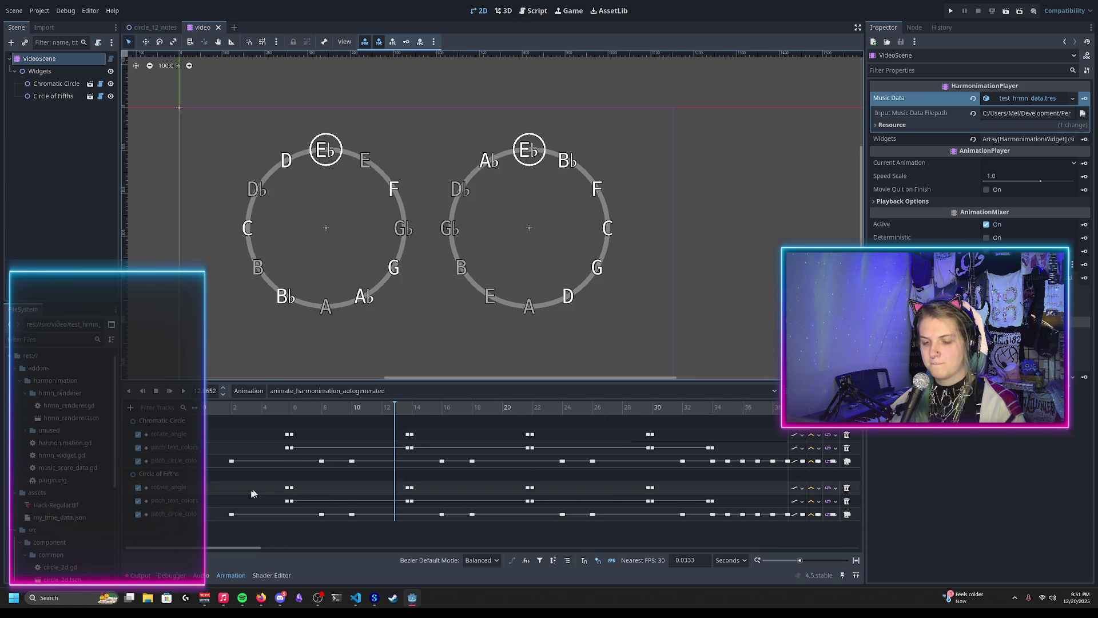
Reload the video scene from its saved version and read the -1.570796 angle message in the Output log
scroll(158, 260, up, 2)
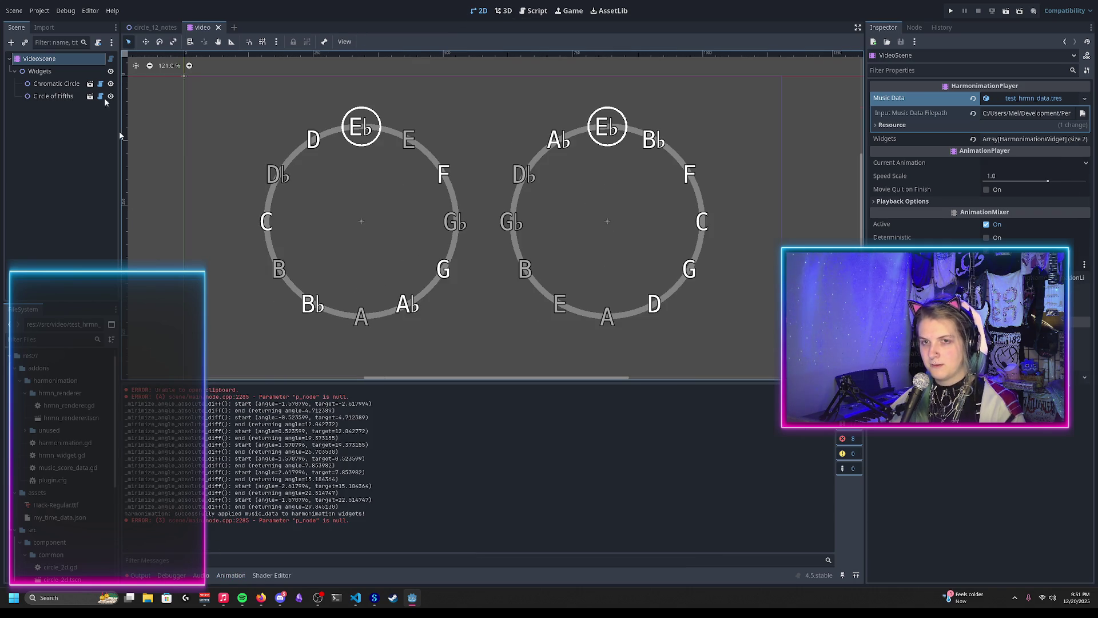
click(13, 10)
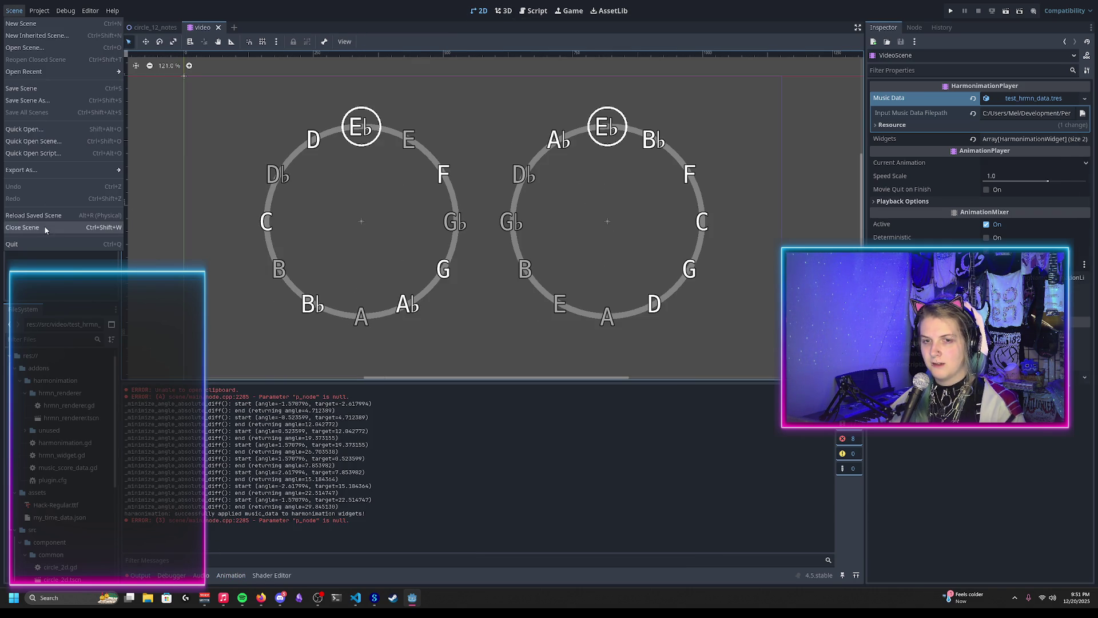
key(Escape)
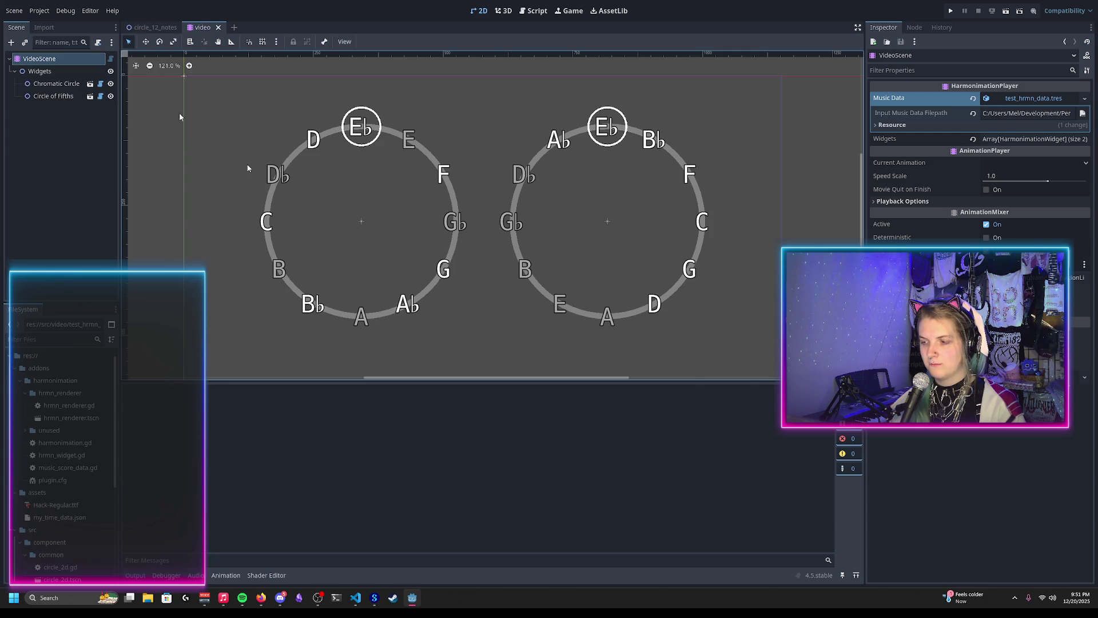
click(14, 10)
click(53, 216)
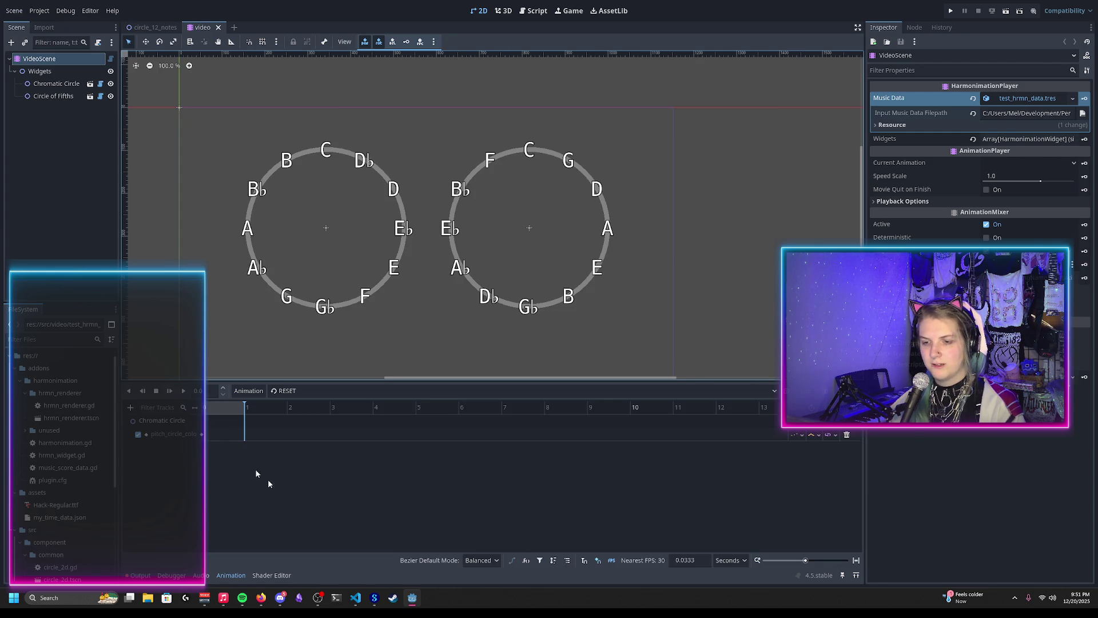
click(132, 577)
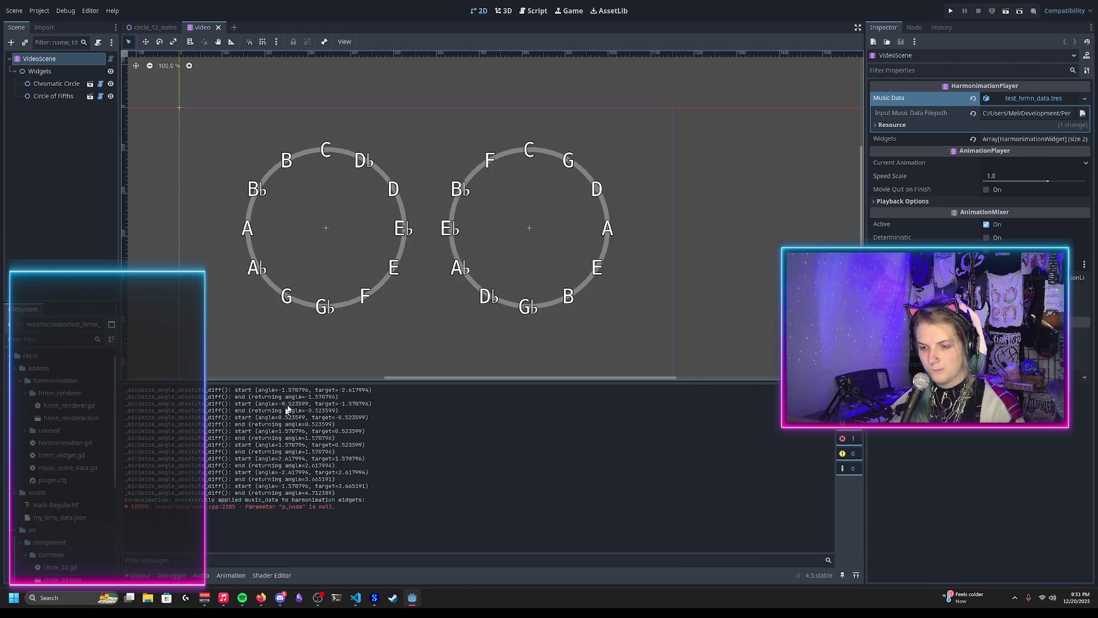
drag(306, 397, 337, 397)
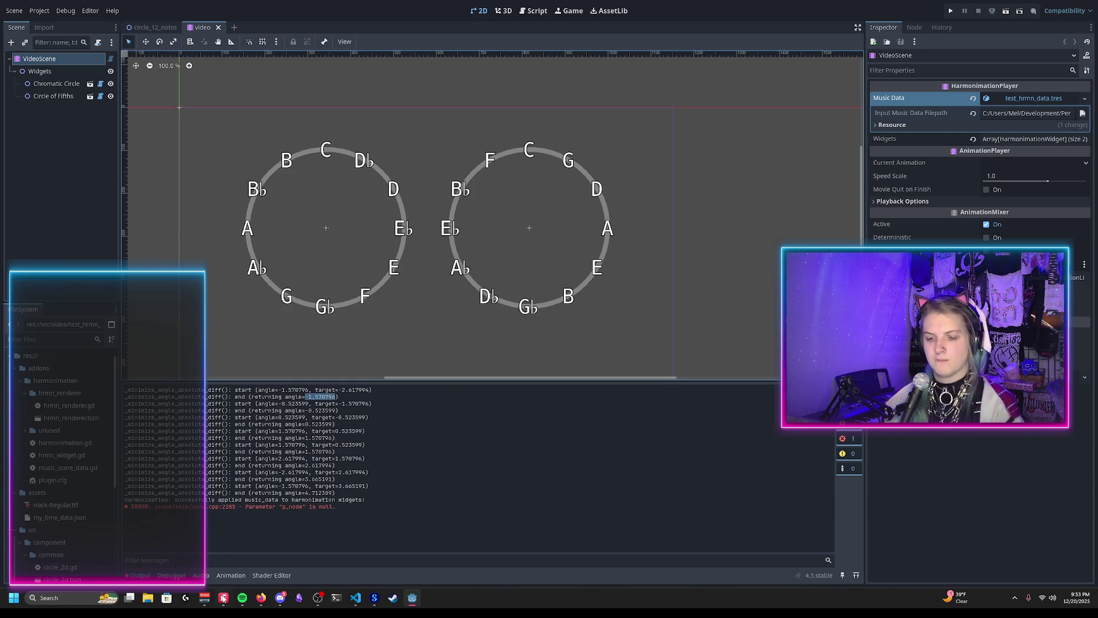
click(230, 575)
Load the animate_harmonimation_autogenerated animation and preview the circles at the first rotation key
click(300, 391)
click(301, 417)
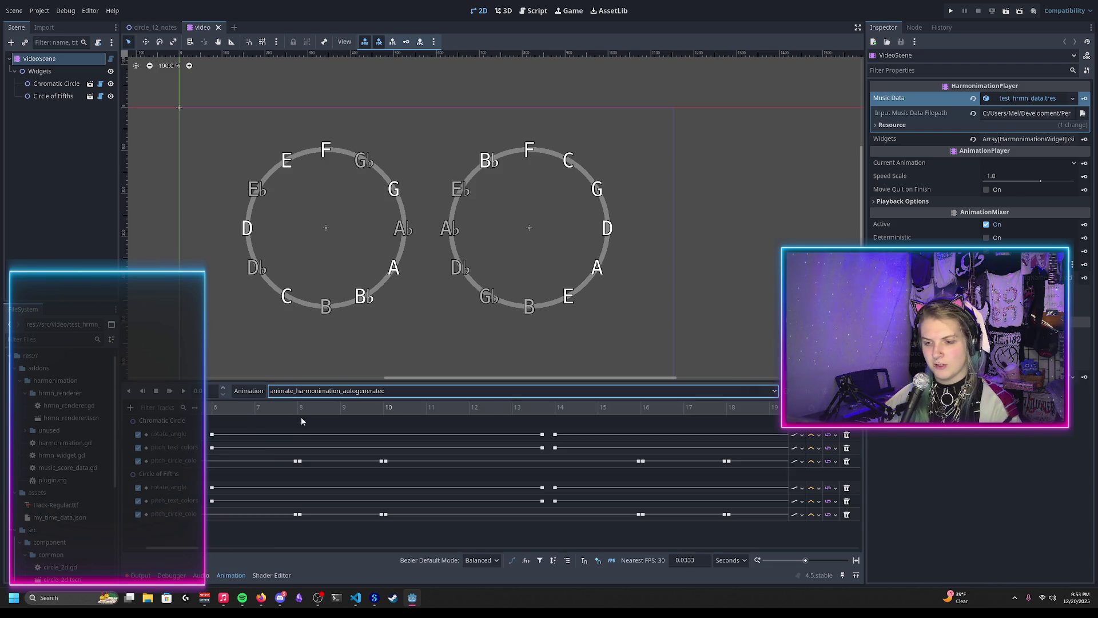
scroll(310, 501, left, 5)
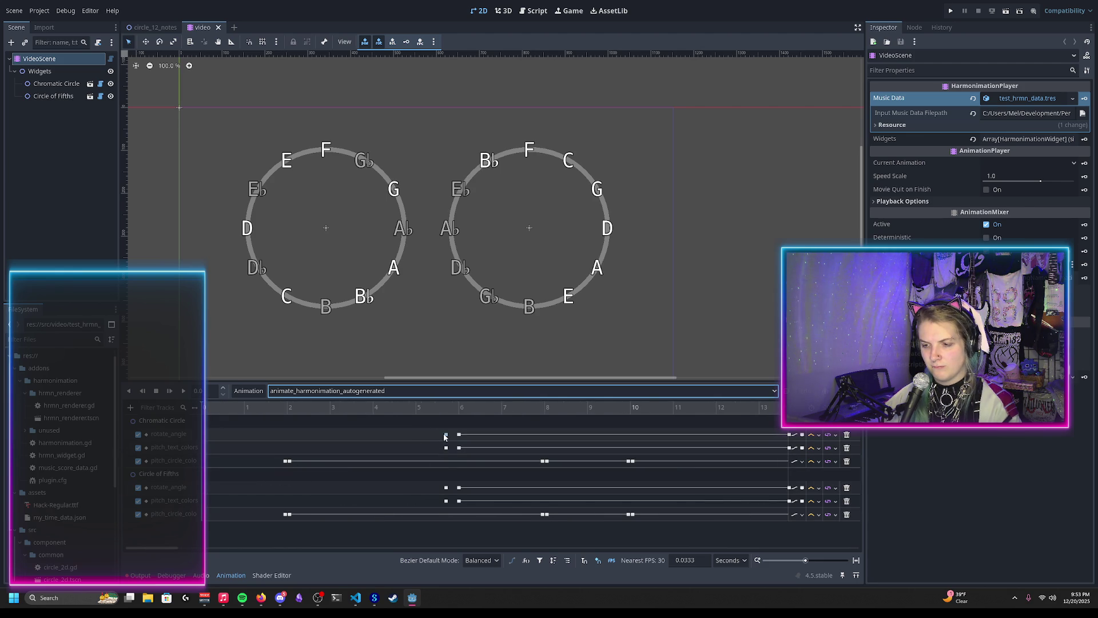
mouse_move(446, 436)
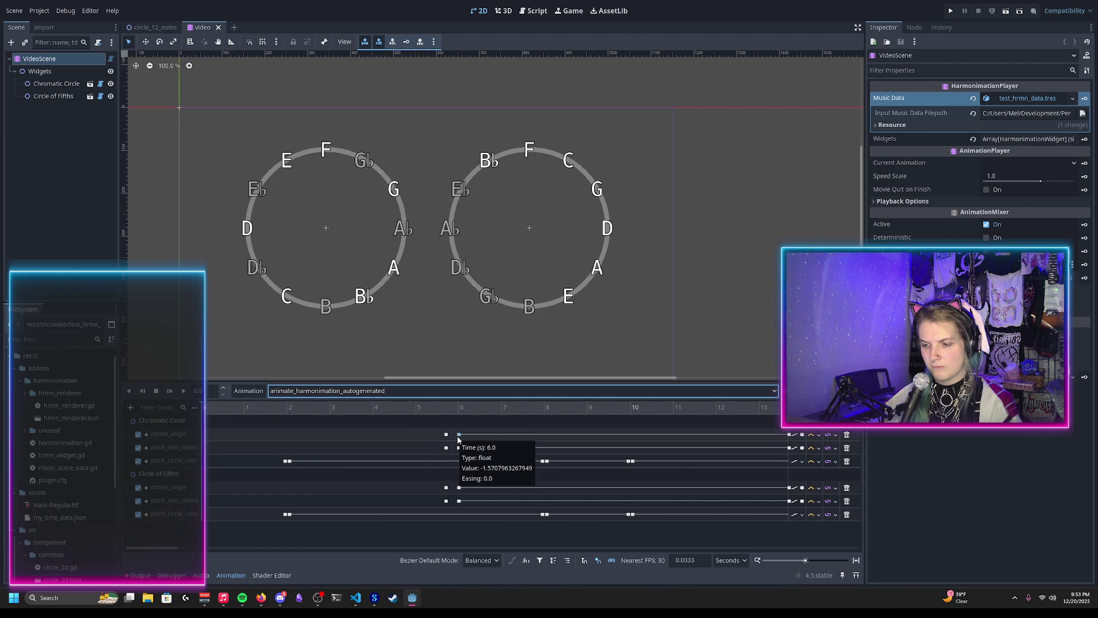
drag(400, 407, 467, 415)
Scrub the animation preview to about 13.7 s, then to about 21.7 s
scroll(506, 427, right, 5)
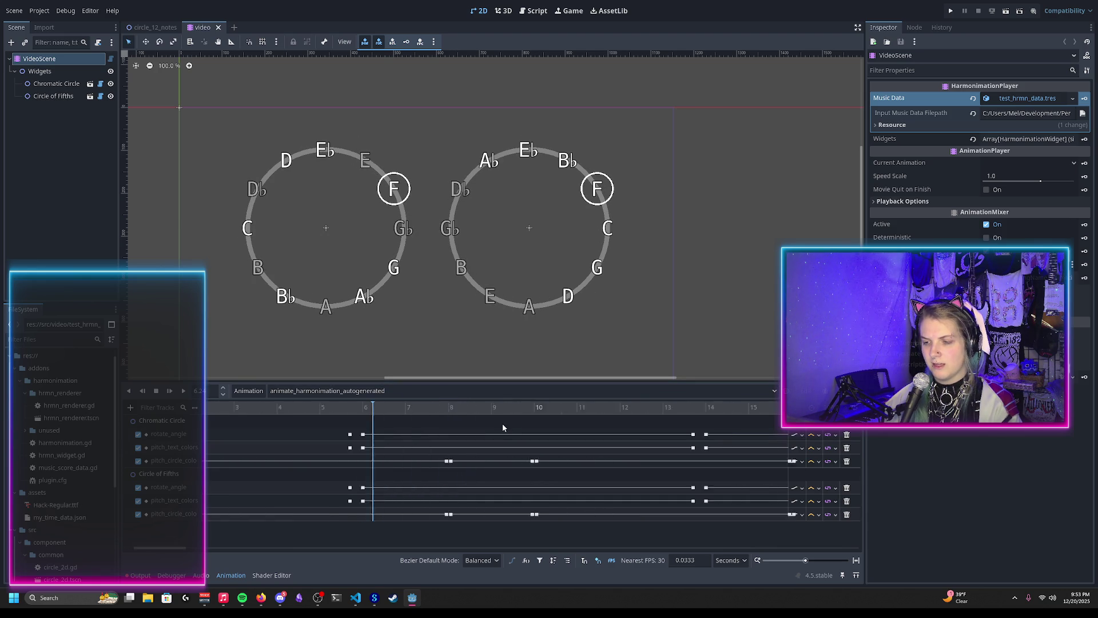
mouse_move(569, 437)
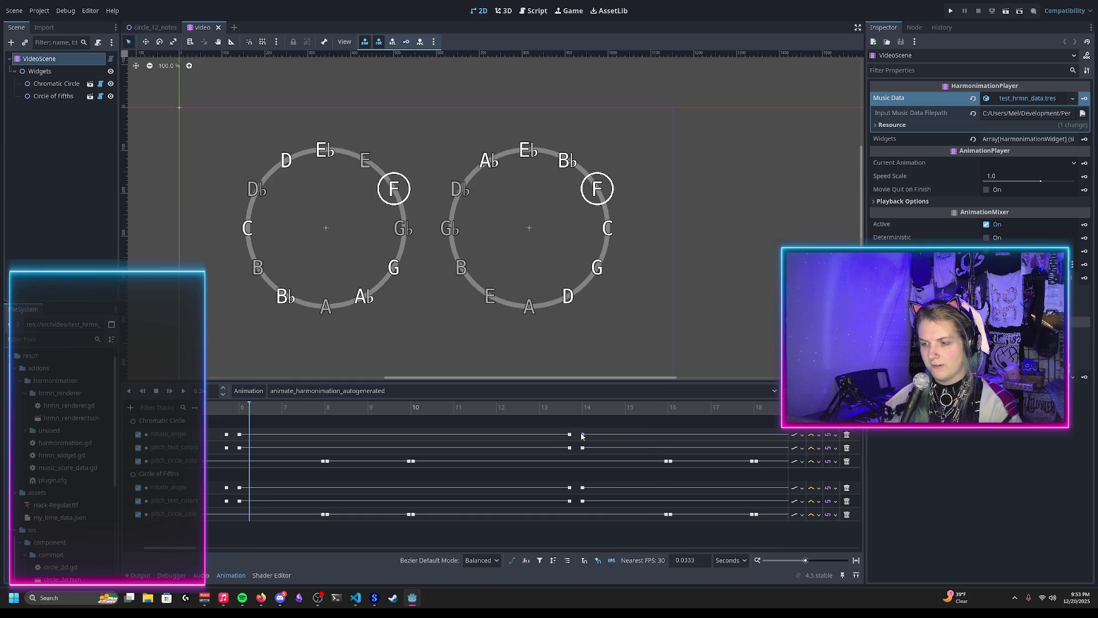
drag(560, 407, 595, 407)
scroll(543, 436, right, 5)
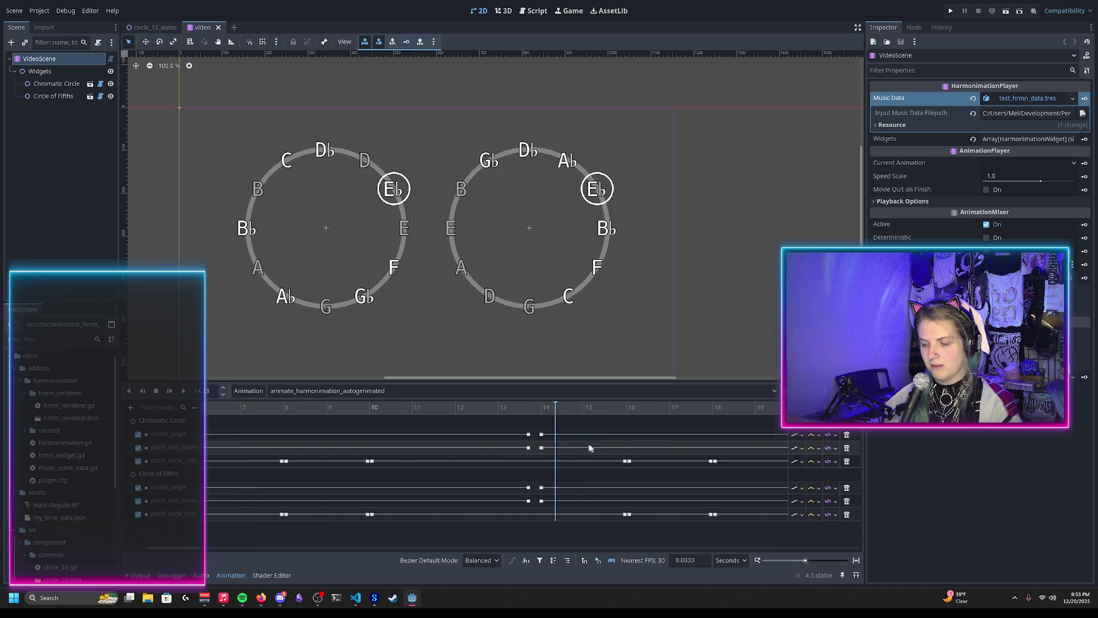
drag(573, 412, 583, 445)
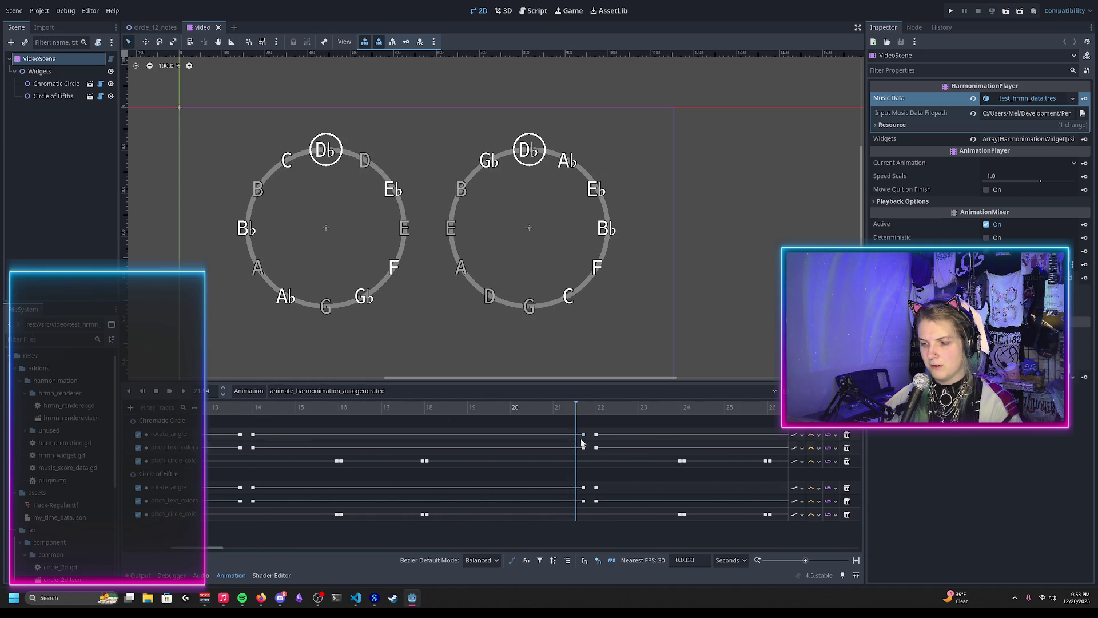
mouse_move(596, 436)
drag(577, 407, 597, 408)
scroll(431, 443, right, 5)
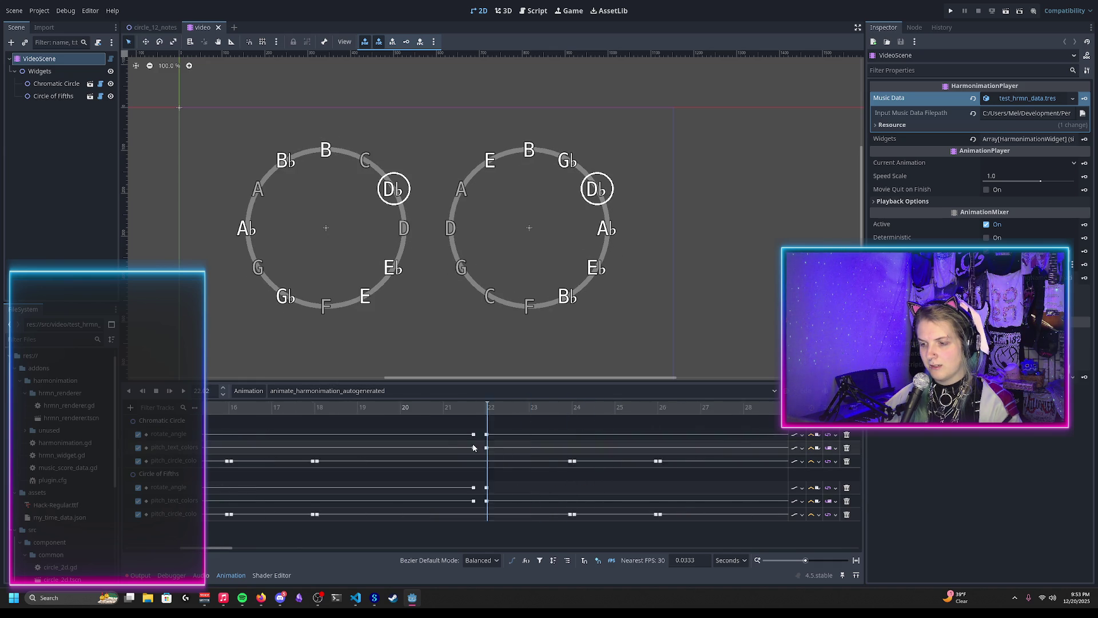
scroll(432, 440, right, 2)
Scrub the preview back and forth between 21.4 and 22 s, with D♭ at top
mouse_move(530, 408)
mouse_down()
mouse_move(557, 410)
mouse_move(538, 417)
mouse_move(554, 421)
mouse_up()
scroll(437, 423, right, 2)
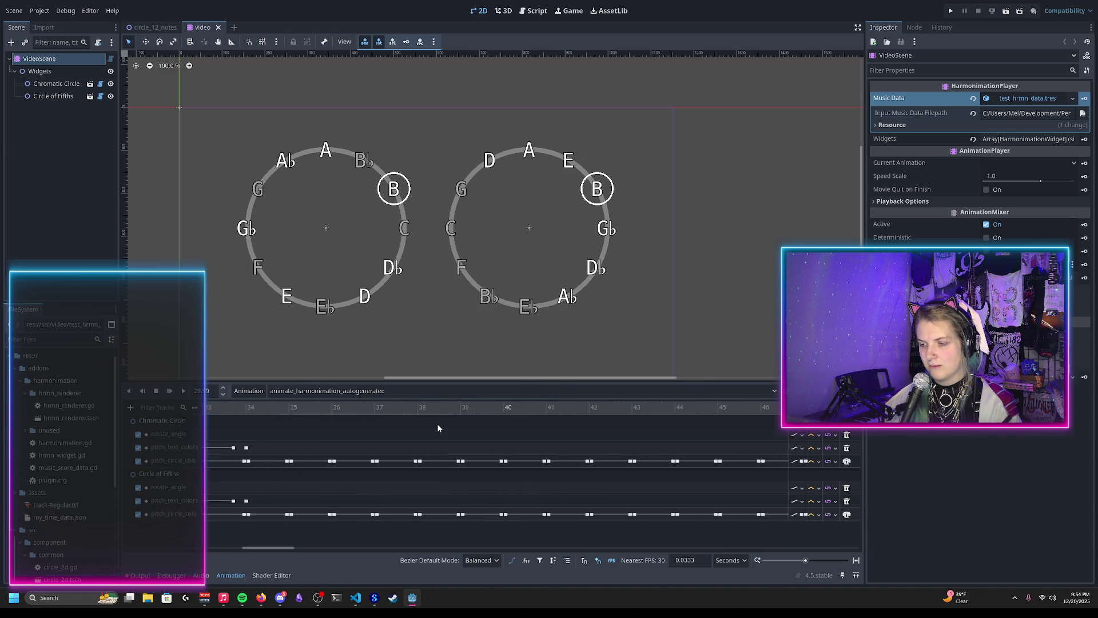
scroll(444, 429, left, 6)
mouse_move(441, 410)
mouse_down()
mouse_move(480, 414)
mouse_move(232, 408)
mouse_move(348, 423)
mouse_up()
scroll(266, 431, down, 3)
scroll(349, 454, down, 3)
ctrl+scroll(348, 422, up, 8)
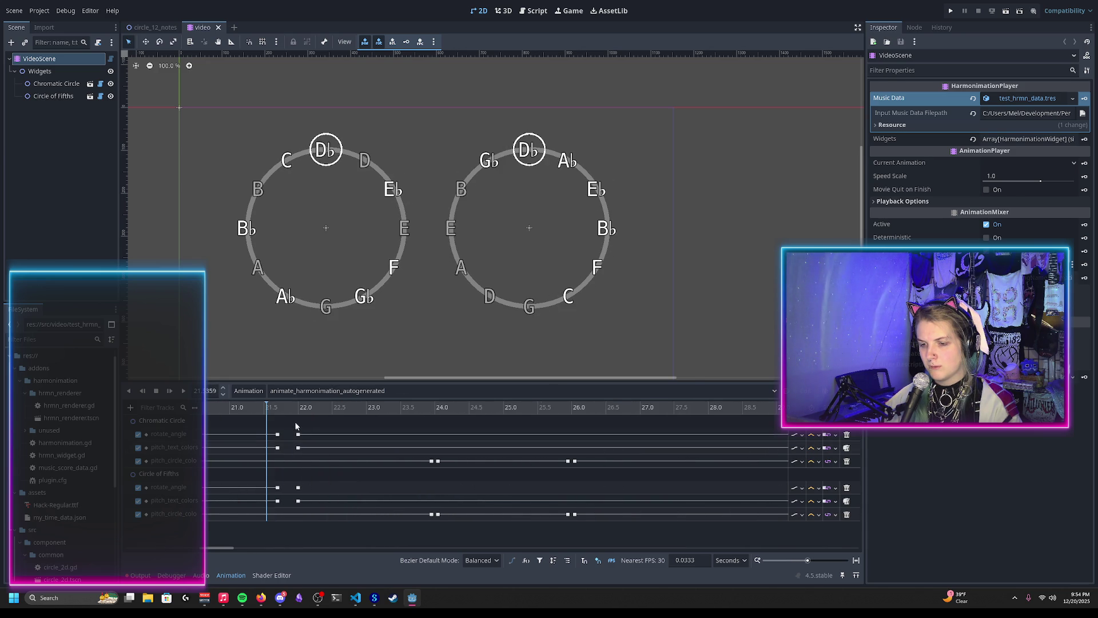
mouse_move(272, 416)
mouse_down()
mouse_move(303, 422)
mouse_move(272, 422)
mouse_up()
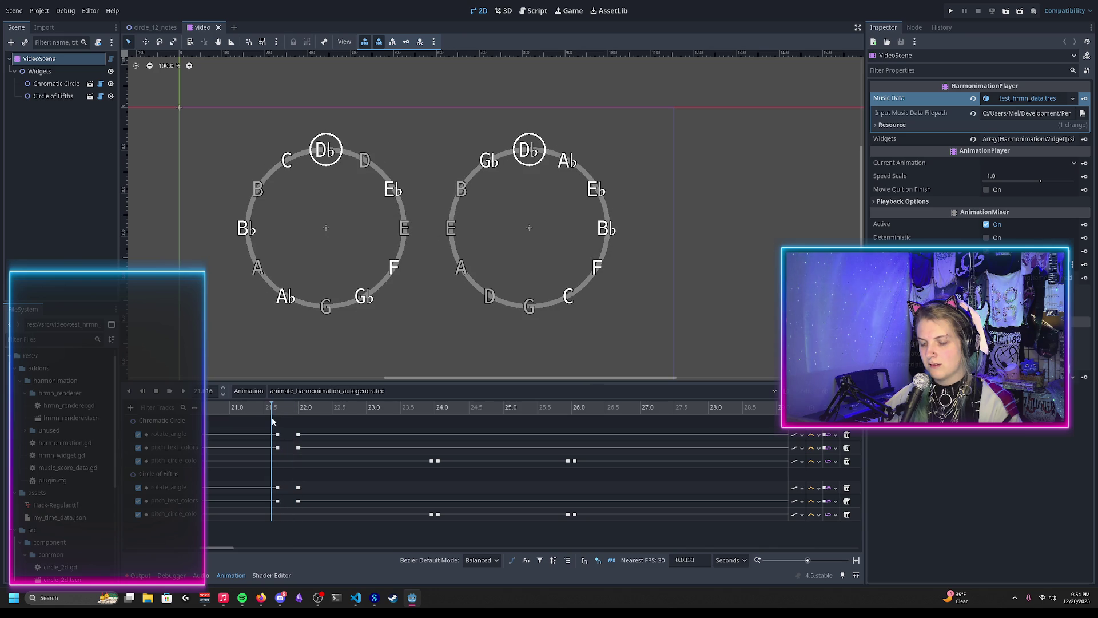
mouse_move(279, 447)
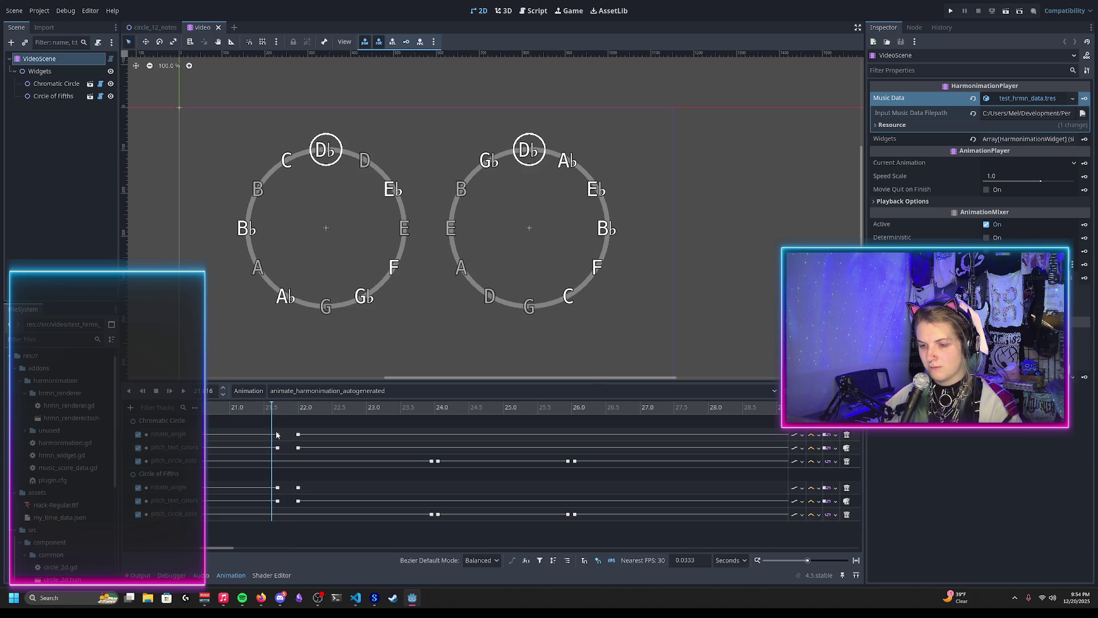
mouse_move(280, 491)
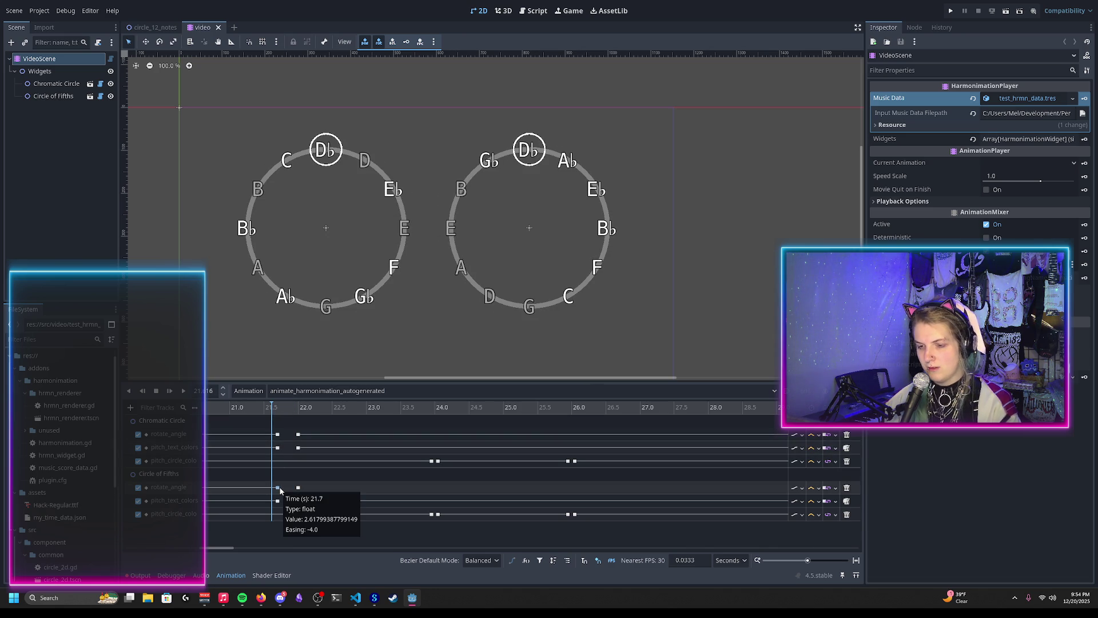
drag(273, 408, 259, 408)
scroll(297, 449, down, 5)
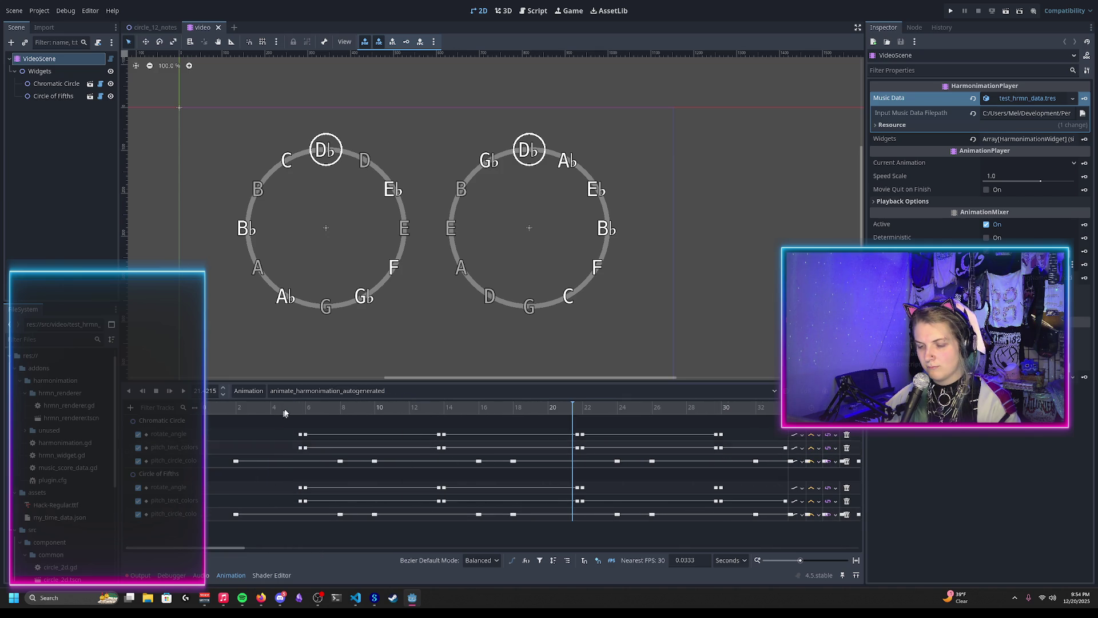
Step the preview through the rotation keys at about 5.8, 10.5 and 17.8 seconds
click(302, 487)
mouse_move(300, 489)
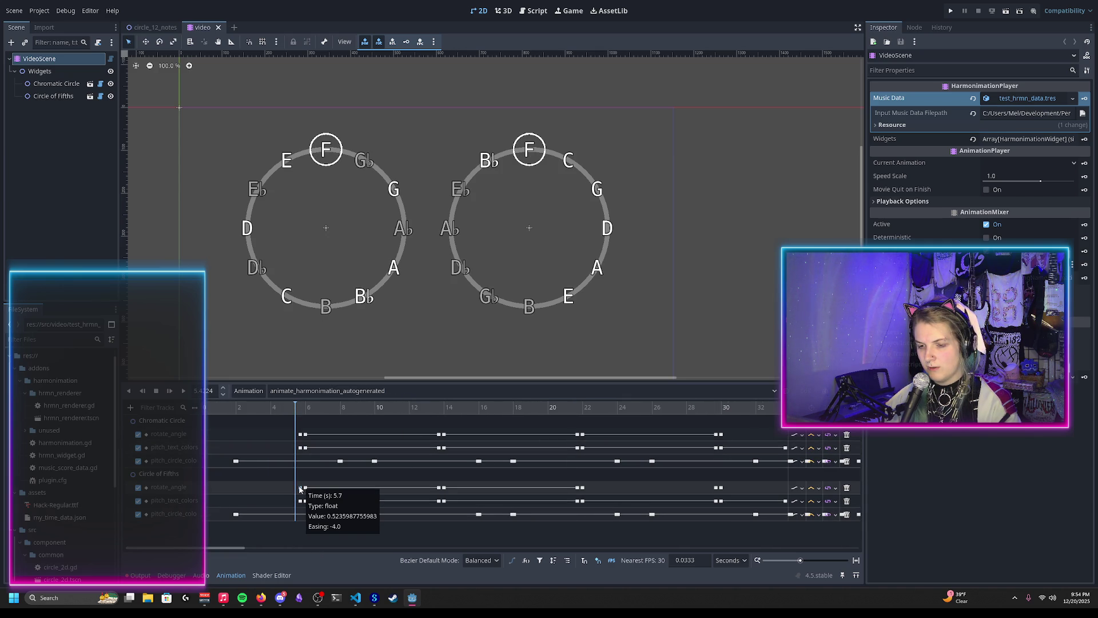
mouse_move(302, 439)
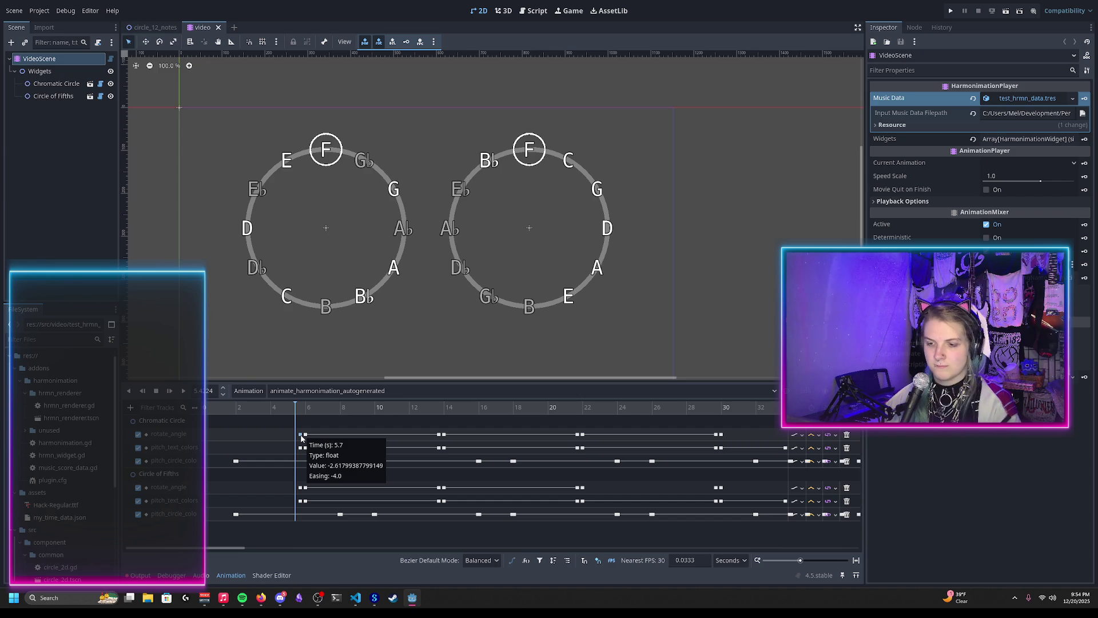
mouse_move(437, 436)
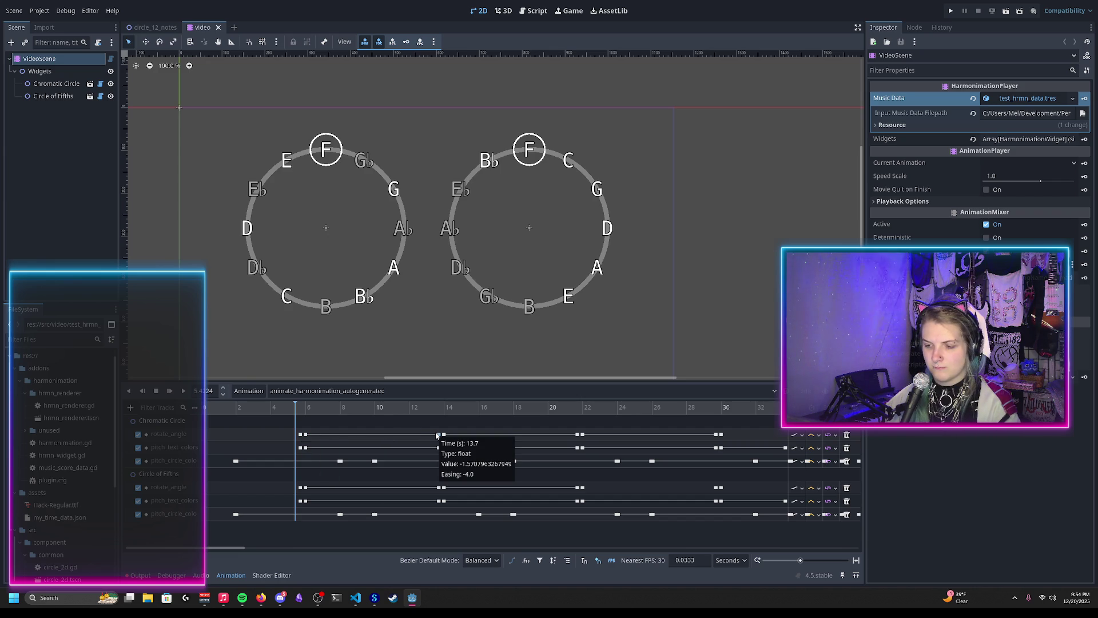
drag(293, 404, 298, 410)
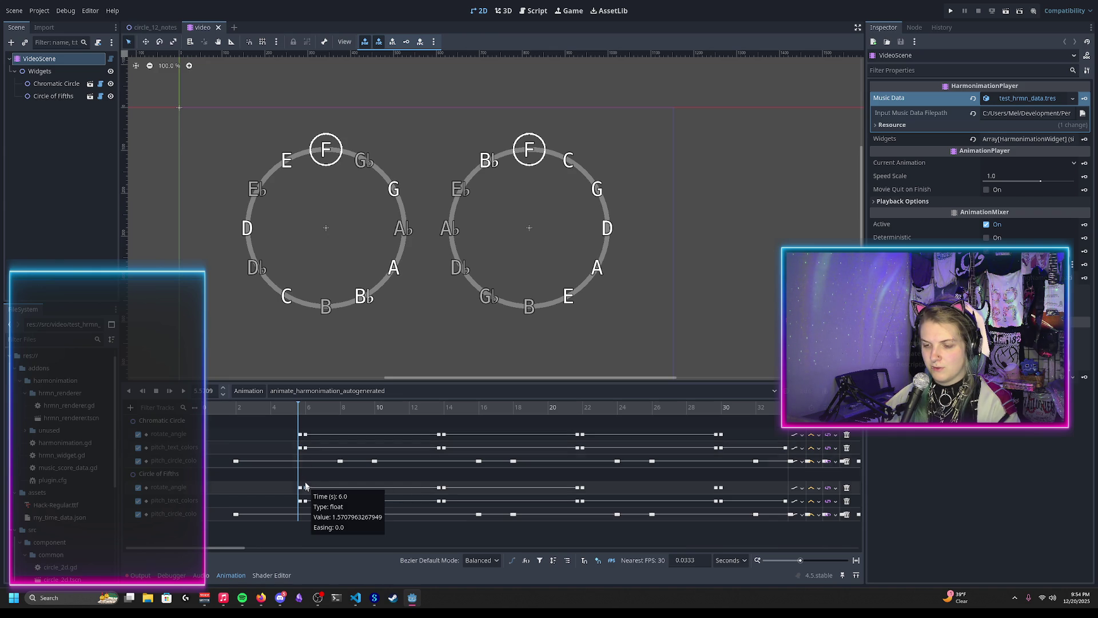
drag(299, 408, 382, 425)
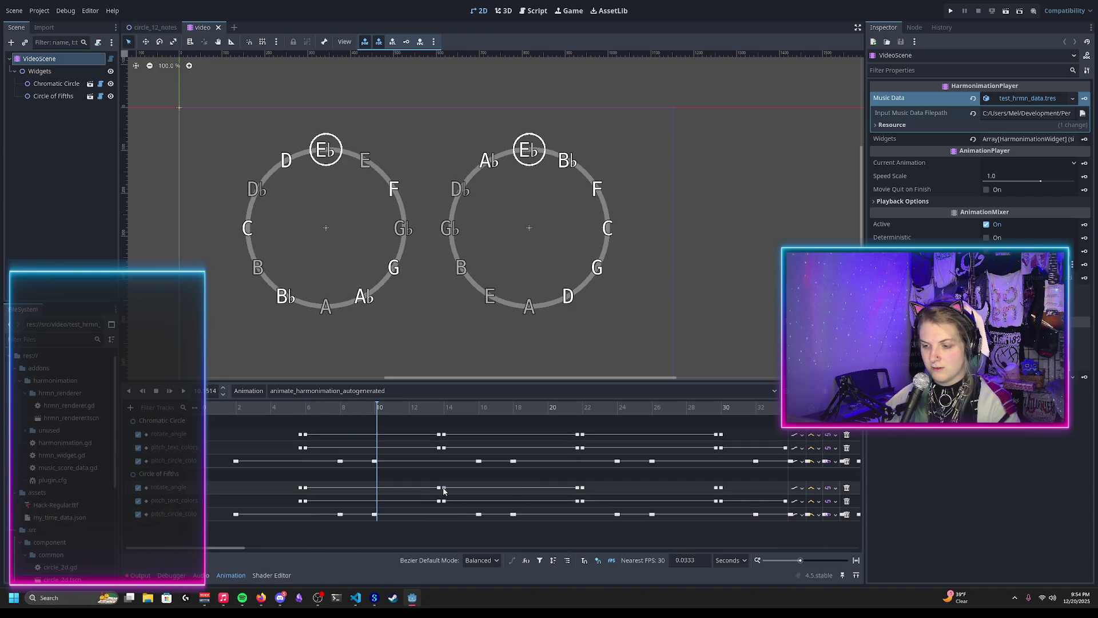
mouse_move(444, 491)
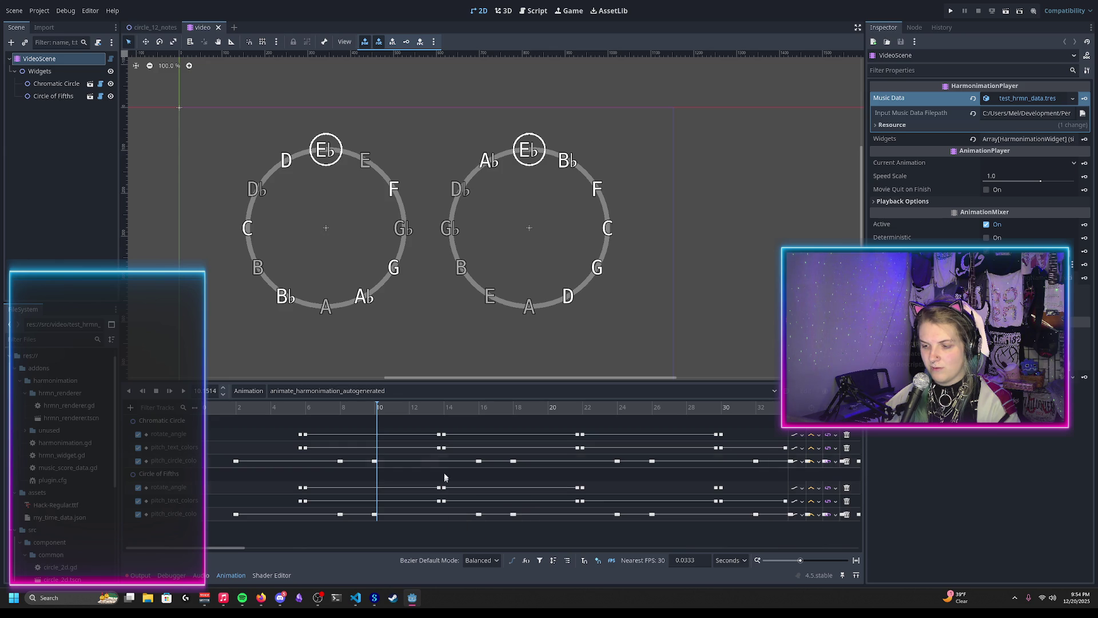
drag(438, 414, 506, 424)
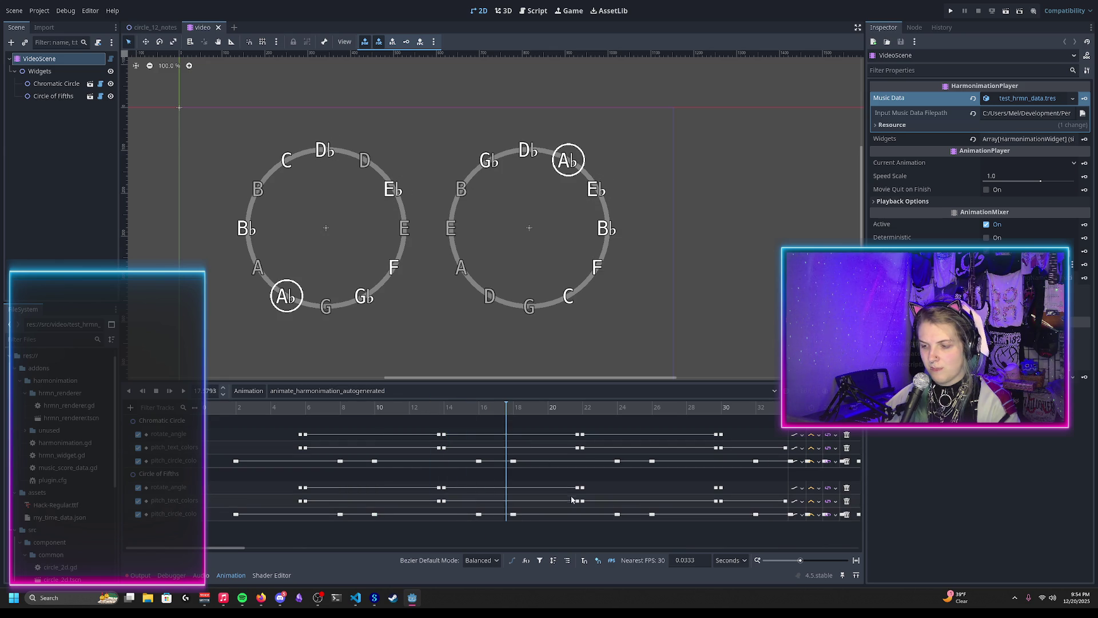
Check frames around the 21.7 s rotation key, settle on D♭ at top, and show the Output log
mouse_move(578, 491)
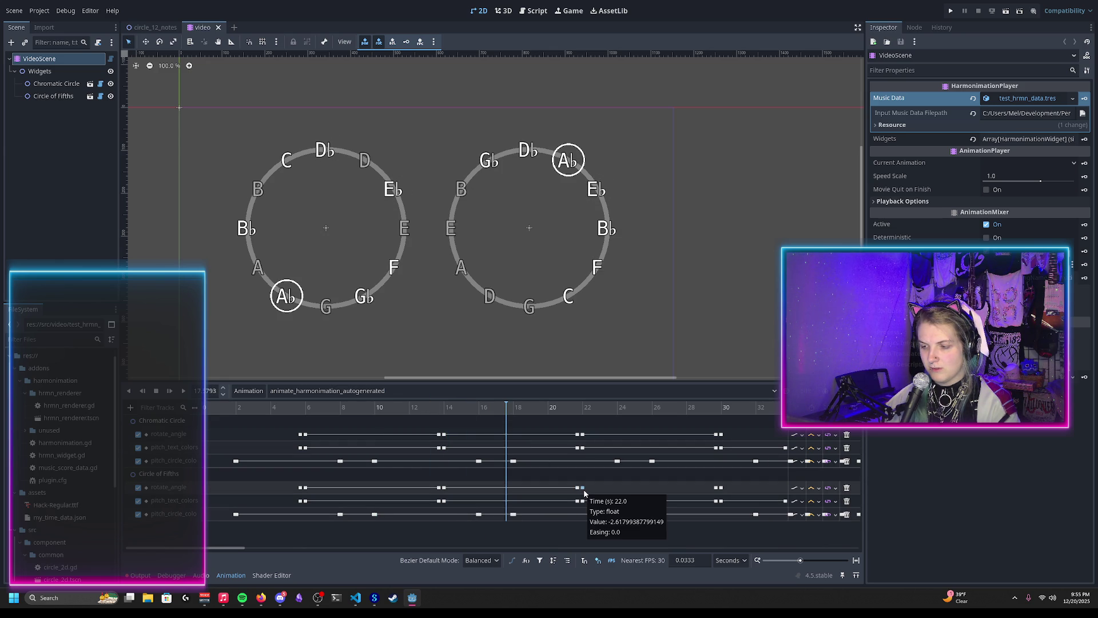
mouse_move(562, 413)
mouse_down()
mouse_move(584, 419)
mouse_move(574, 421)
mouse_up()
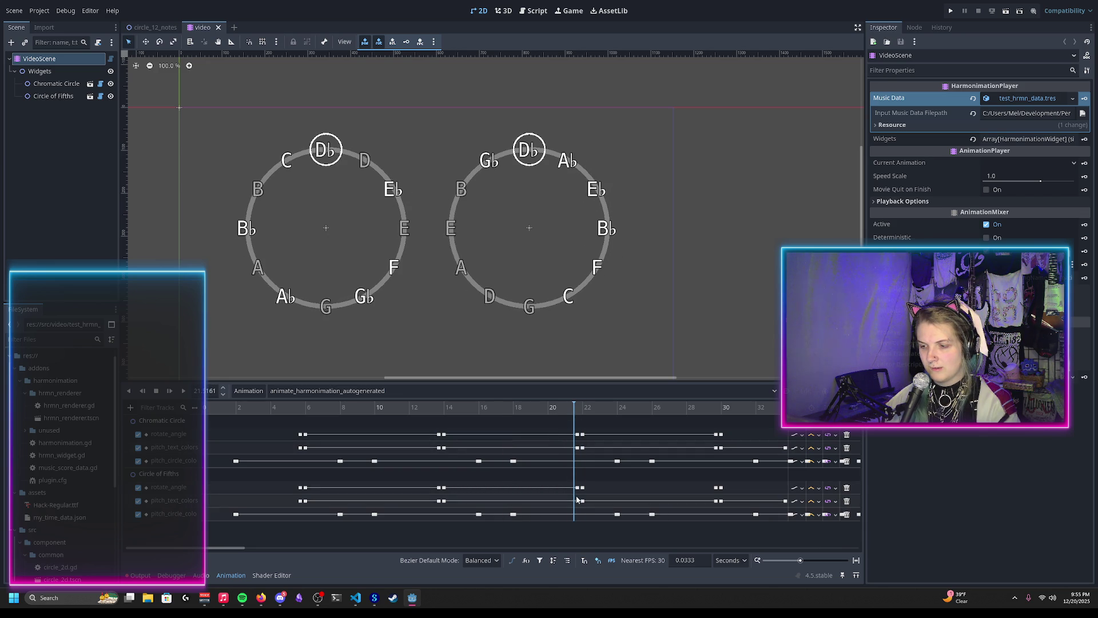
click(577, 488)
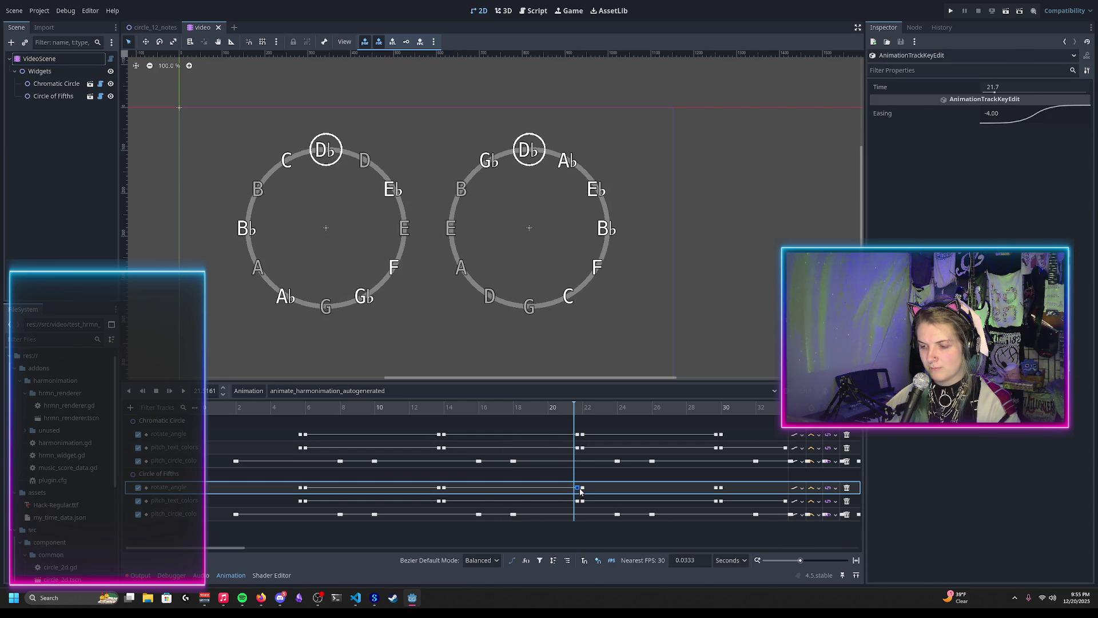
mouse_move(717, 489)
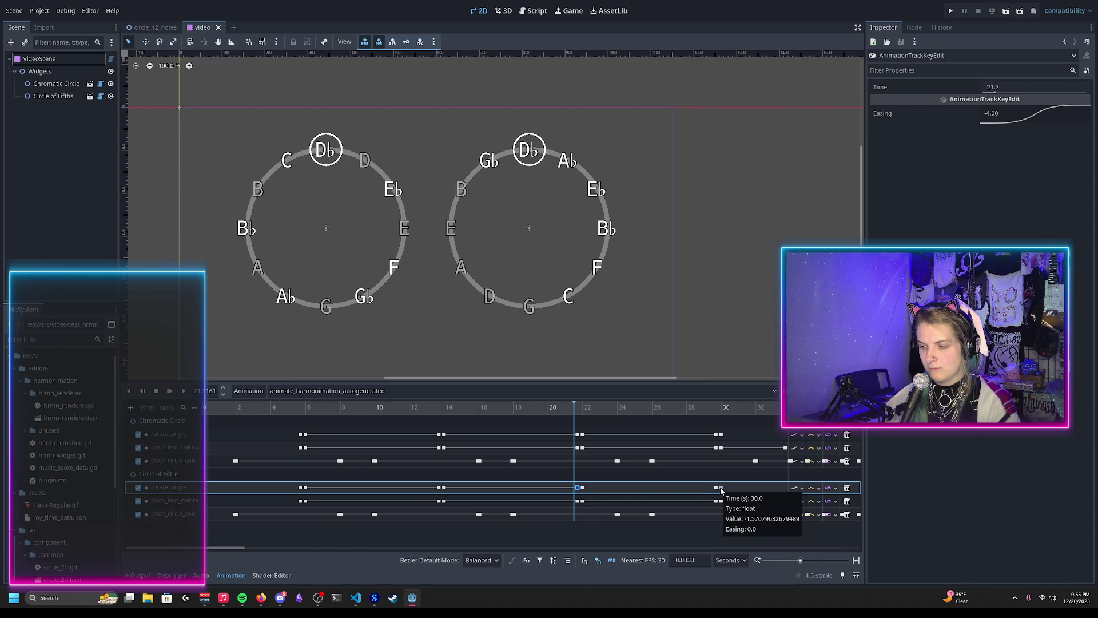
mouse_move(575, 407)
mouse_down()
mouse_move(722, 426)
mouse_move(585, 458)
mouse_move(584, 482)
mouse_up()
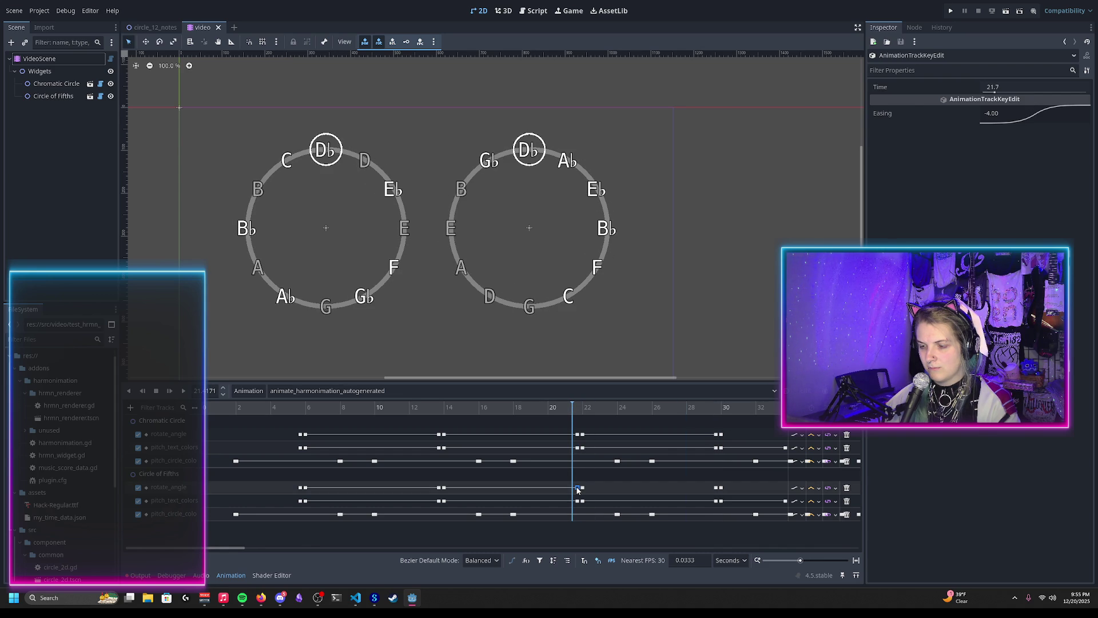
mouse_move(578, 489)
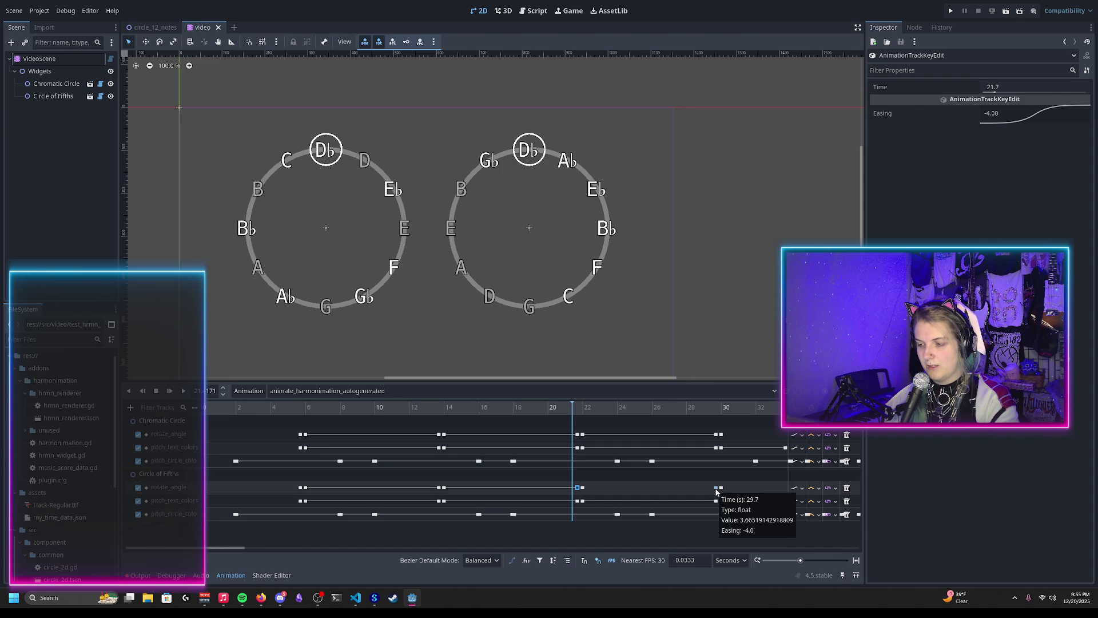
click(587, 412)
click(578, 416)
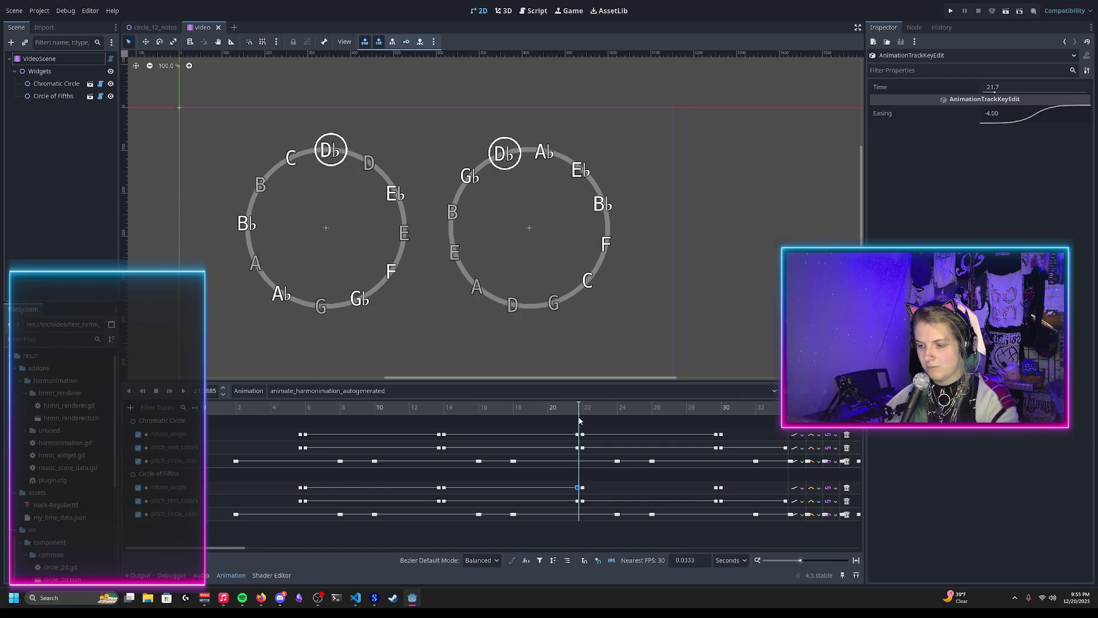
click(138, 575)
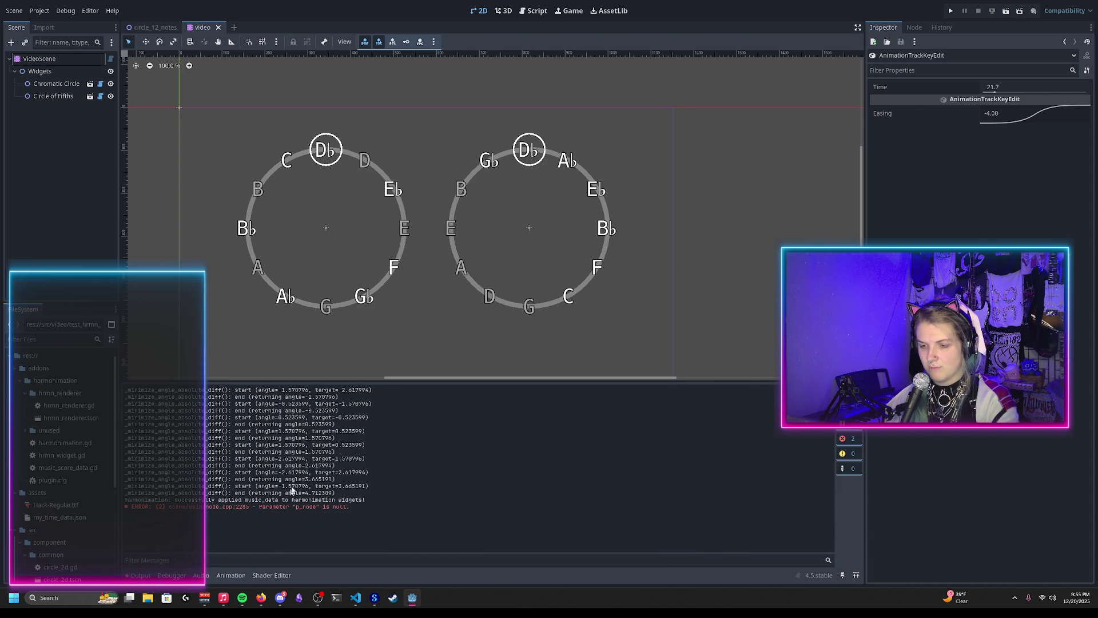
Read the angle debug lines in the Output log, restore the animation timeline, and open circle_12_notes.gd
drag(273, 461, 375, 463)
click(368, 463)
mouse_move(273, 458)
mouse_down()
mouse_move(205, 465)
mouse_move(238, 458)
mouse_up()
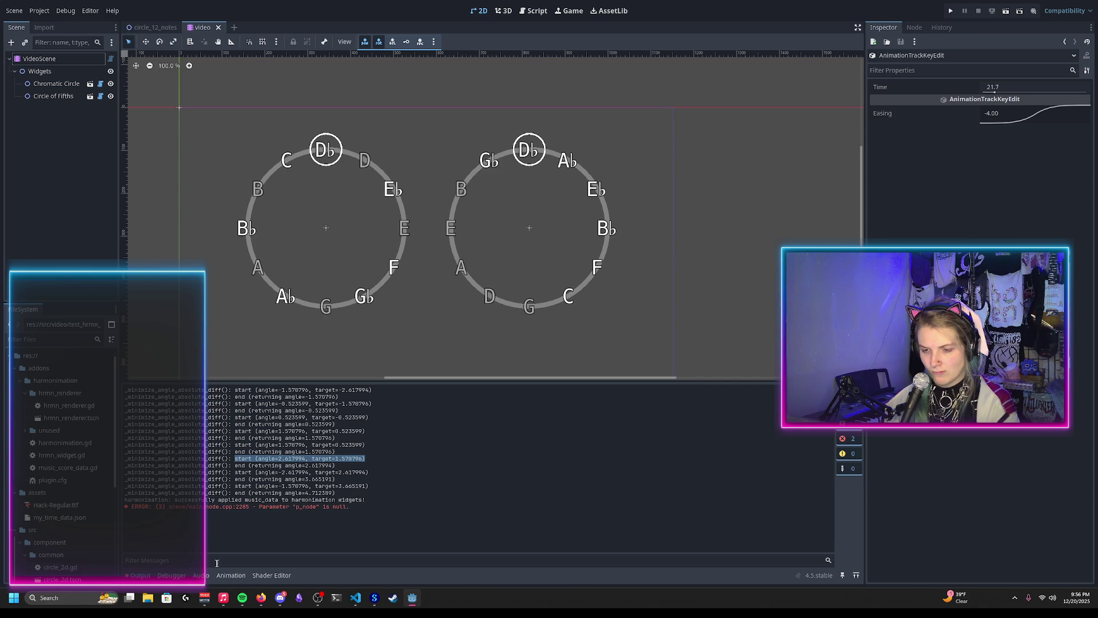
click(231, 575)
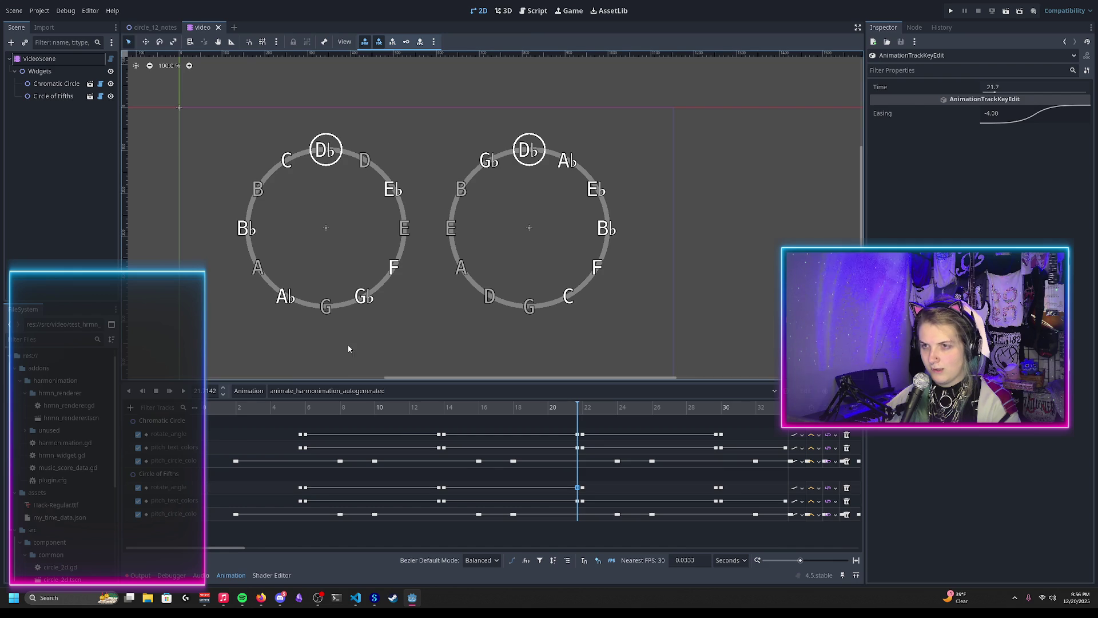
click(534, 11)
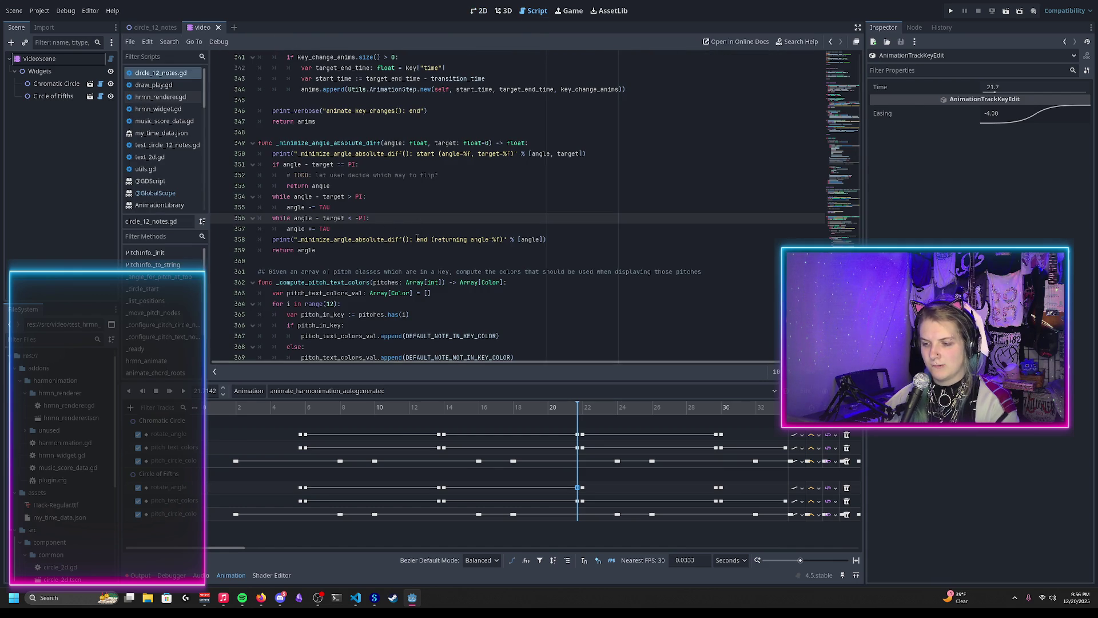
Replace _angle_for_pitch_at_top(root_pitch_class) with new_rotate_angle as the rotate_angle end value and save
scroll(410, 234, up, 10)
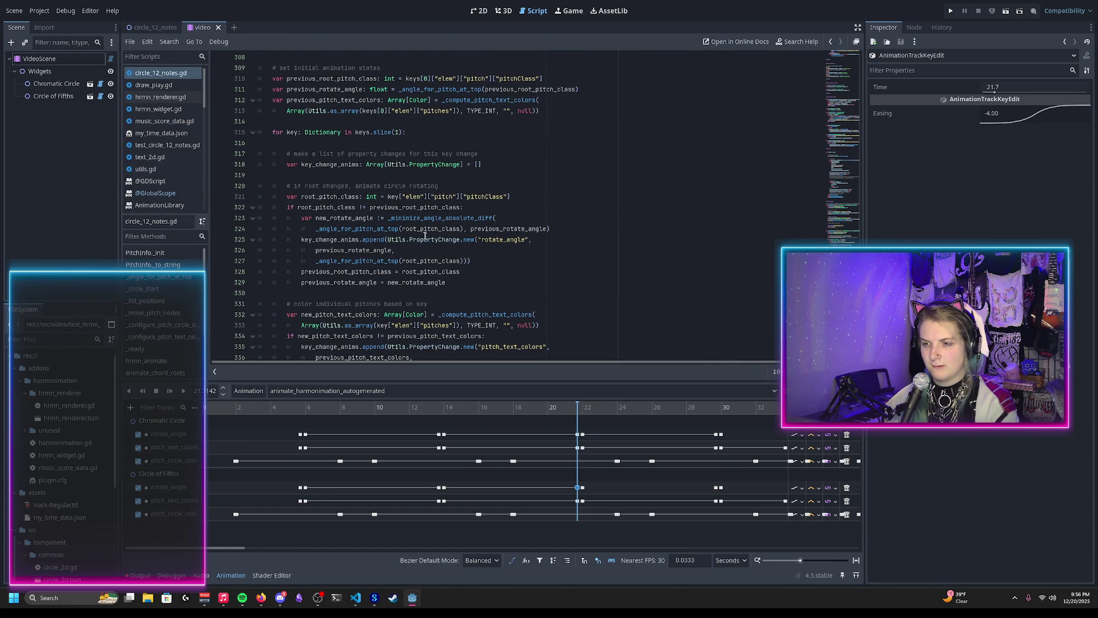
double_click(348, 218)
key(ctrl+c)
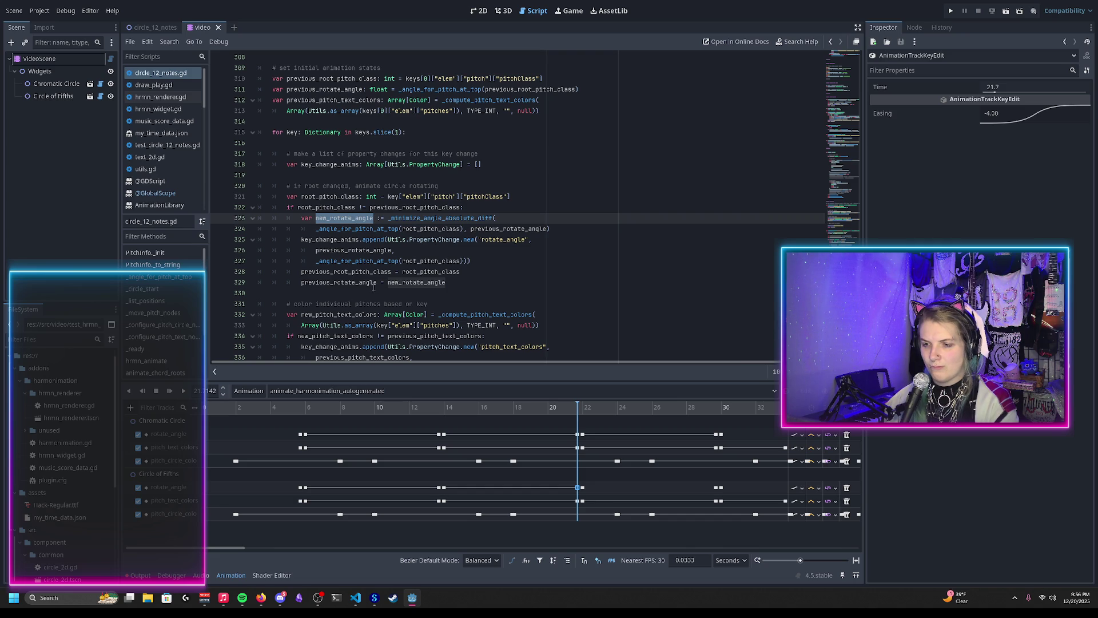
scroll(368, 273, down, 2)
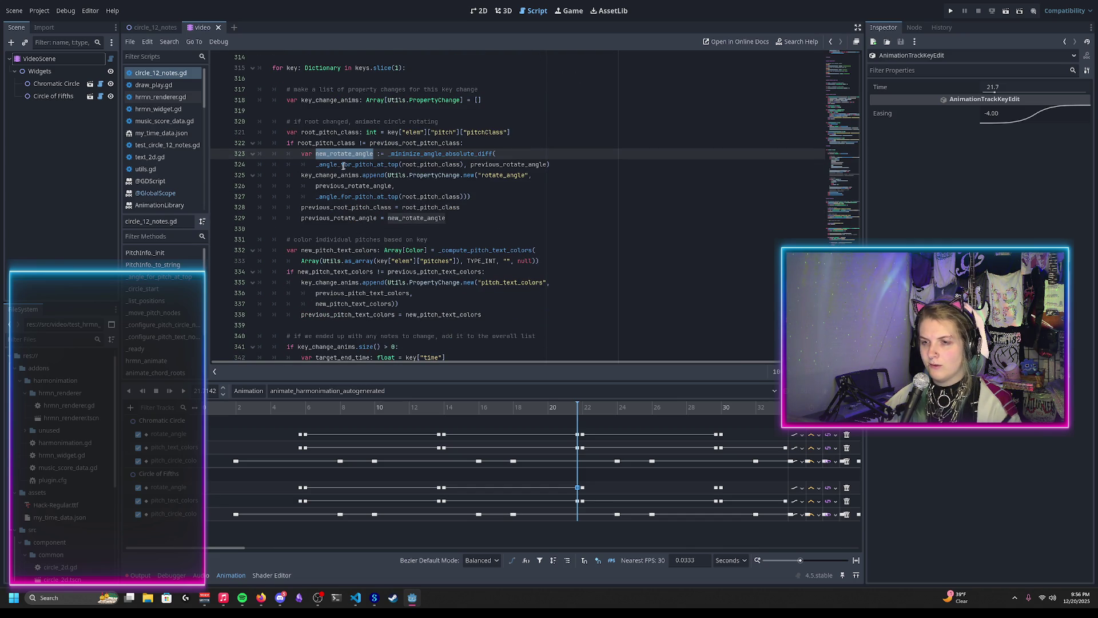
drag(316, 196, 464, 196)
key(ctrl+v)
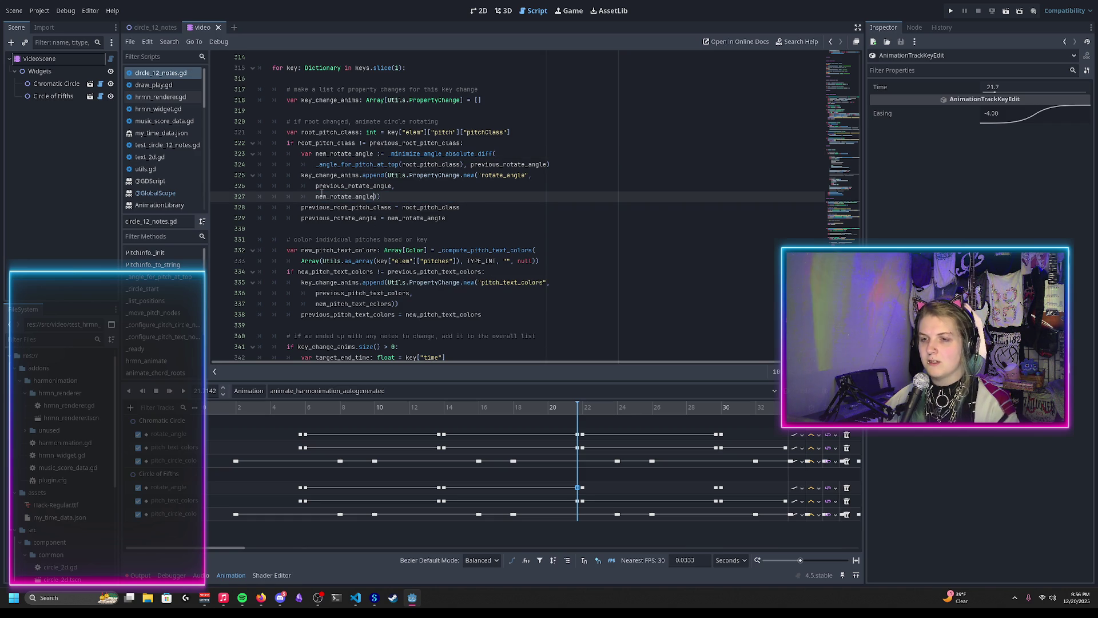
click(316, 196)
key(BackSpace)
key(BackSpace)
key(BackSpace)
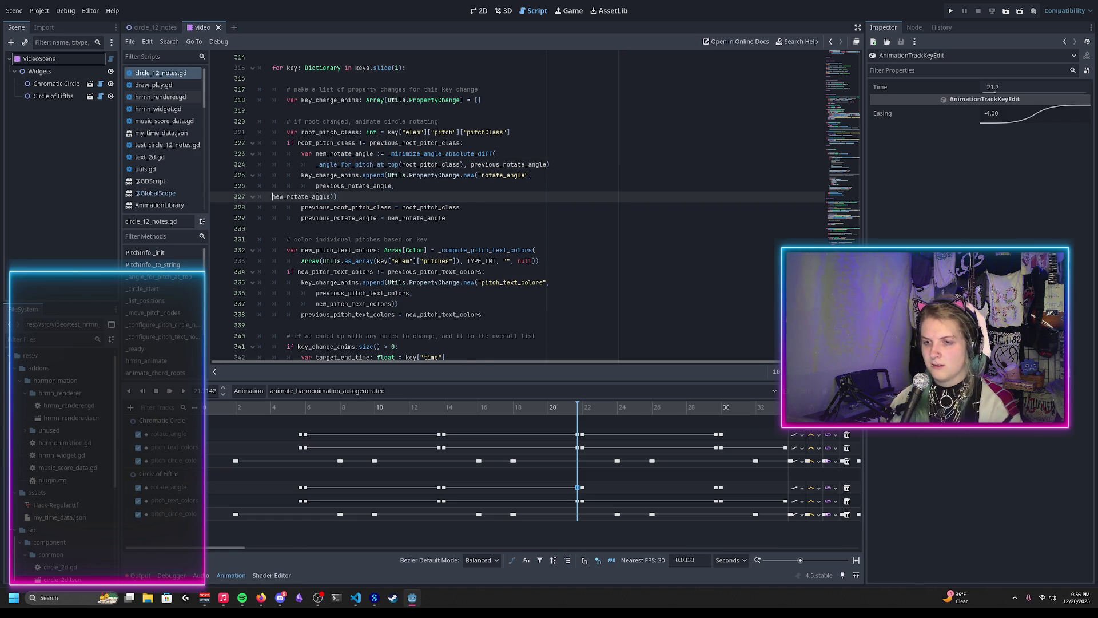
key(ctrl+s)
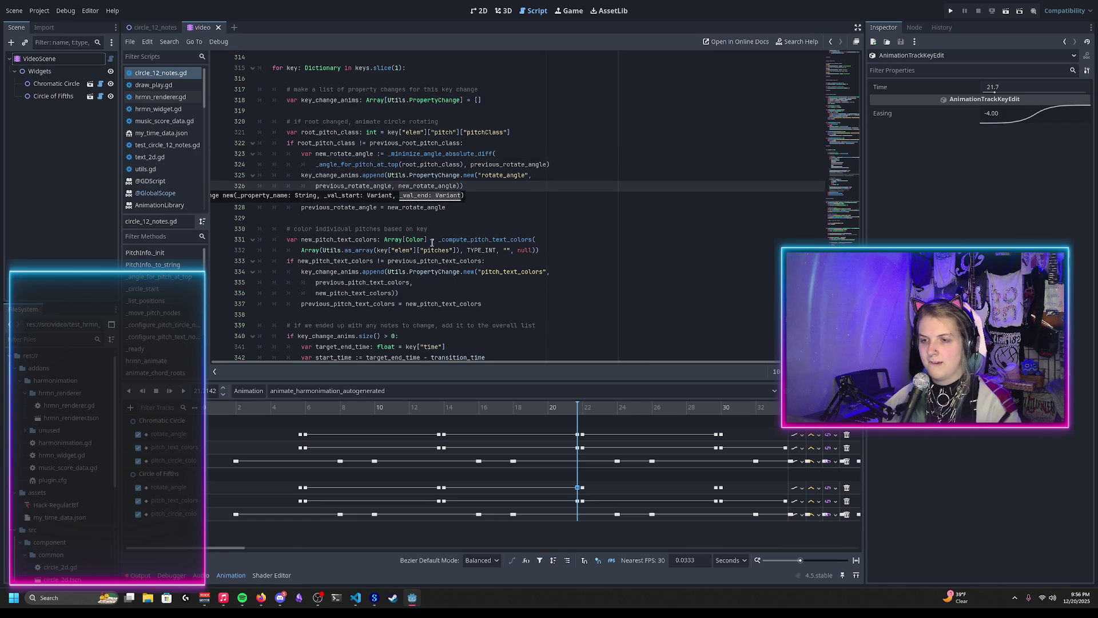
click(446, 207)
key(ctrl+s)
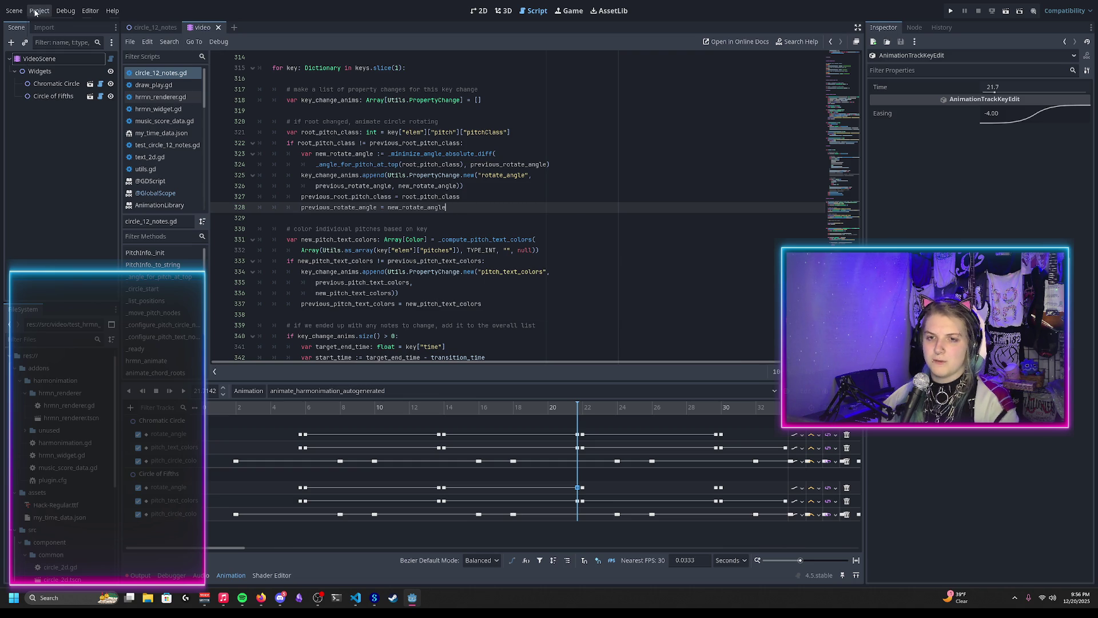
Reload the saved scene so the script changes take effect
click(35, 11)
click(137, 576)
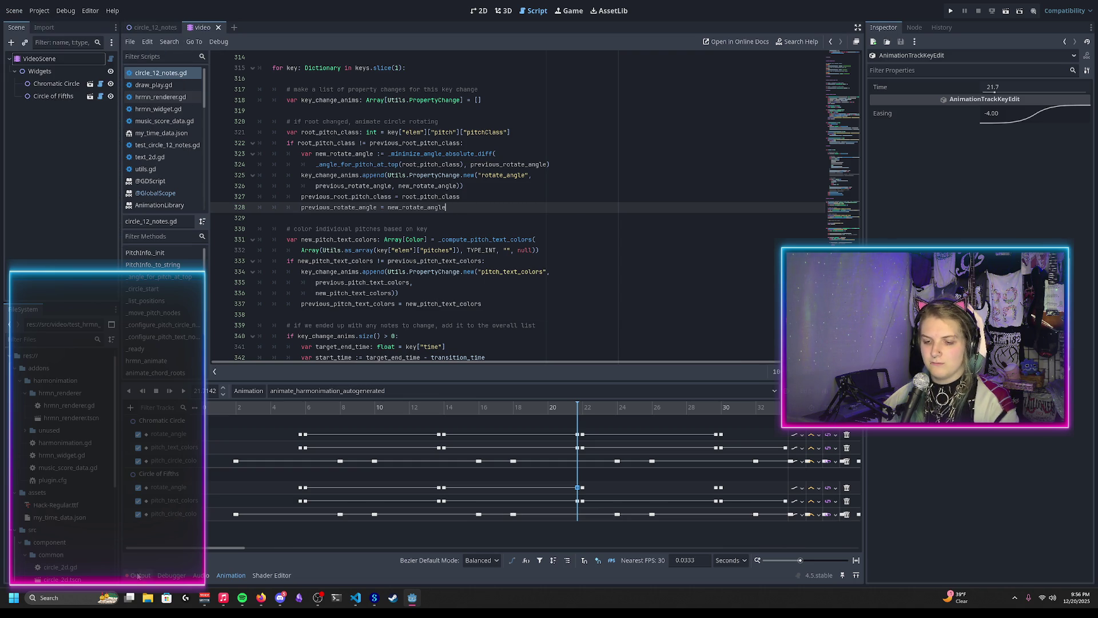
click(137, 575)
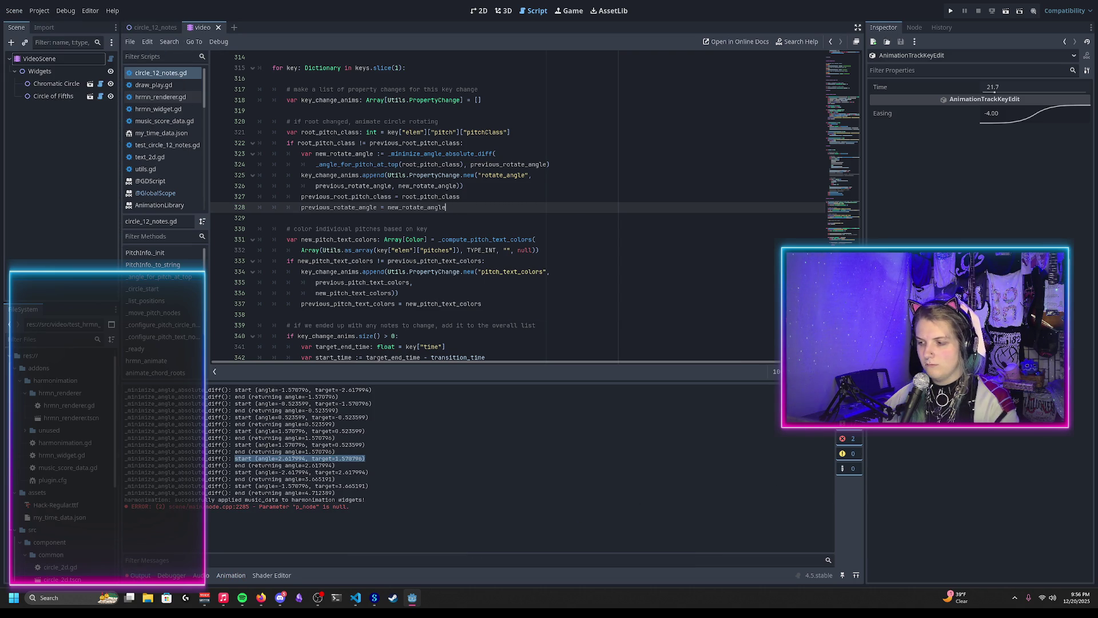
click(39, 10)
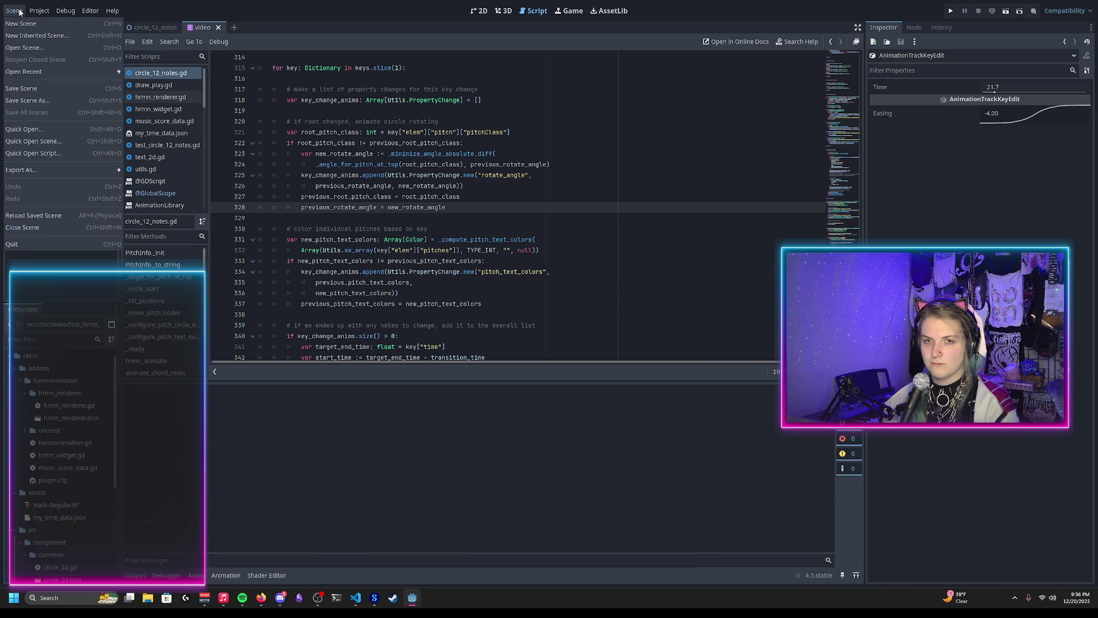
click(39, 217)
In 2D, load animate_harmonimation_autogenerated on VideoScene, play it, and rewind to the start
click(479, 11)
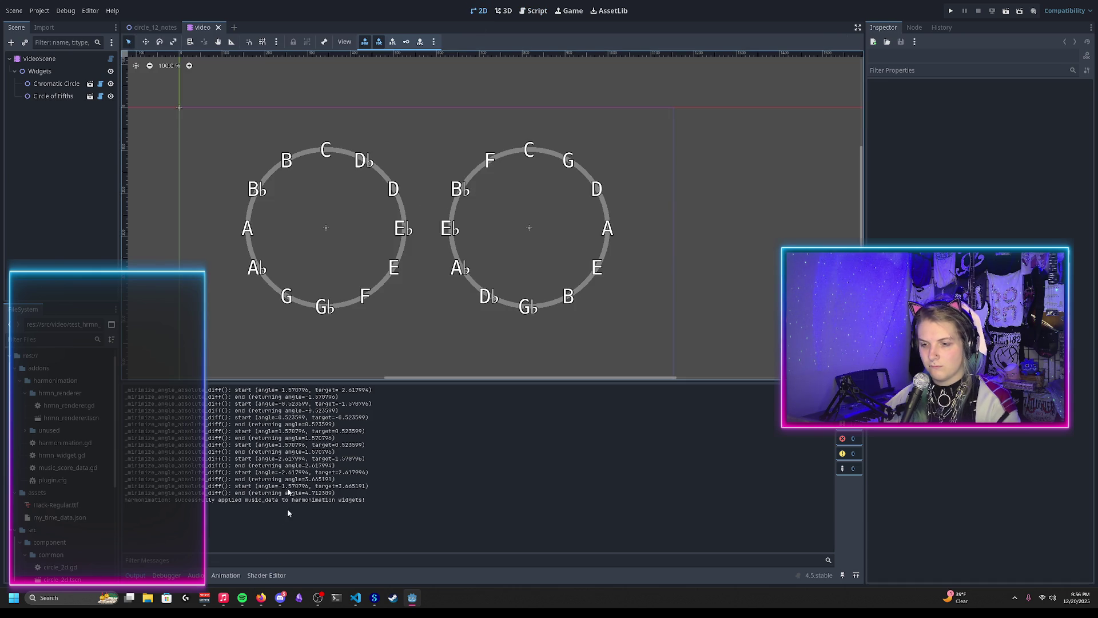
click(213, 577)
click(95, 60)
click(354, 391)
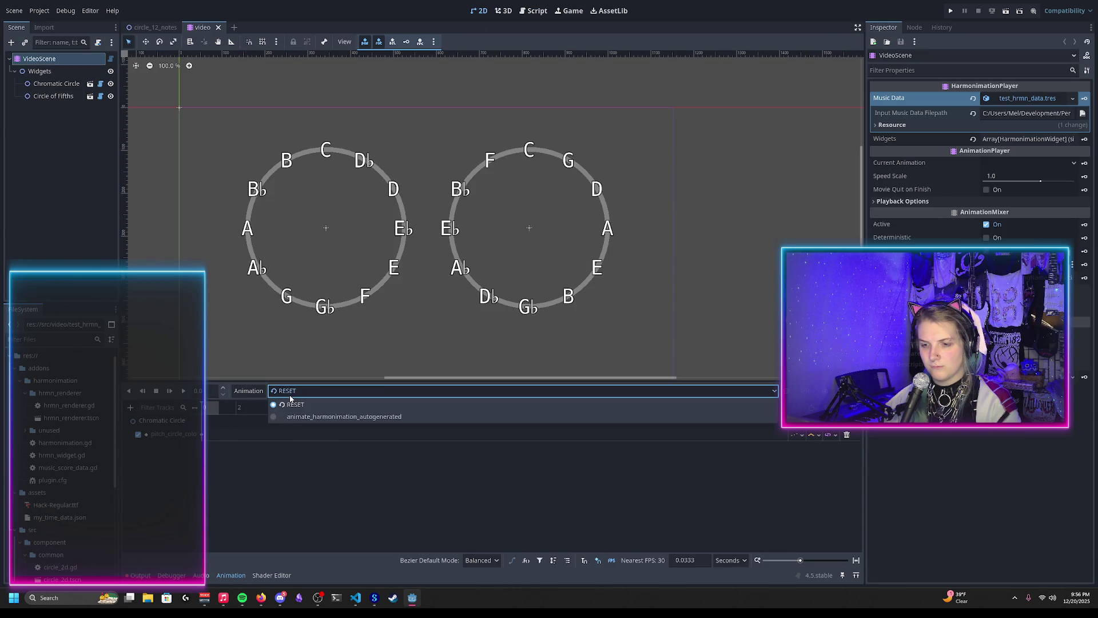
click(354, 412)
scroll(237, 452, left, 1)
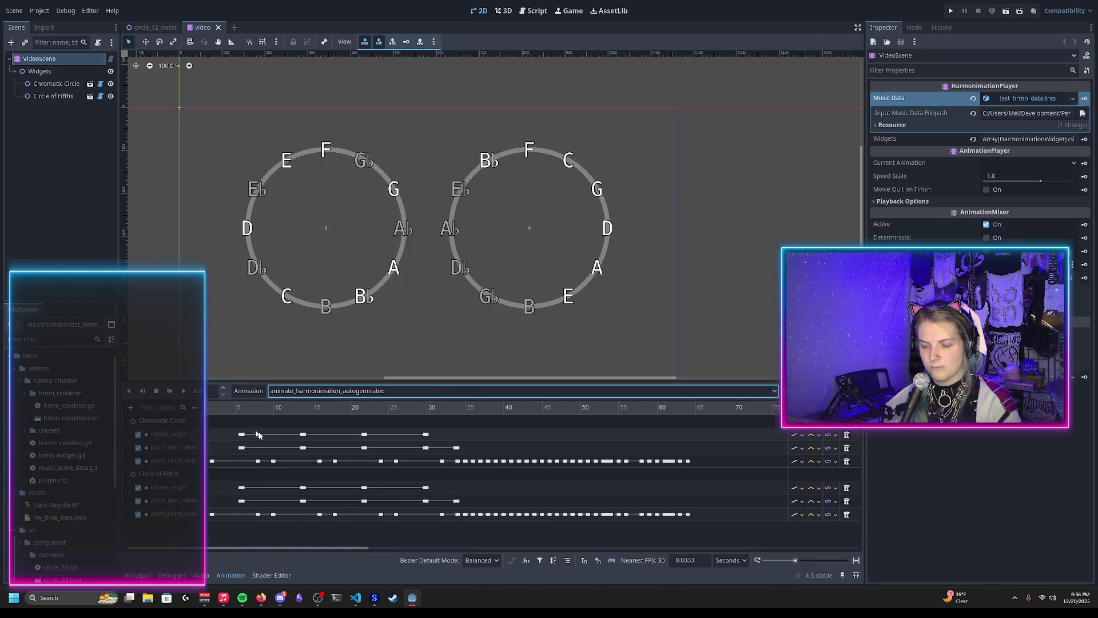
drag(232, 409, 438, 410)
key(d)
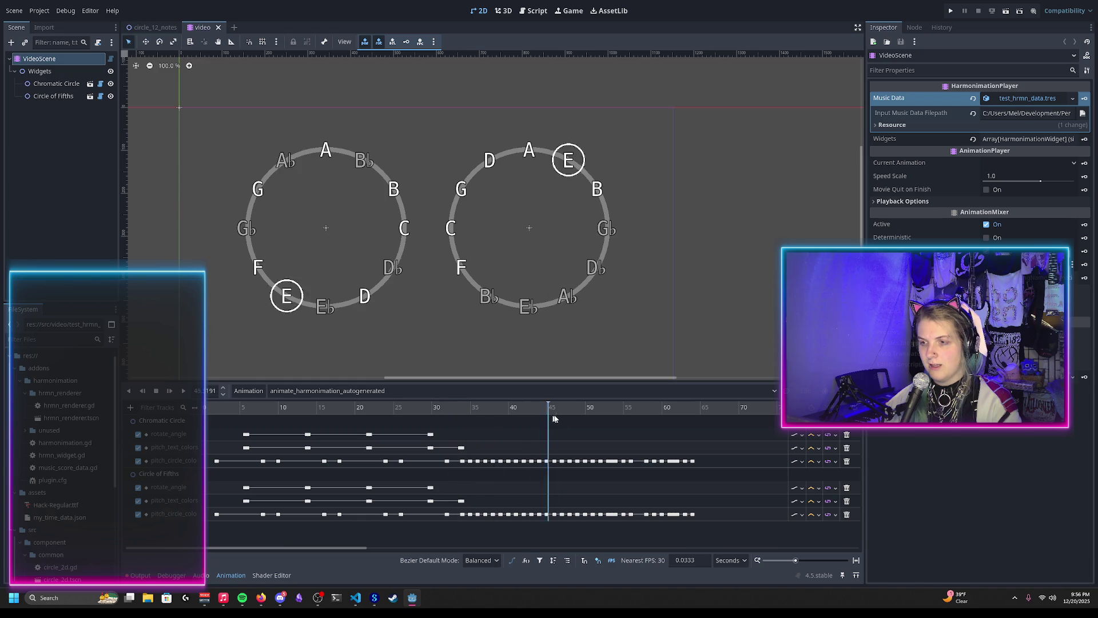
click(184, 391)
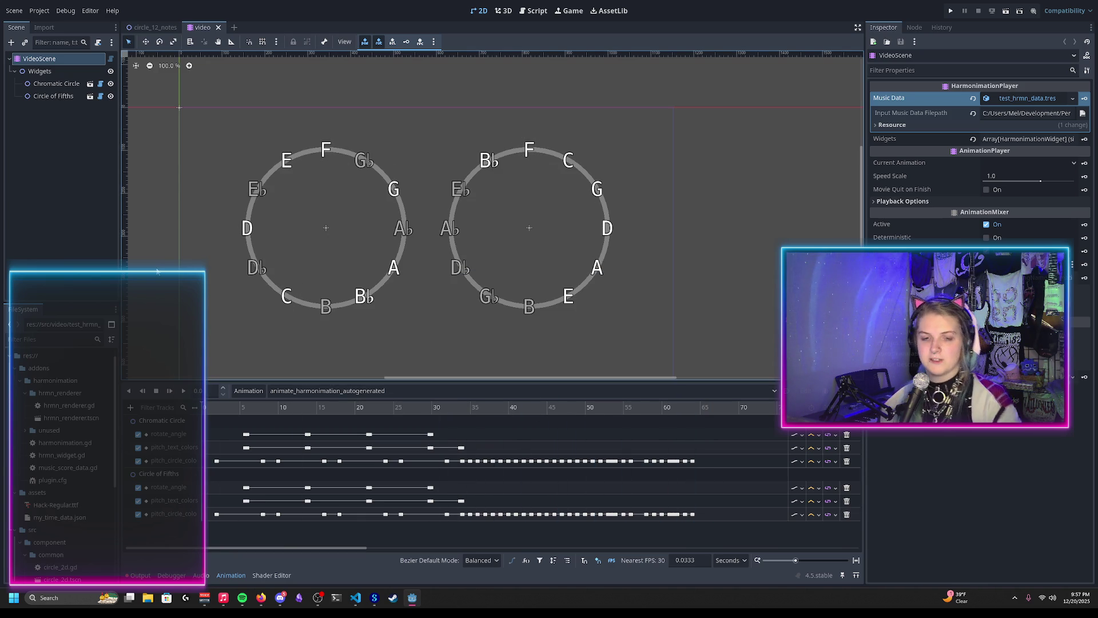
scroll(255, 236, down, 1)
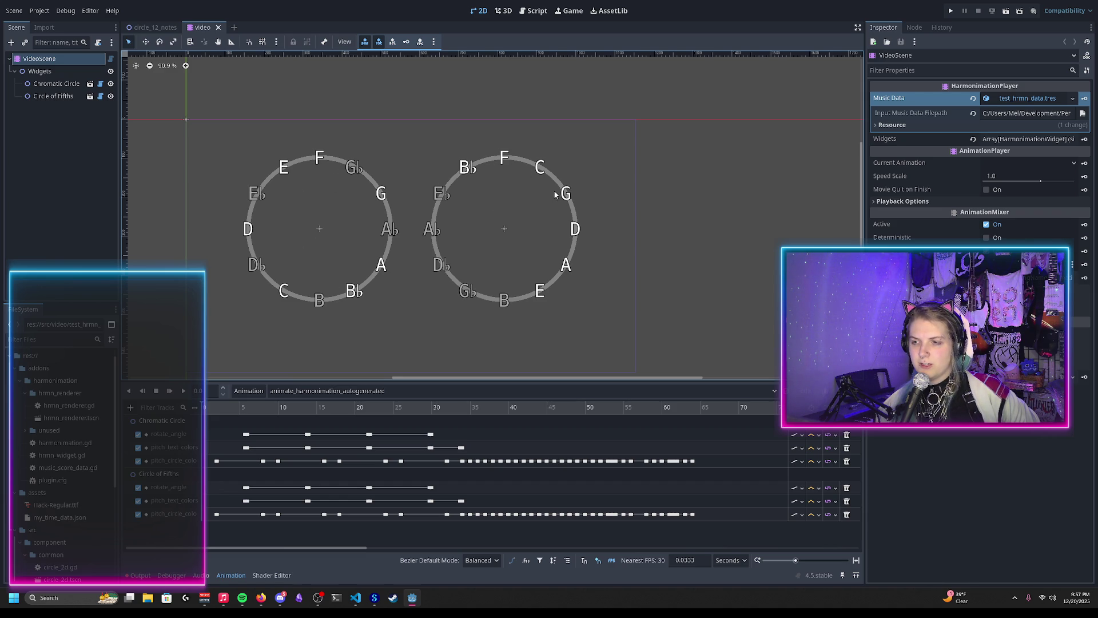
drag(211, 408, 200, 411)
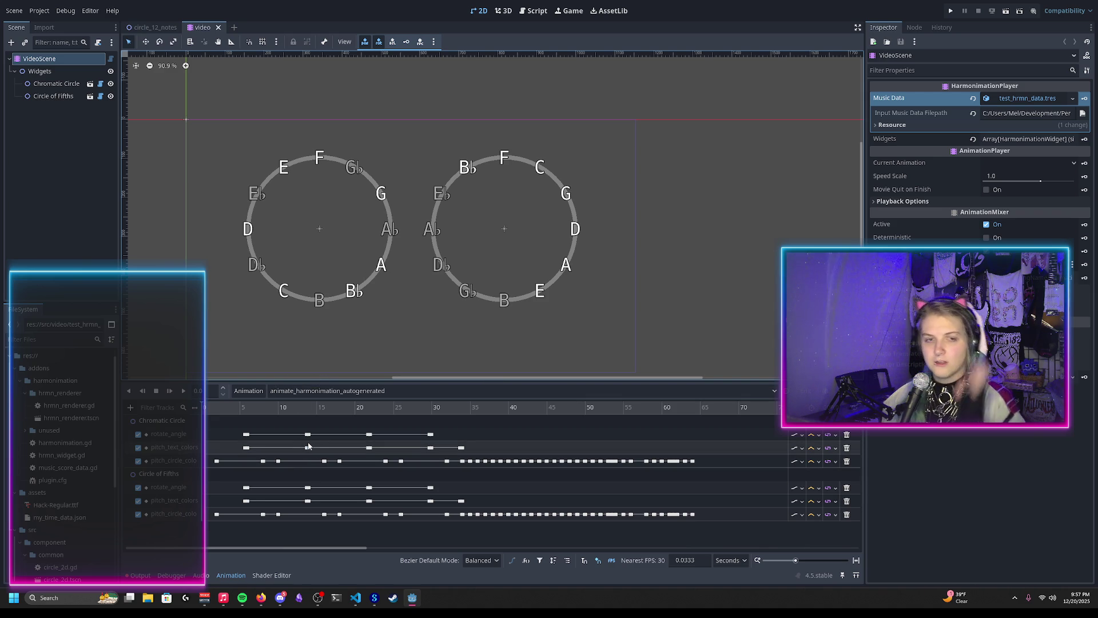
mouse_move(311, 439)
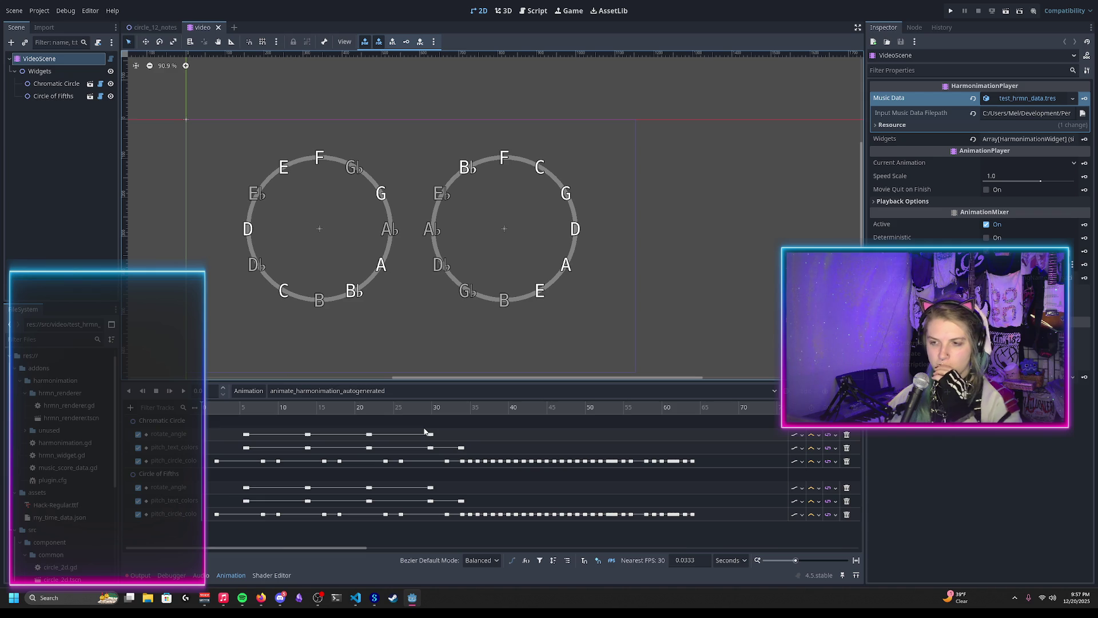
scroll(368, 326, down, 1)
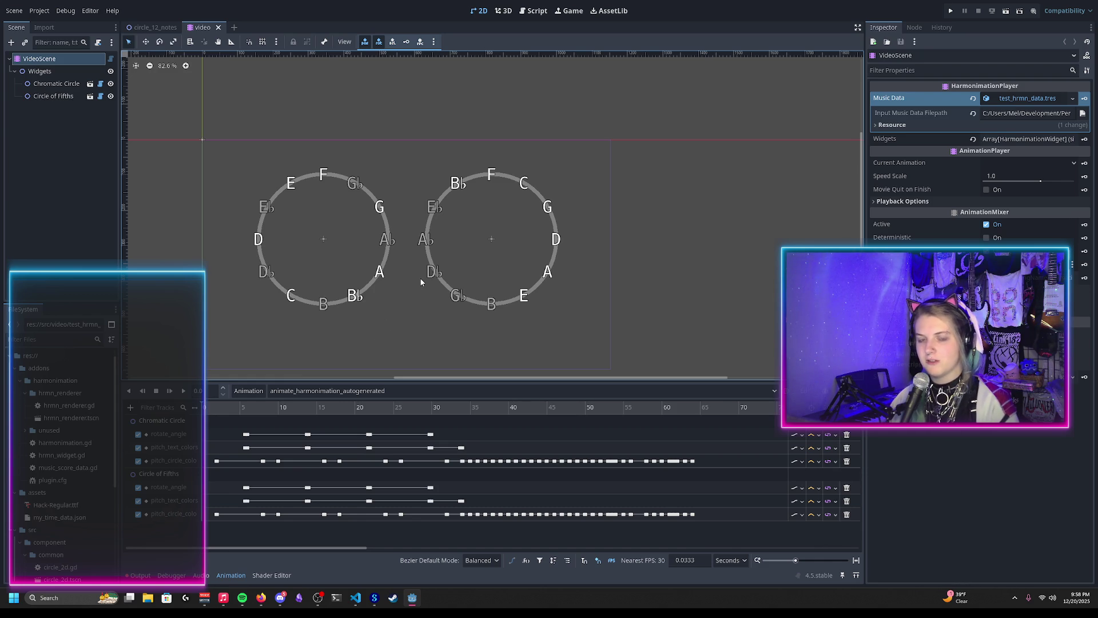
scroll(415, 201, up, 4)
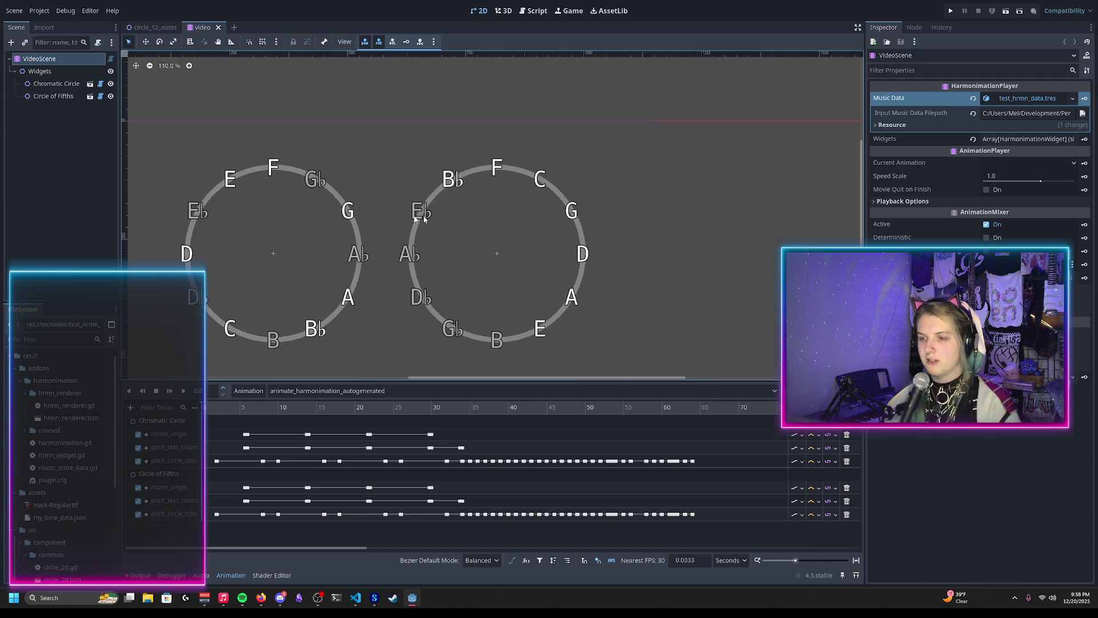
scroll(750, 239, down, 1)
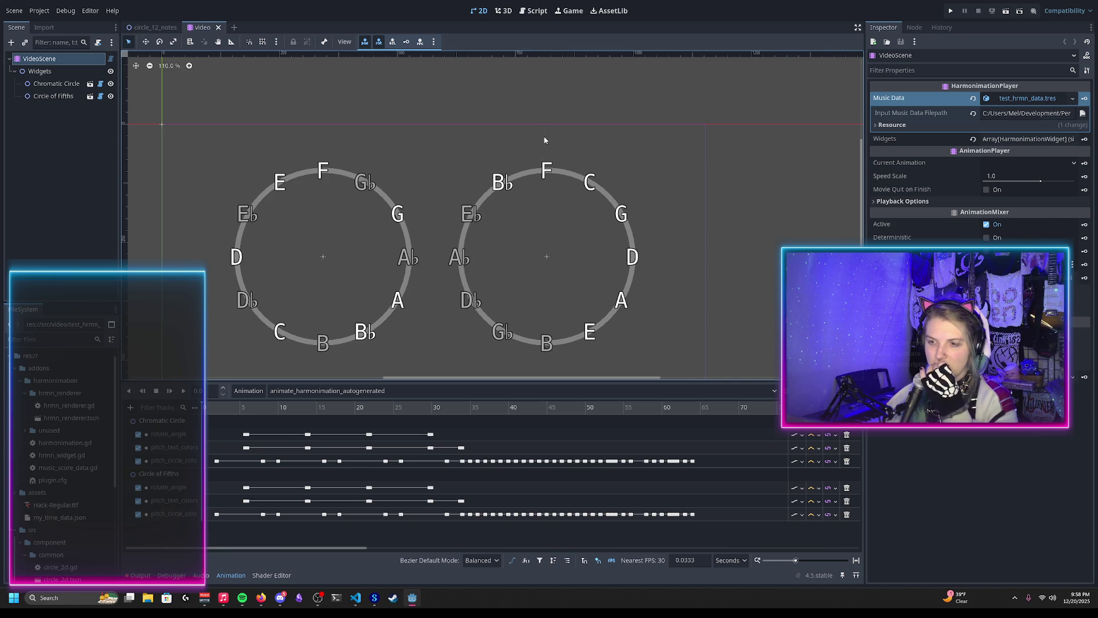
drag(228, 406, 243, 413)
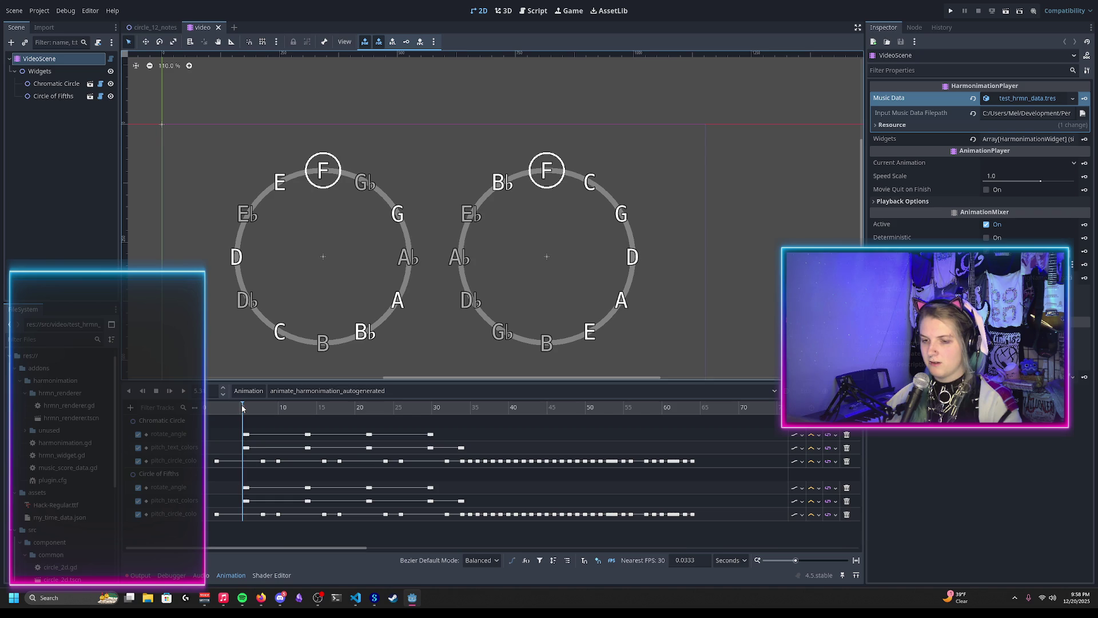
drag(239, 408, 244, 408)
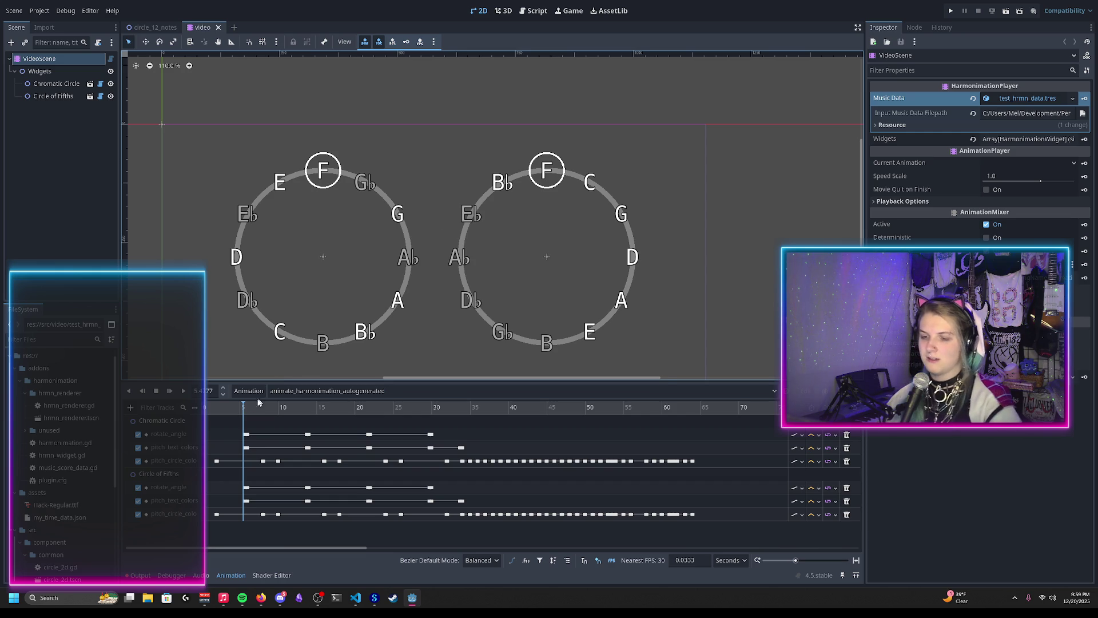
drag(244, 407, 205, 406)
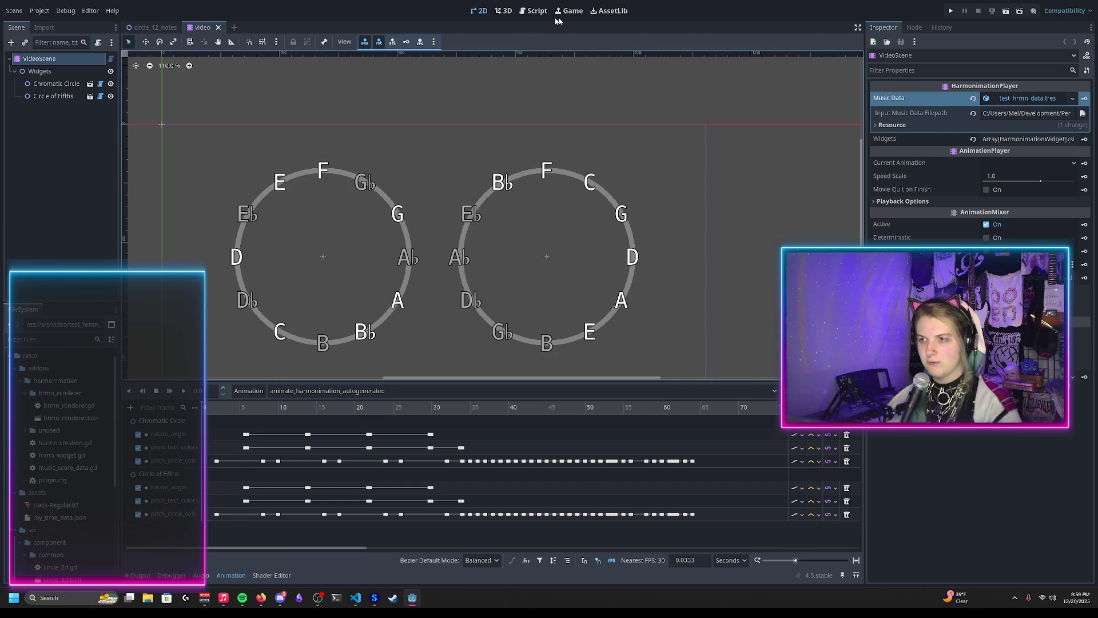
Add a blank line after the pitch text setter in circle_12_notes.gd
click(533, 12)
scroll(537, 182, up, 20)
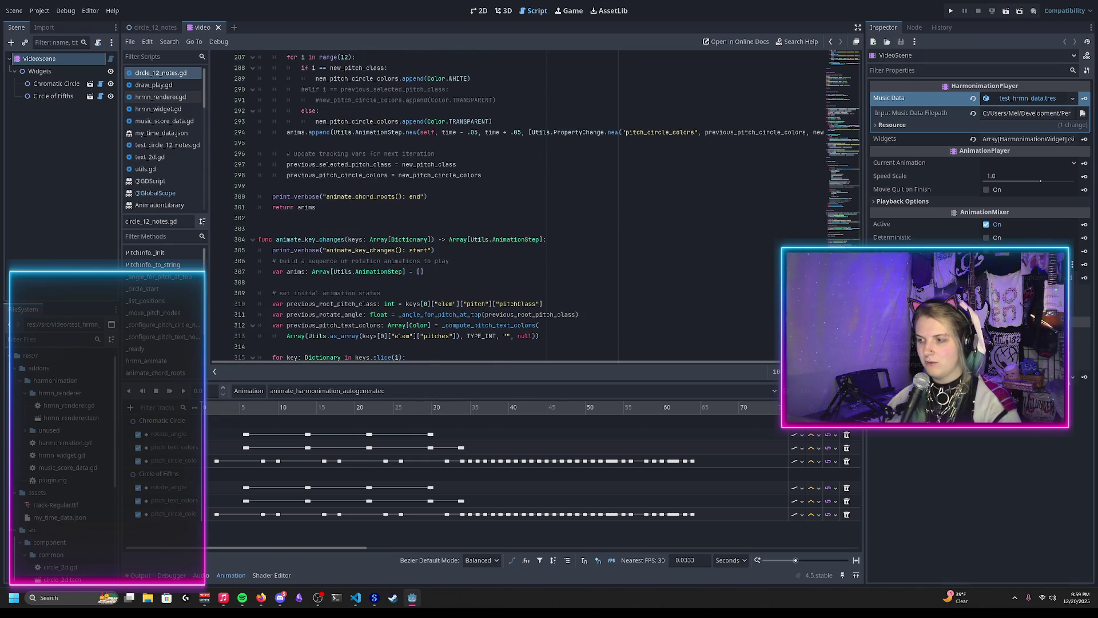
scroll(537, 182, down, 15)
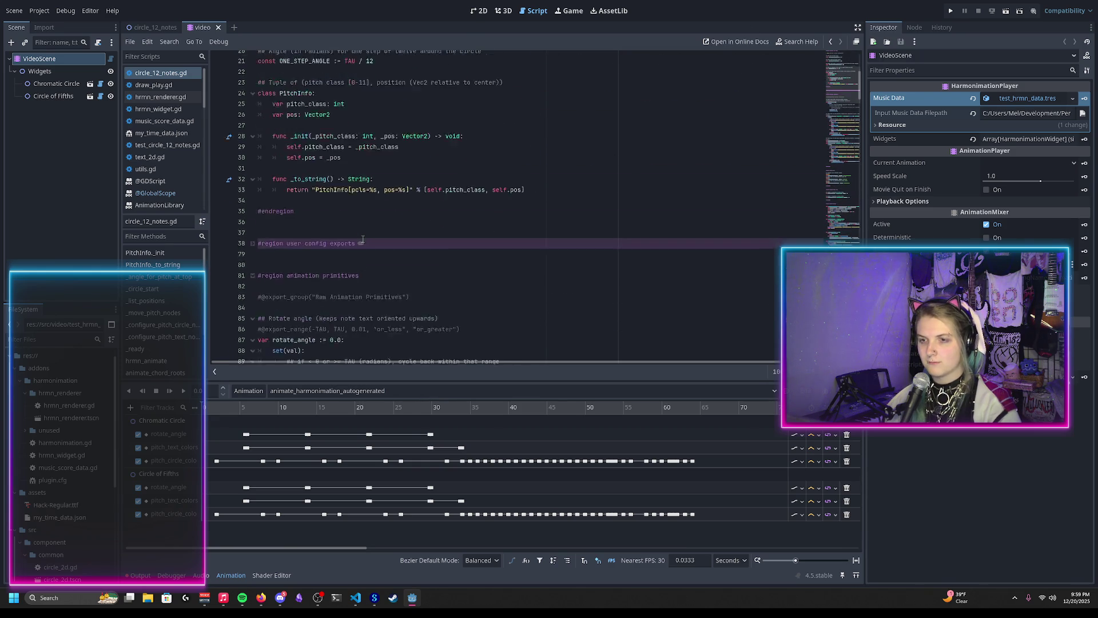
scroll(360, 231, down, 8)
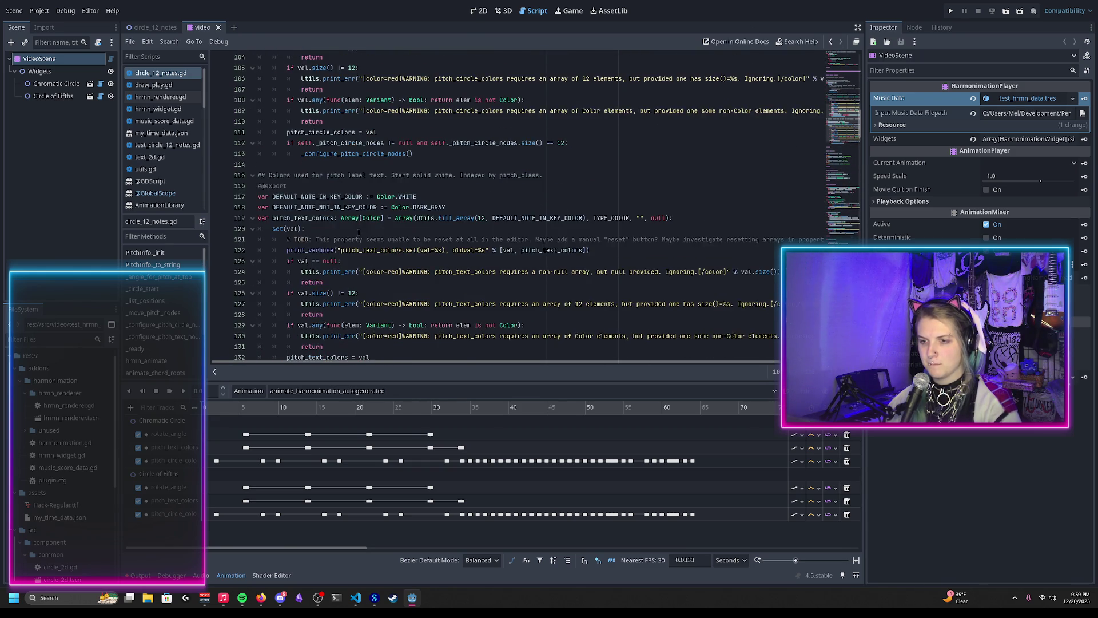
scroll(345, 218, up, 3)
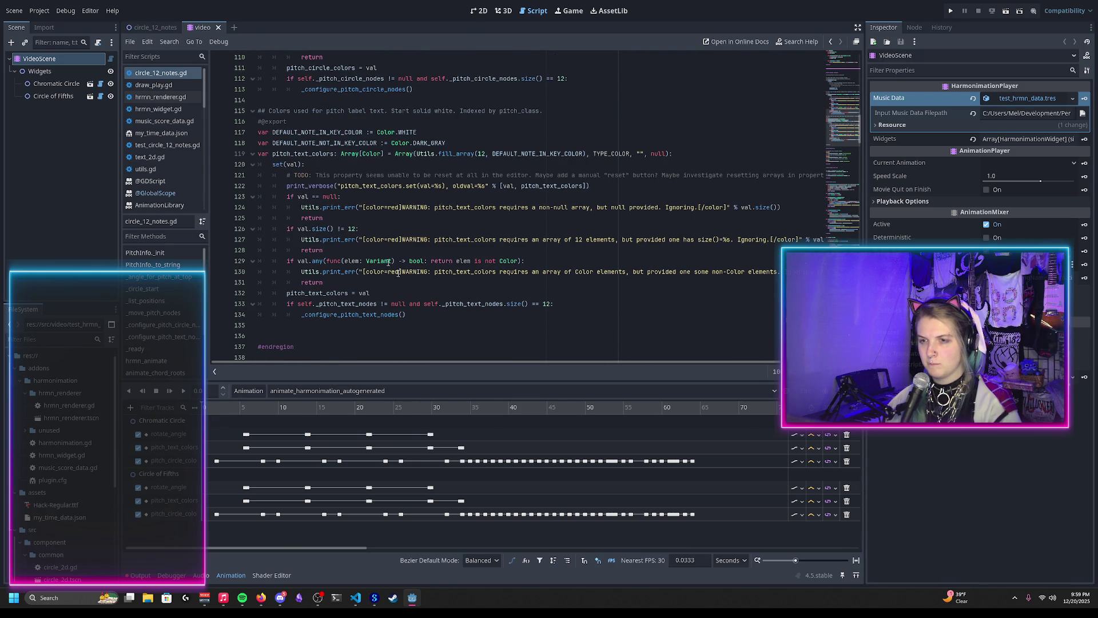
click(431, 315)
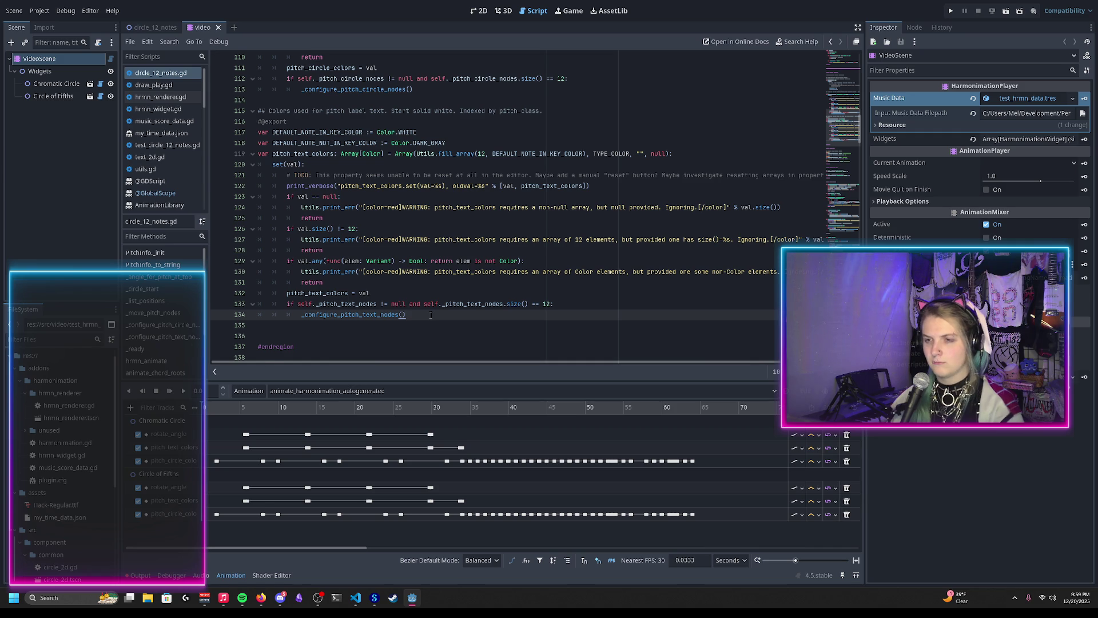
key(Return)
key(Return)
key(Return)
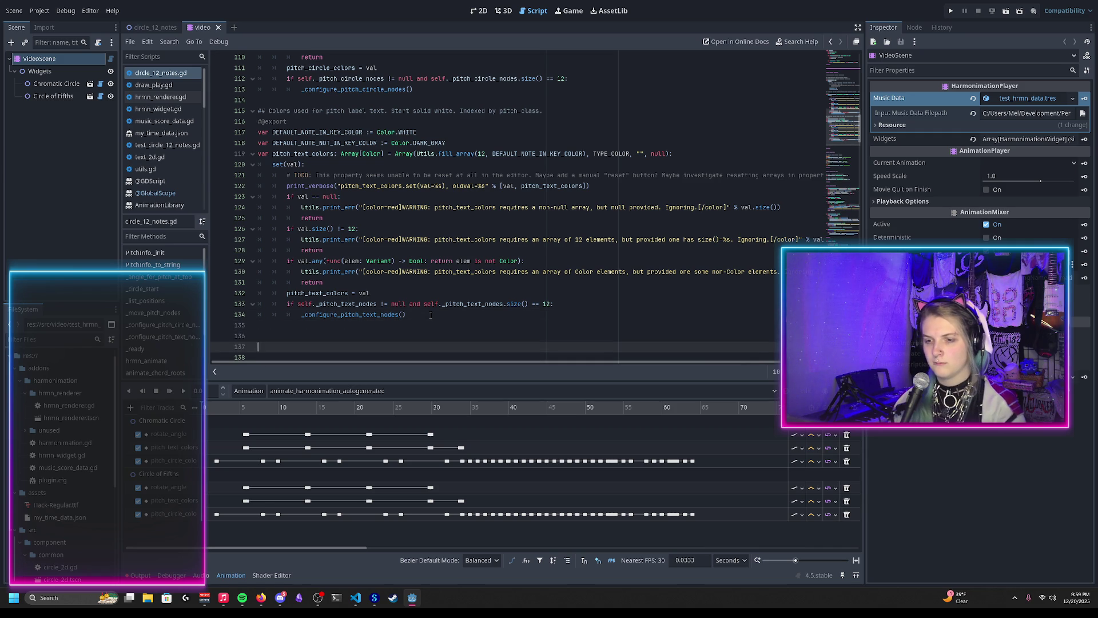
Move the ## Colors comment lines below the DEFAULT_NOTE color constants and save
drag(569, 112, 565, 105)
click(565, 108)
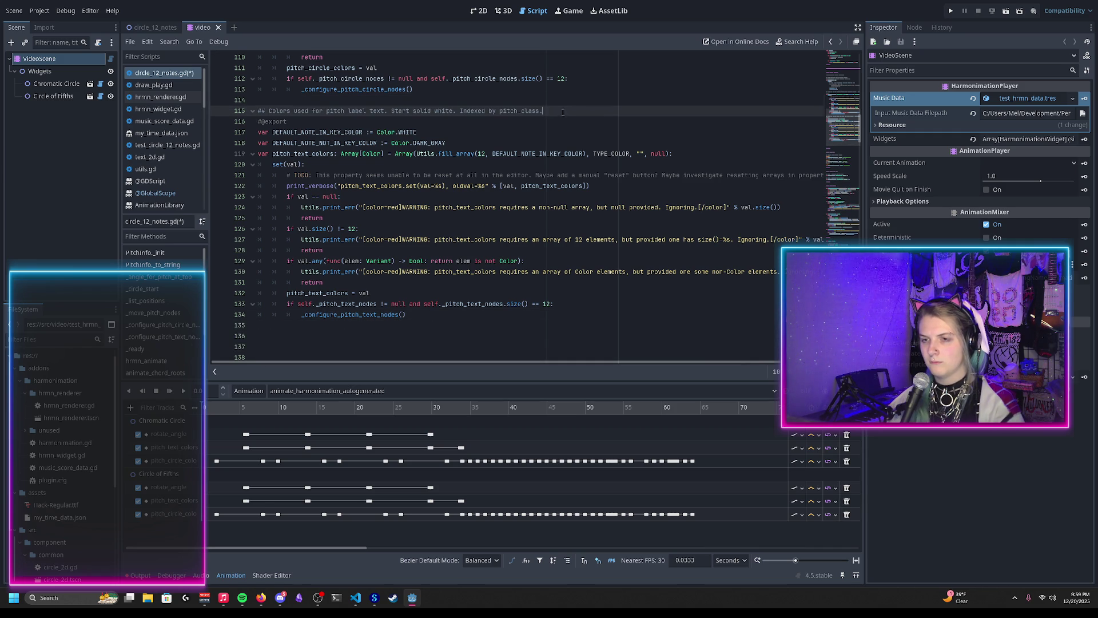
key(shift+Up)
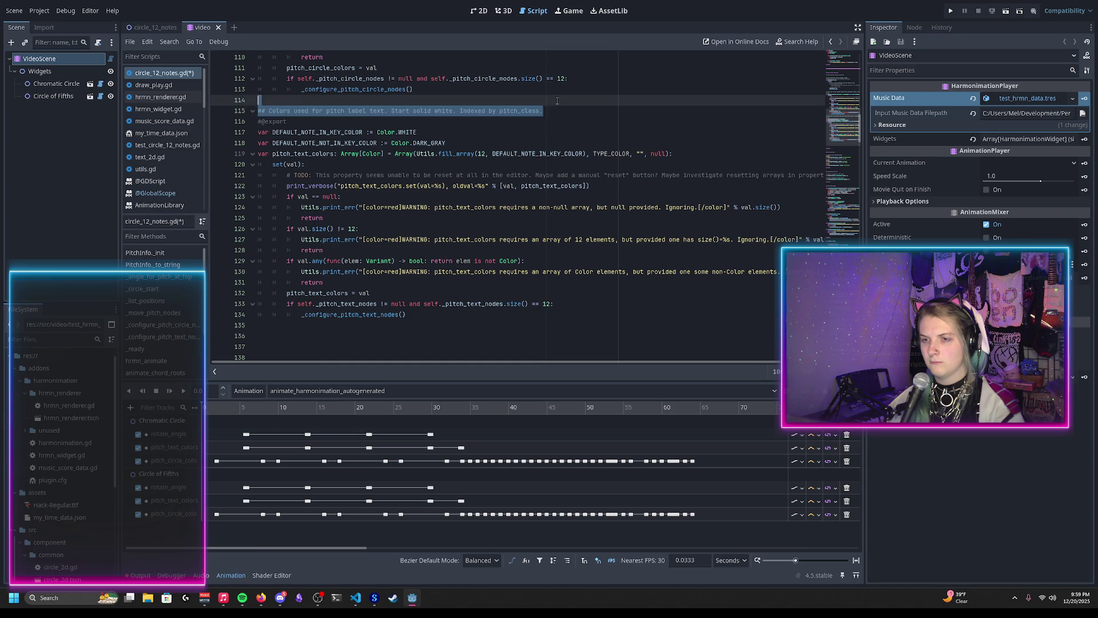
key(BackSpace)
key(ctrl+z)
key(shift+Down)
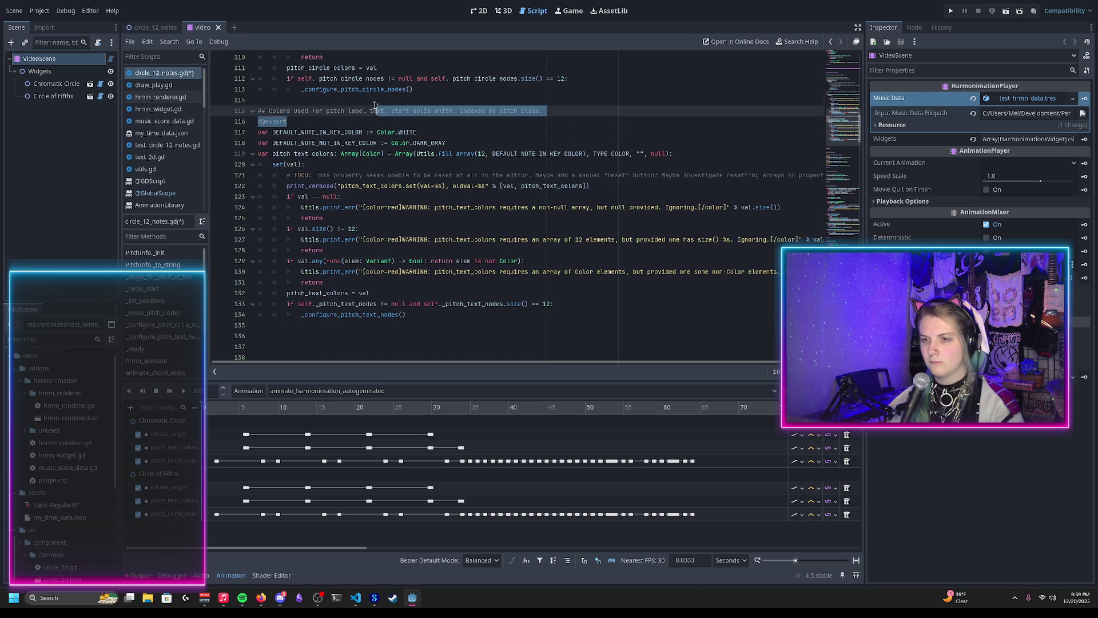
key(alt+Down)
key(alt+Down)
key(End)
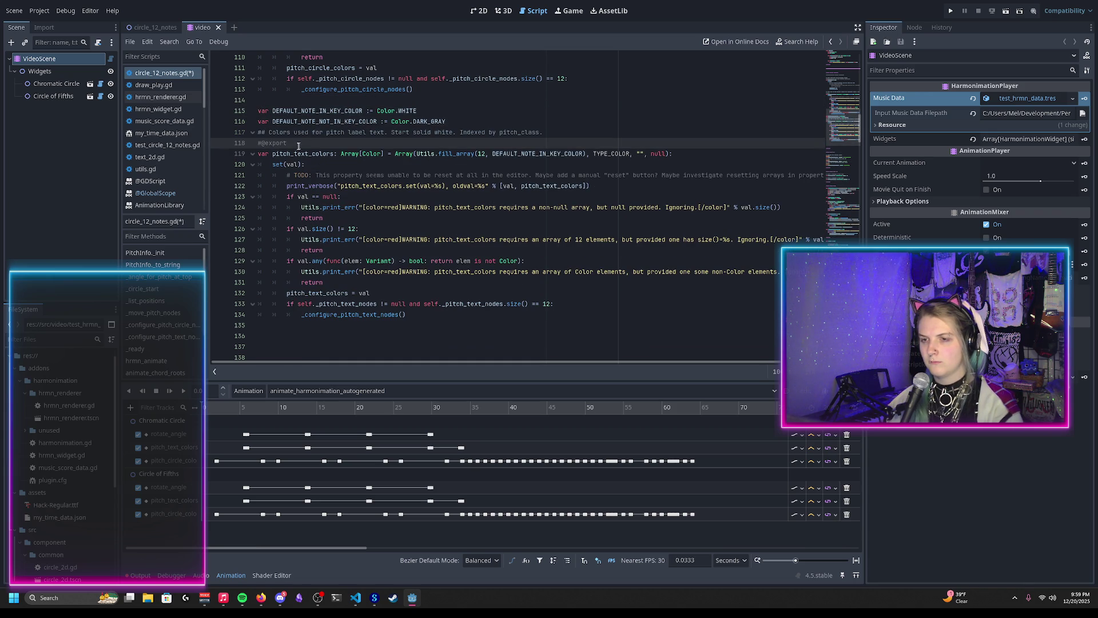
key(Down)
key(Down)
key(End)
key(ctrl+s)
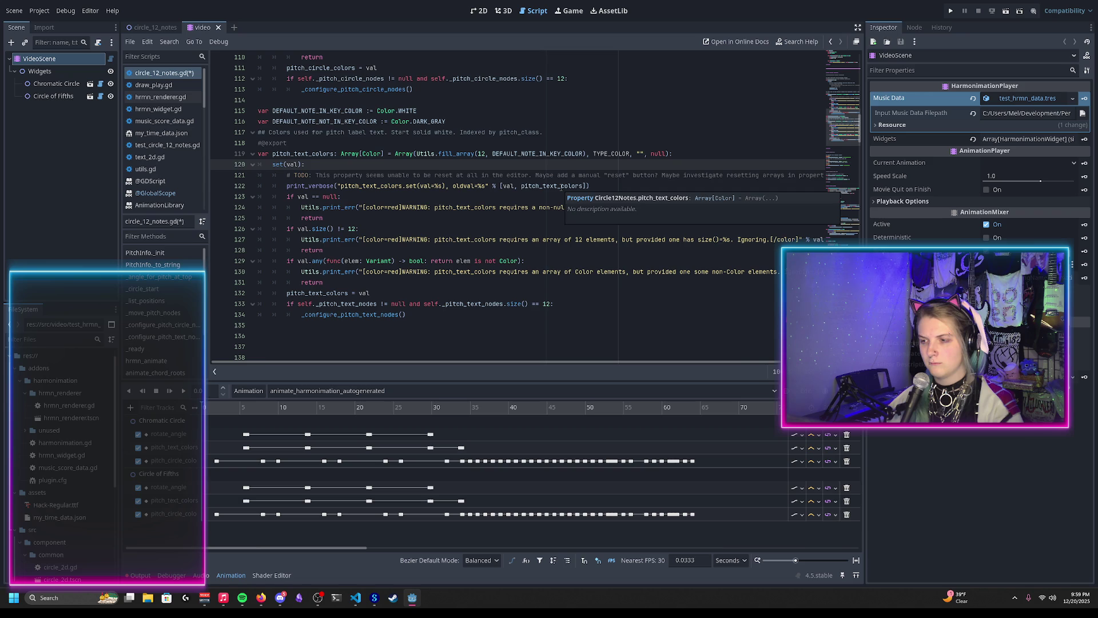
click(548, 143)
key(alt+Up)
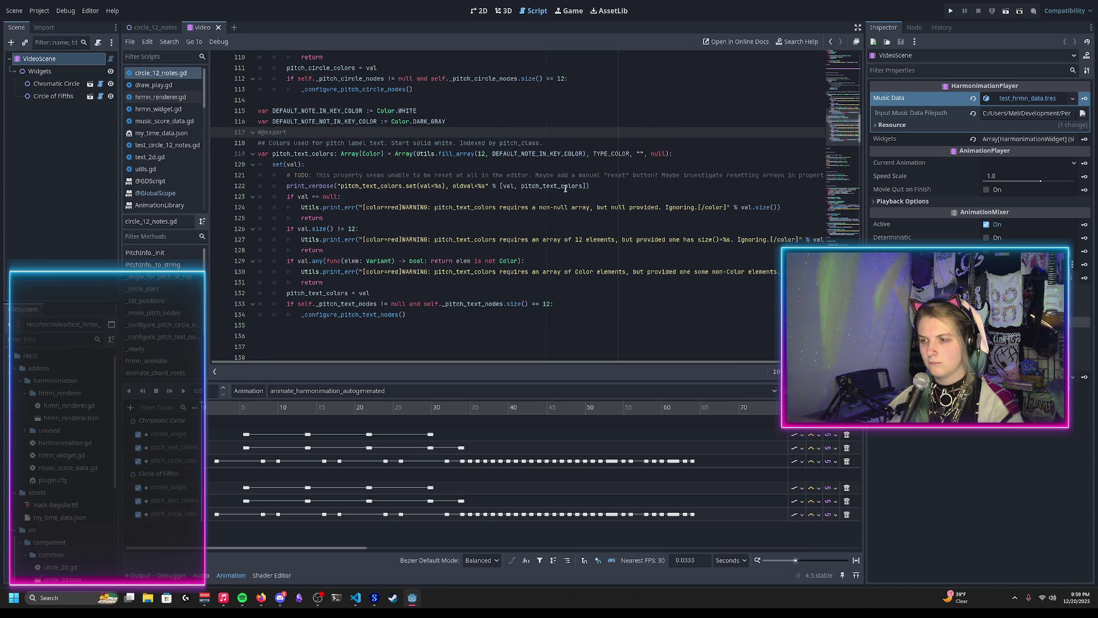
scroll(552, 191, up, 9)
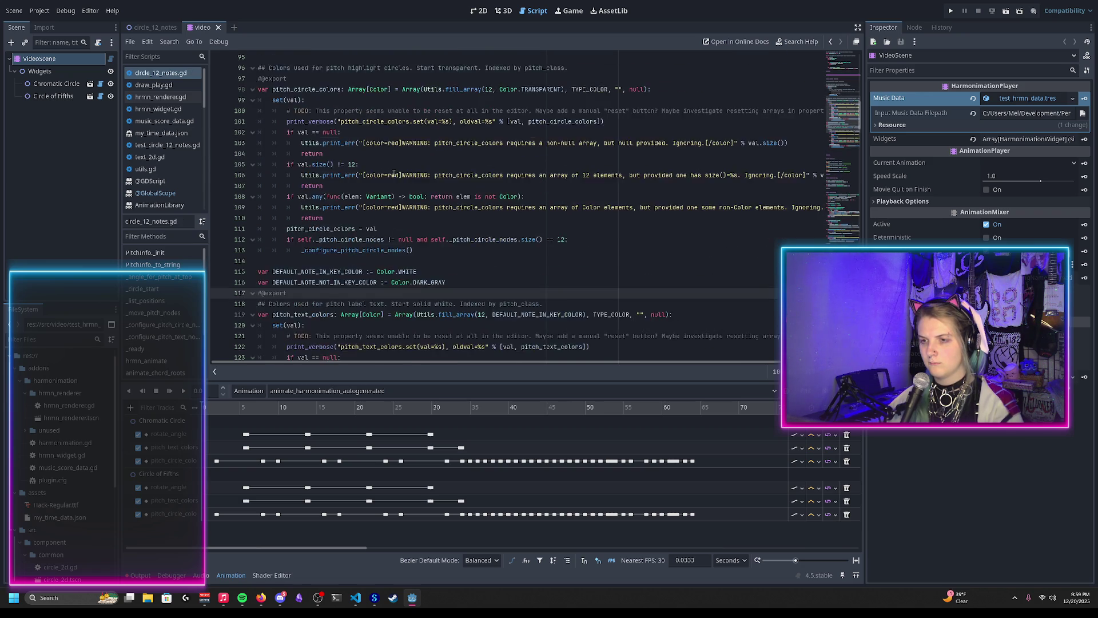
drag(399, 196, 435, 203)
click(434, 202)
scroll(389, 194, down, 2)
Finish moving the export line, then add '# TODO: make these user customizable' above the default colors
key(alt+Up)
scroll(328, 183, down, 7)
click(296, 133)
key(Return)
text(# TODO)
key(BackSpace)
key(BackSpace)
key(BackSpace)
text(O: m)
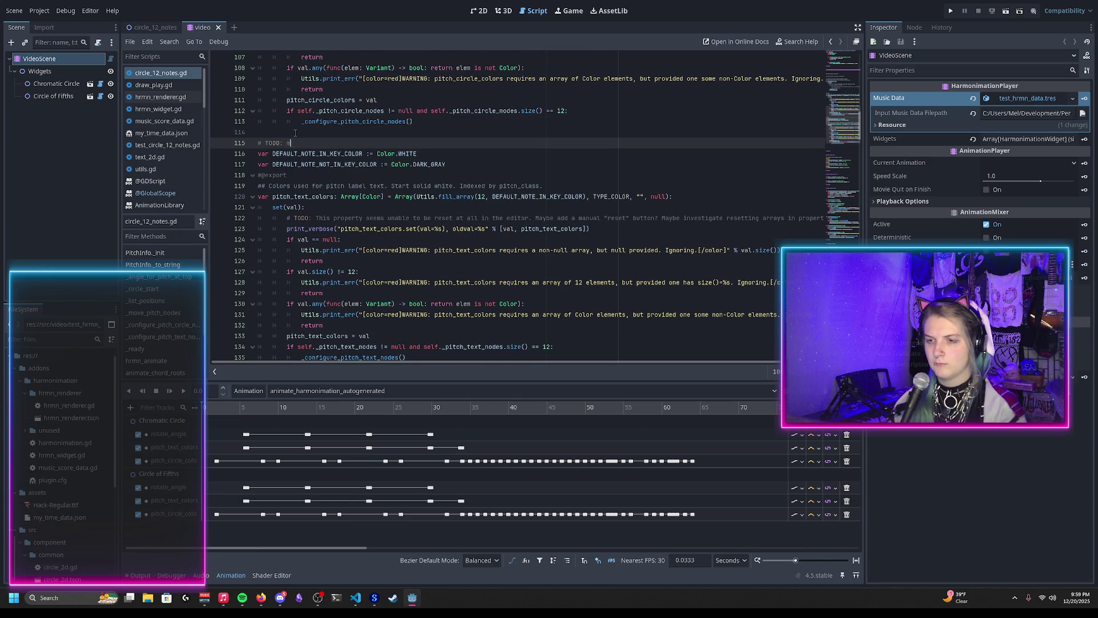
text(ake these user customizable)
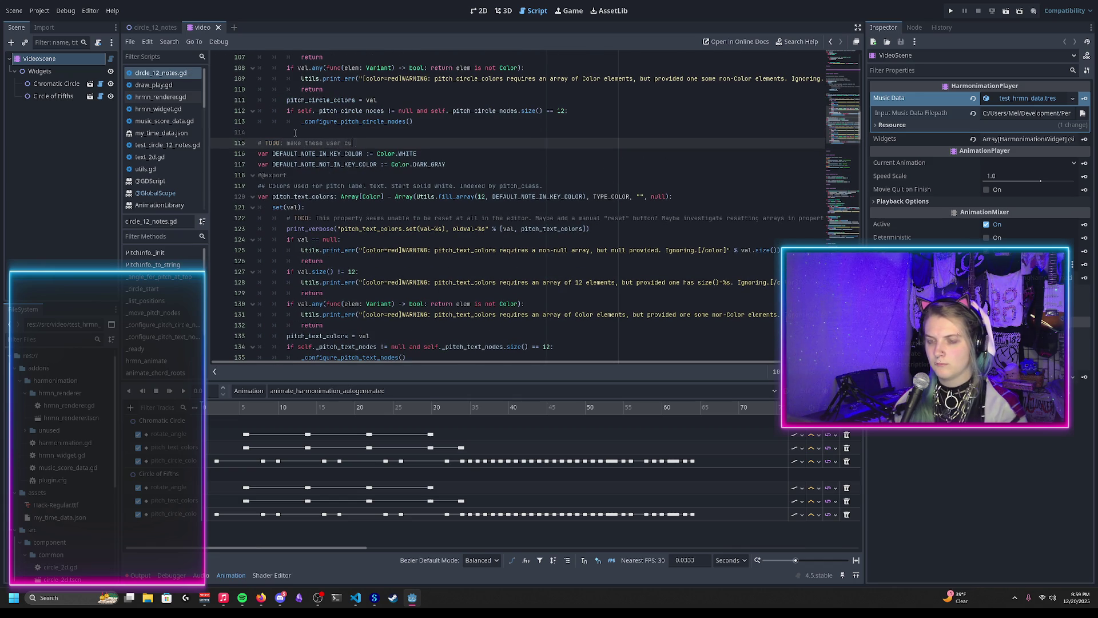
Add a second TODO about basing colors on other things, like instruments playing that note, and save
key(Return)
text(# TODO: make it possible to customize pitch color)
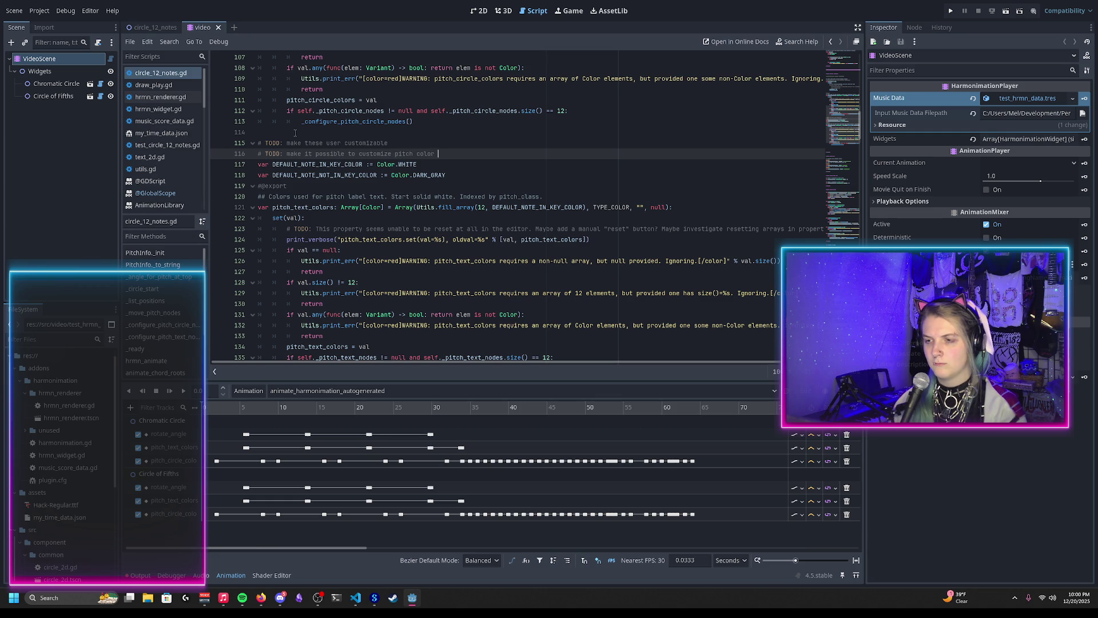
key(BackSpace)
text(s based on other things:)
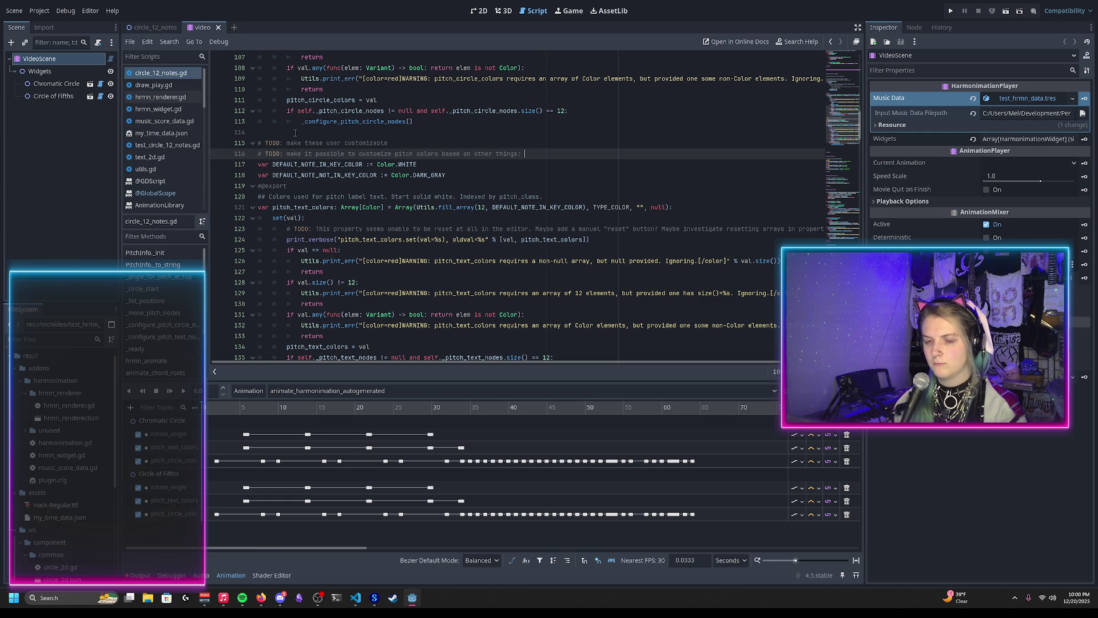
text( instruments playing that n)
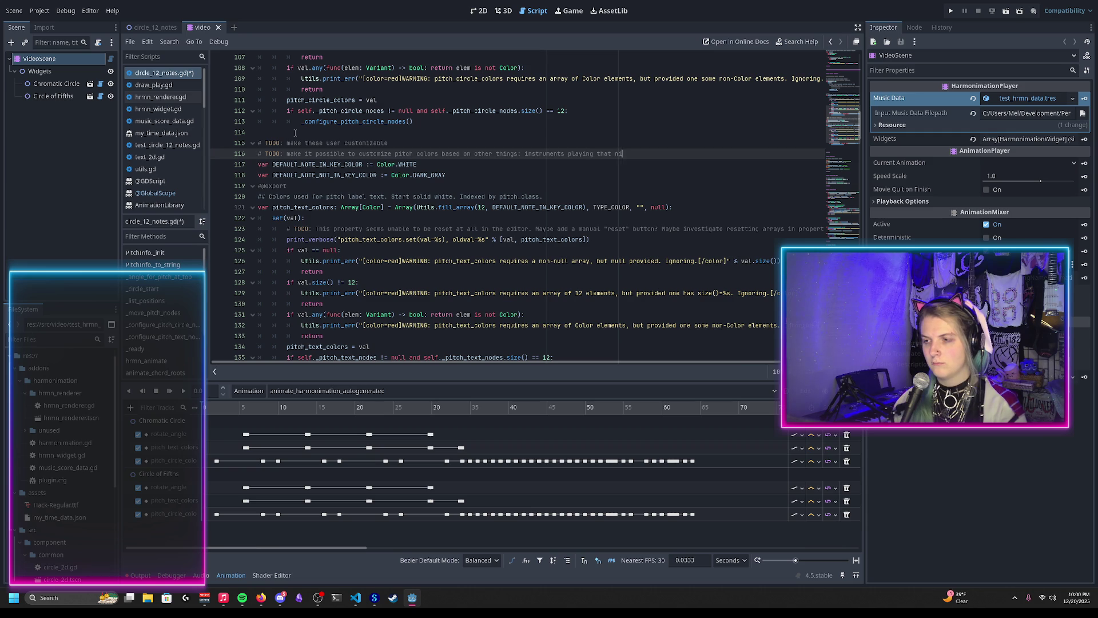
text(ote, etc)
key(ctrl+s)
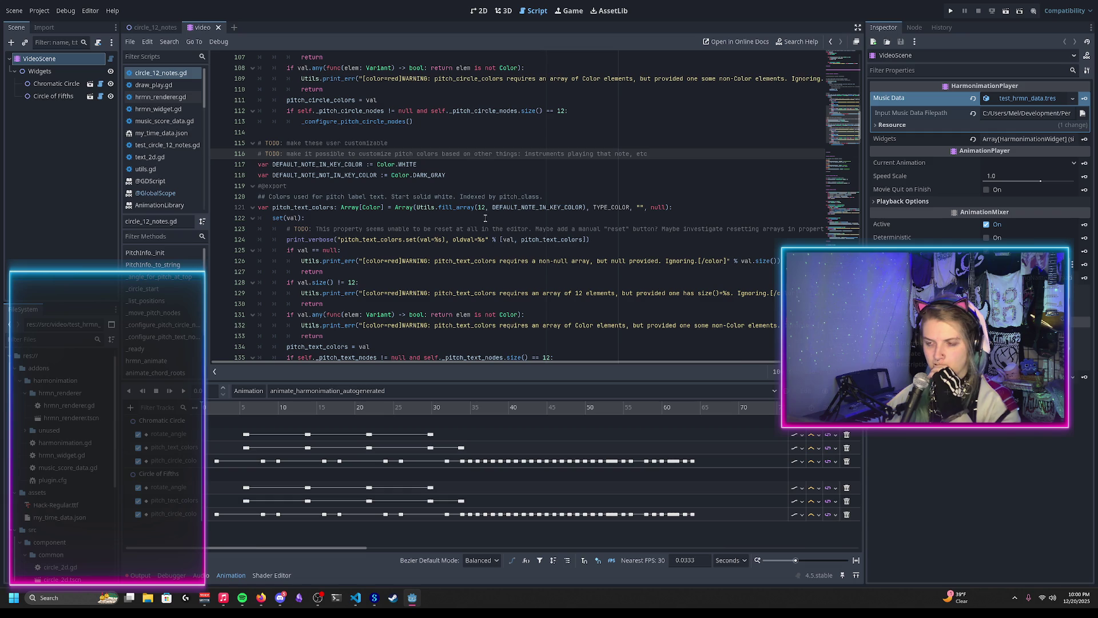
Add the doc comment '## Arc that expands from current top-pitch to new top-pitch before rotating' and save
scroll(458, 229, down, 6)
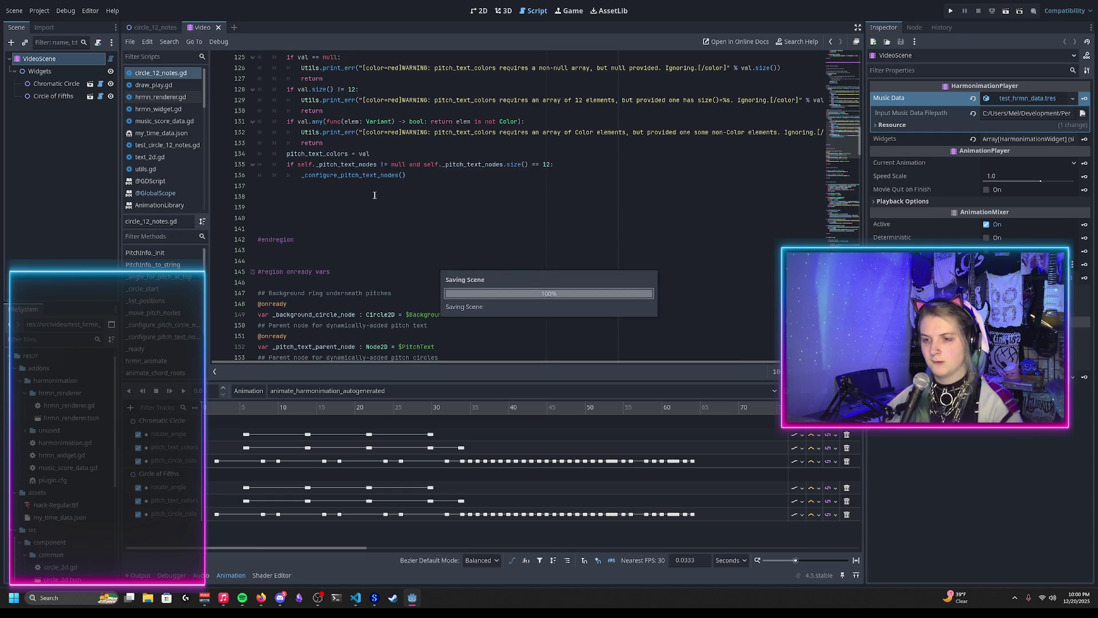
click(300, 204)
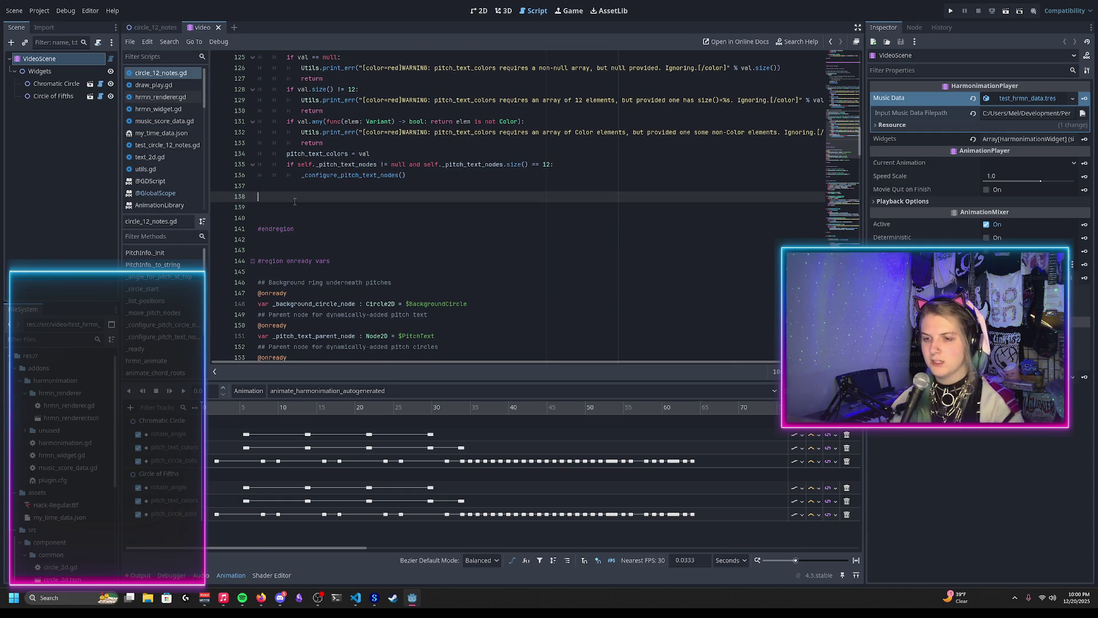
scroll(294, 202, up, 4)
scroll(295, 202, down, 1)
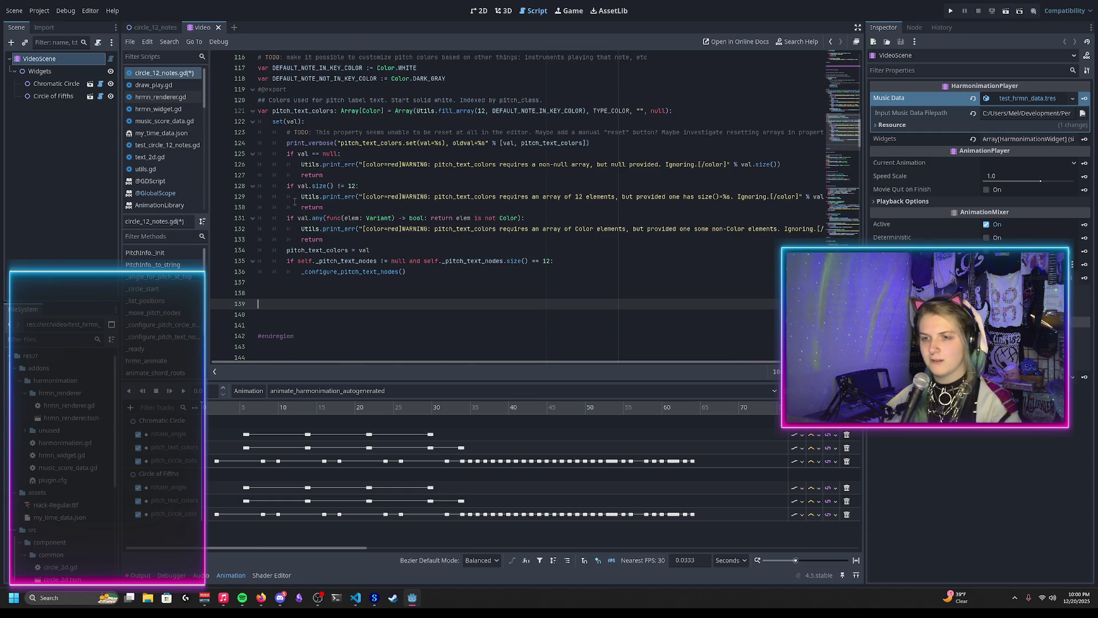
text(## )
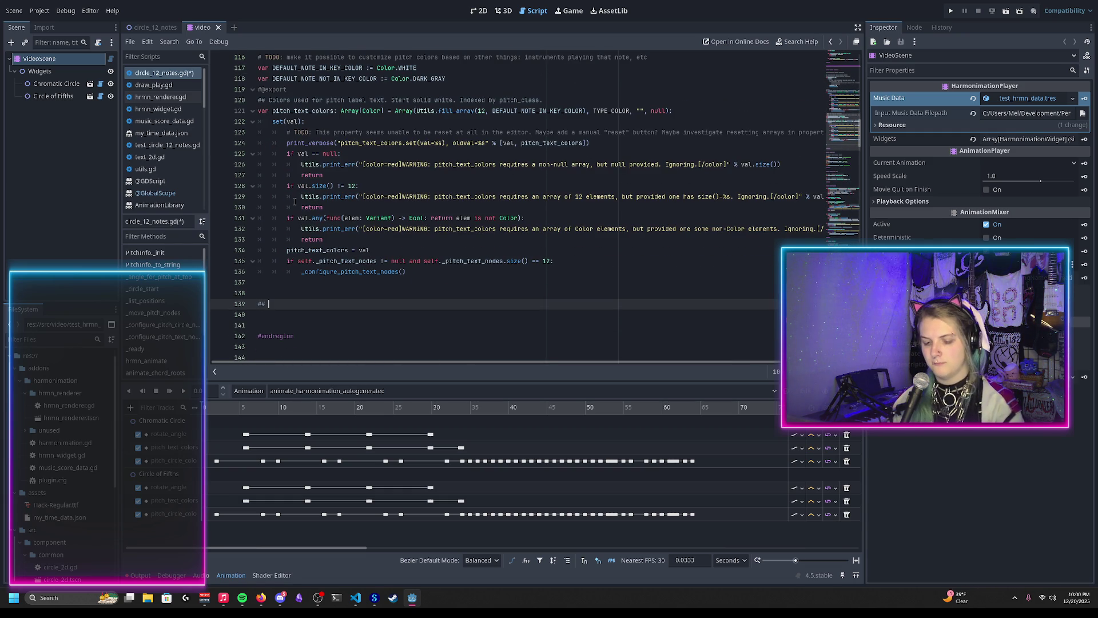
text(Arc that expands)
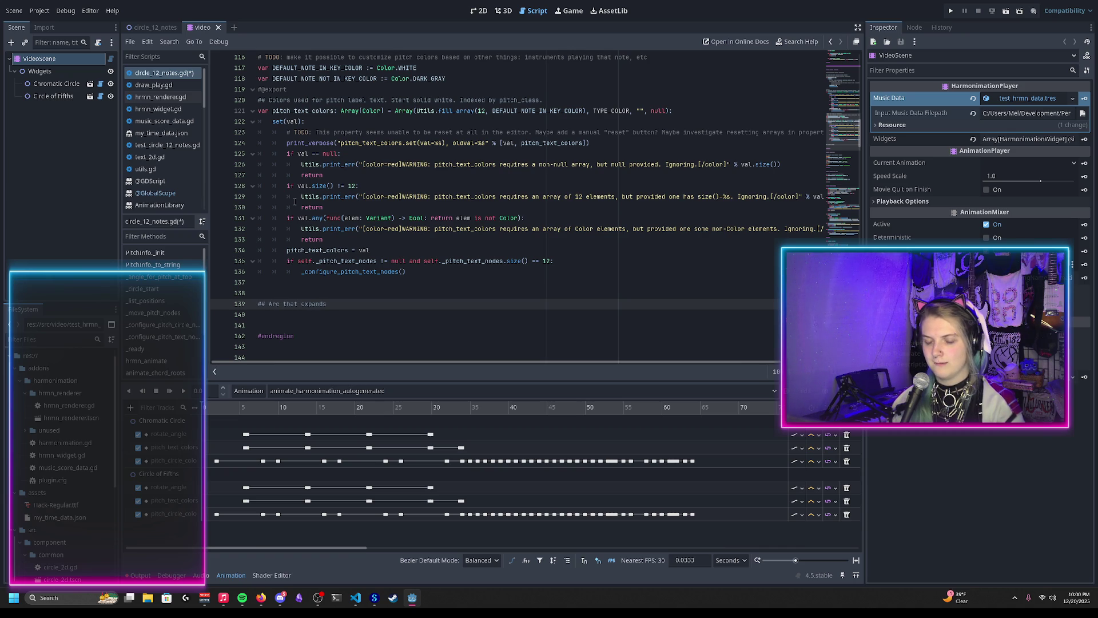
text( from curre)
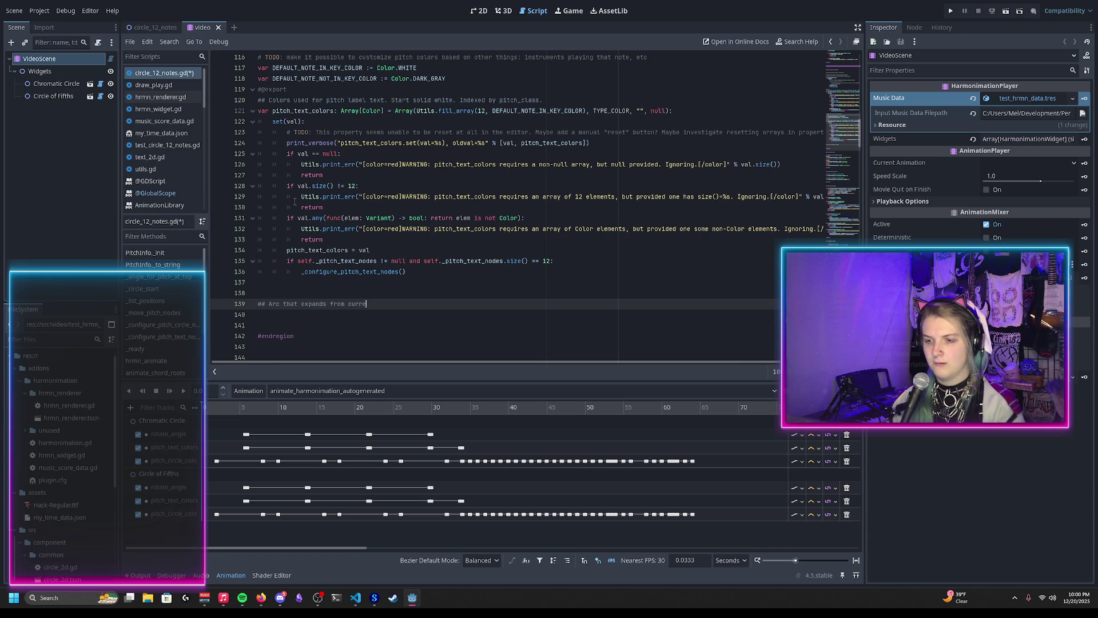
text(nt key to new key)
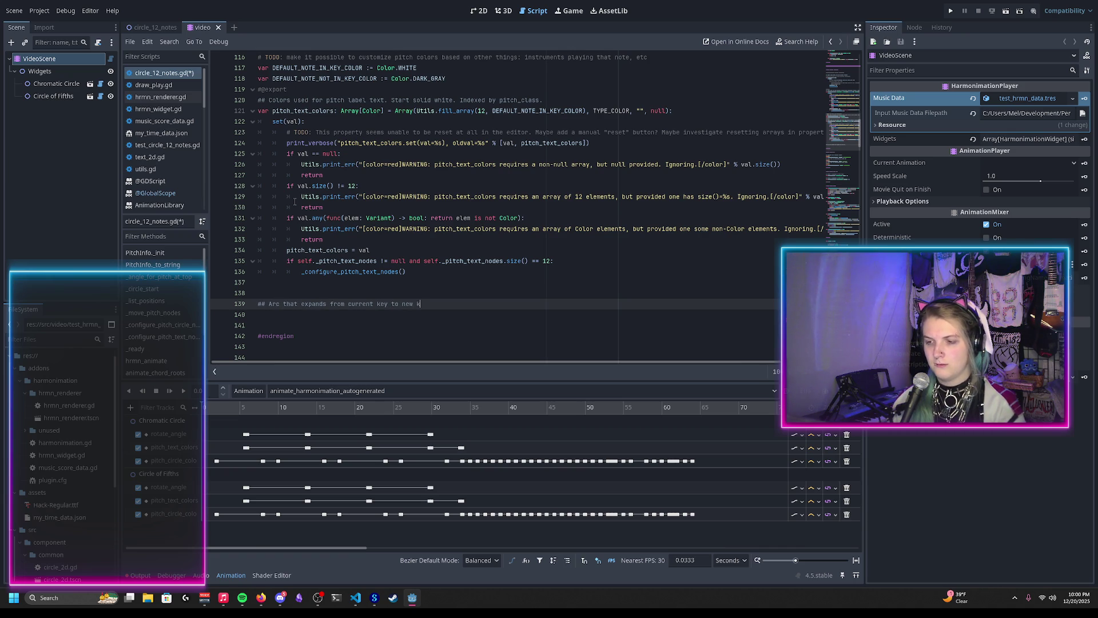
key(BackSpace)
key(BackSpace)
key(BackSpace)
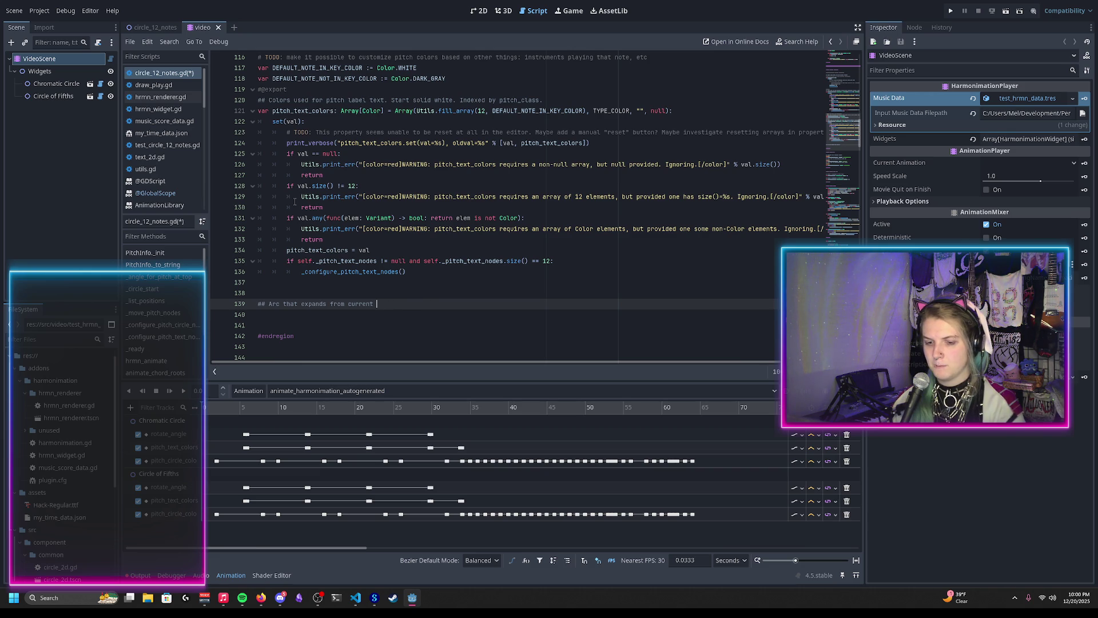
text(top-pitch)
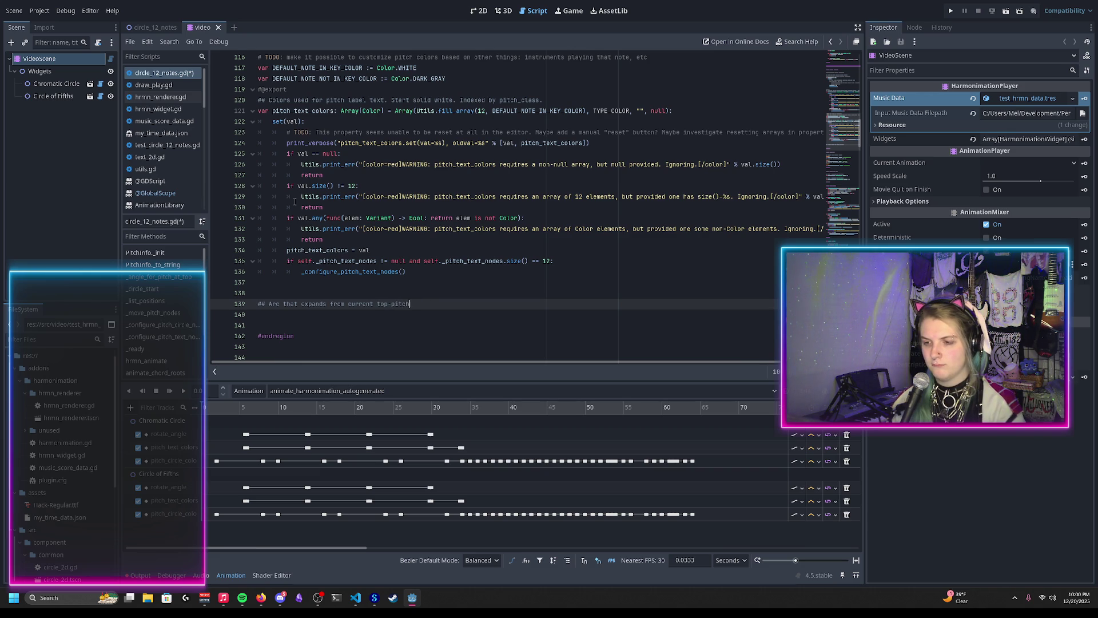
text( to new top-pitc)
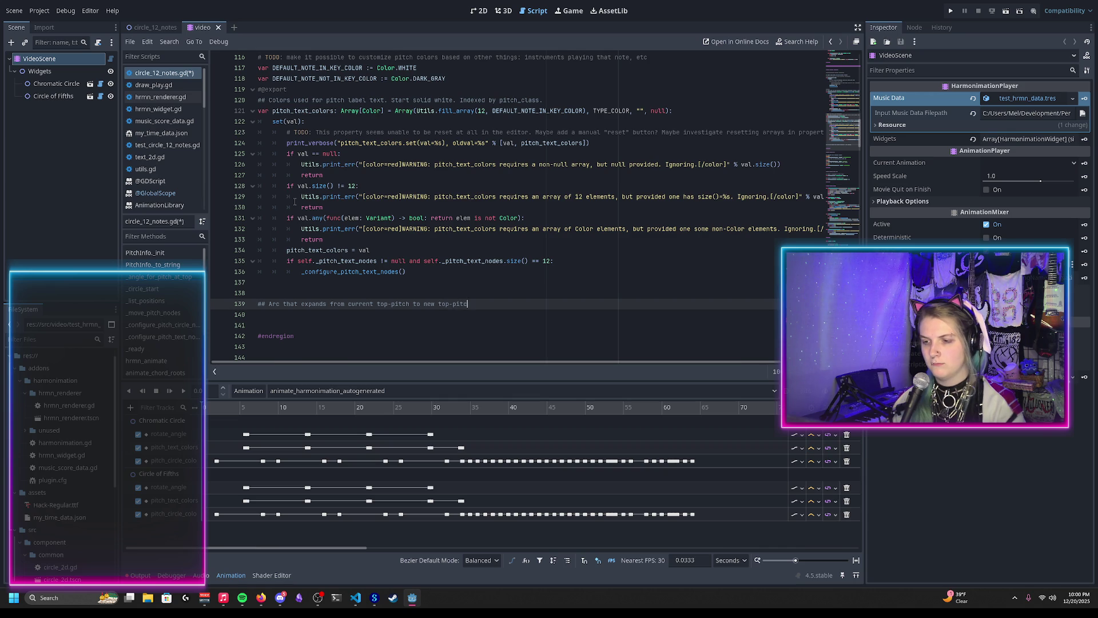
text(h before rotating)
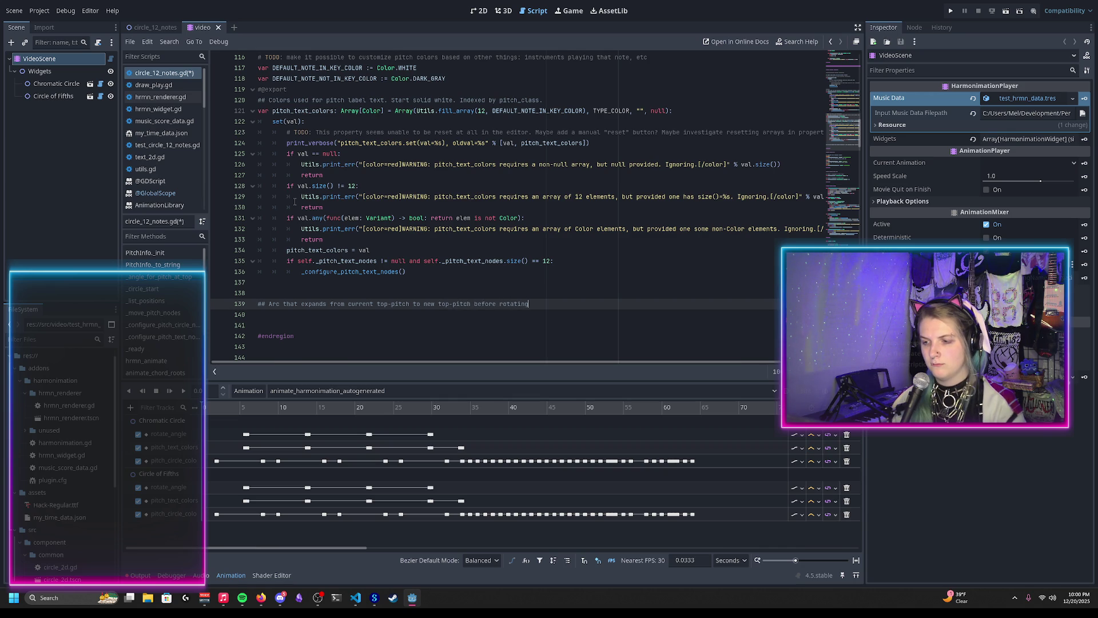
key(ctrl+s)
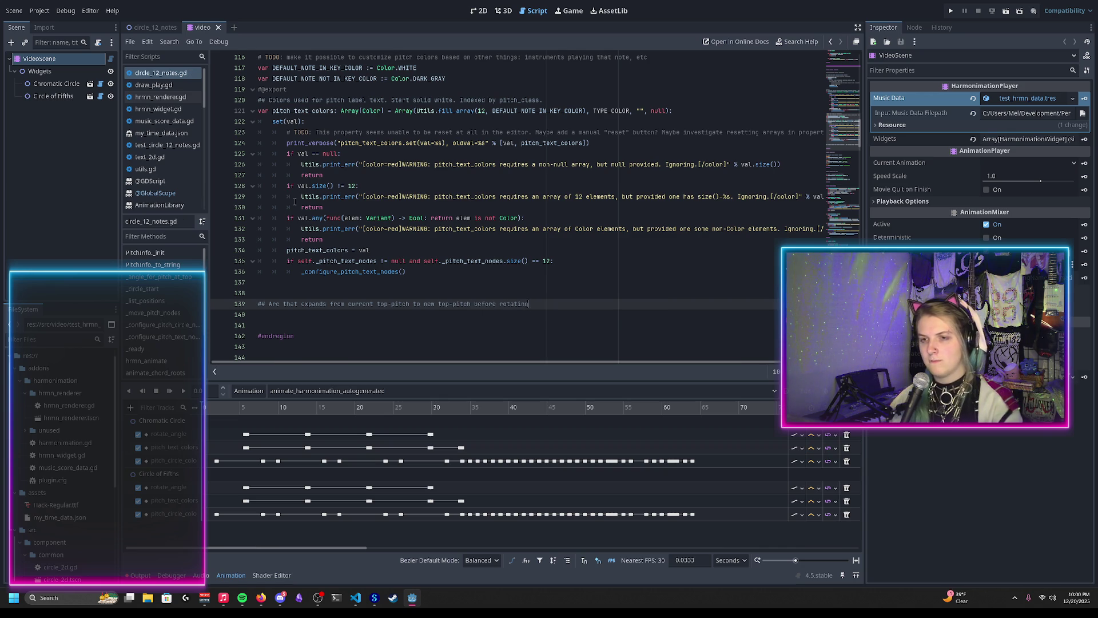
Start the 'var rotate_arc' declaration on the line below the comment
key(Return)
text(var )
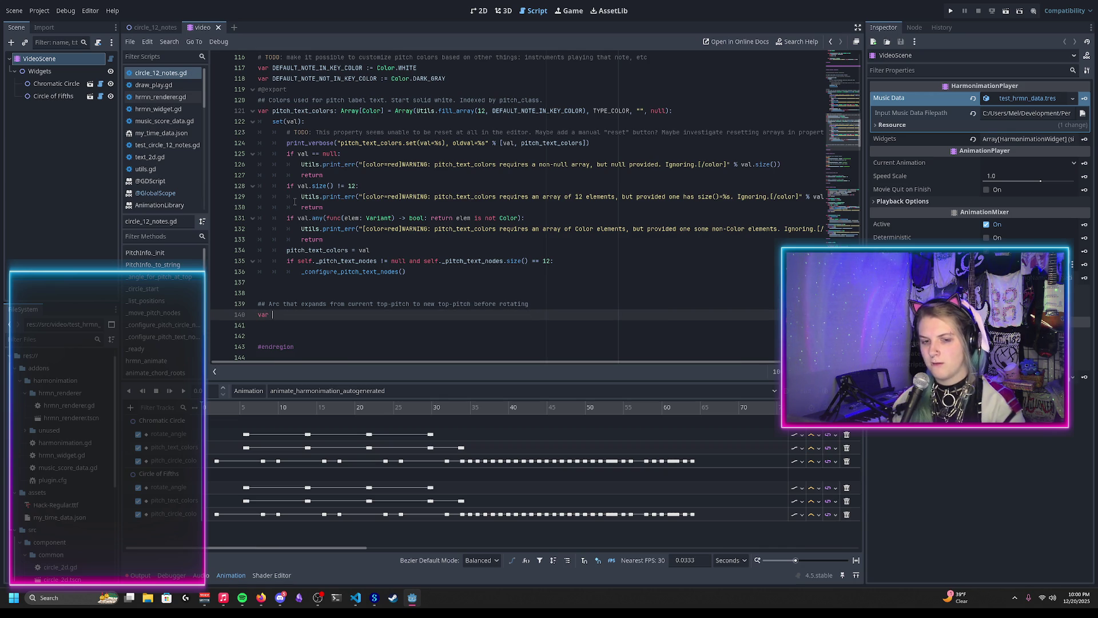
text(rotate_arc:)
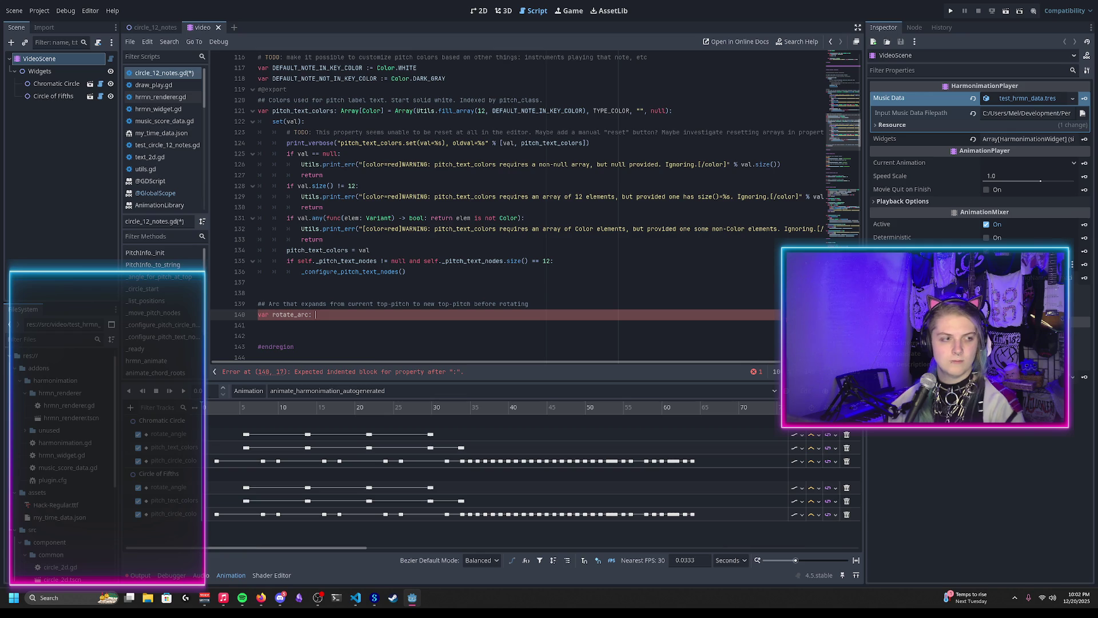
key(alt+Tab)
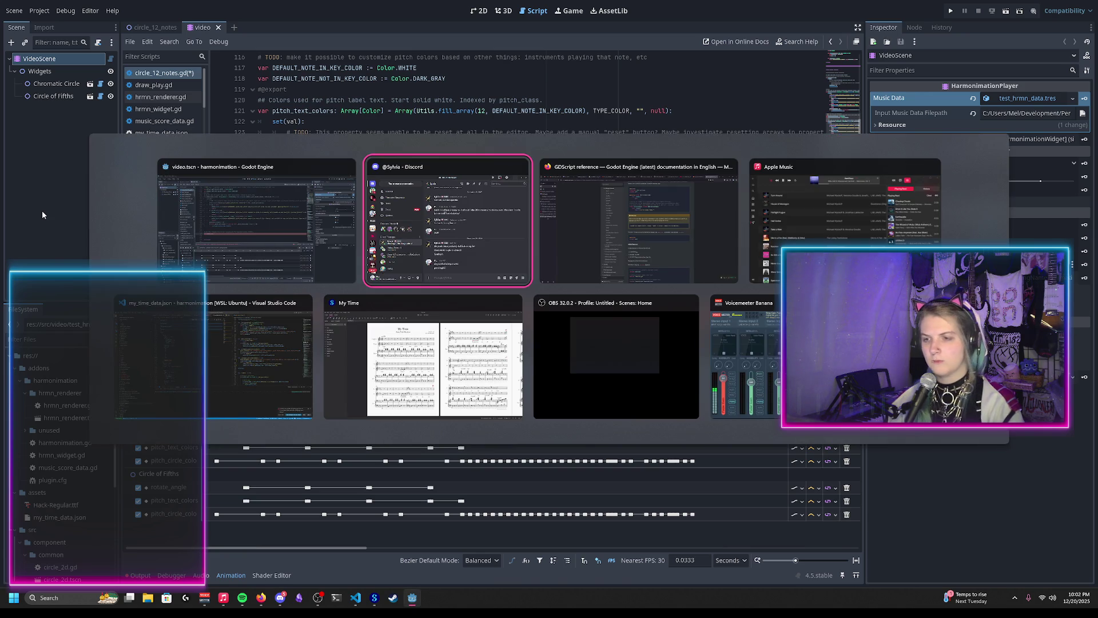
Search Google for 'gdscript tuple' in a new Firefox tab, then return to Godot
key(ctrl+t)
text(gdscr)
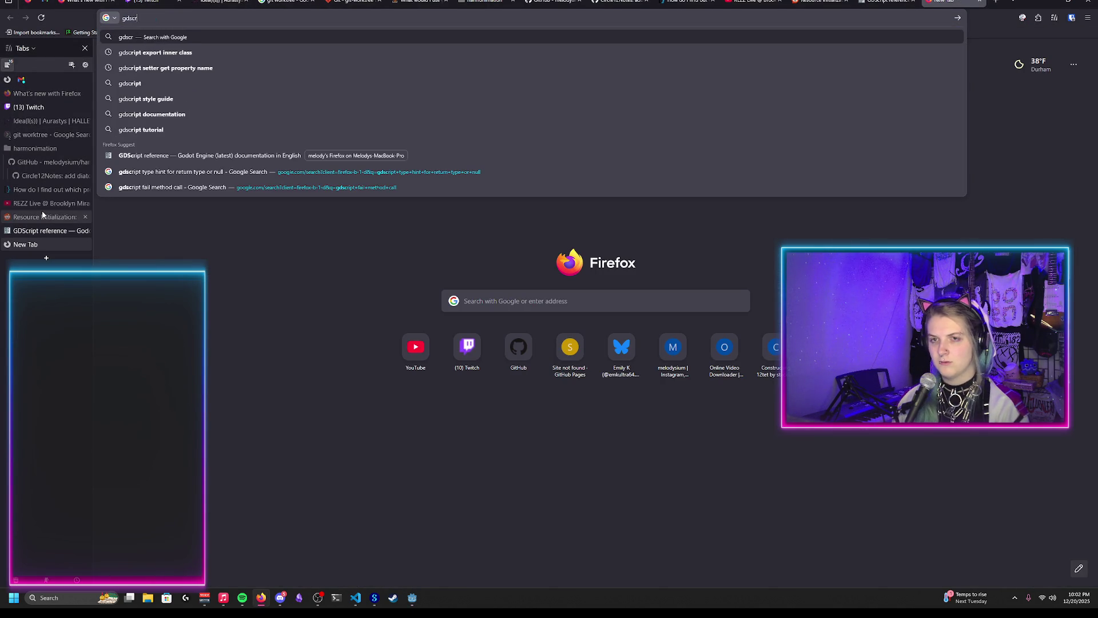
text(ipt tuple)
key(Return)
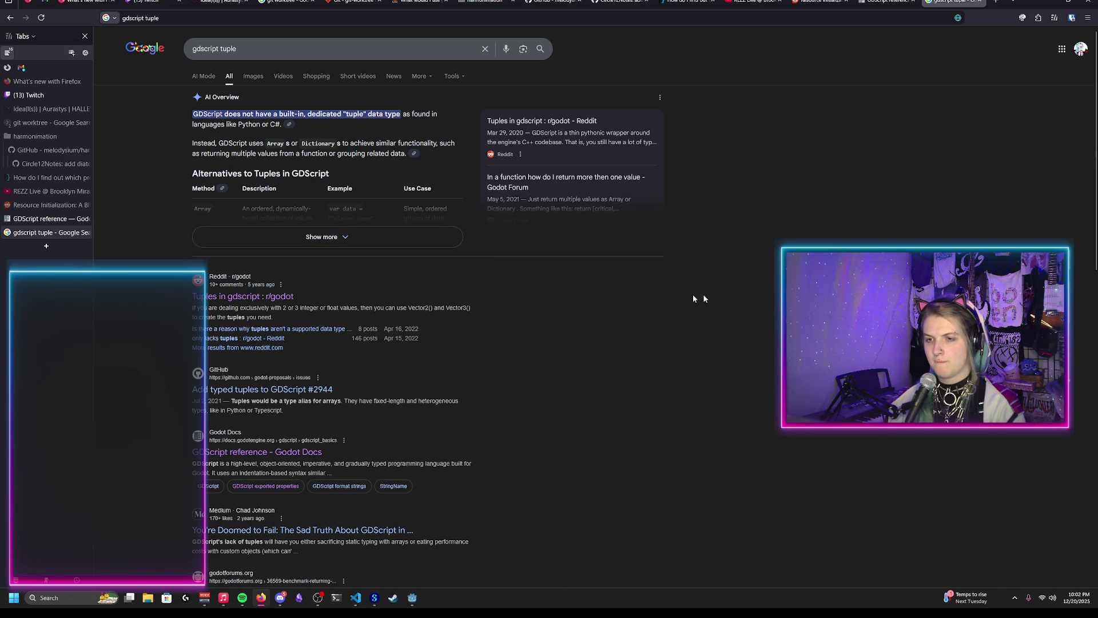
key(alt+Tab)
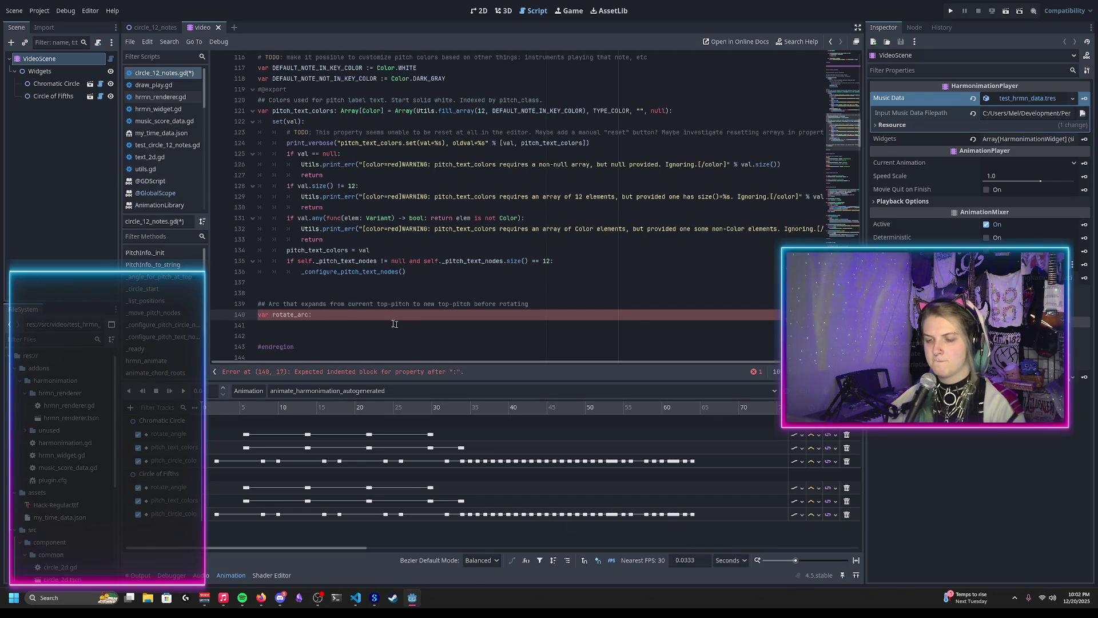
Add a RadiusSpan class with float from/to fields and an _init(_from: float, _to: float) method
click(313, 284)
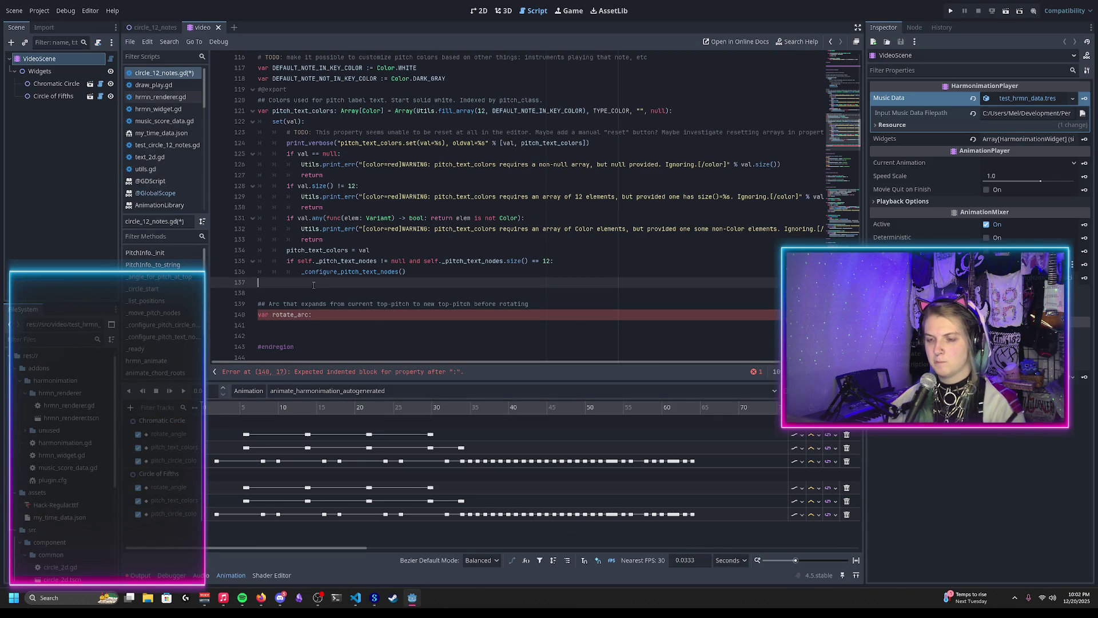
key(Return)
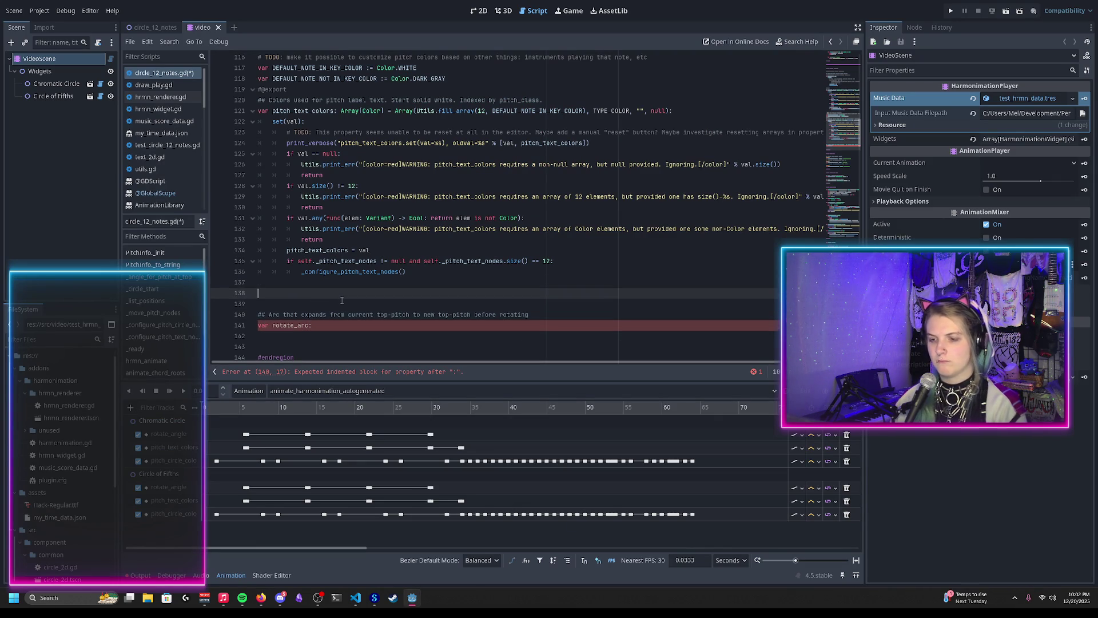
text(class)
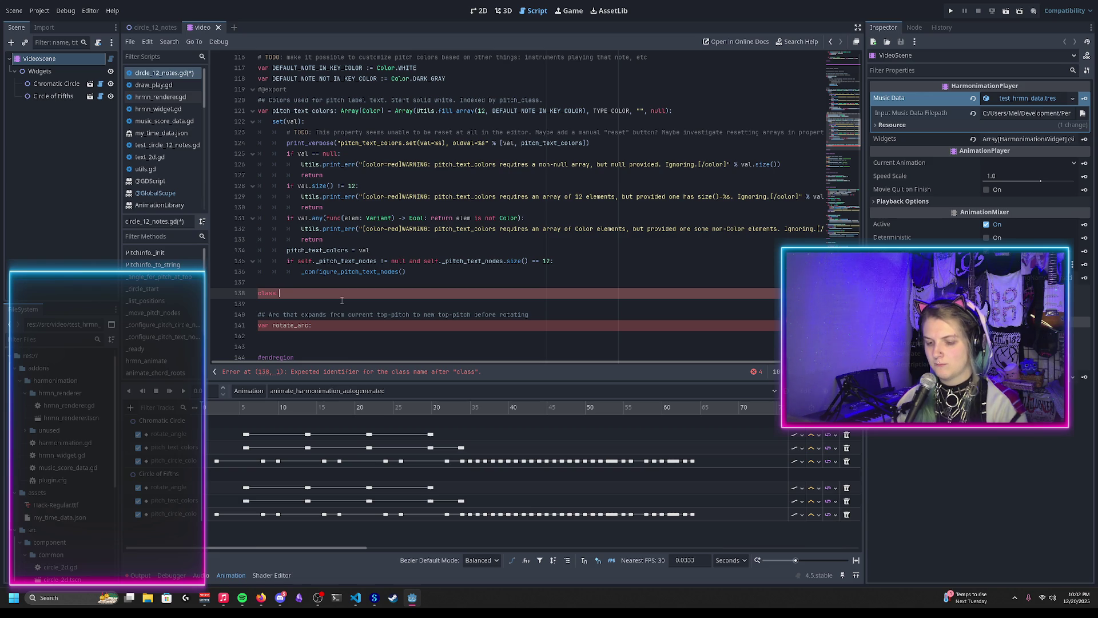
key(BackSpace)
key(BackSpace)
key(BackSpace)
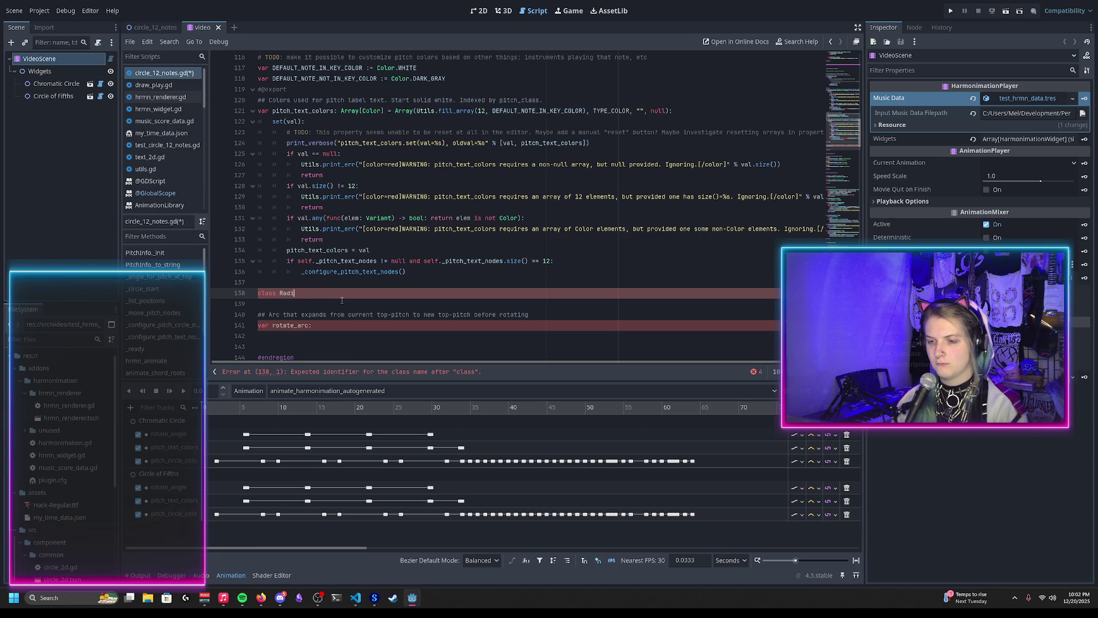
text(iusSpan:)
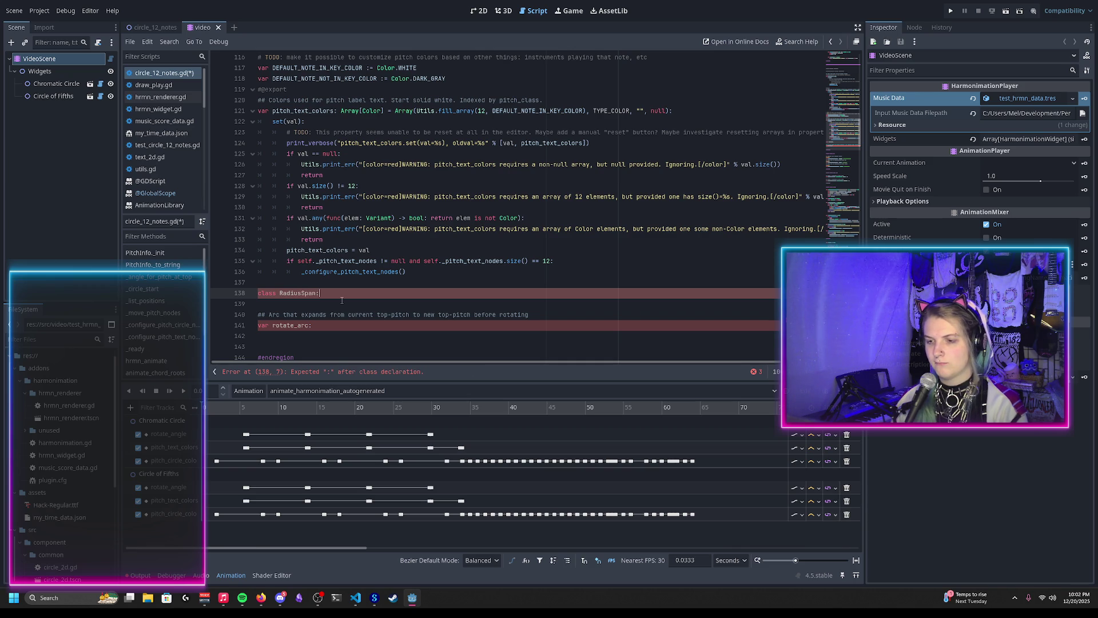
key(Return)
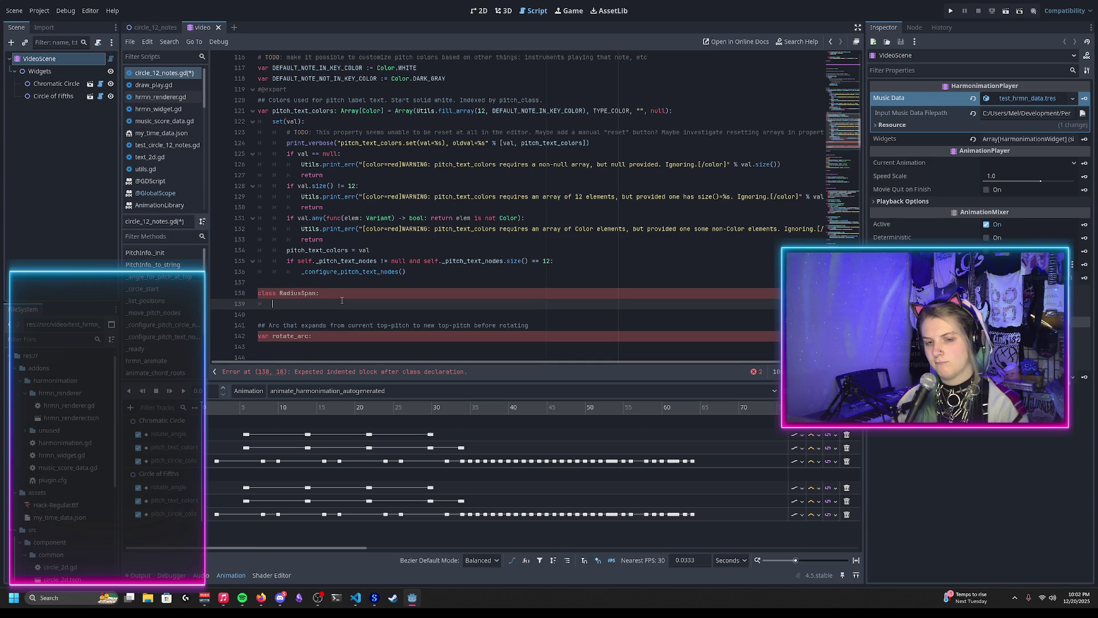
text(var from: float)
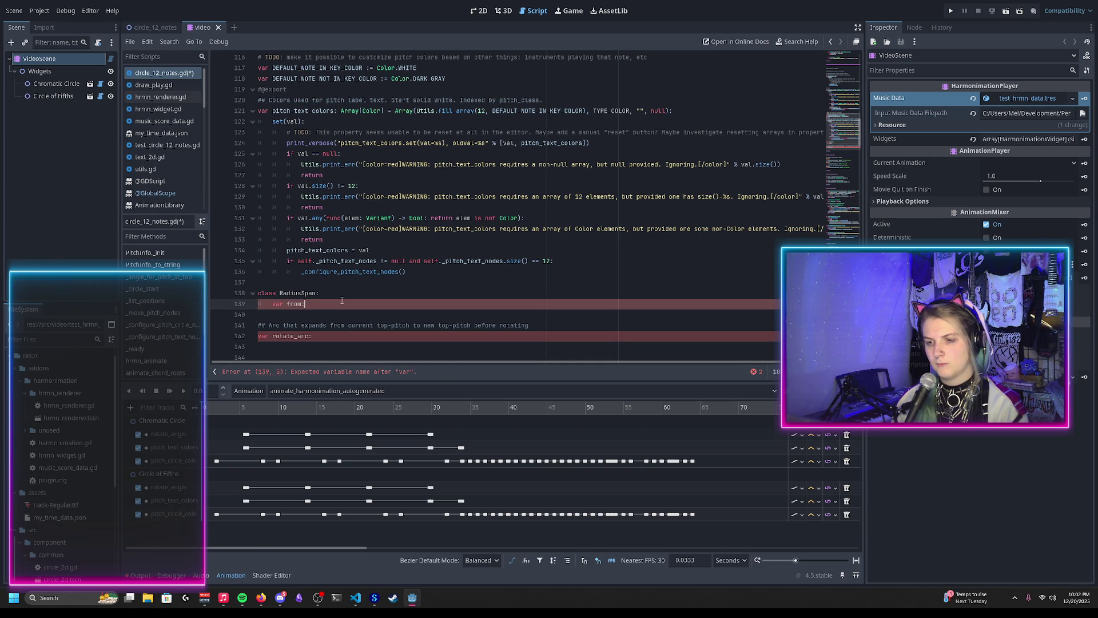
key(Return)
text(var )
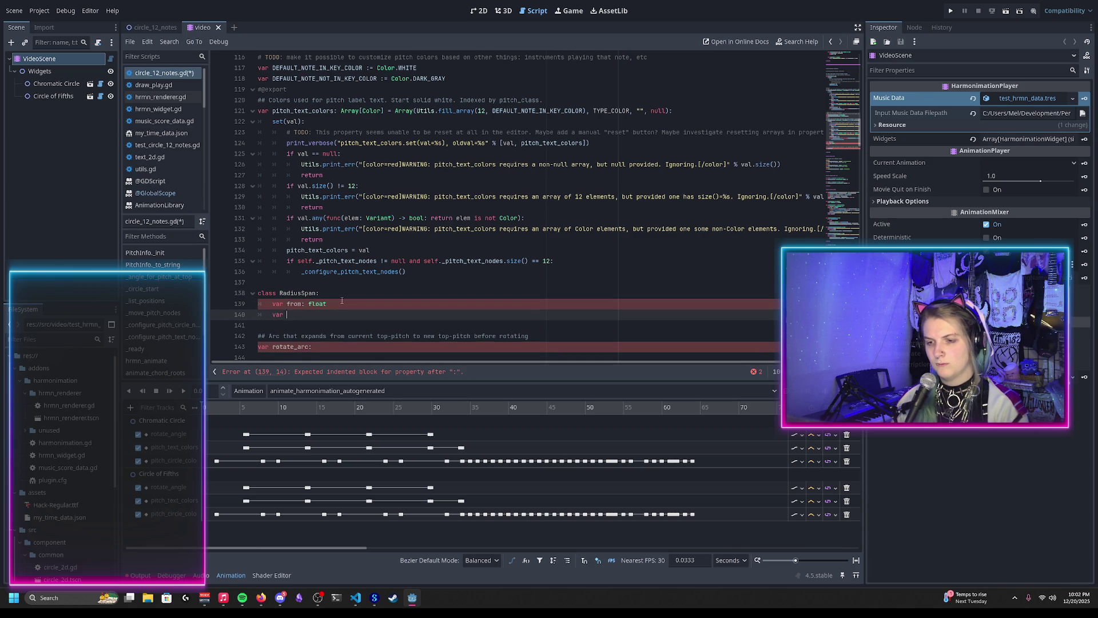
text(to: float)
key(Return)
text(f)
key(BackSpace)
key(BackSpace)
key(BackSpace)
text(func _init)
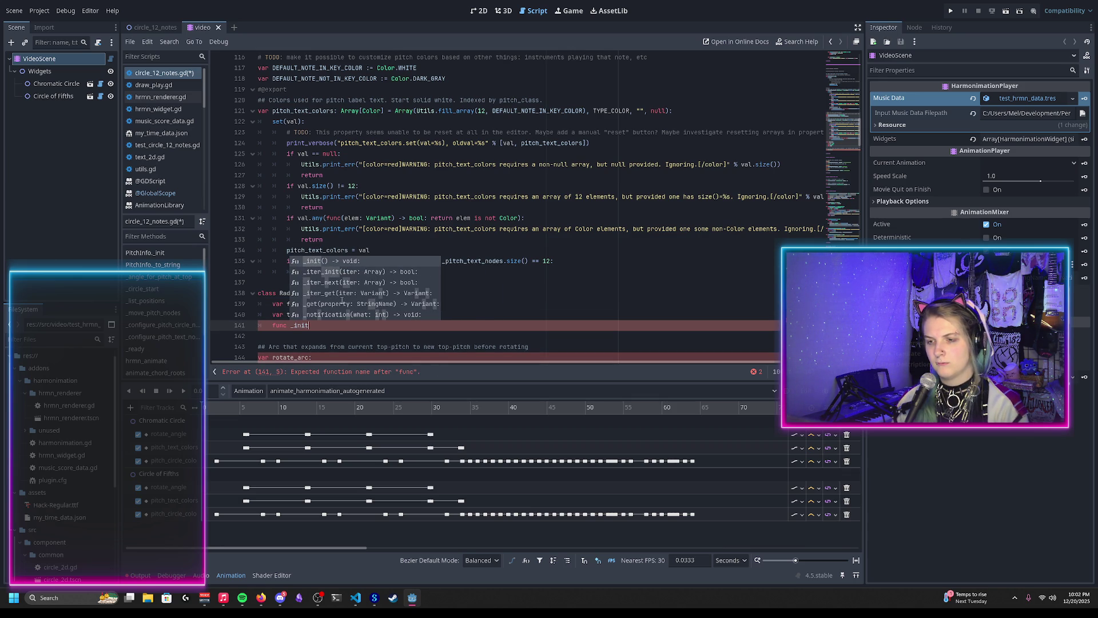
key(Return)
key(Left)
key(Left)
key(Left)
text(_from: float, )
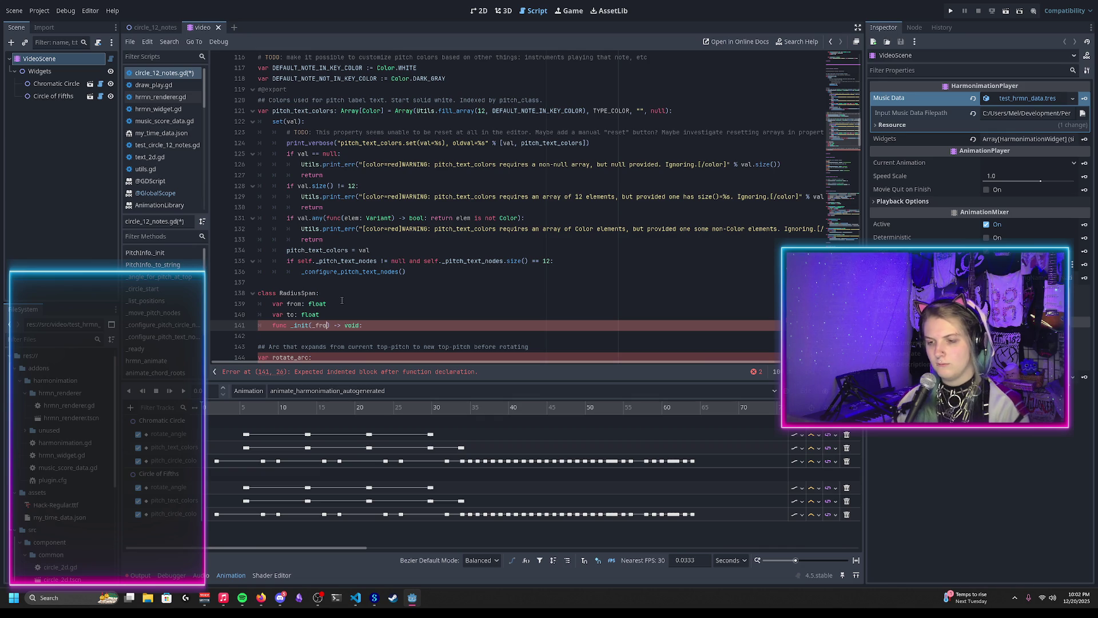
text(_to: float)
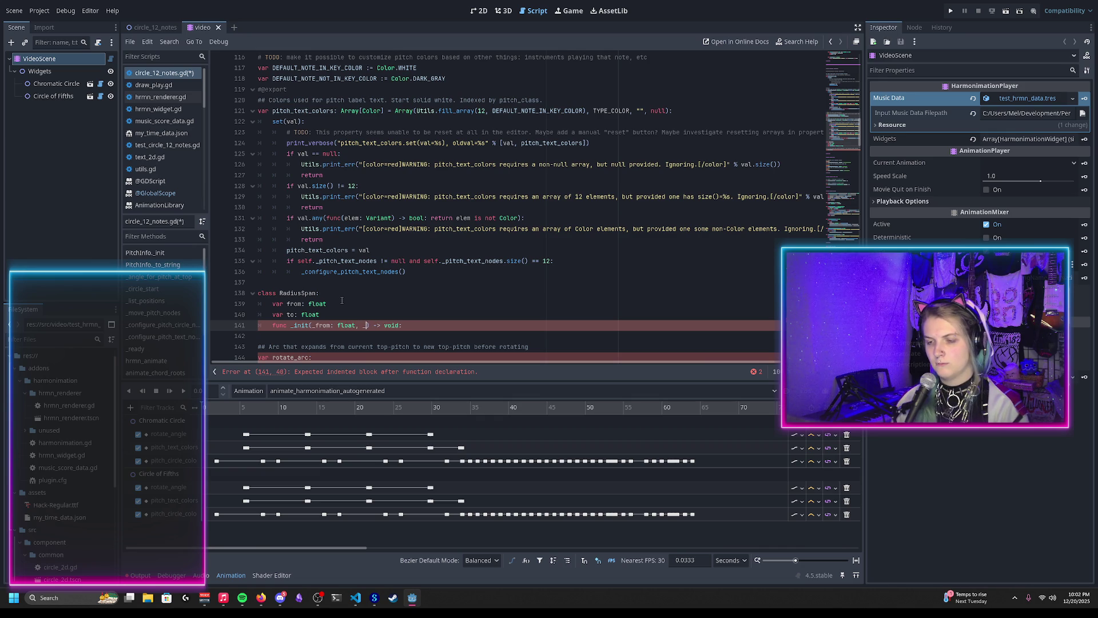
Fill _init's body to assign from = _from and to = _to
key(End)
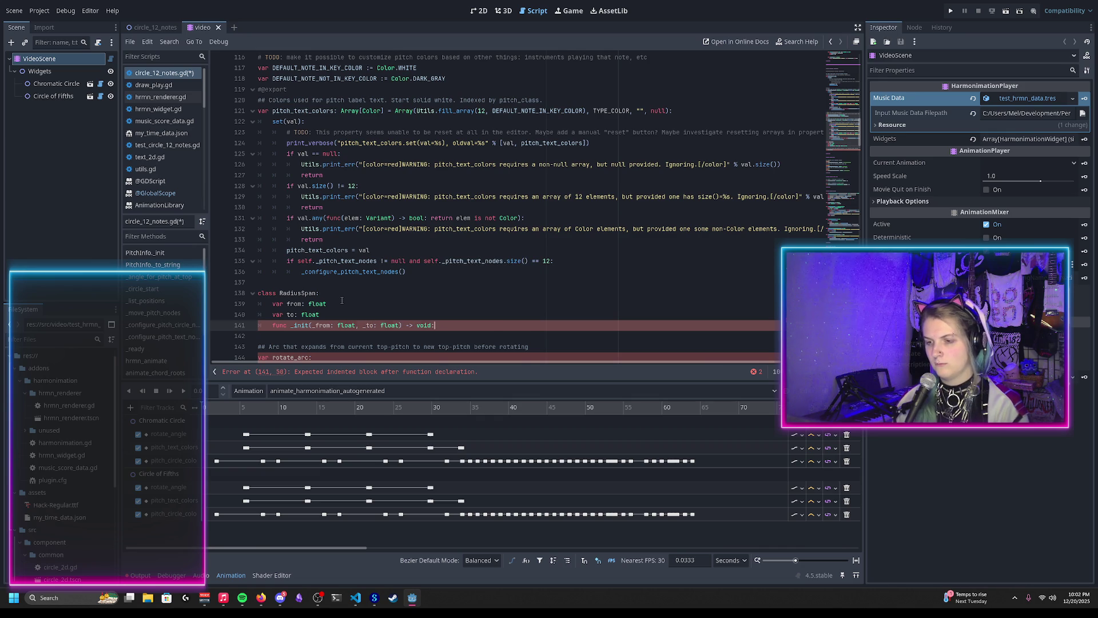
key(Return)
text(this.from = fr)
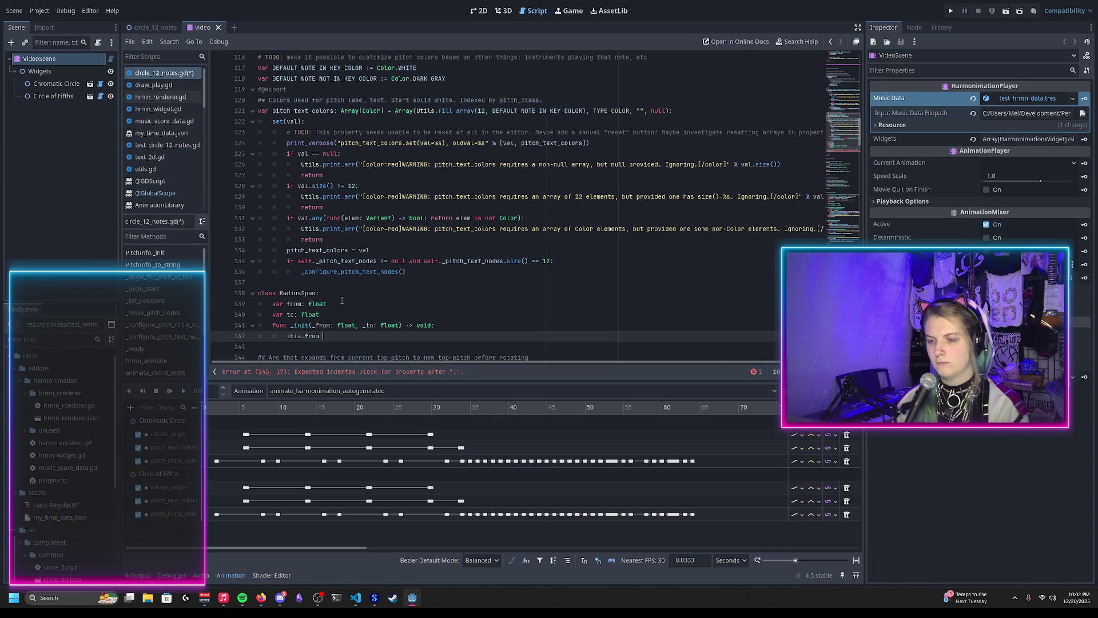
key(Return)
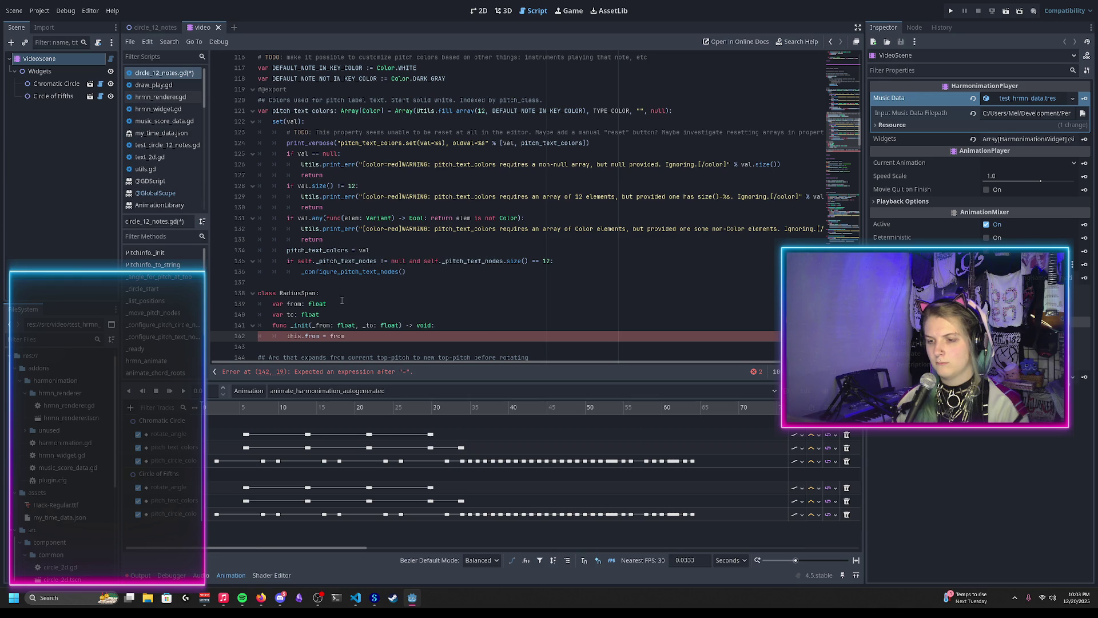
text(_)
key(End)
key(Return)
text(this.to)
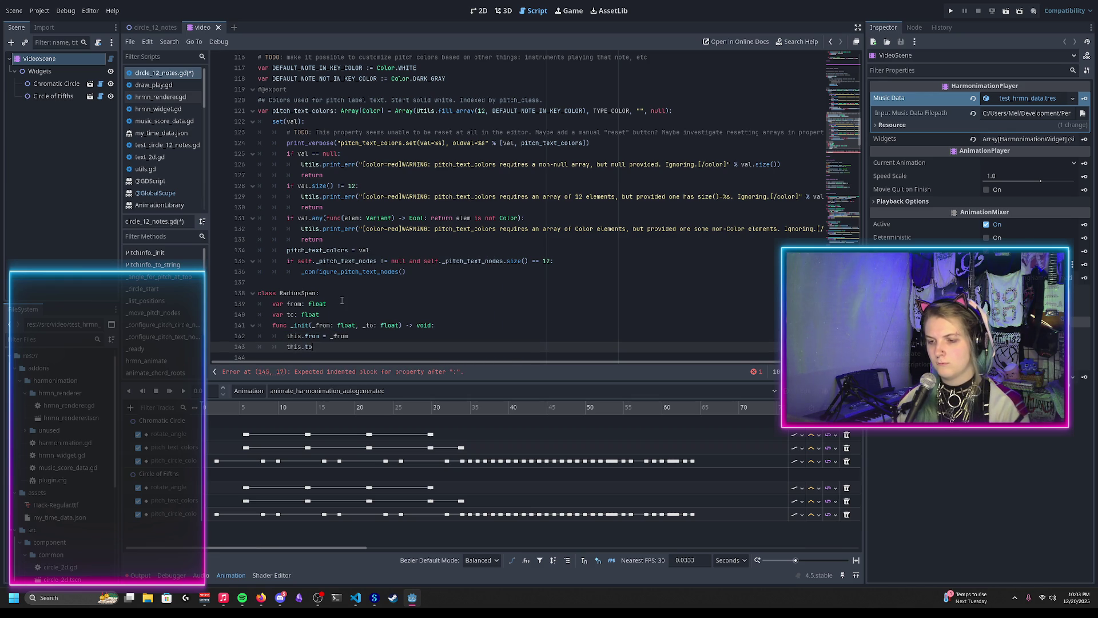
text( = _to)
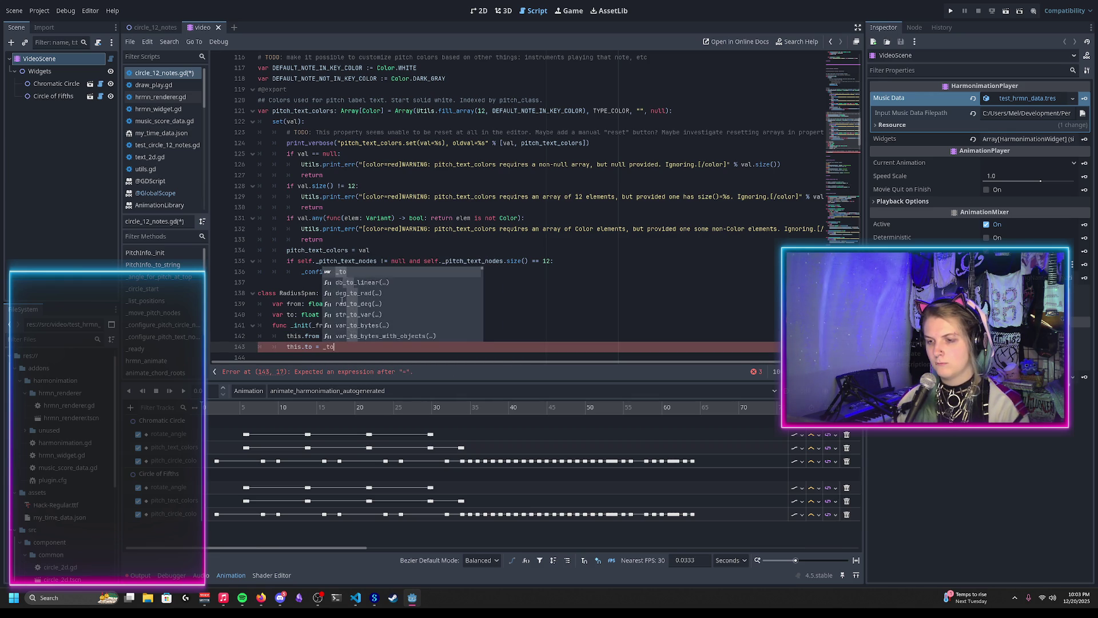
Type rotate_arc as RadiusSpan and save the script
scroll(341, 298, down, 2)
text(Radiu)
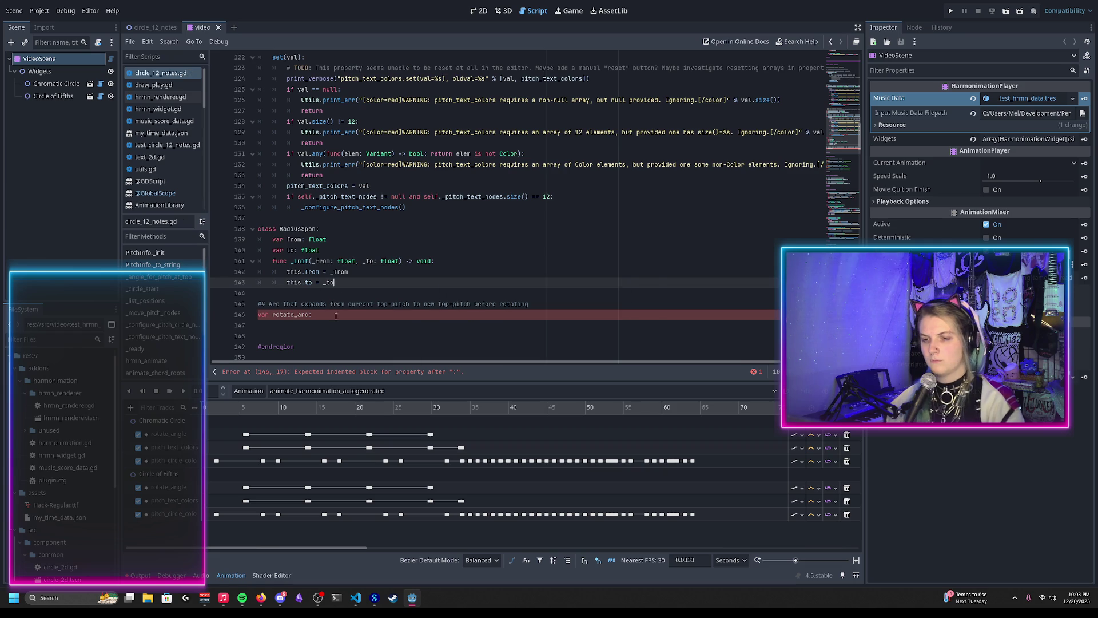
key(ctrl+s)
text(sSpan)
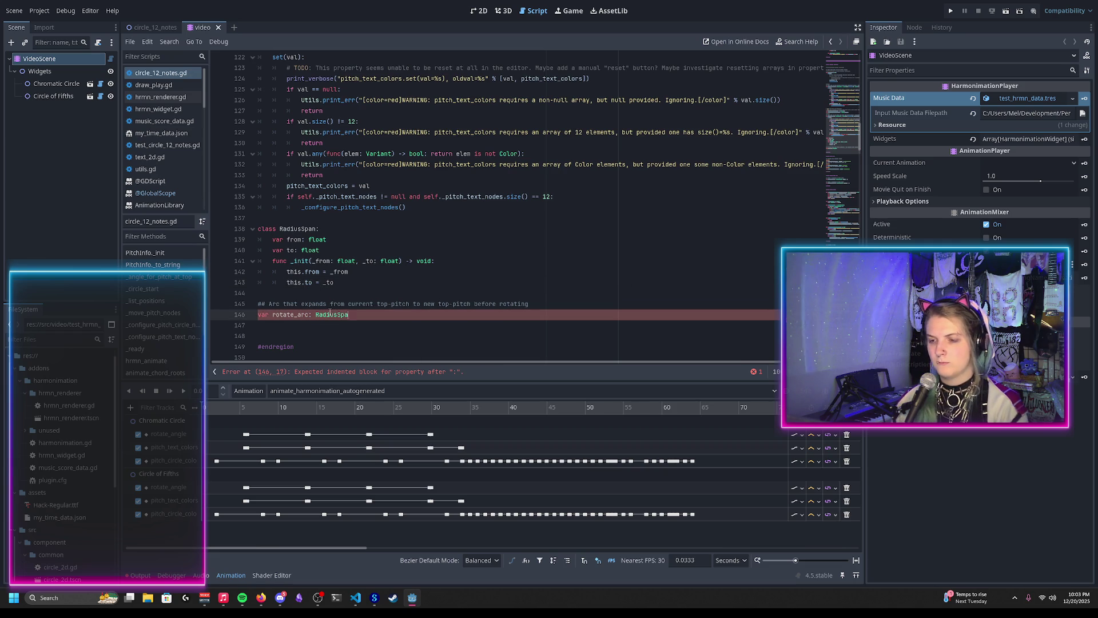
key(ctrl+s)
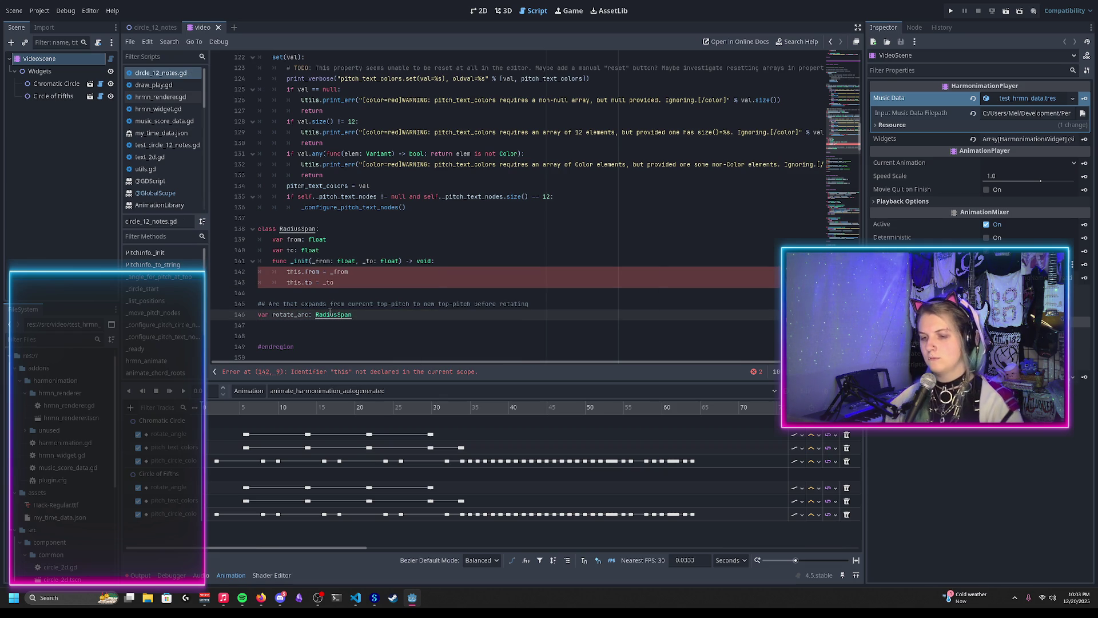
Replace 'this' with 'self' in both _init assignments and save again
scroll(329, 309, down, 2)
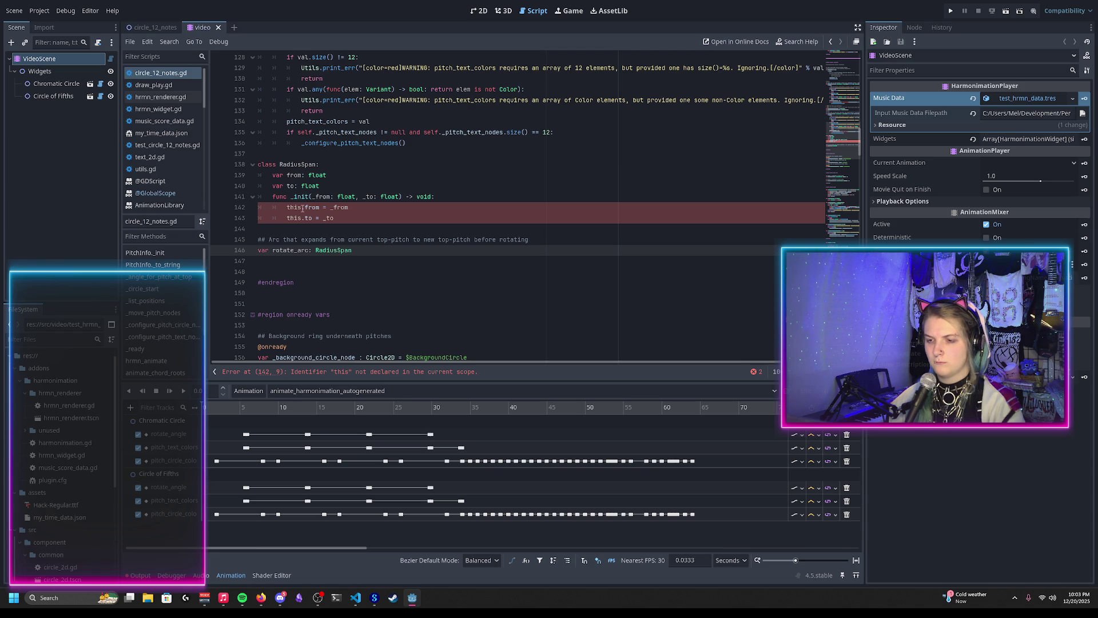
scroll(303, 209, up, 1)
double_click(292, 239)
text(self)
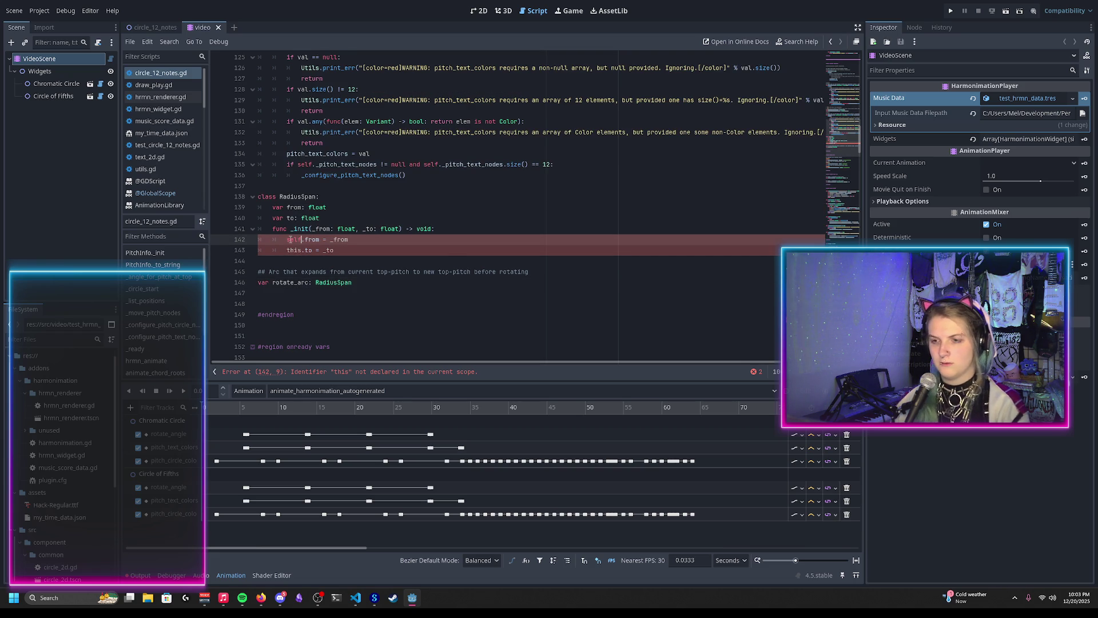
key(Escape)
double_click(293, 250)
text(self)
key(ctrl+s)
click(375, 283)
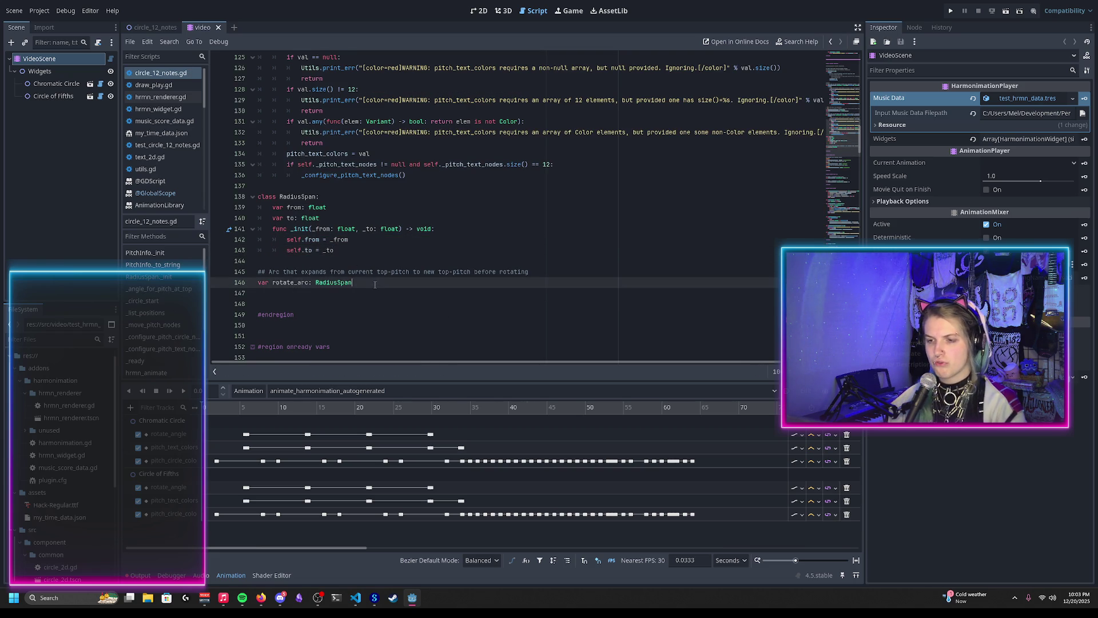
key(Down)
key(Down)
key(Down)
key(Up)
key(Up)
key(Up)
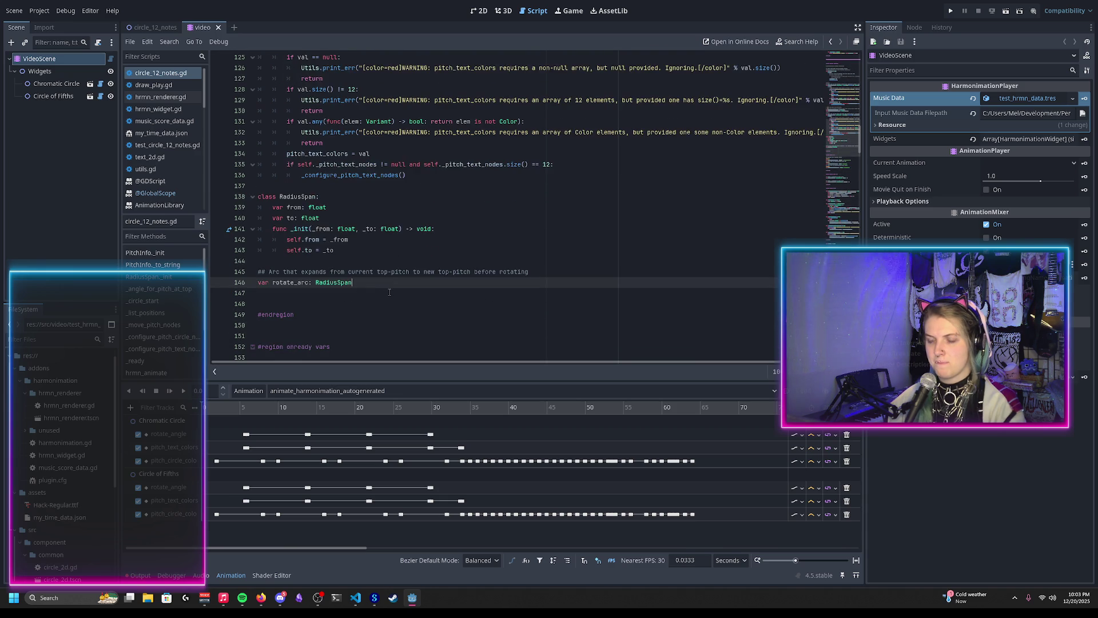
scroll(389, 293, up, 1)
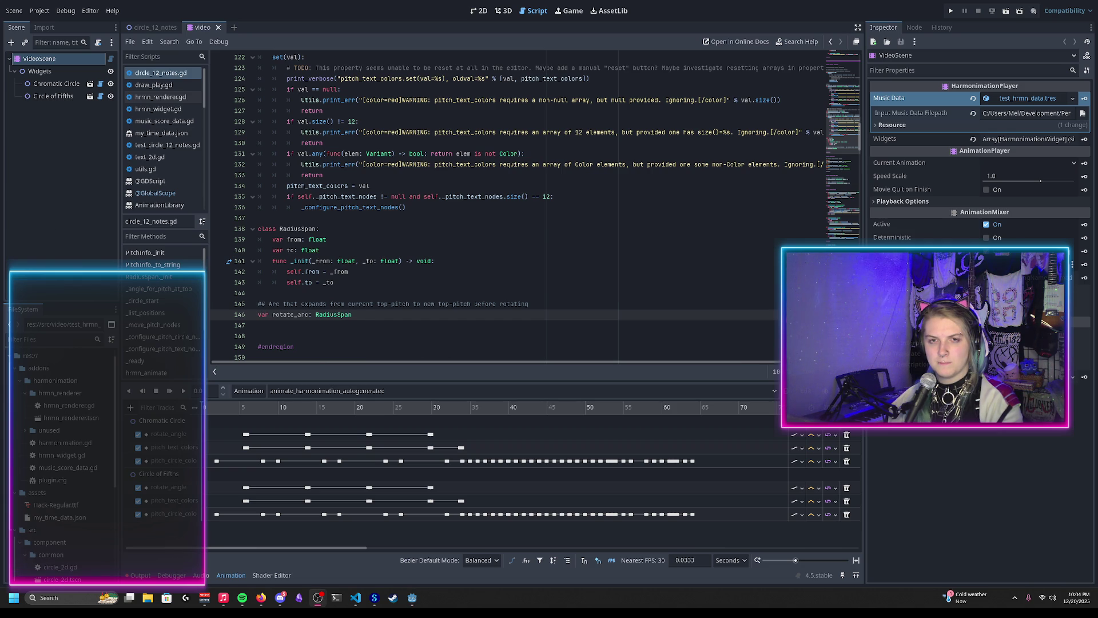
click(408, 312)
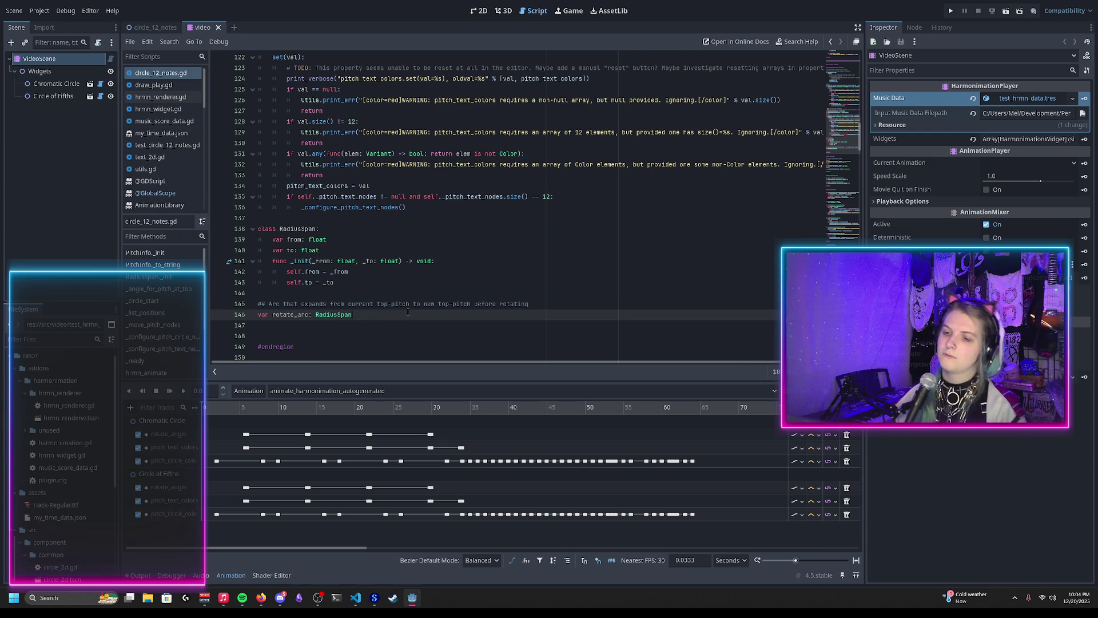
double_click(337, 316)
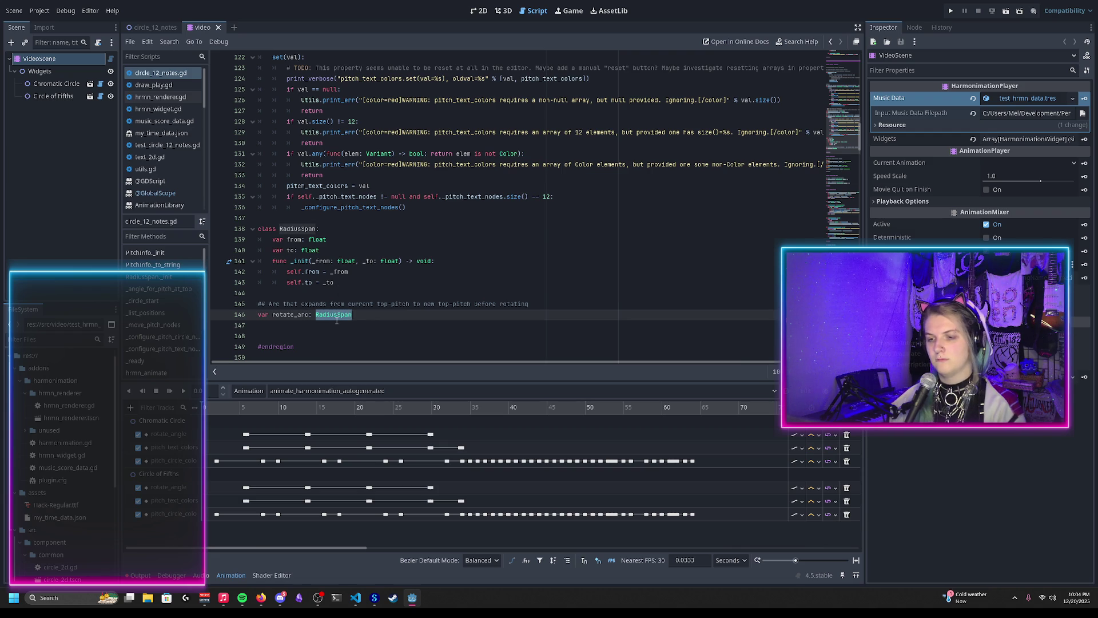
Delete the RadiusSpan class and declare rotate_arc_from as float = 0.0 with an 'Origin angle for' comment
key(BackSpace)
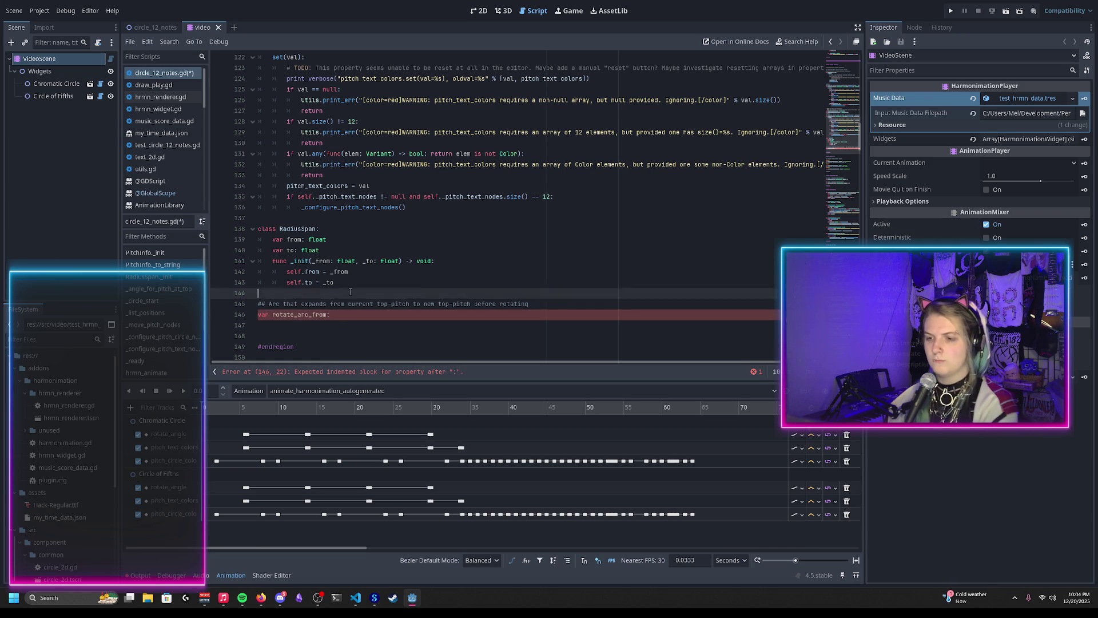
drag(351, 292, 261, 218)
key(BackSpace)
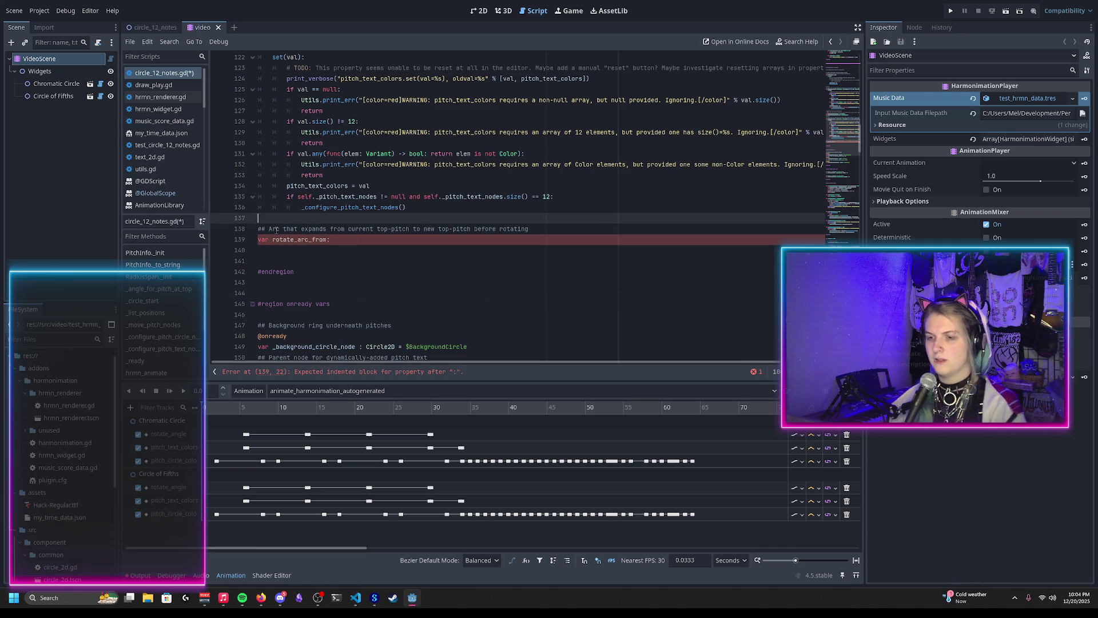
click(268, 228)
text(Origin angle for a)
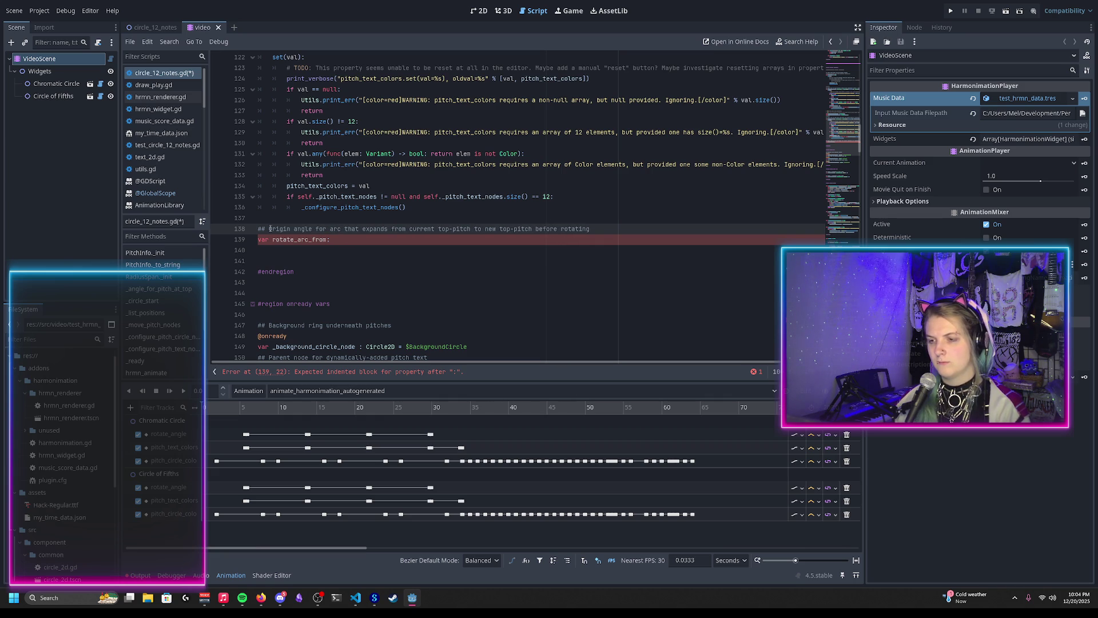
key(Down)
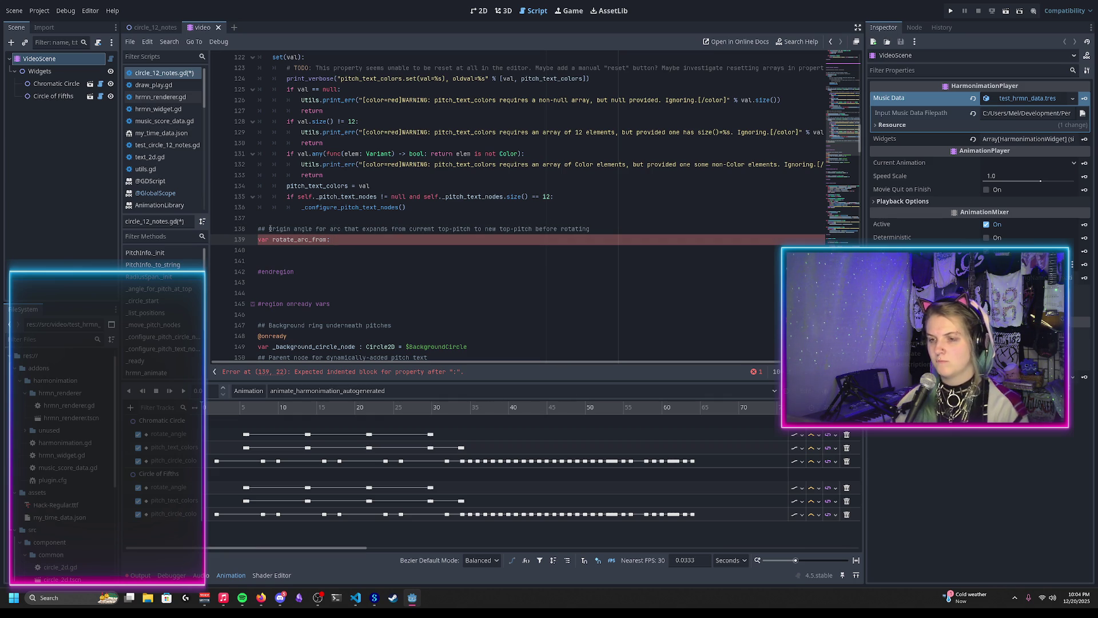
text(float = )
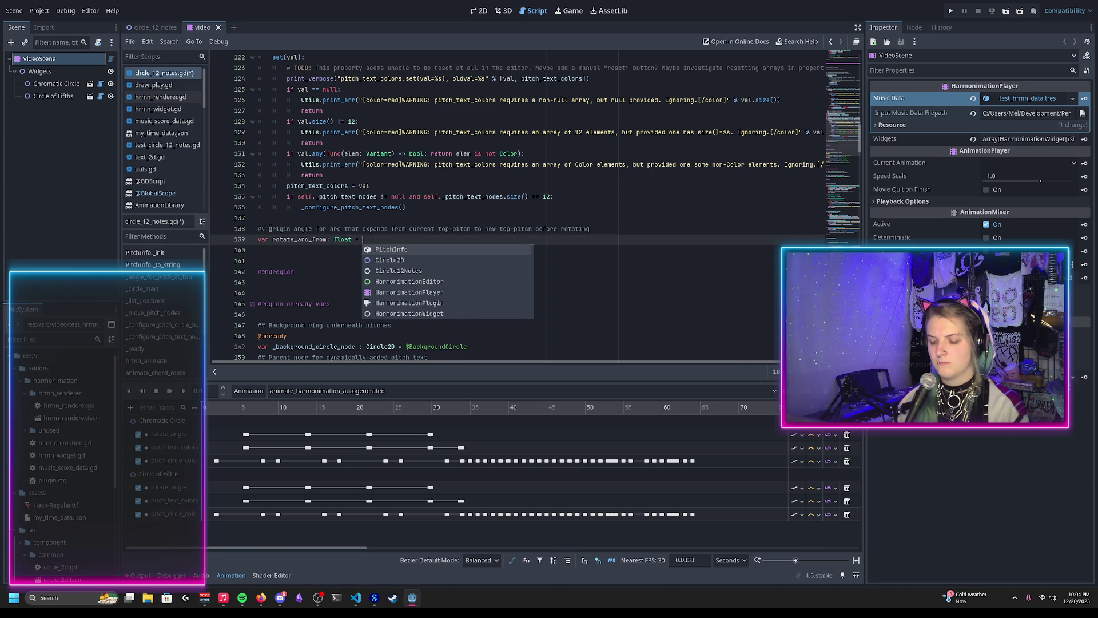
text(0.0)
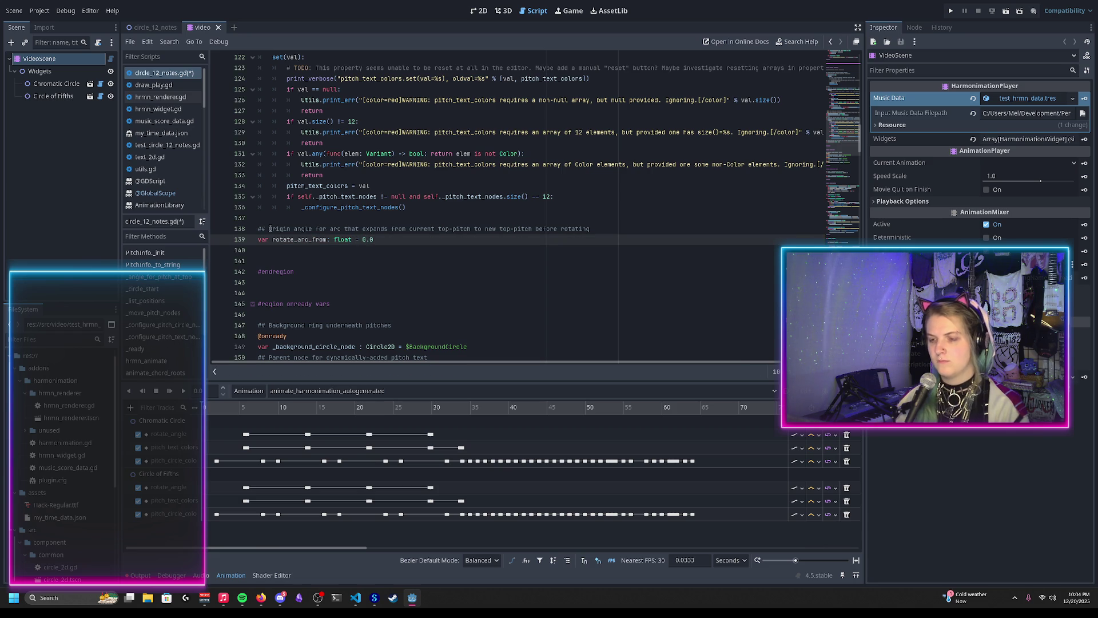
Duplicate that line into a rotate_arc_to float = 0.0 declaration and save
key(shift+Home)
key(ctrl+c)
key(End)
key(Return)
key(ctrl+v)
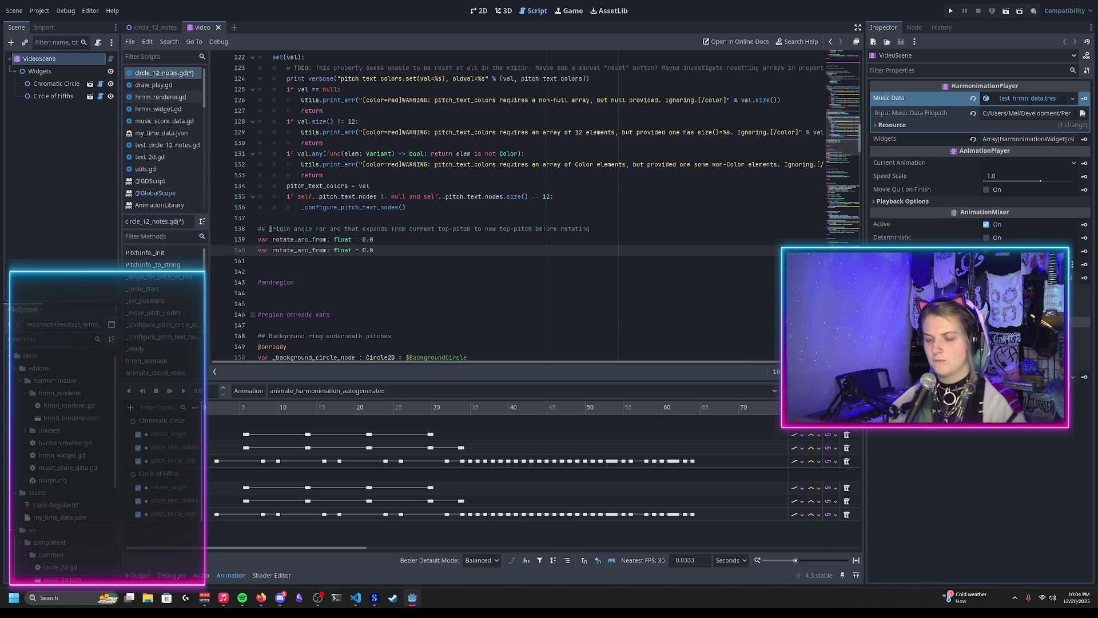
scroll(304, 238, up, 2)
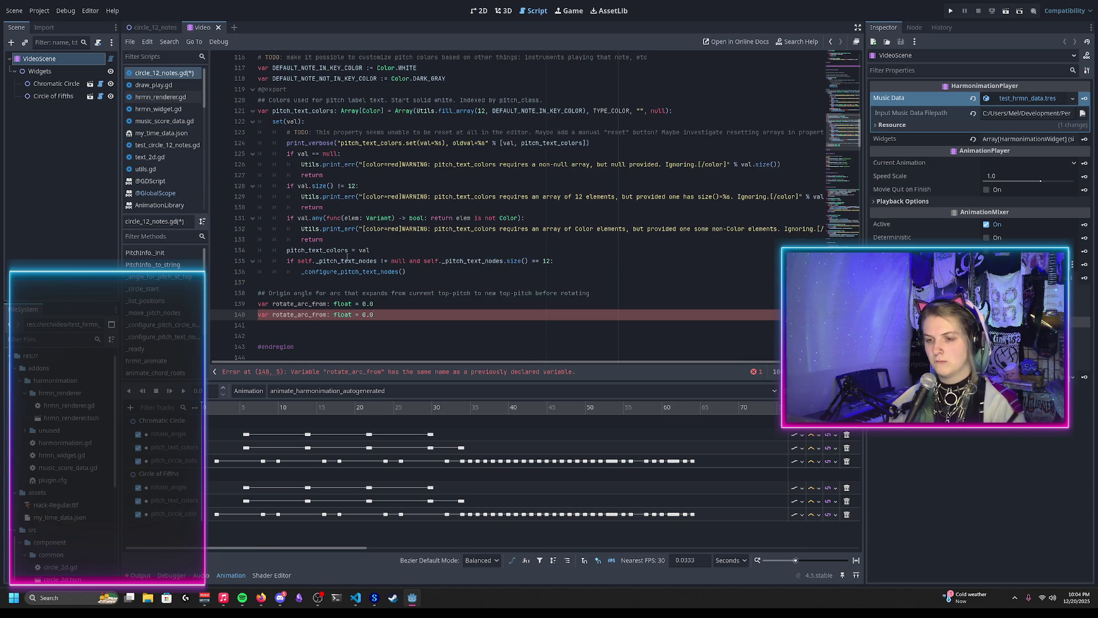
click(327, 315)
key(BackSpace)
key(BackSpace)
key(BackSpace)
key(BackSpace)
text(to)
key(End)
key(ctrl+s)
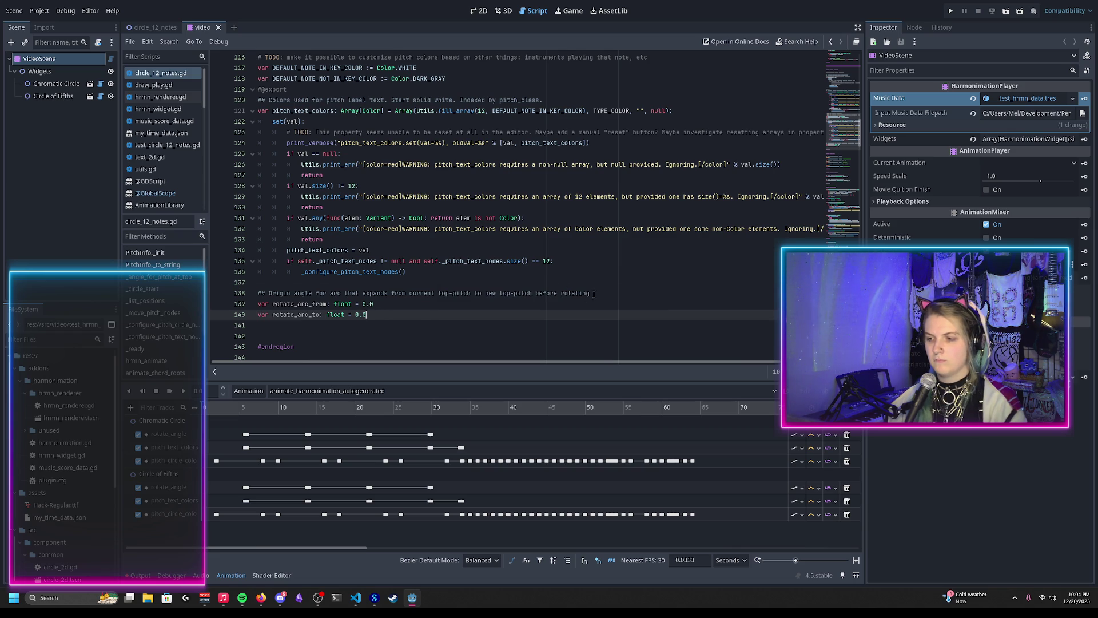
Copy the comment above rotate_arc_to, changed to 'Destination angle for', and collapse the exports region
drag(593, 294, 595, 286)
key(ctrl+c)
click(375, 304)
key(ctrl+v)
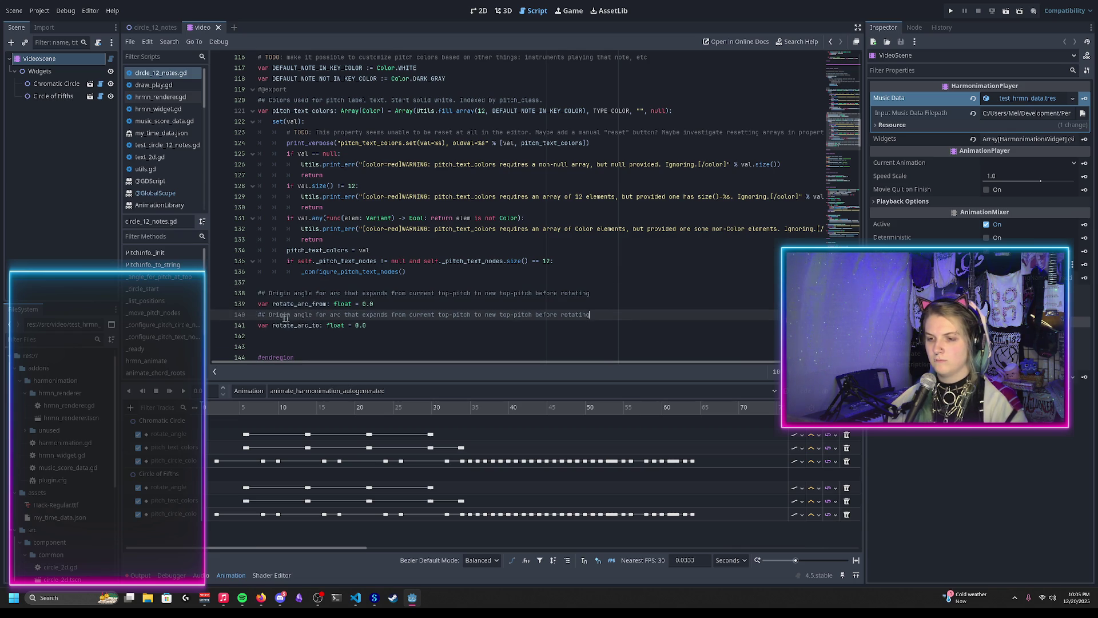
double_click(280, 315)
text(Destination)
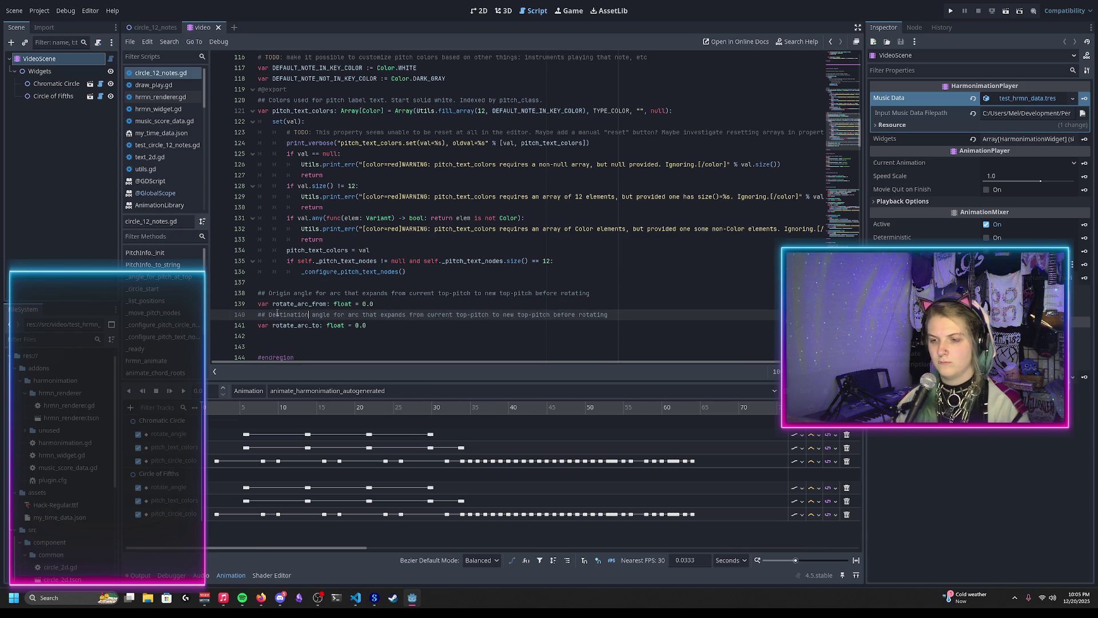
scroll(366, 301, down, 1)
scroll(350, 287, up, 1)
scroll(353, 288, up, 1)
scroll(343, 297, down, 1)
scroll(338, 303, up, 1)
scroll(305, 333, down, 2)
scroll(309, 309, up, 20)
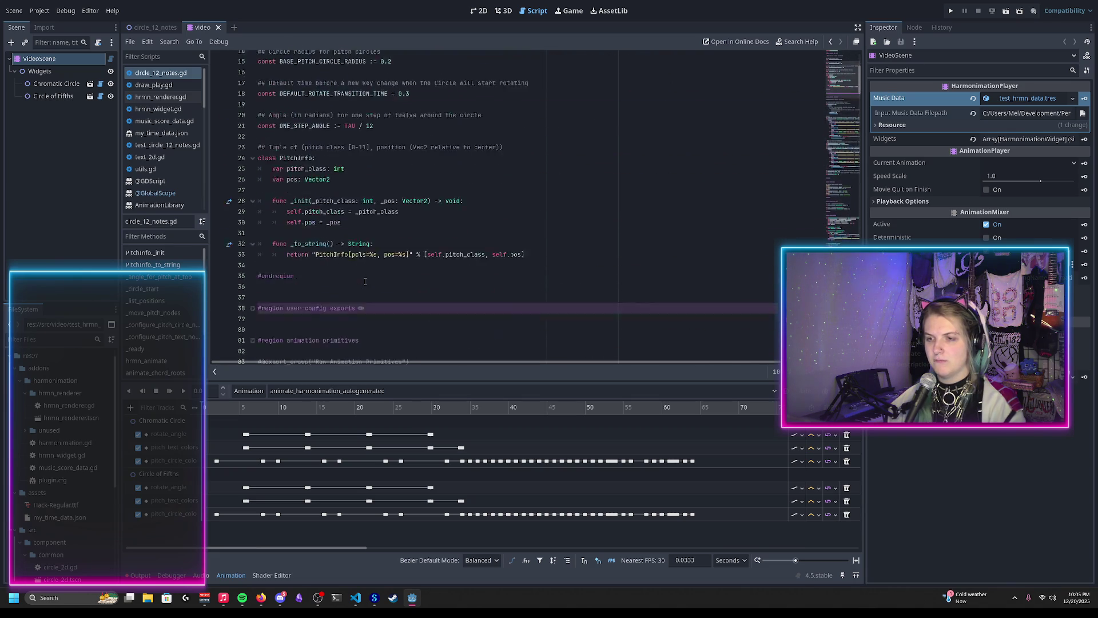
key(alt+f)
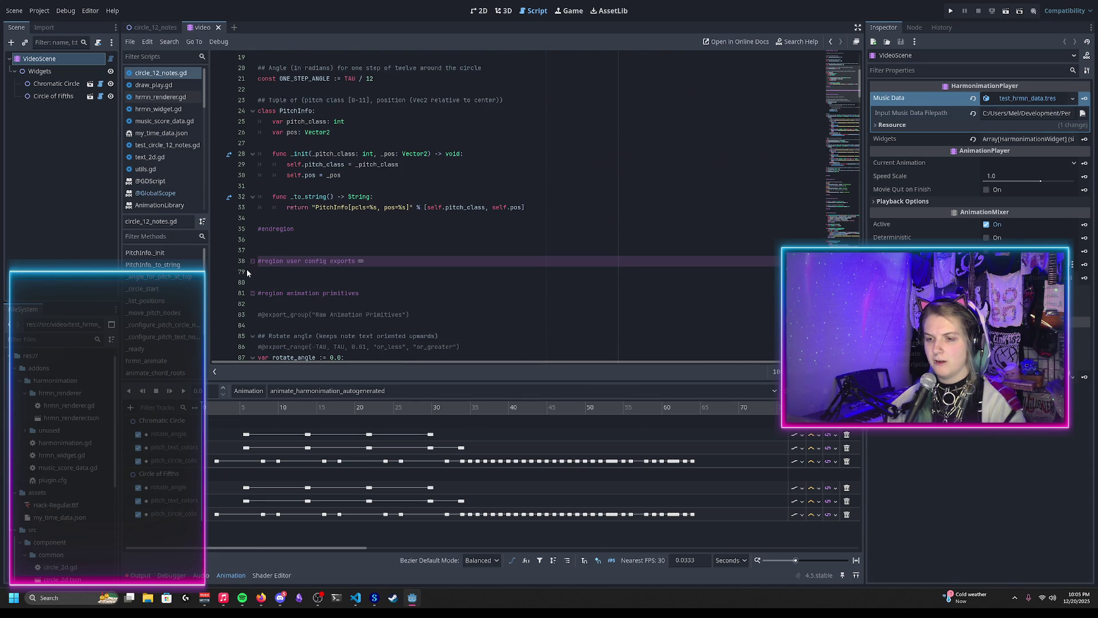
click(253, 261)
scroll(302, 219, down, 10)
scroll(321, 206, down, 3)
click(451, 174)
key(Return)
key(Return)
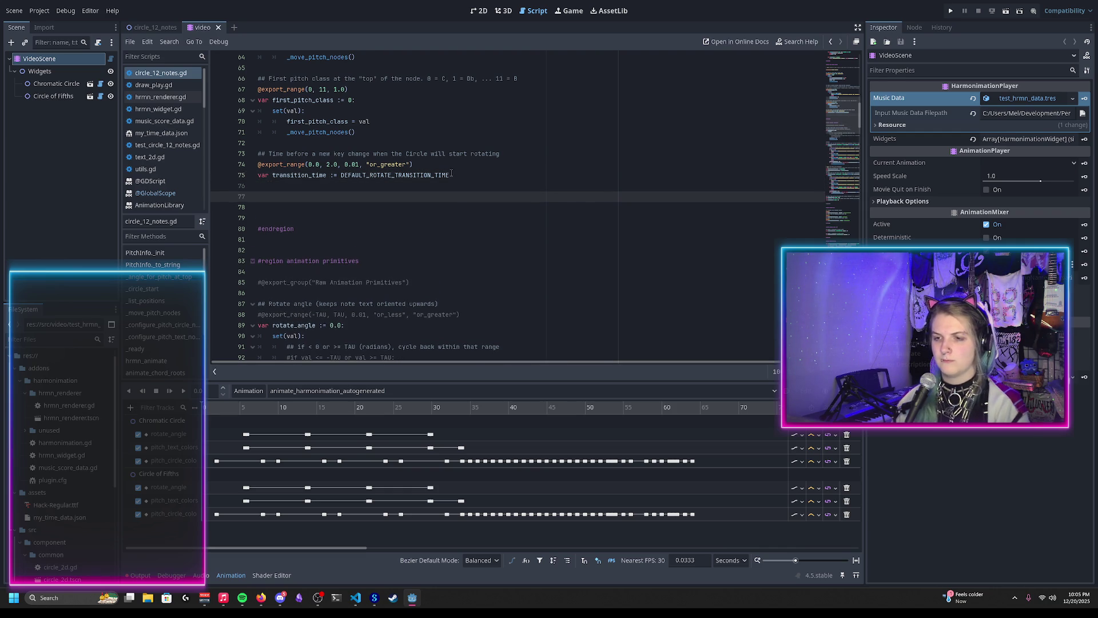
text(#e)
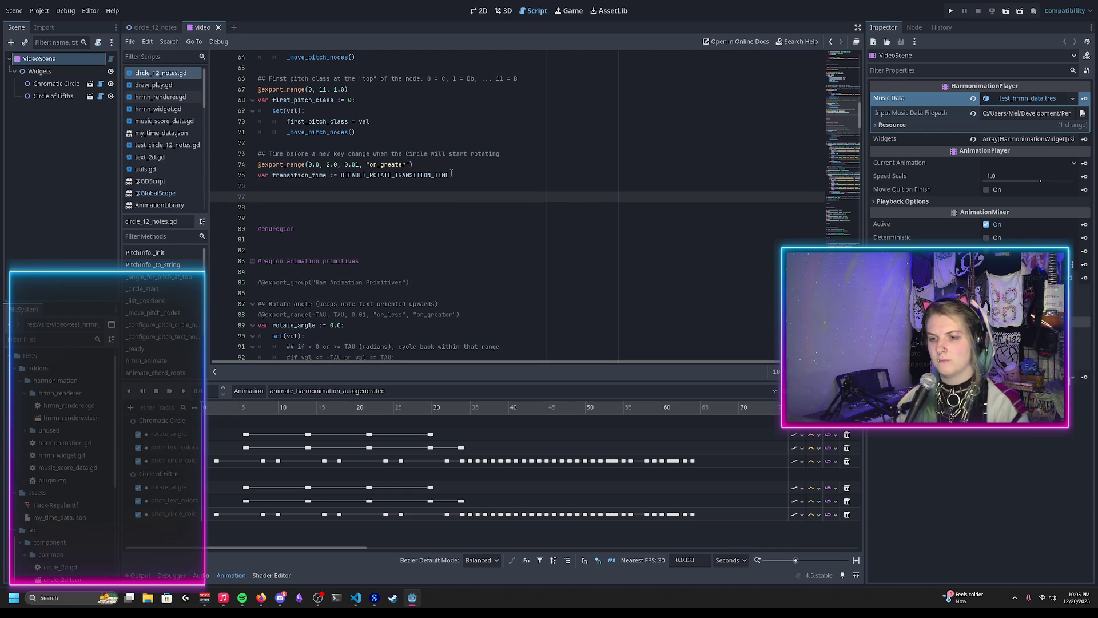
text(@export)
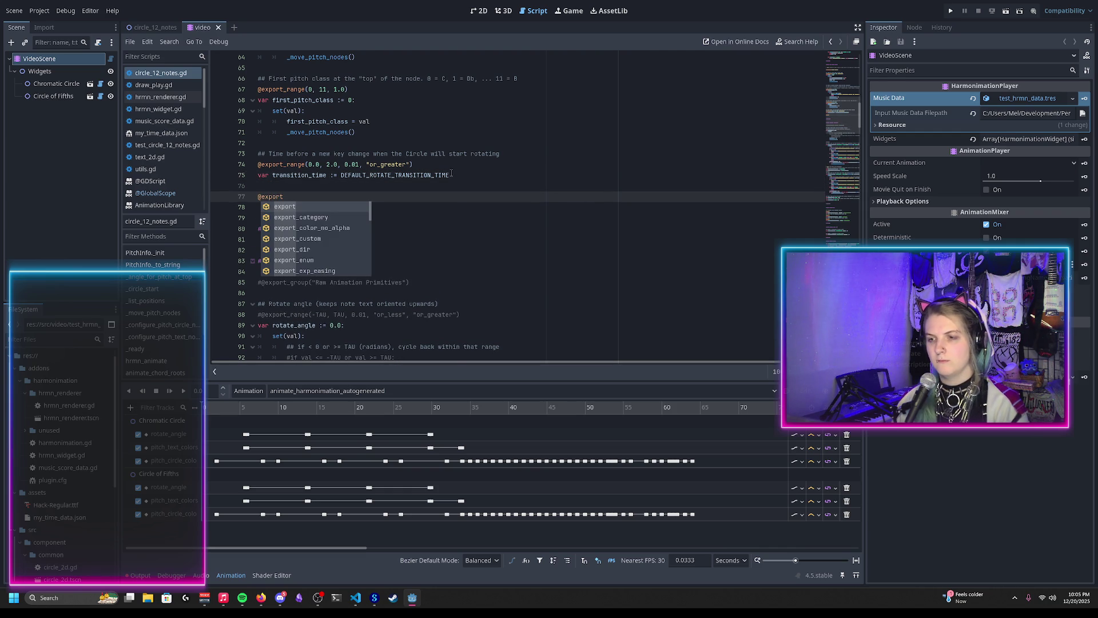
key(Return)
text(var )
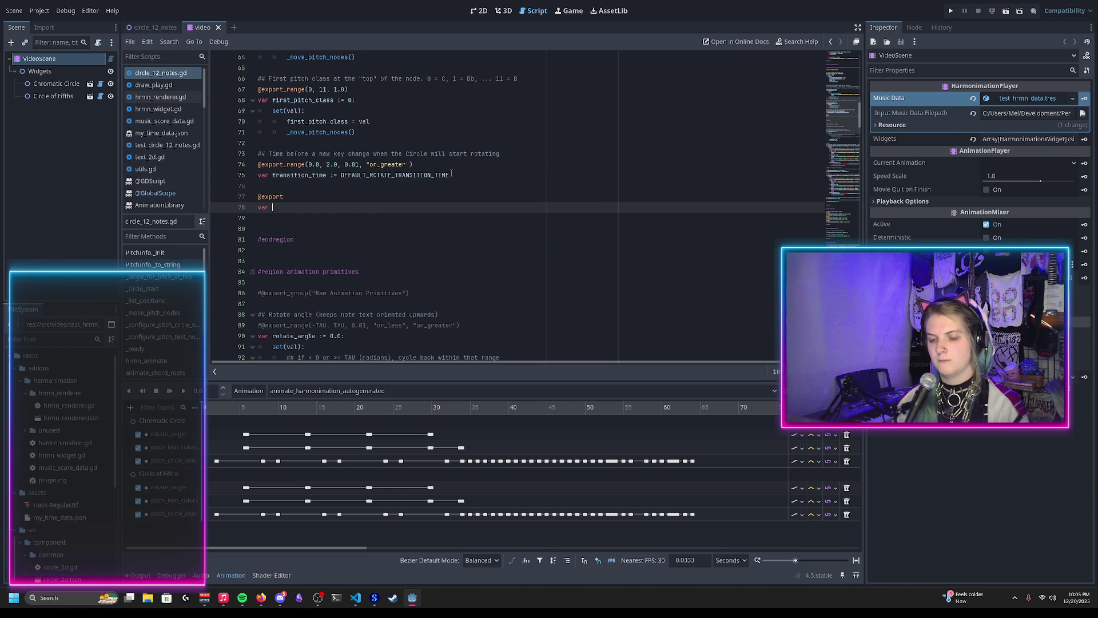
text(rotate_arc_color := )
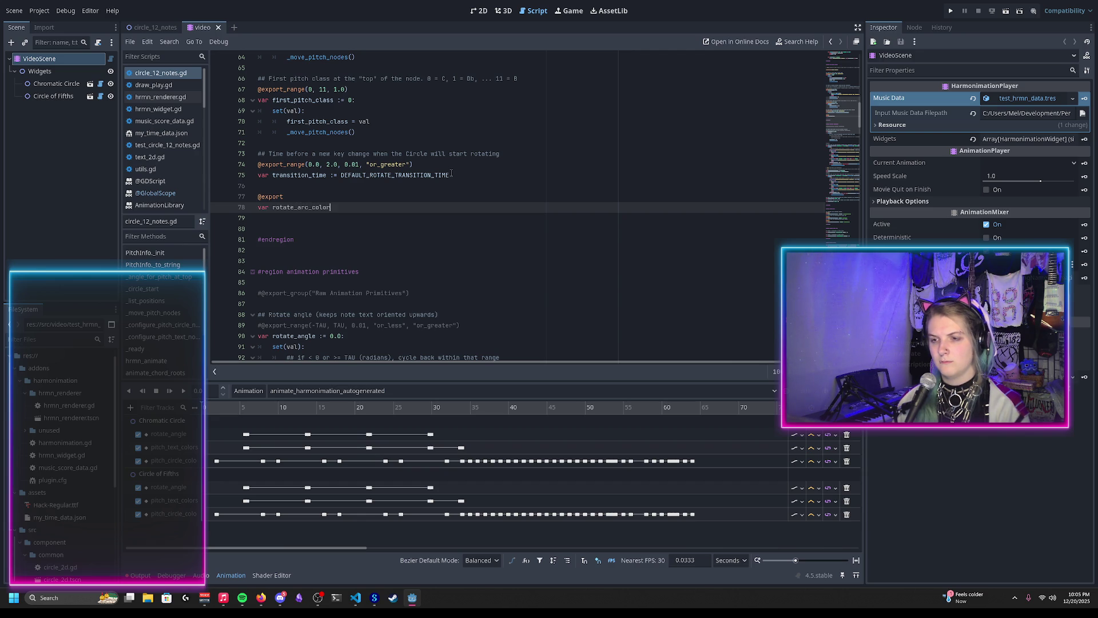
text(Color.)
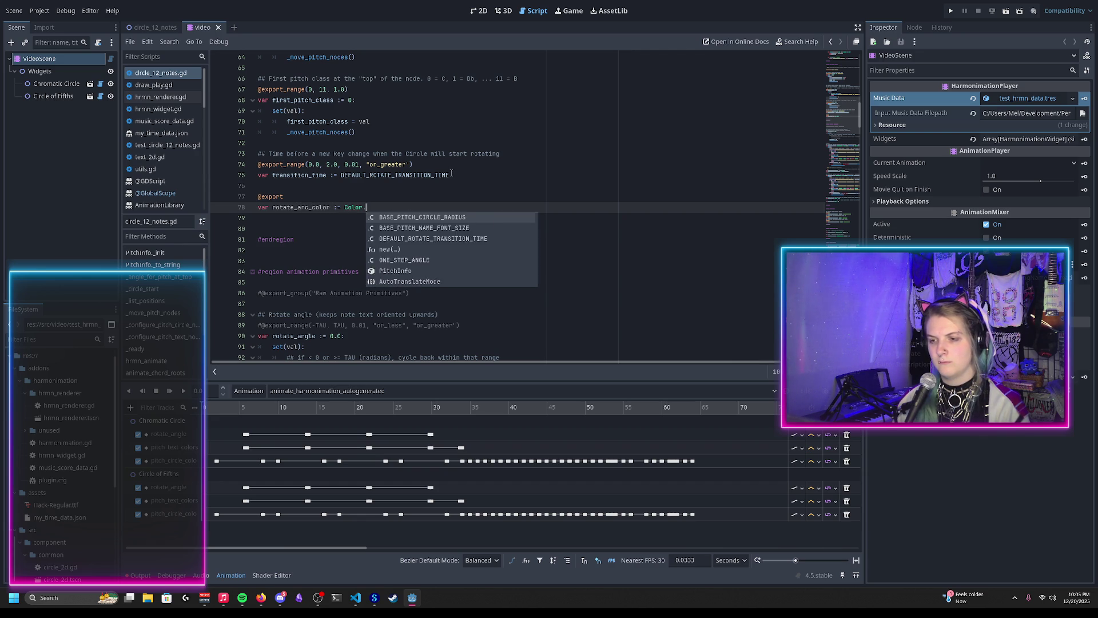
text(BLUE)
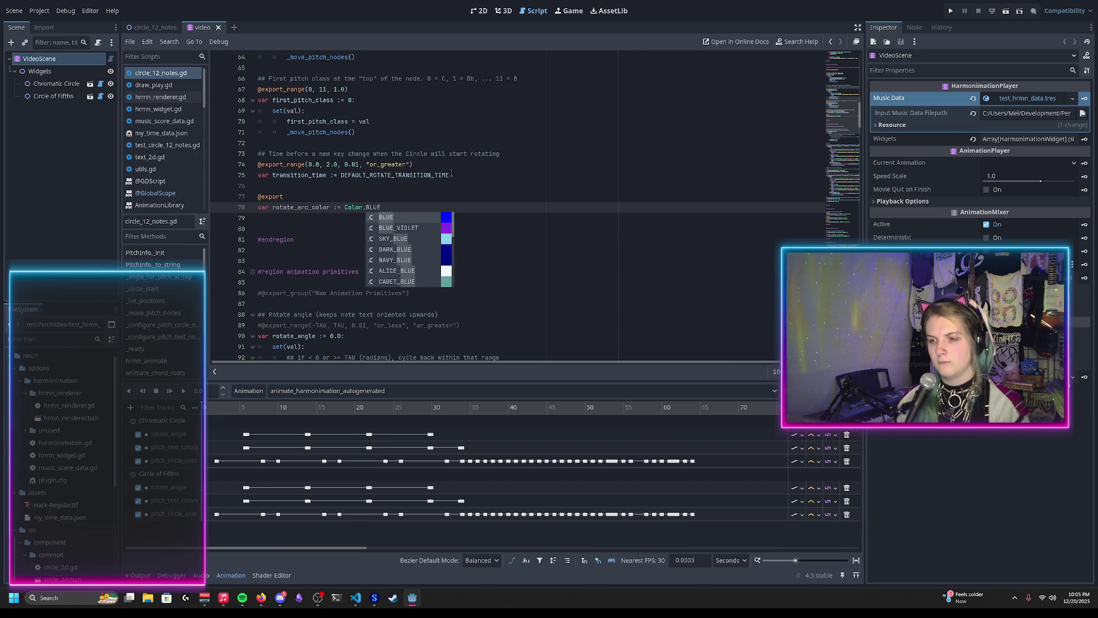
key(Escape)
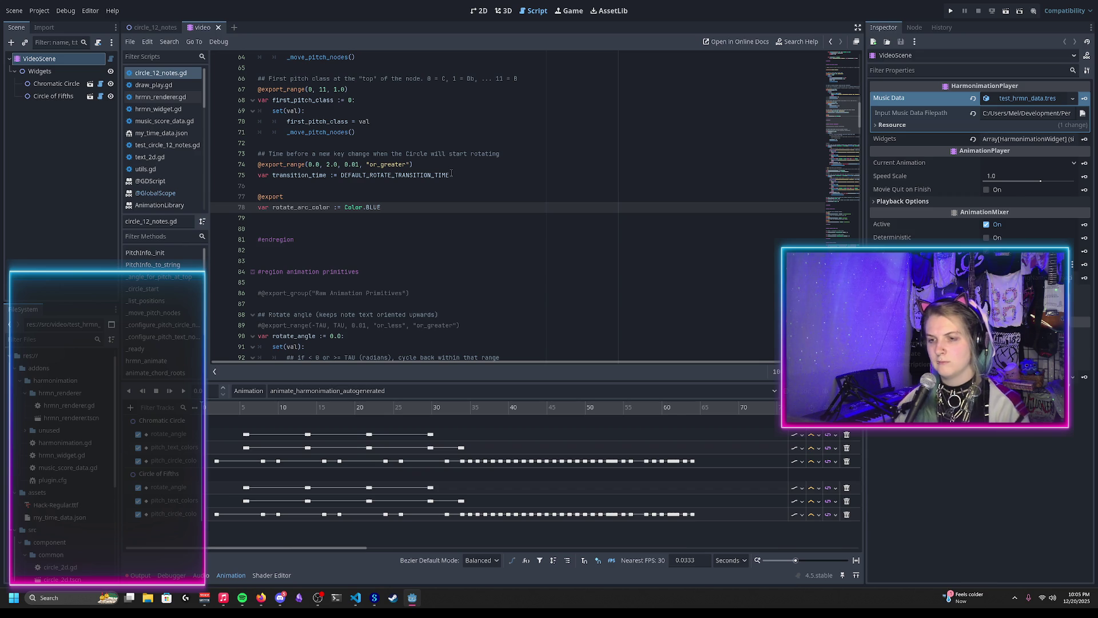
Search the script for transition_time usages, then return to its declaration
key(Up)
key(Up)
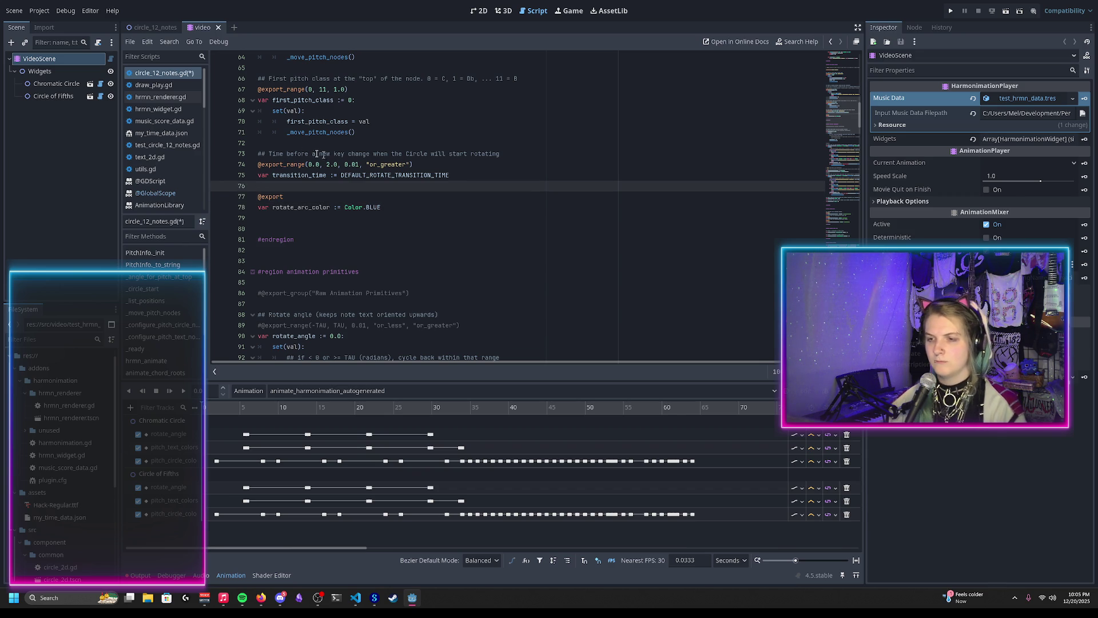
double_click(294, 175)
key(ctrl+f)
key(Return)
key(Return)
click(421, 208)
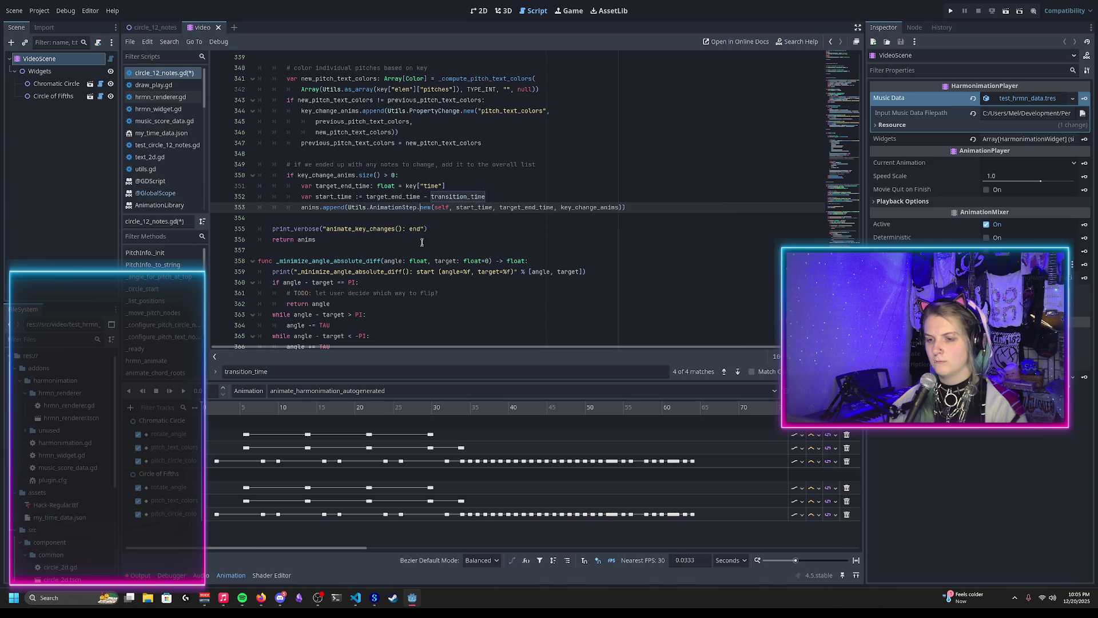
key(ctrl+f)
key(shift+Return)
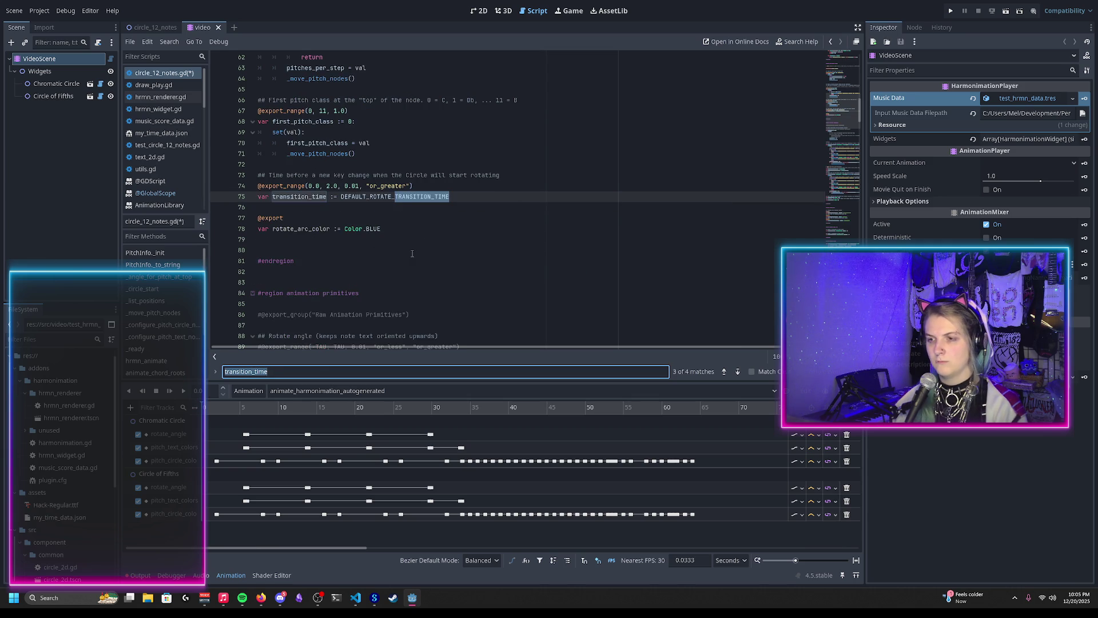
click(275, 209)
Document it as '## Color of an arc which will expand to indicate an impending rotation' and save
key(Return)
text(## Color of an)
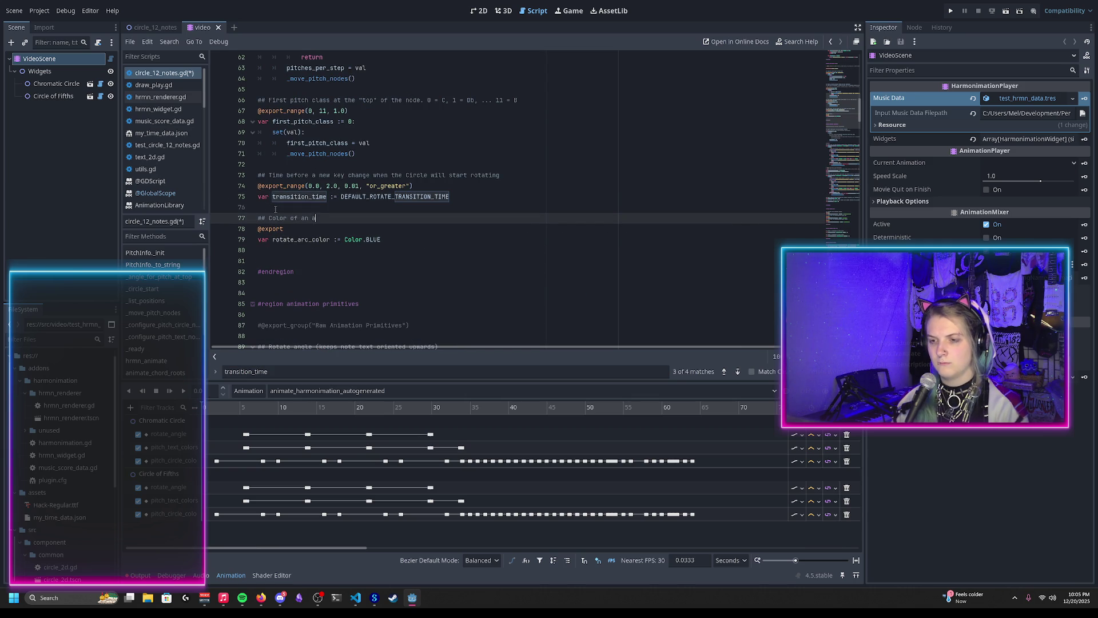
text(rc which will expand to indicate a)
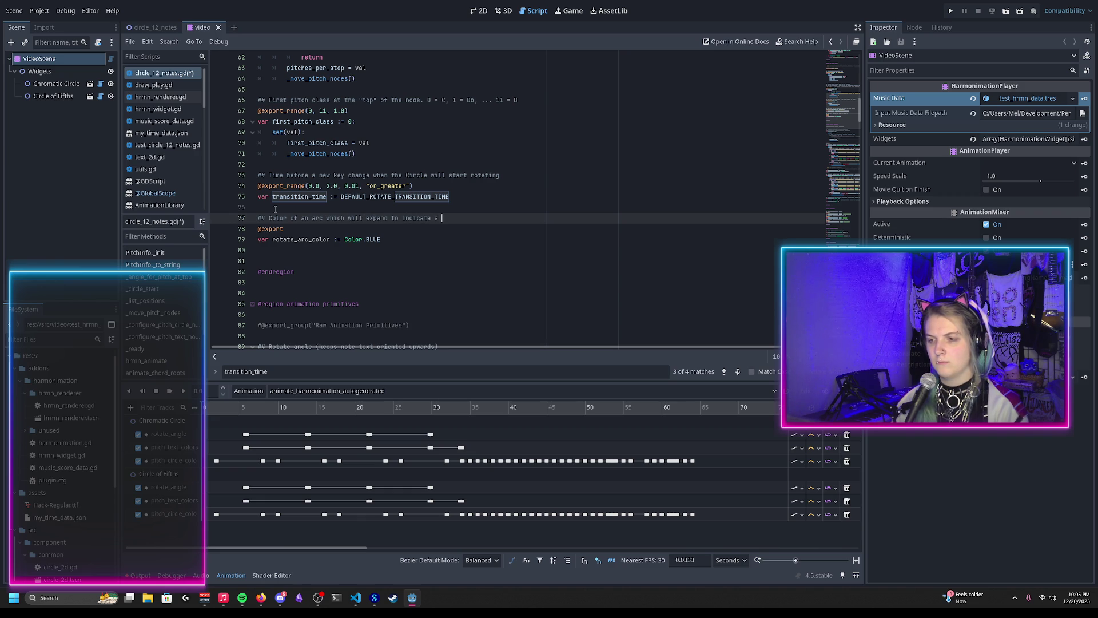
text(otation)
key(ctrl+s)
double_click(459, 219)
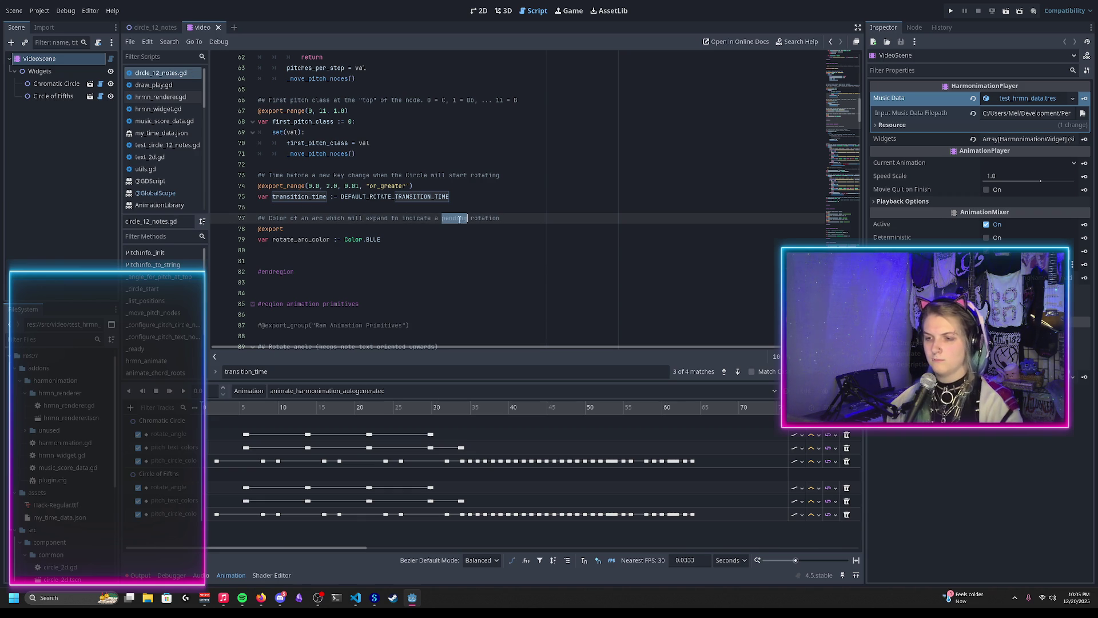
key(BackSpace)
key(BackSpace)
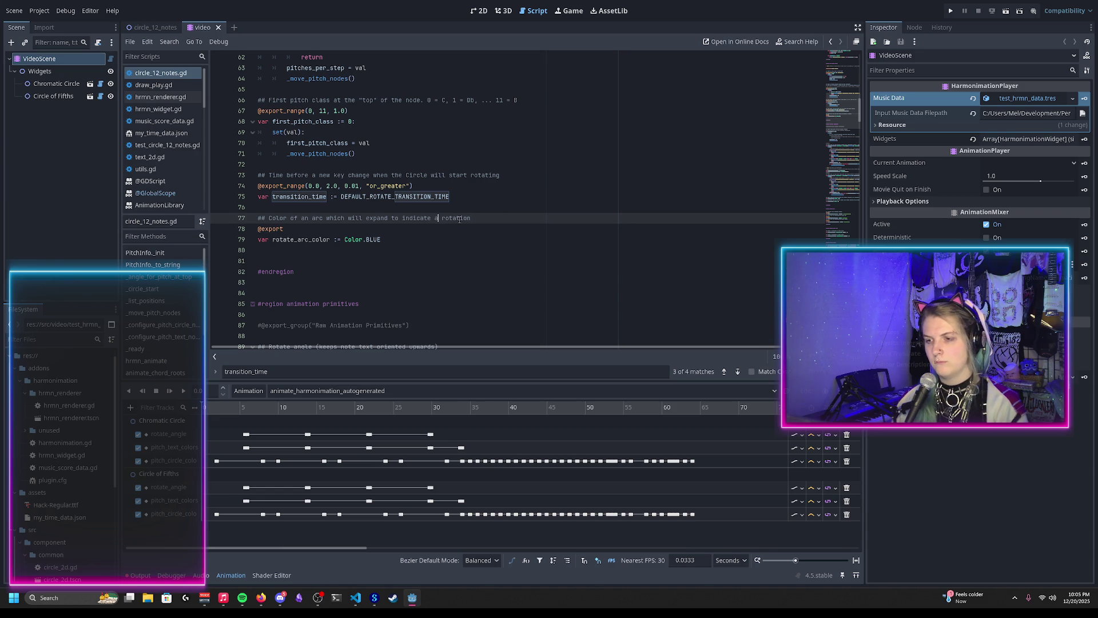
text(n impending)
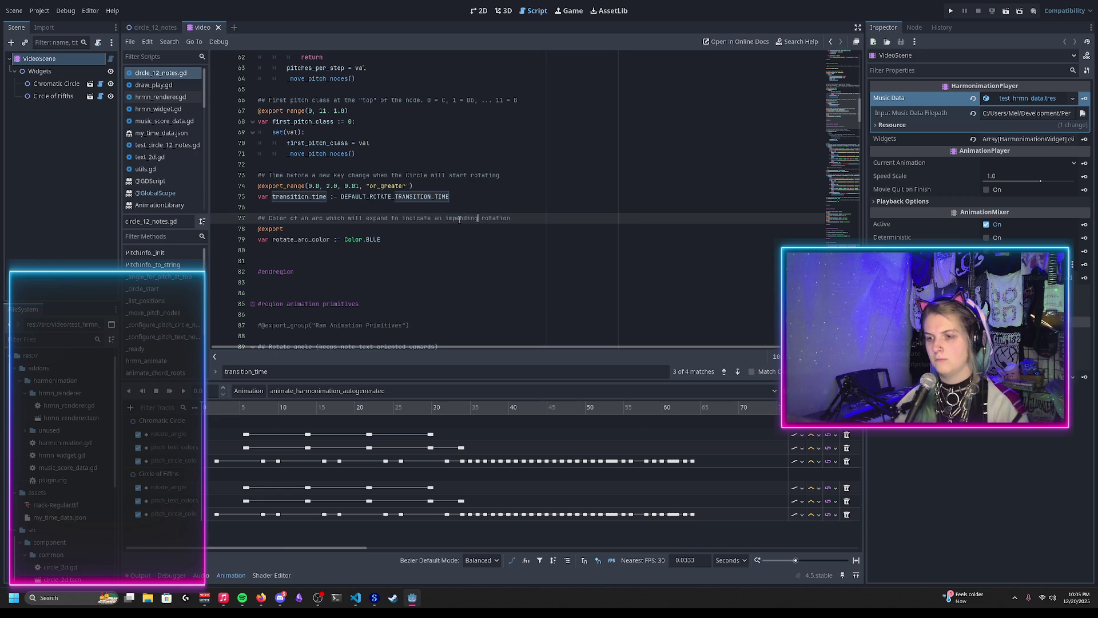
click(412, 239)
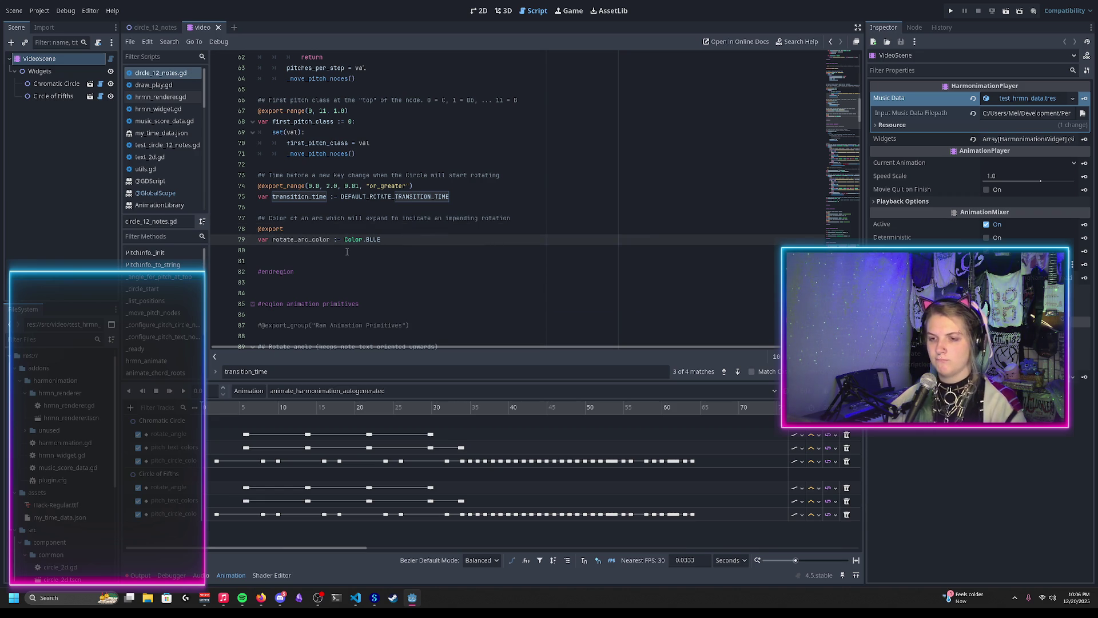
drag(839, 112, 837, 163)
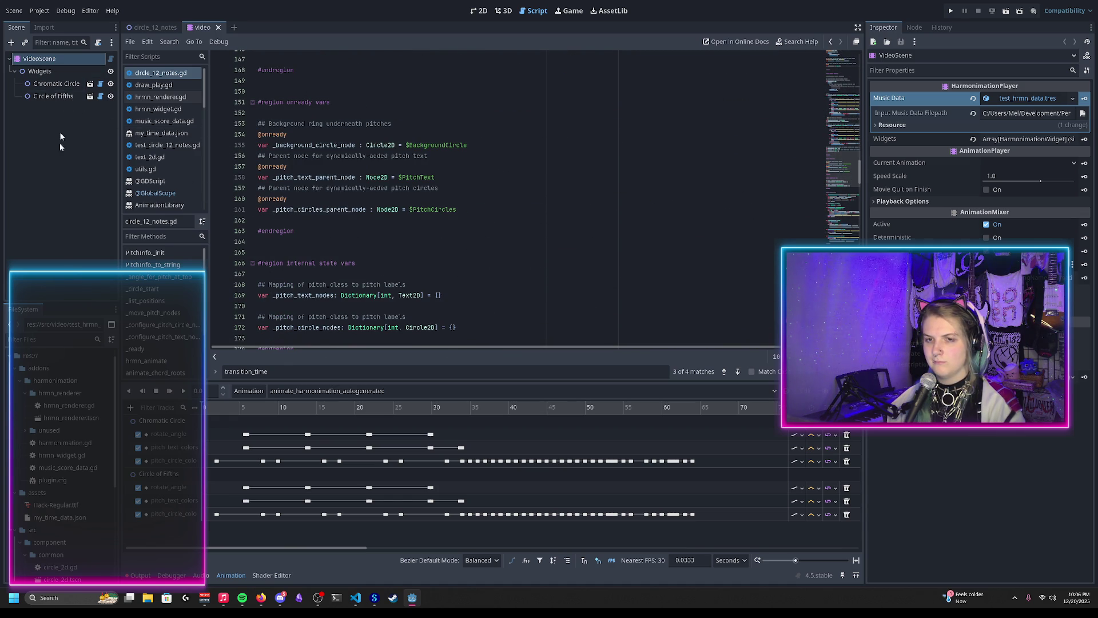
Open the Chromatic Circle scene and the BackgroundCircle node's circle_2d.gd script
scroll(38, 383, down, 5)
scroll(71, 448, down, 1)
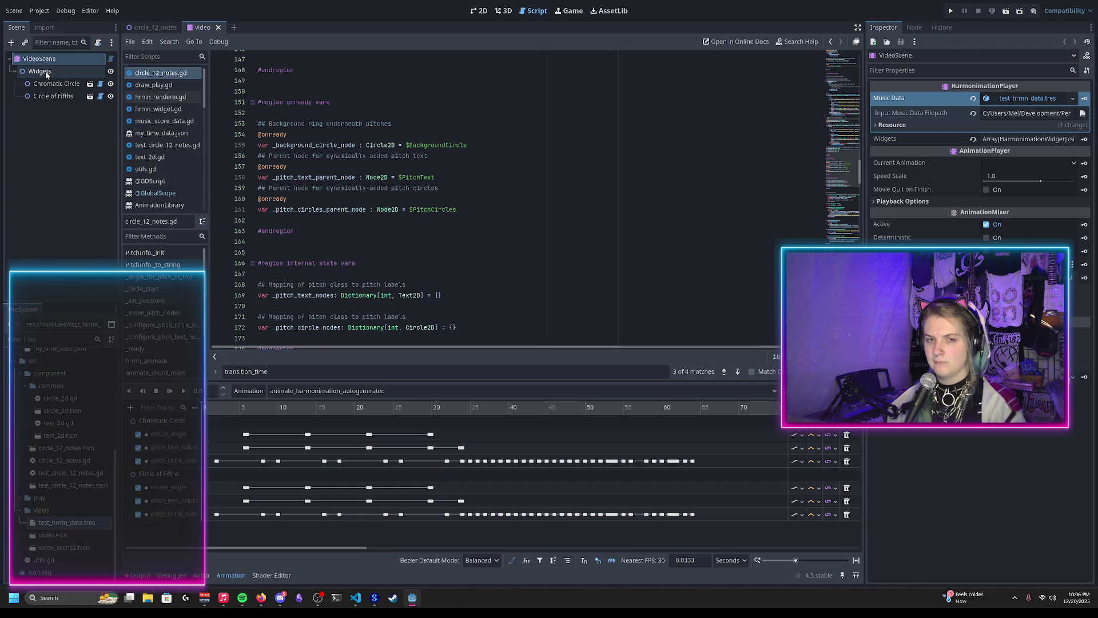
scroll(324, 252, down, 9)
scroll(325, 252, up, 2)
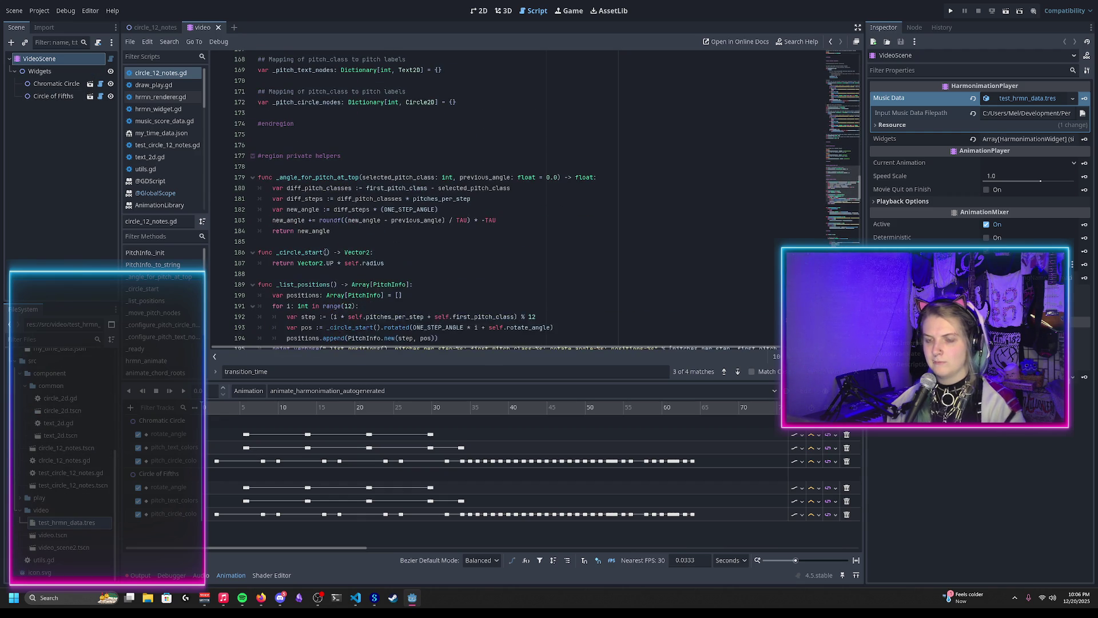
click(89, 84)
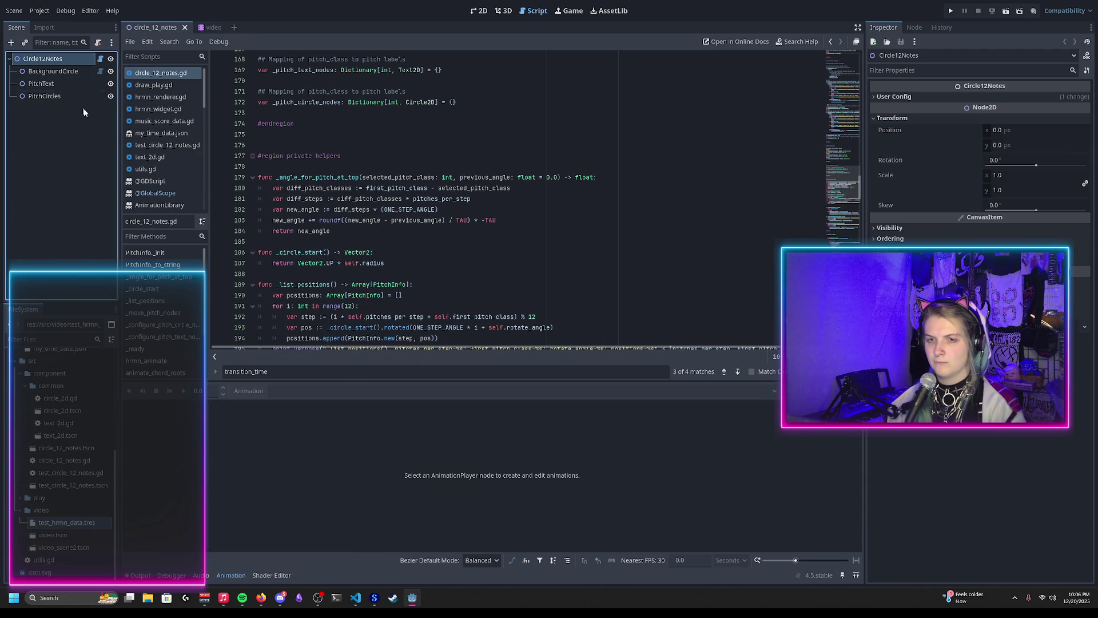
click(53, 72)
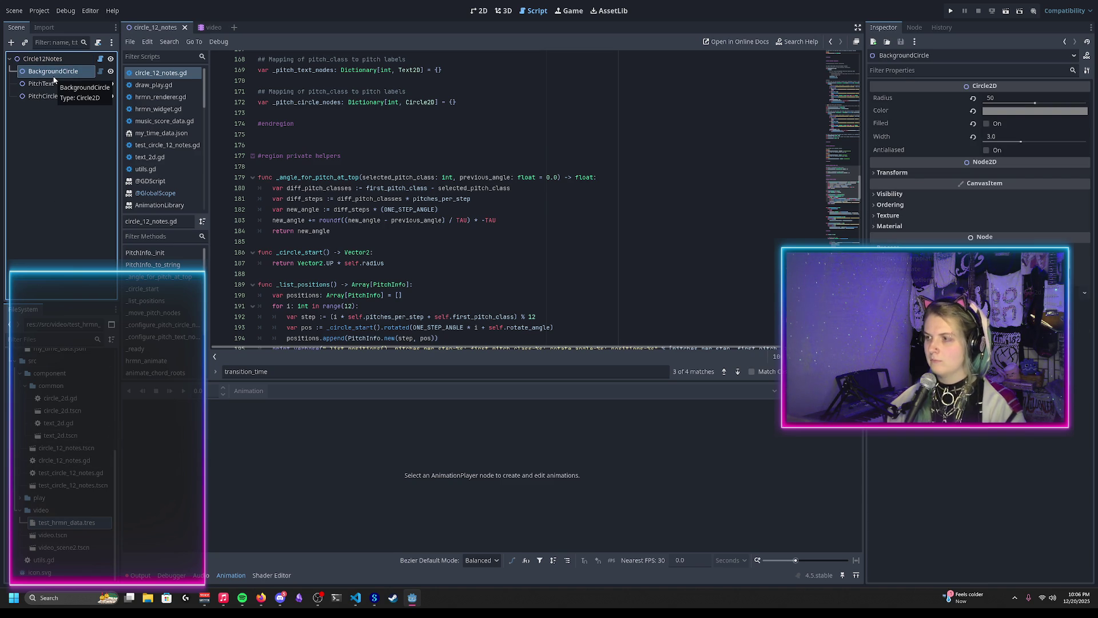
click(100, 71)
text(draw_arc)
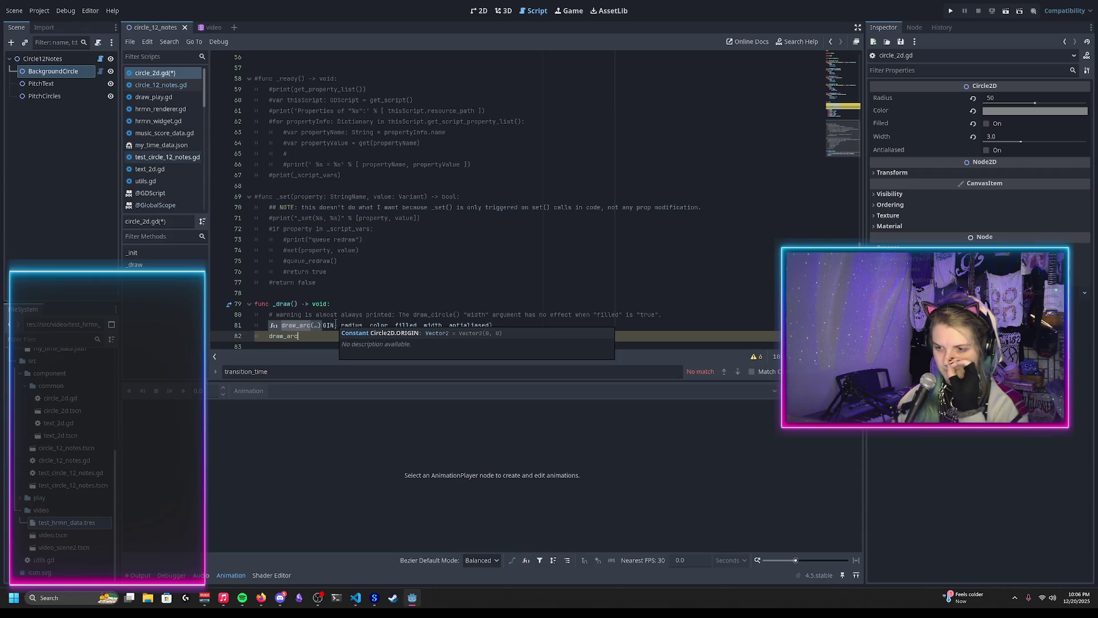
Browse the draw_ functions, delete the unfinished draw_ line, and return to the 2D view
key(BackSpace)
key(BackSpace)
key(BackSpace)
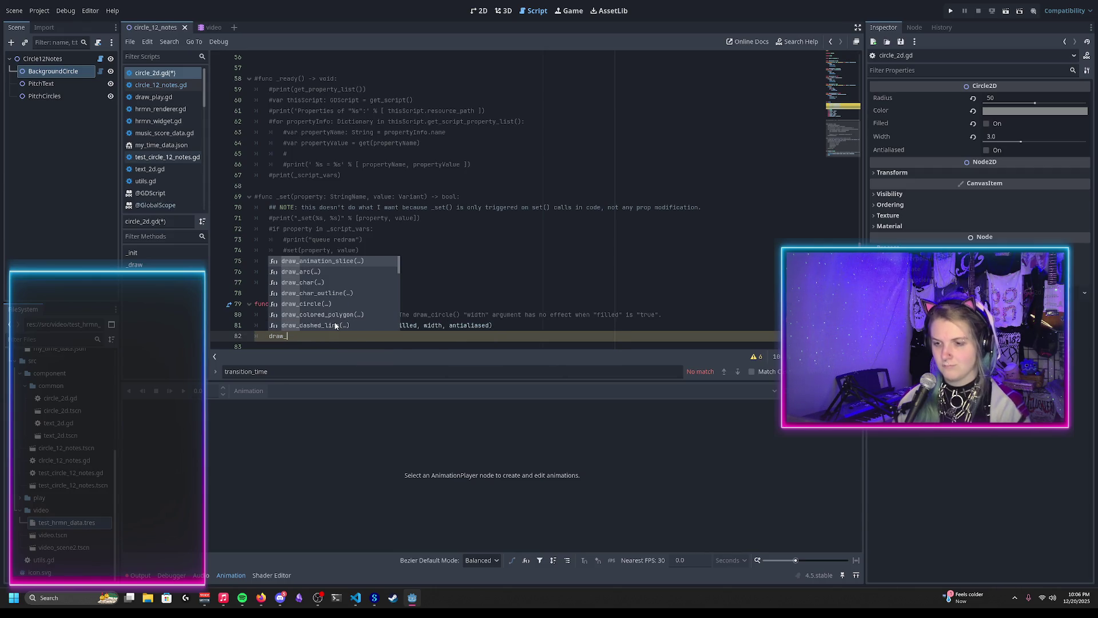
scroll(334, 277, down, 3)
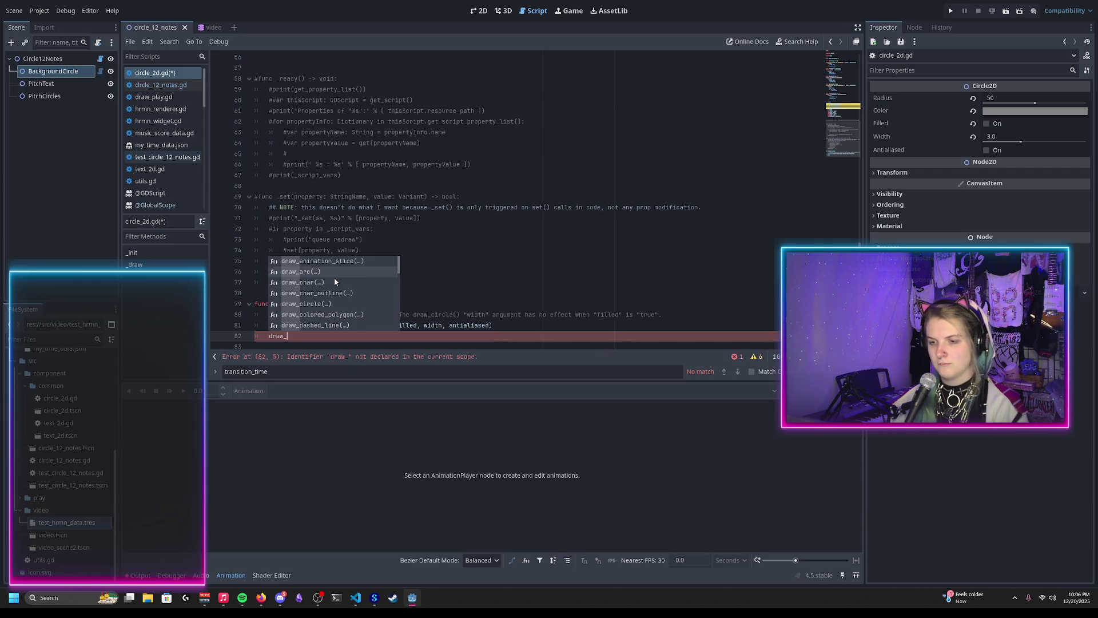
scroll(336, 281, down, 5)
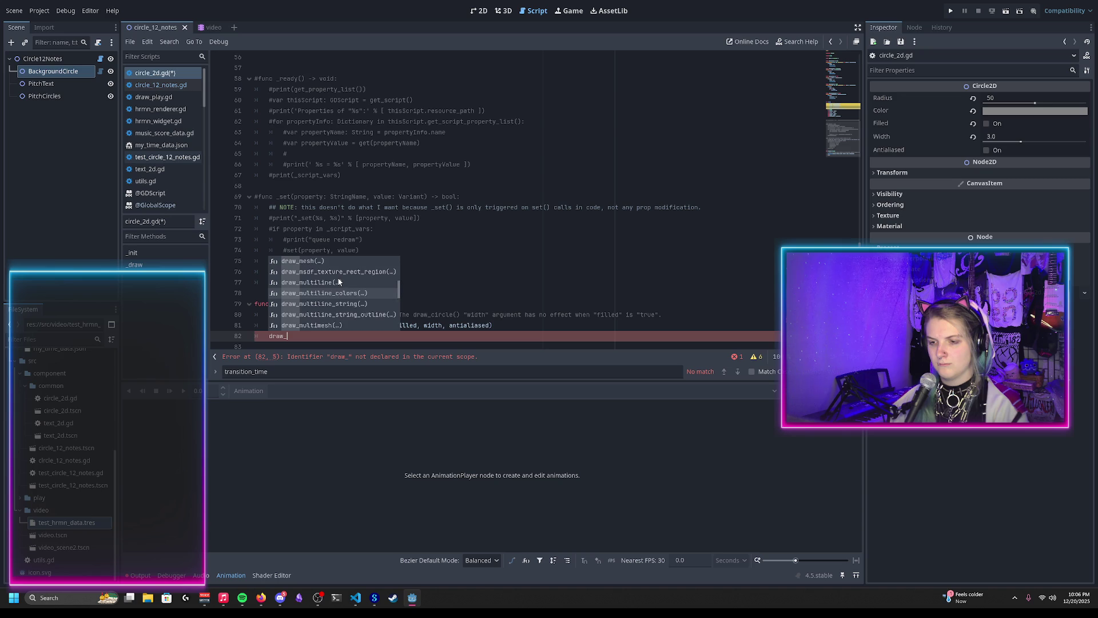
scroll(338, 281, down, 2)
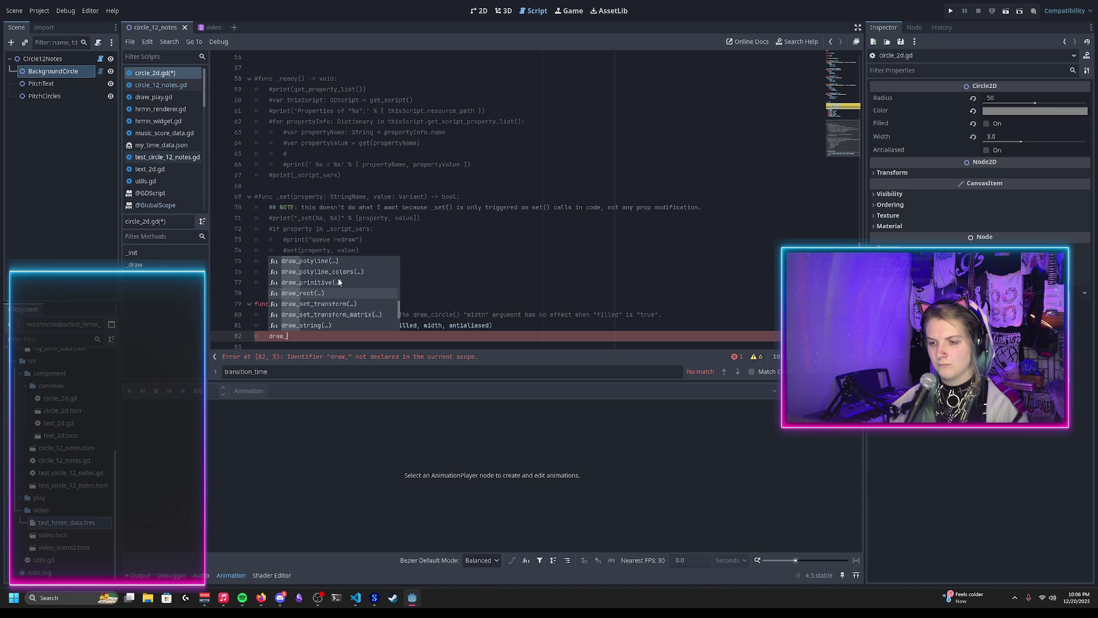
scroll(340, 275, up, 7)
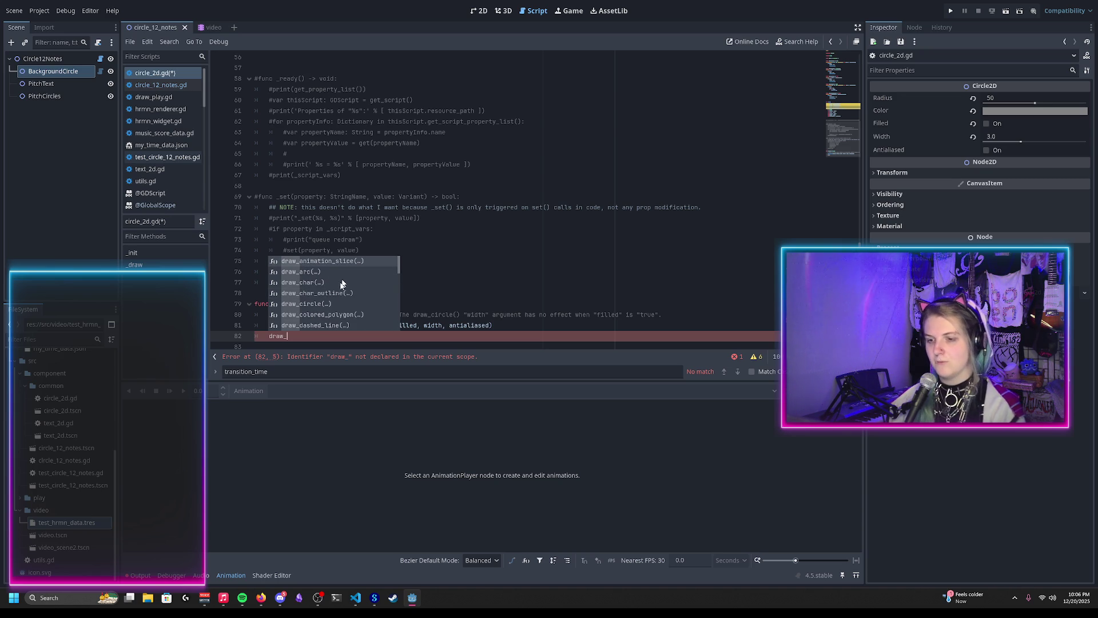
key(Escape)
key(Escape)
key(BackSpace)
key(BackSpace)
key(BackSpace)
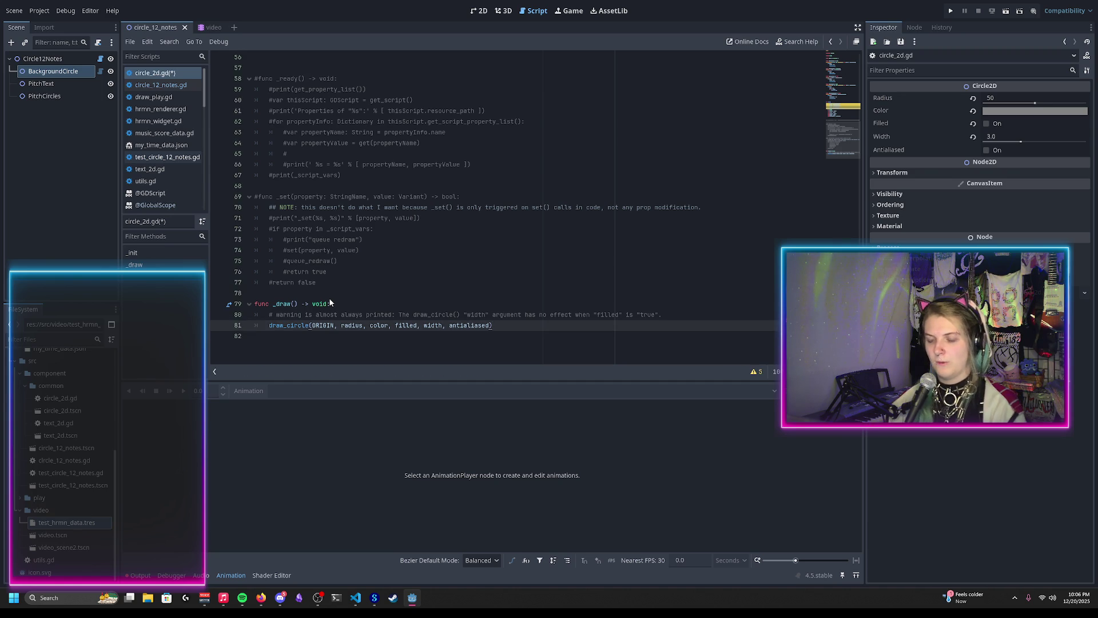
scroll(344, 297, up, 15)
scroll(277, 283, down, 15)
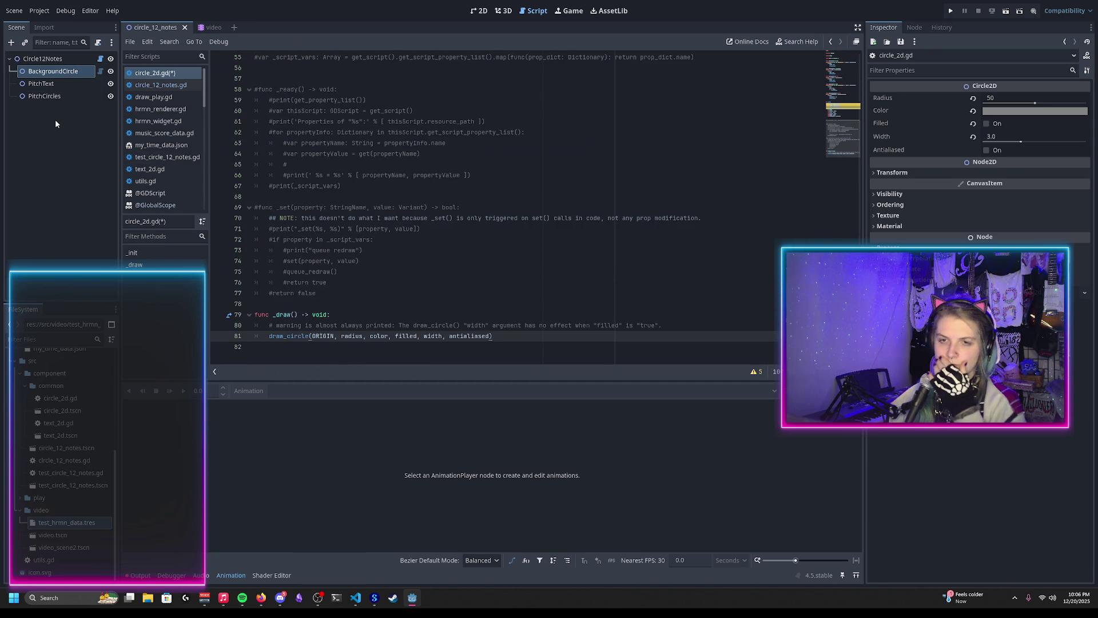
click(57, 84)
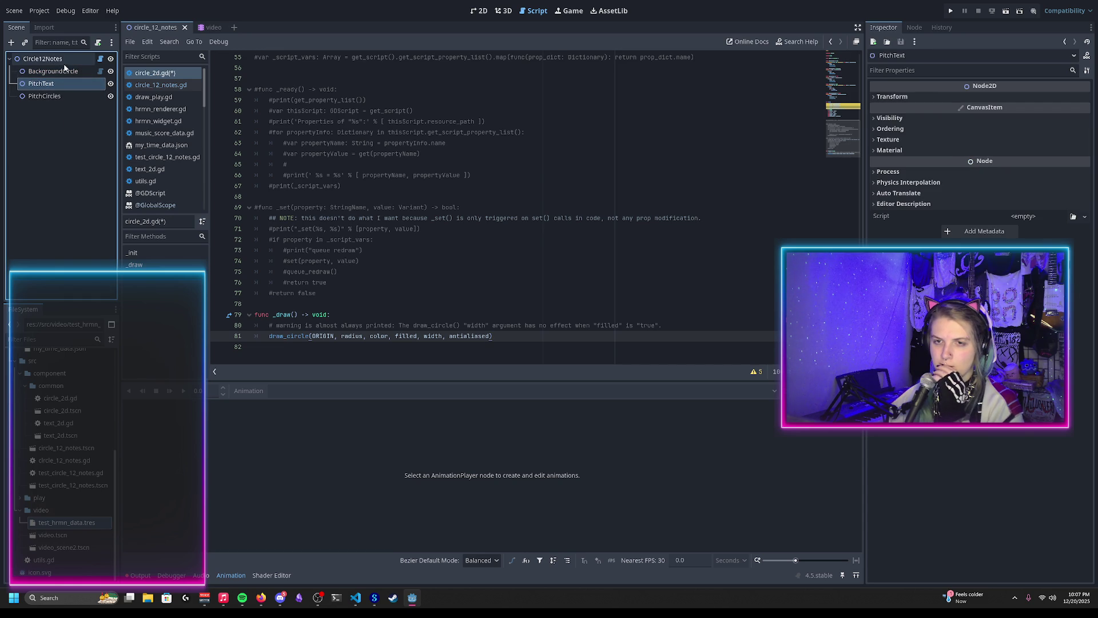
key(ctrl+F1)
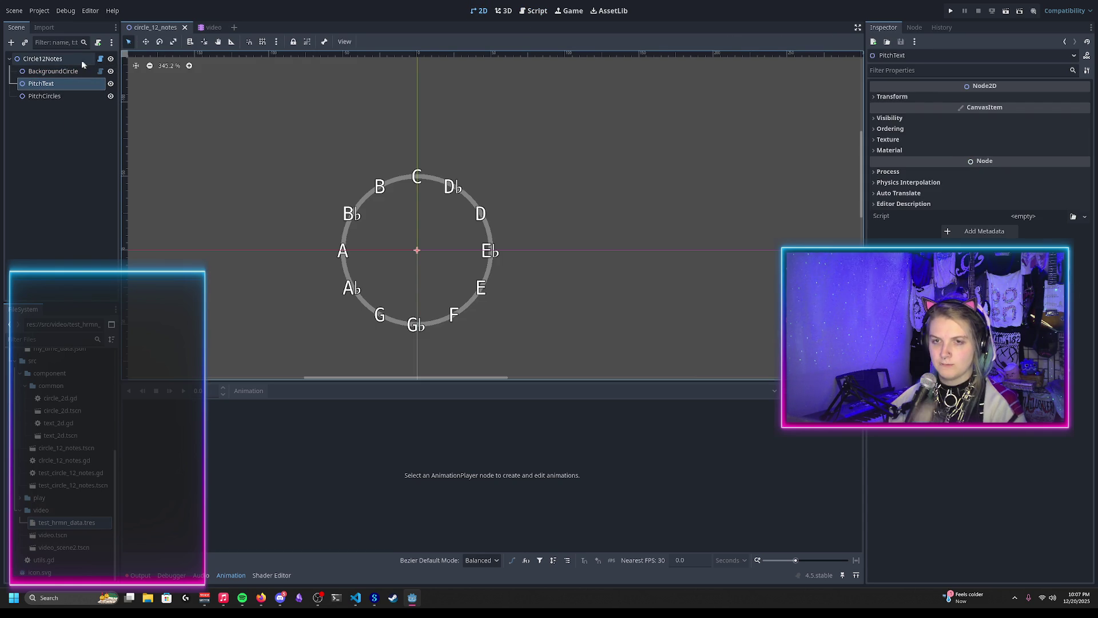
Search 'arc' in Add Child Node under Circle12Notes, then cancel without adding
right_click(76, 63)
click(95, 88)
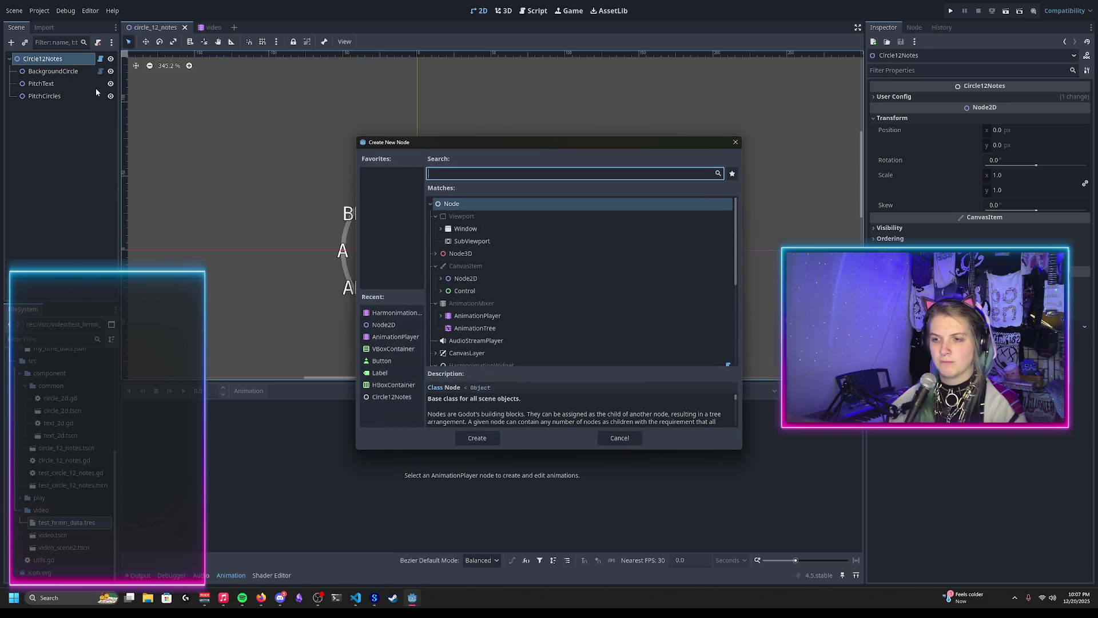
text(arc)
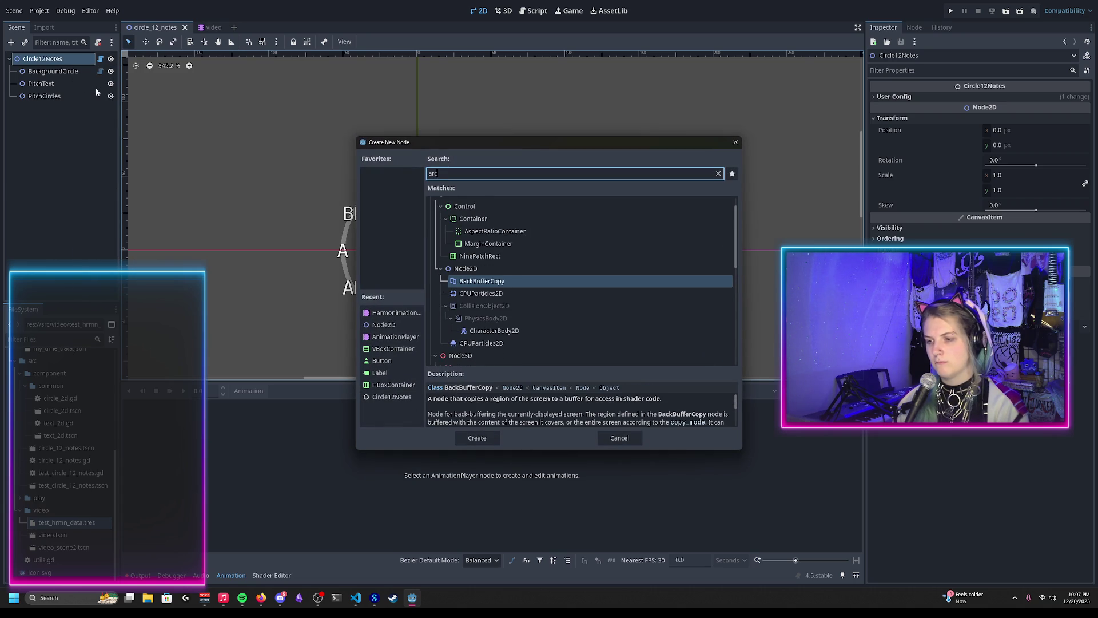
key(Escape)
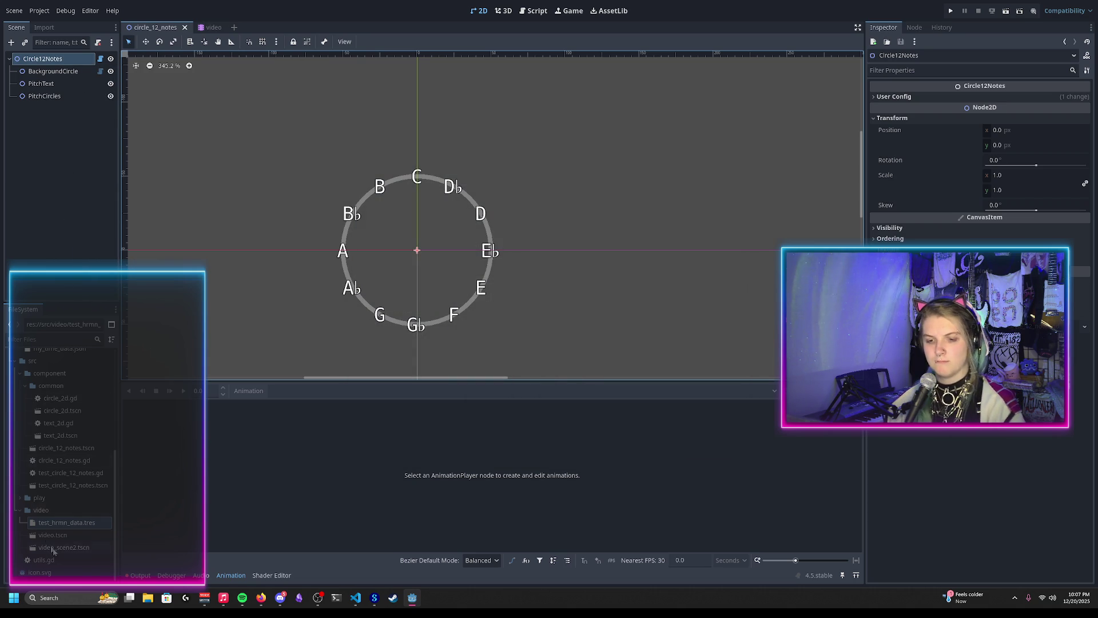
Open circle_2d.tscn and start a new scene named arc_2d in the common folder
double_click(62, 411)
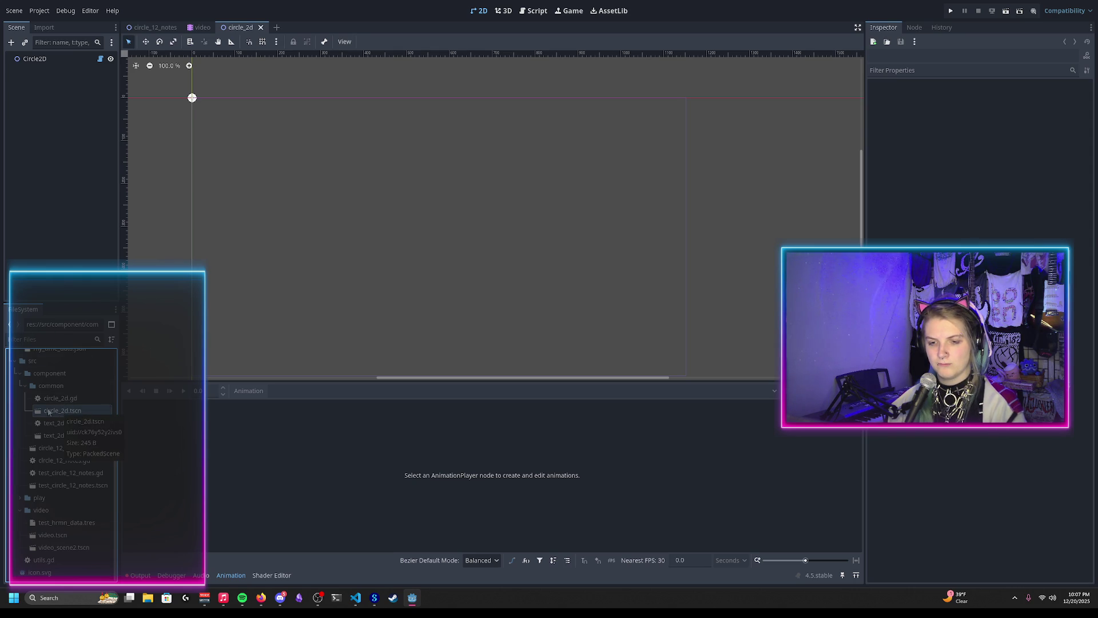
right_click(60, 417)
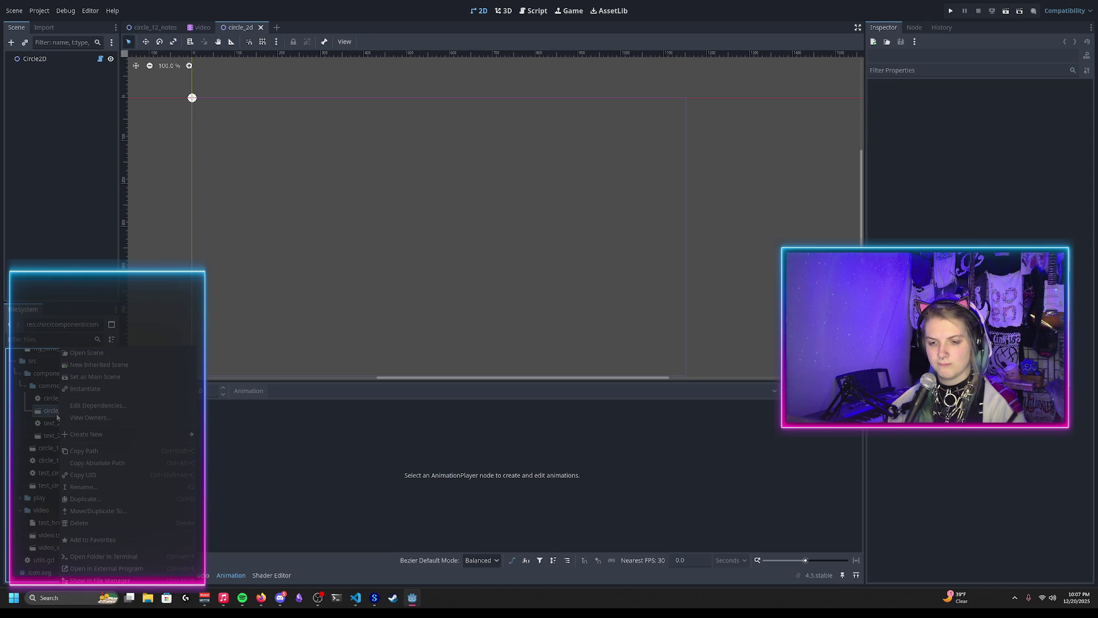
right_click(52, 385)
mouse_move(69, 393)
click(184, 403)
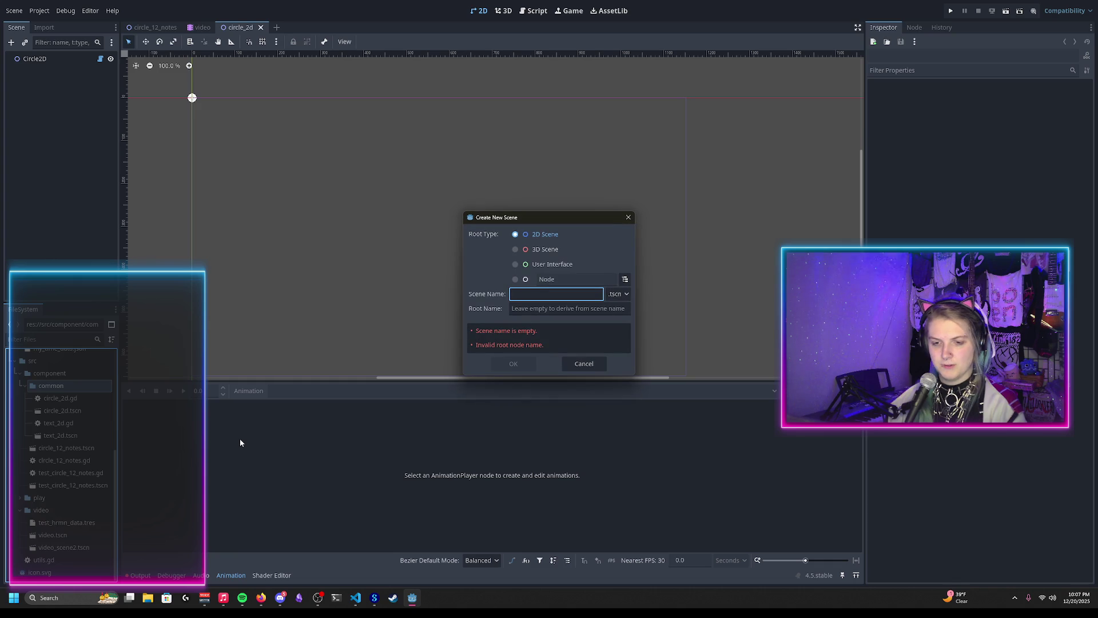
text(arc_)
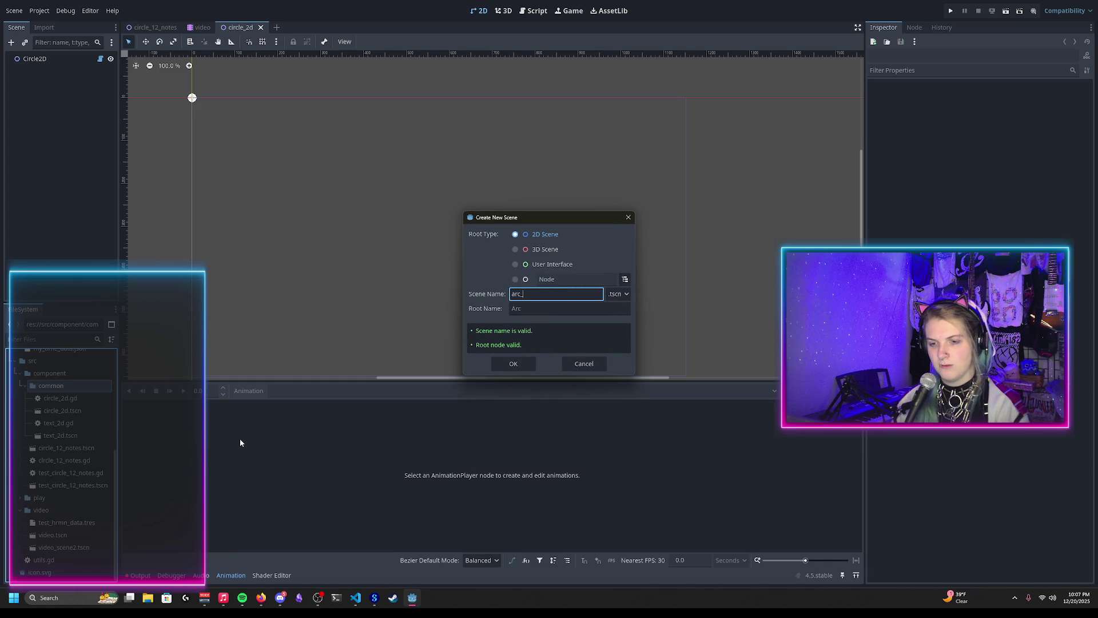
text(2d.gd)
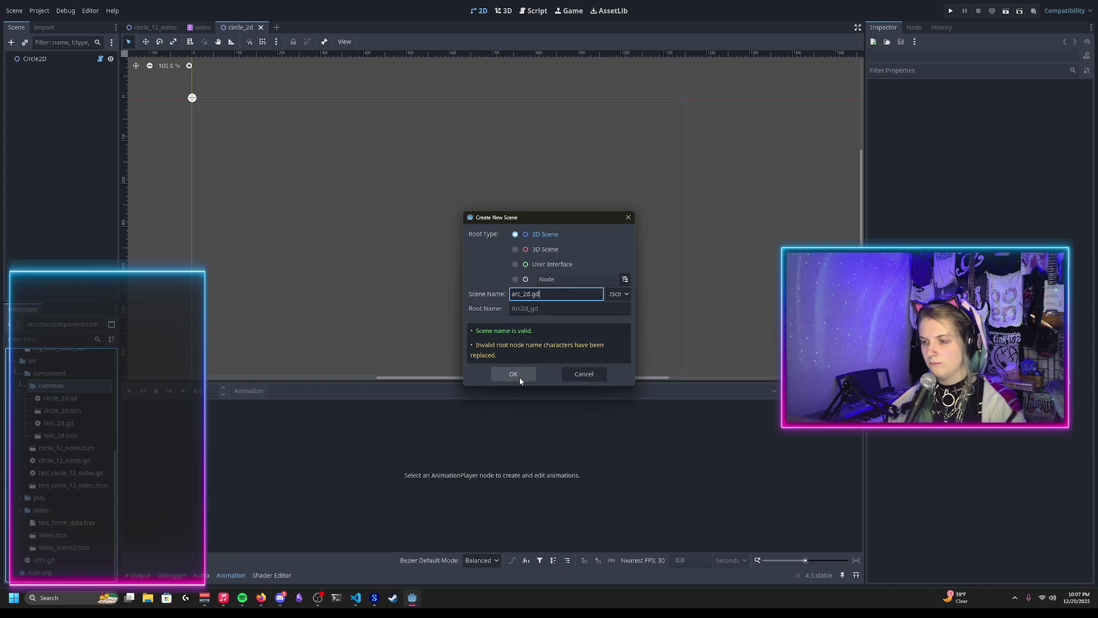
key(BackSpace)
key(BackSpace)
key(BackSpace)
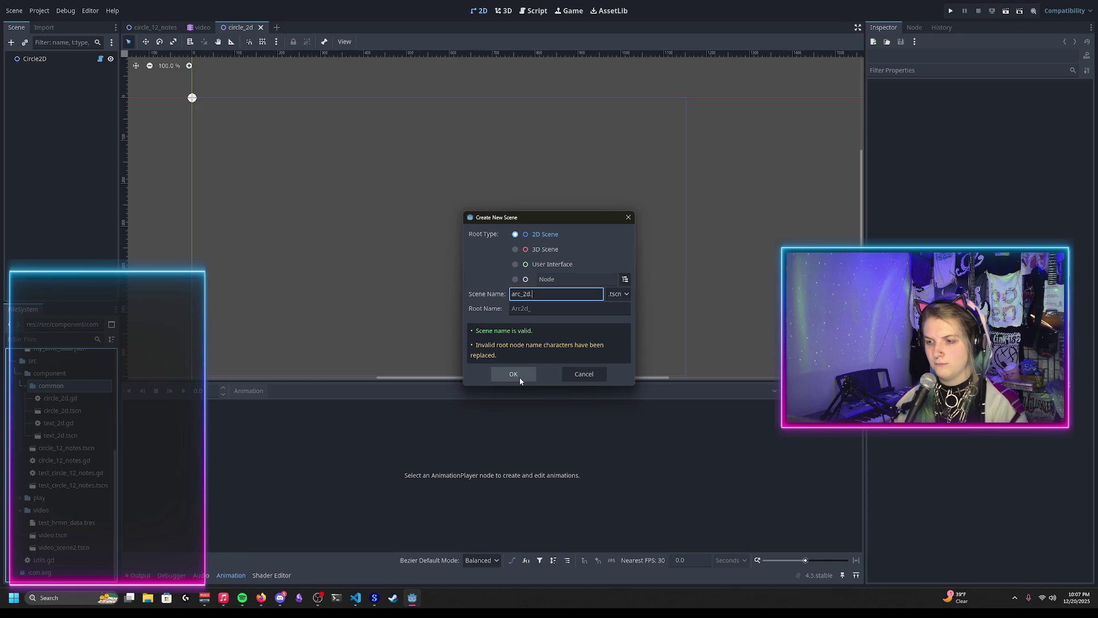
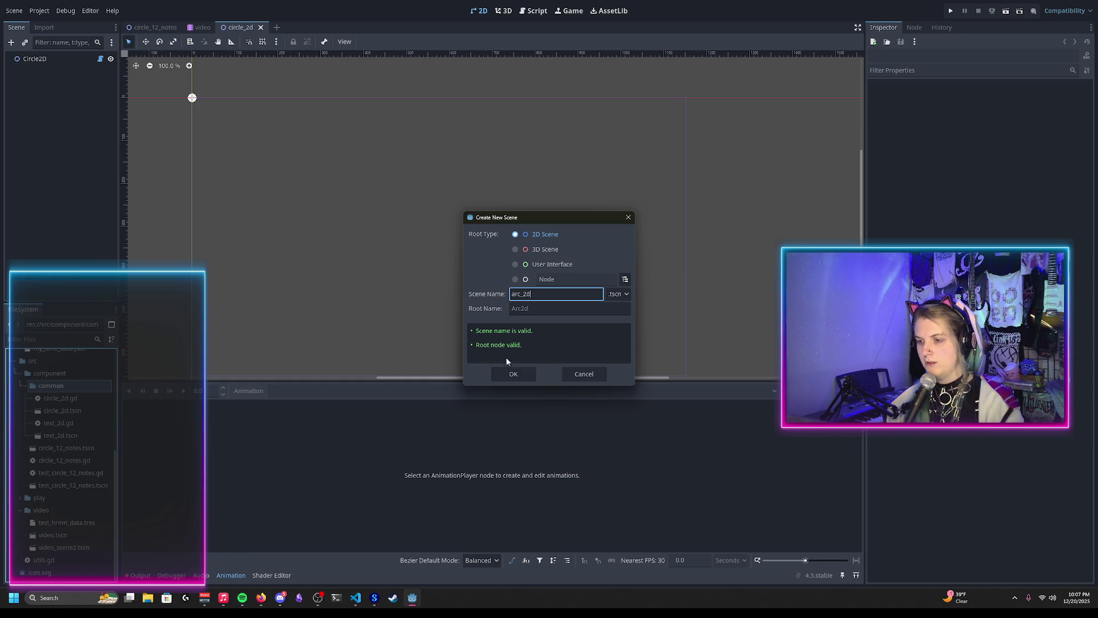
Create the arc_2d scene and rename its root node to Arc2D
click(513, 374)
right_click(52, 61)
double_click(44, 59)
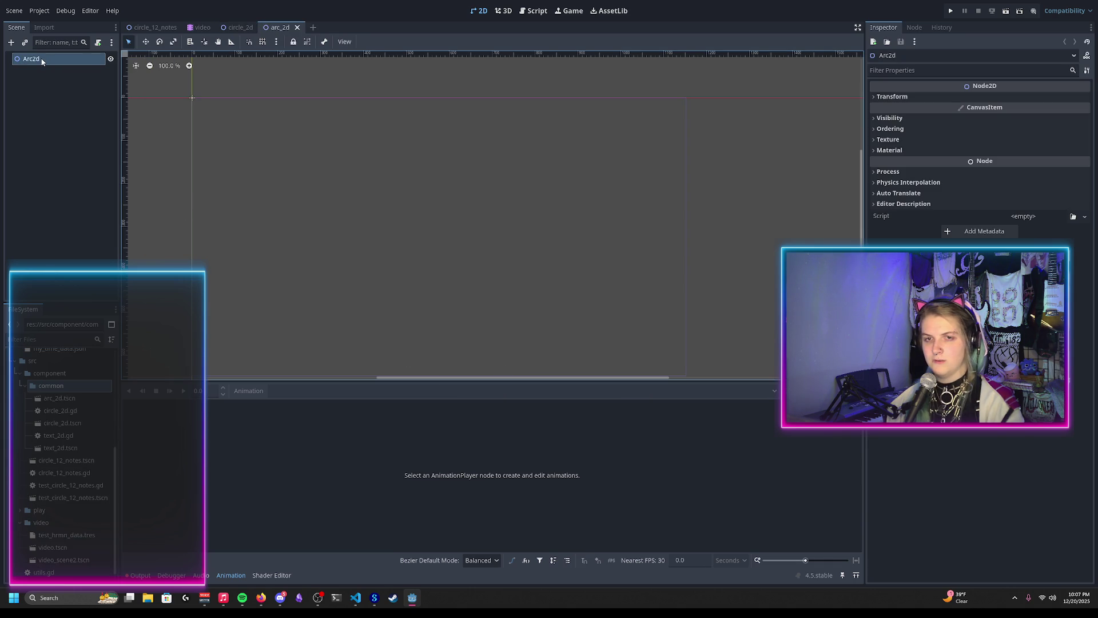
key(BackSpace)
text(D)
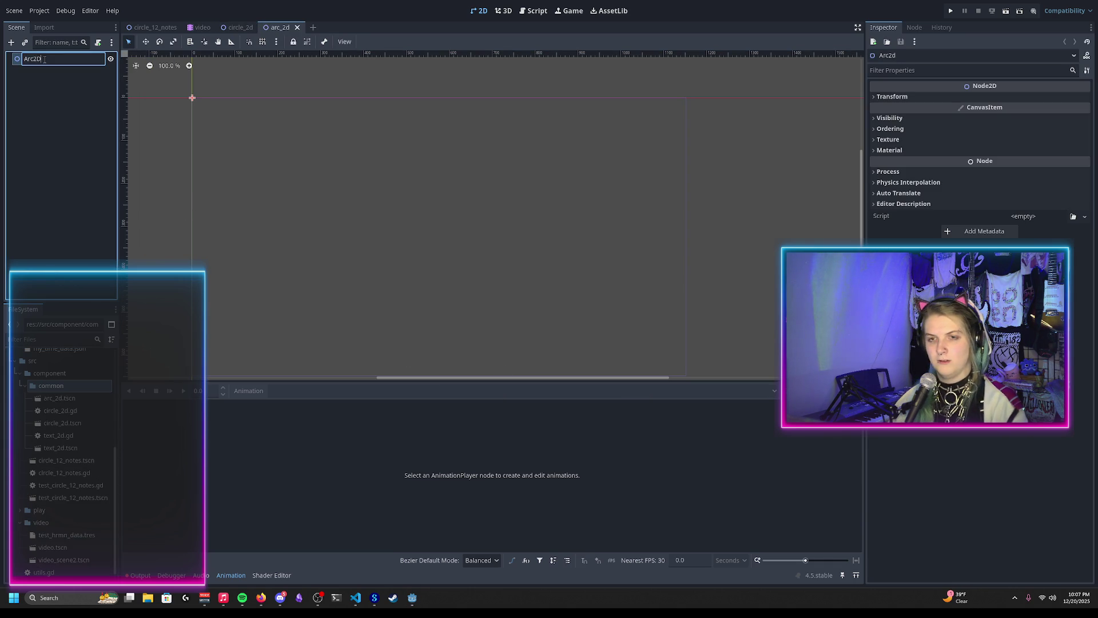
key(Return)
Attach a new arc_2d.gd script extending Node2D to the Arc2D node
right_click(54, 61)
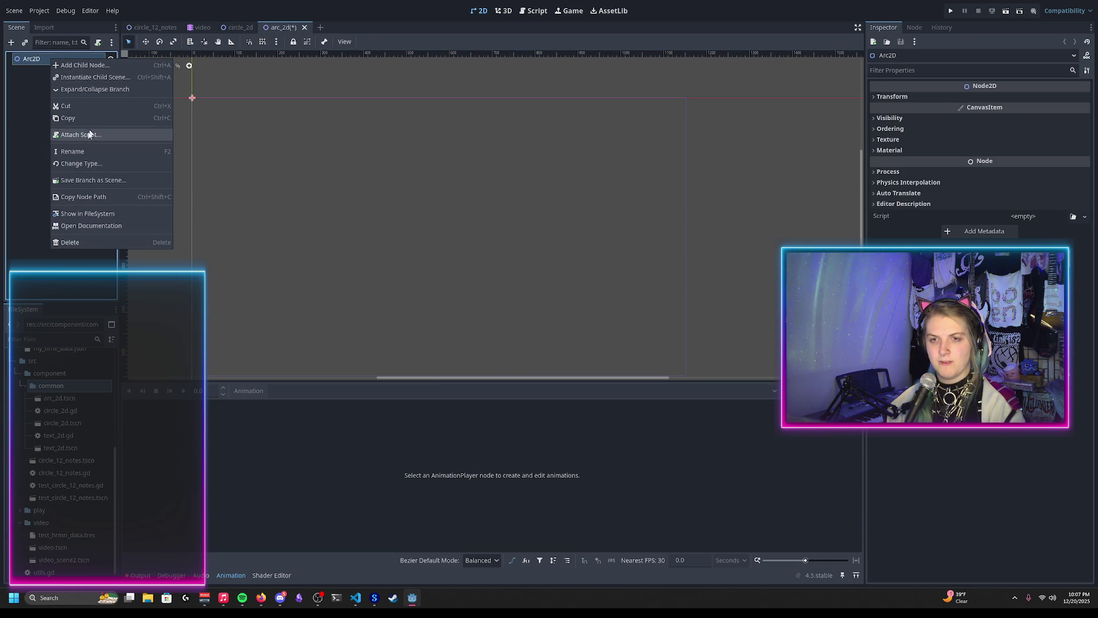
click(71, 134)
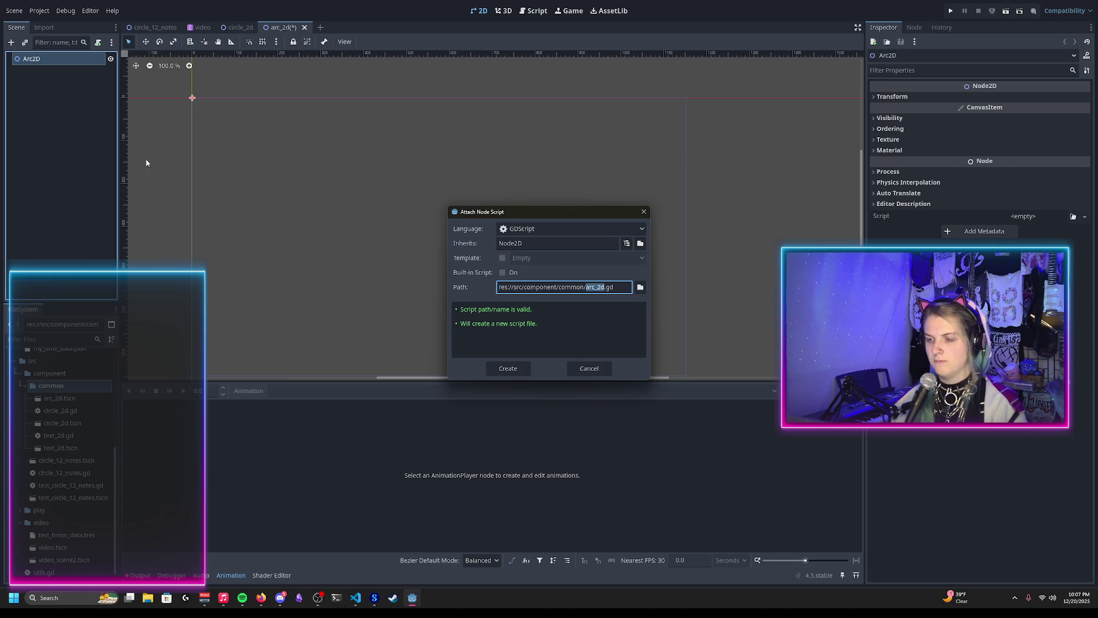
click(510, 370)
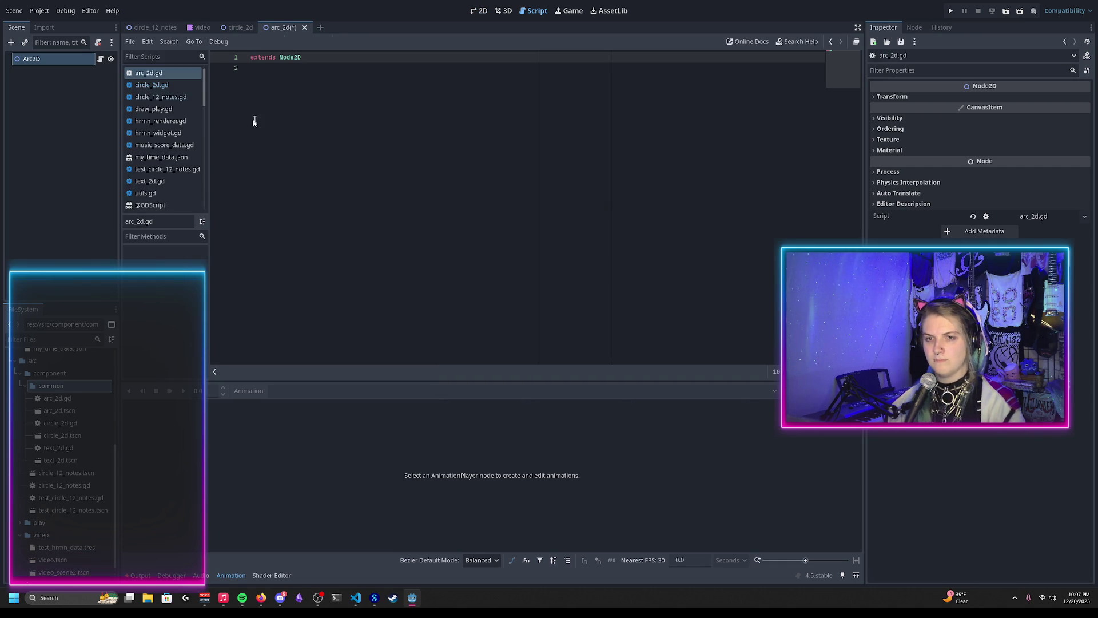
Replace the contents of arc_2d.gd with the full circle_2d.gd code
click(234, 29)
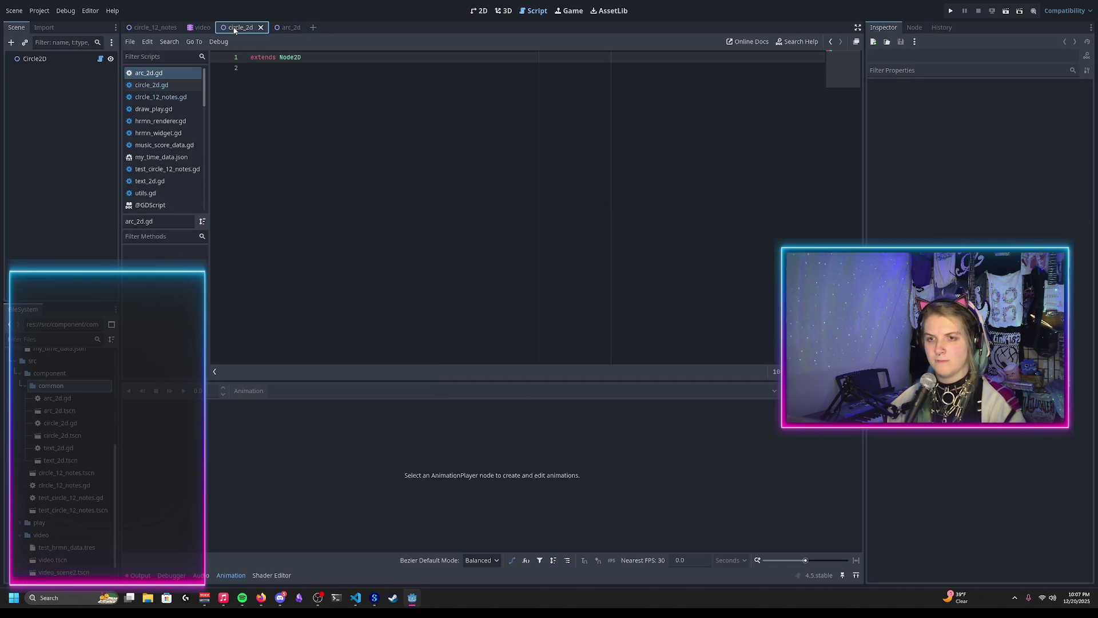
click(151, 85)
click(319, 123)
key(ctrl+a)
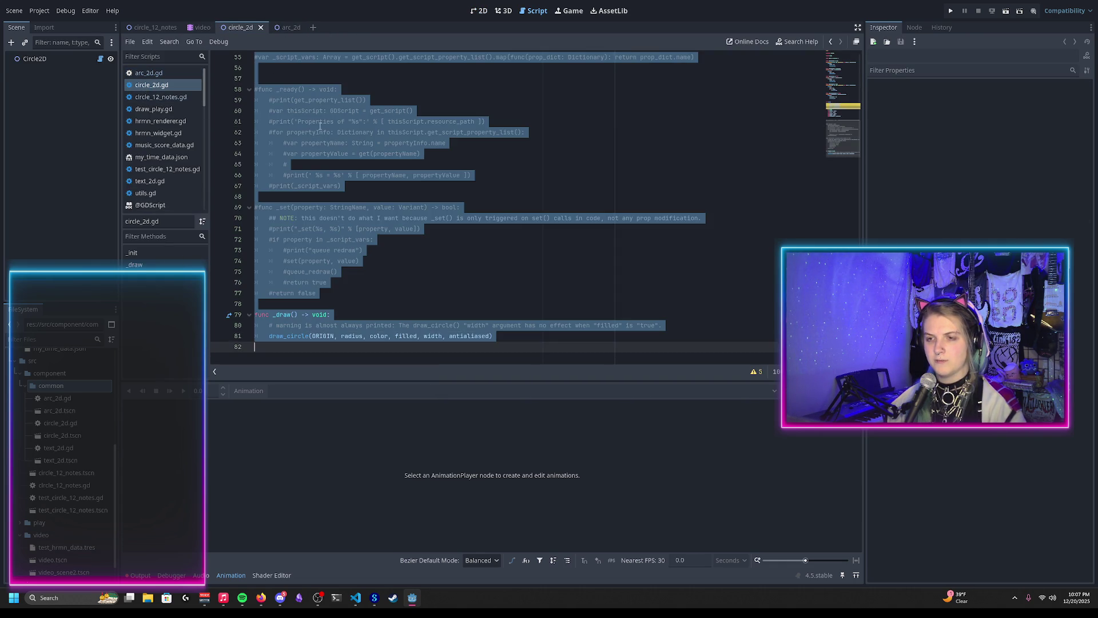
click(171, 73)
click(321, 131)
key(ctrl+a)
key(ctrl+v)
scroll(320, 130, up, 10)
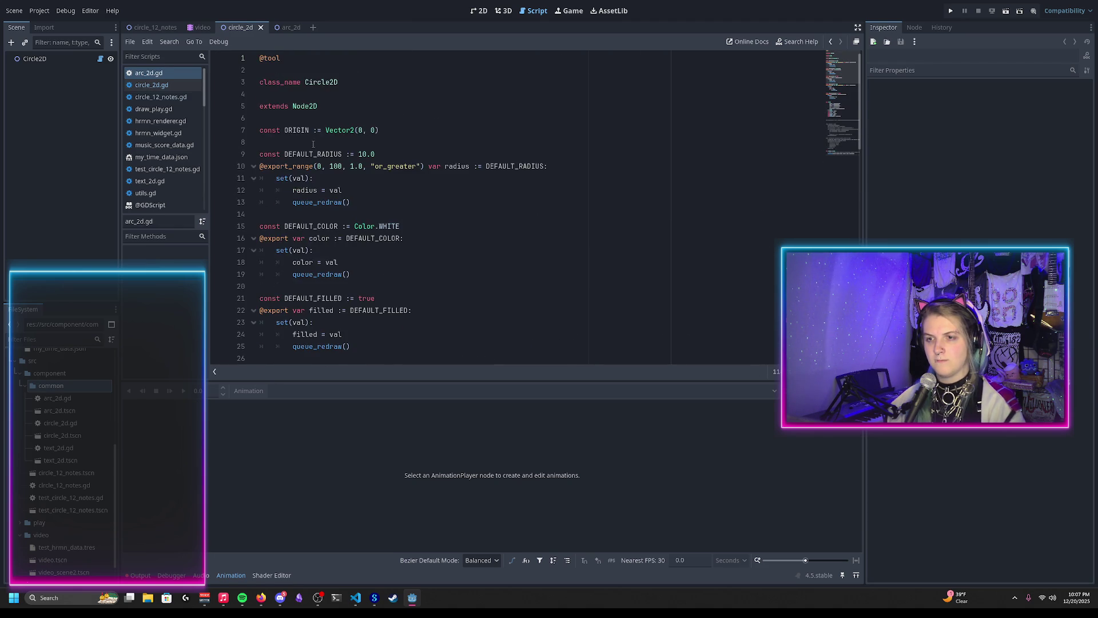
Change class_name Circle2D to Arc2D and save the script
double_click(318, 79)
text(Arc)
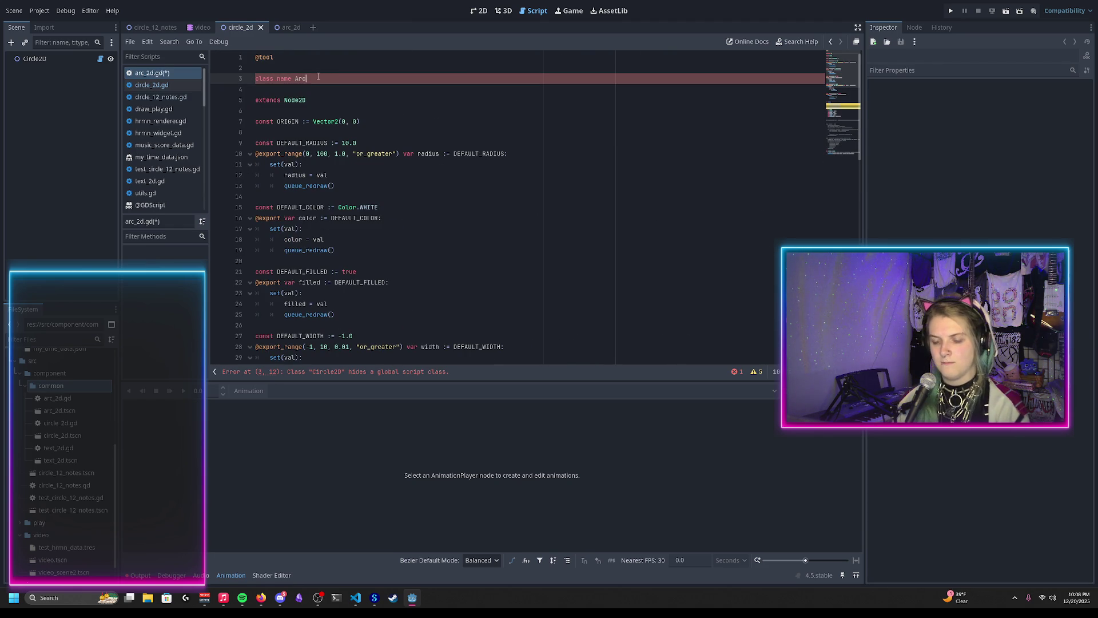
text(2D)
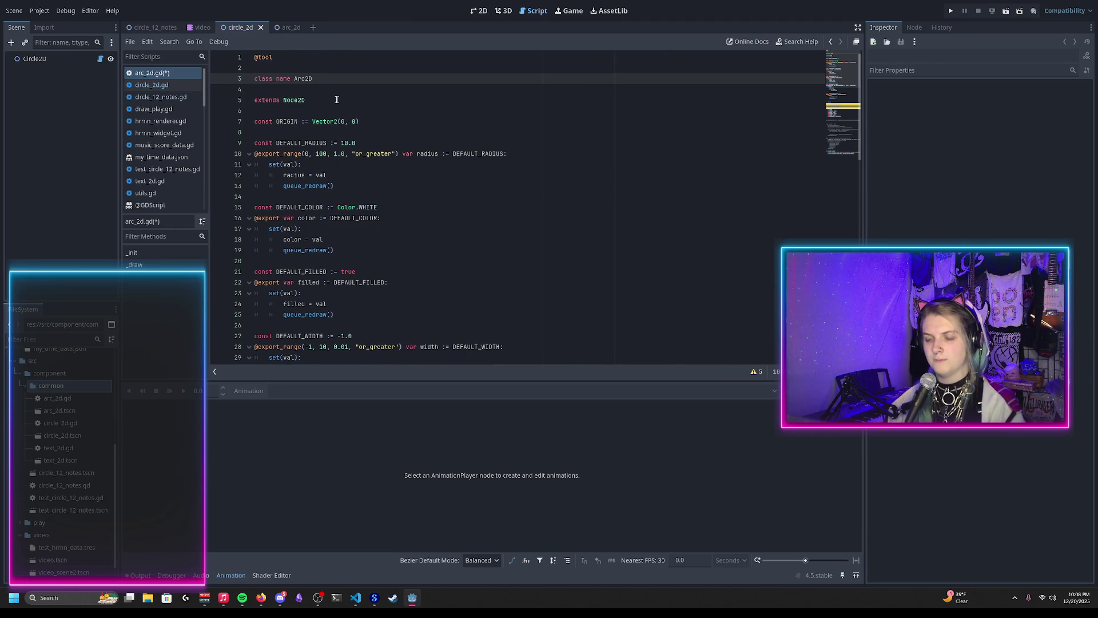
key(ctrl+s)
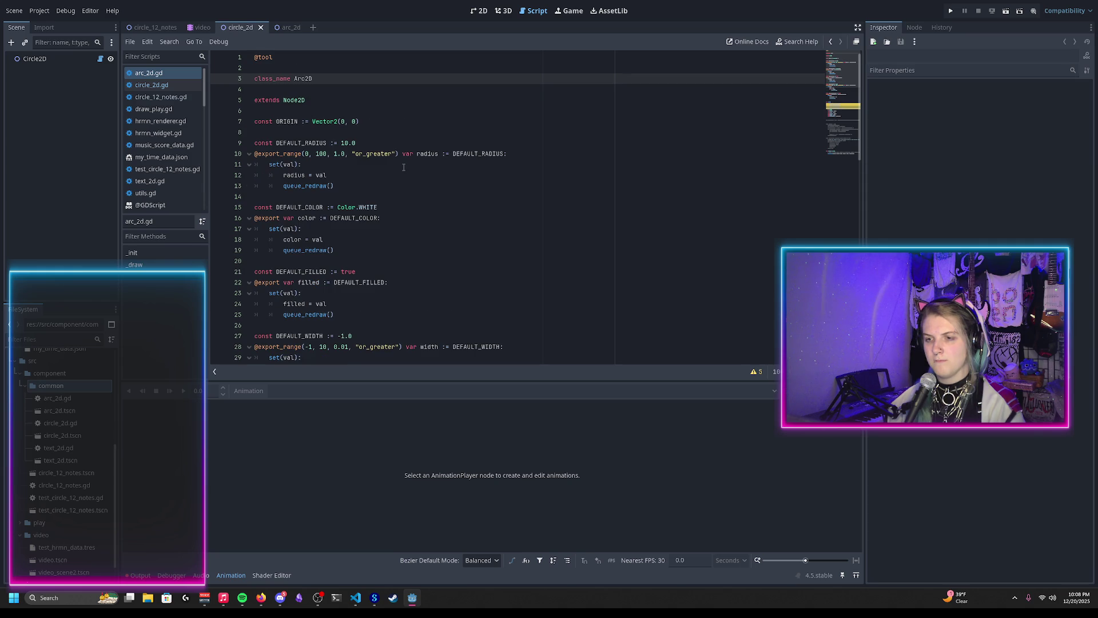
scroll(395, 163, down, 13)
scroll(388, 156, up, 2)
scroll(382, 155, down, 7)
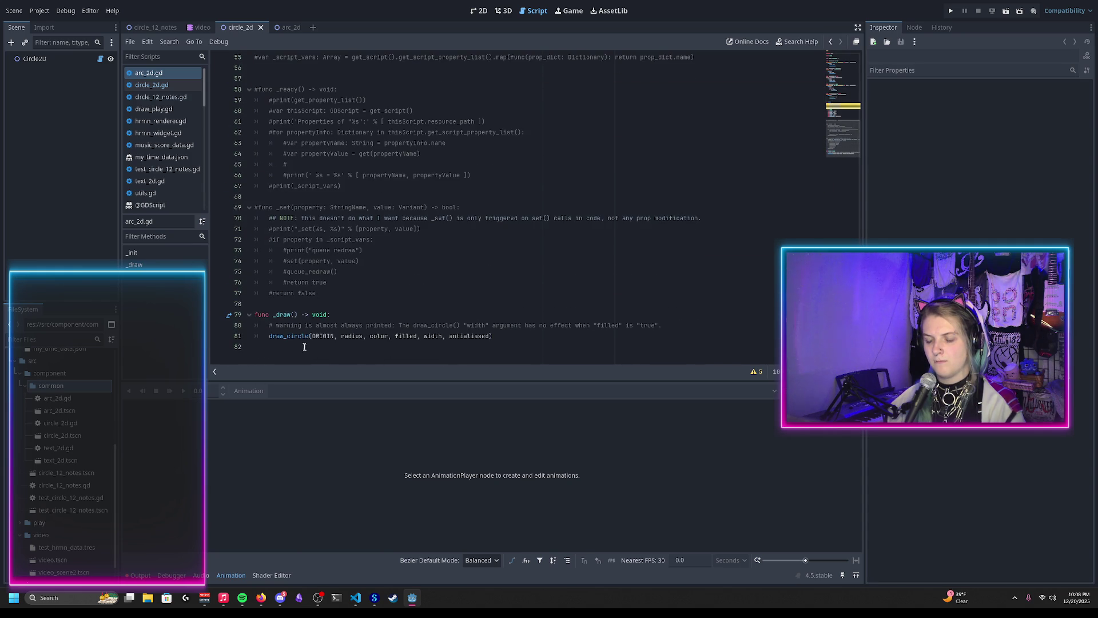
Insert draw_arc(ORIGIN, radius, 0, 0, 0, color, width, antialiased) above draw_circle in _draw, then save
click(679, 325)
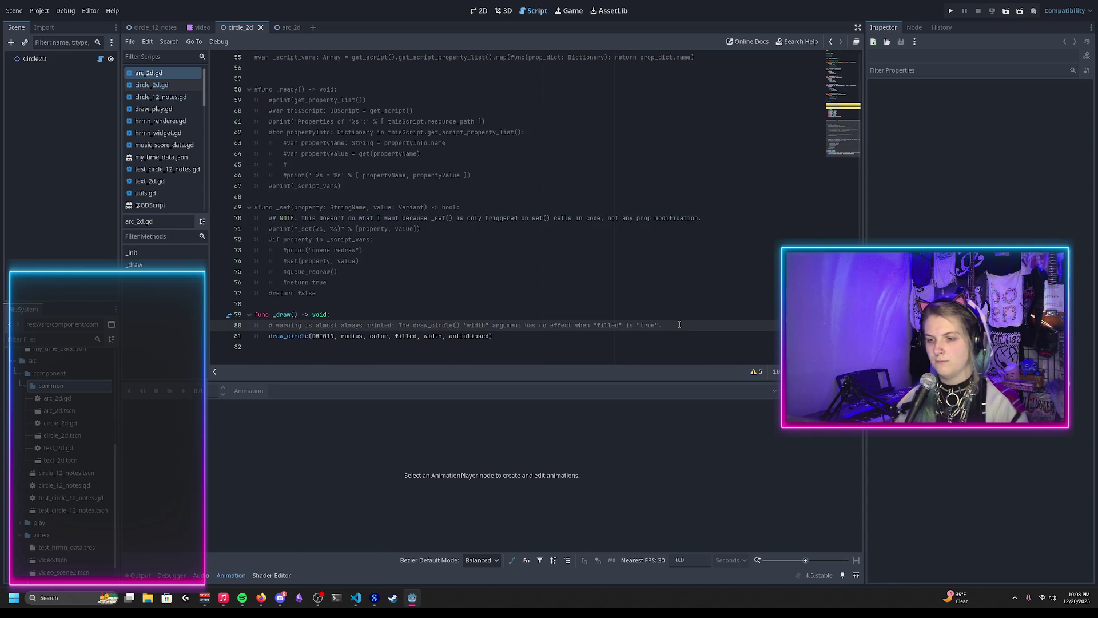
key(Return)
text(draw_ar)
key(Return)
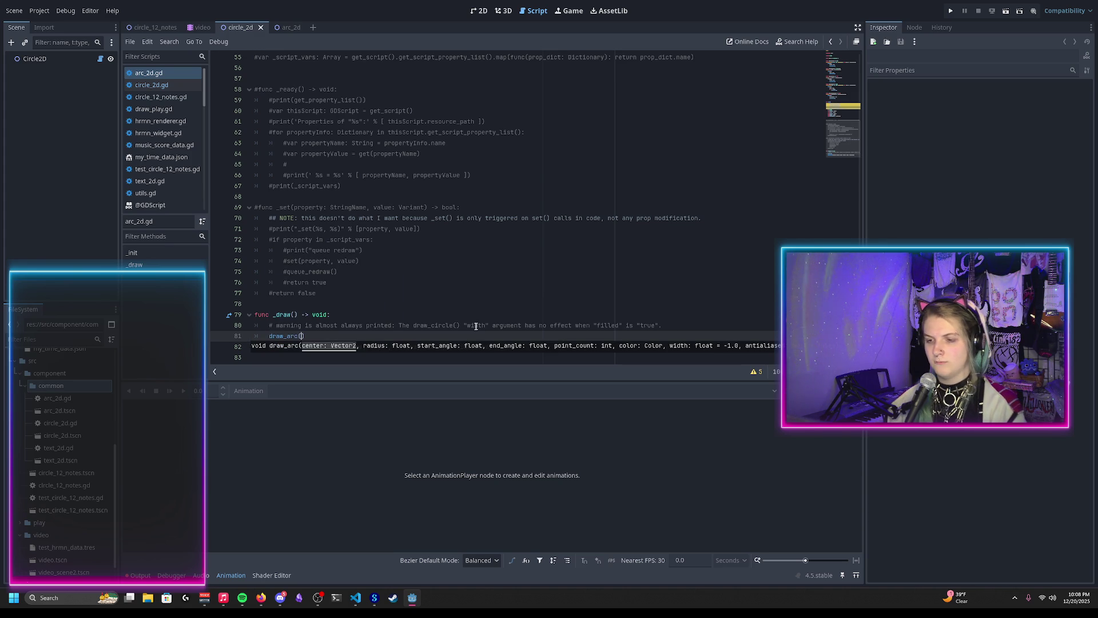
key(Escape)
text(ORIGIN, radi)
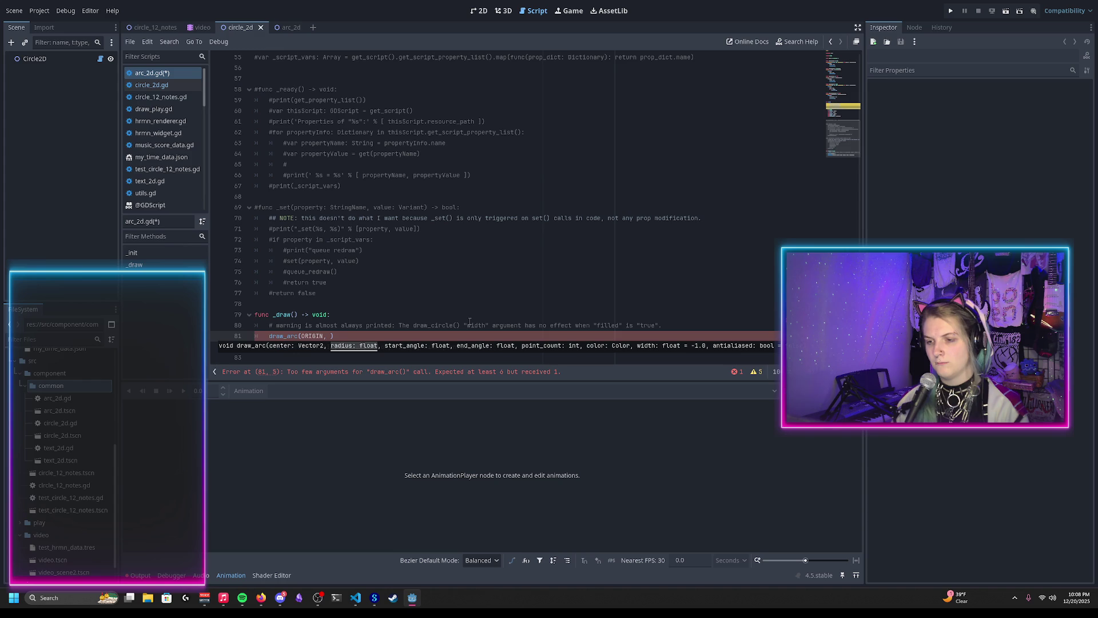
text(us, 0)
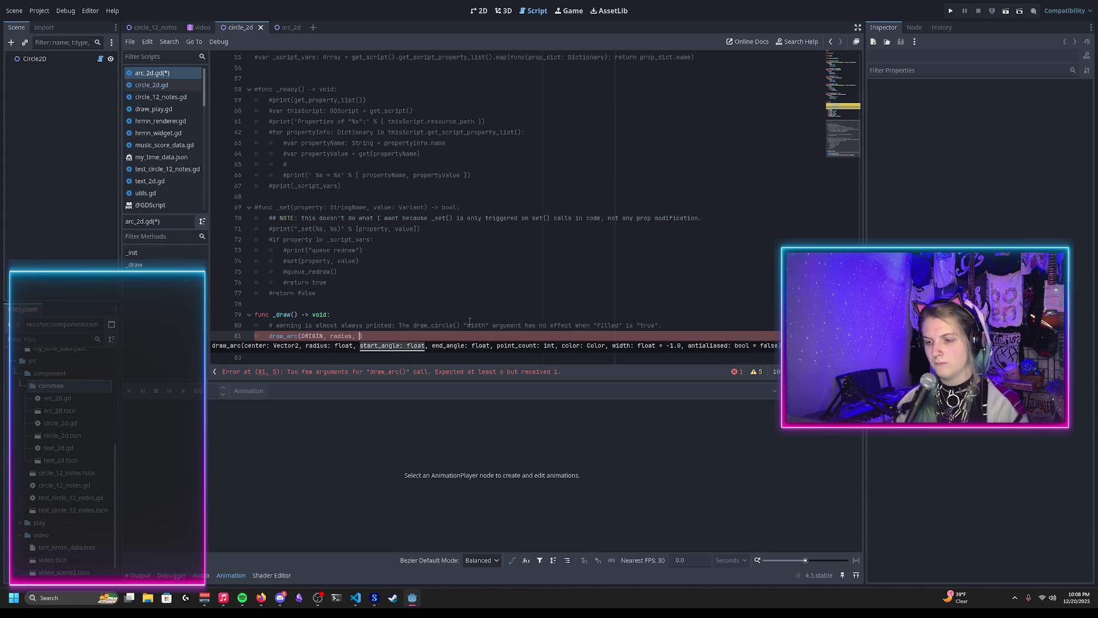
text(, 0, )
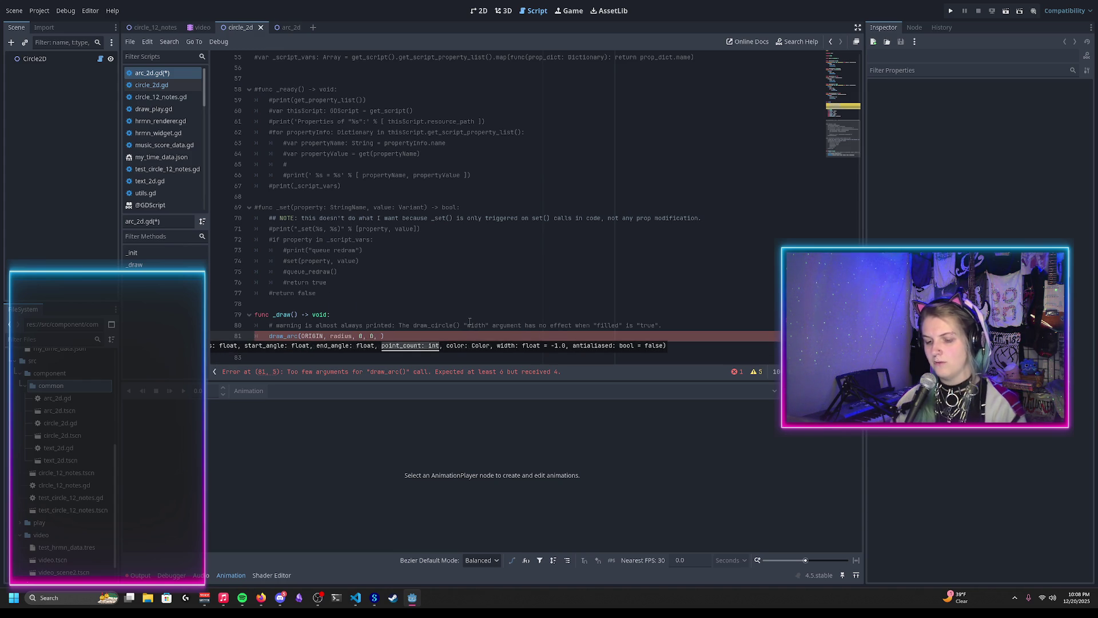
text(0, c)
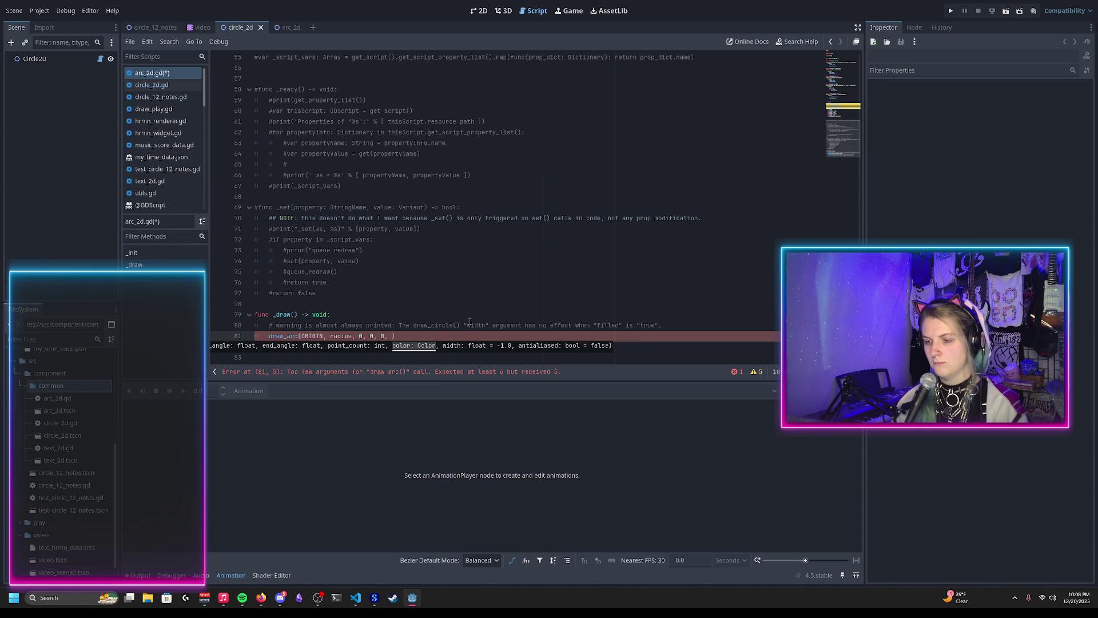
text(olor, )
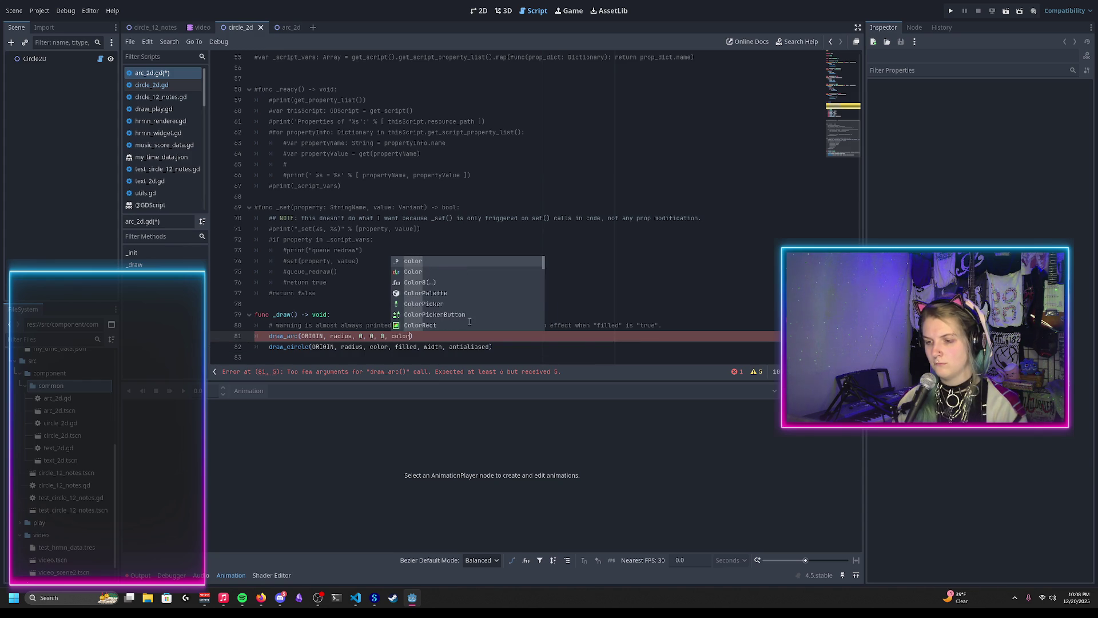
text(width, antia)
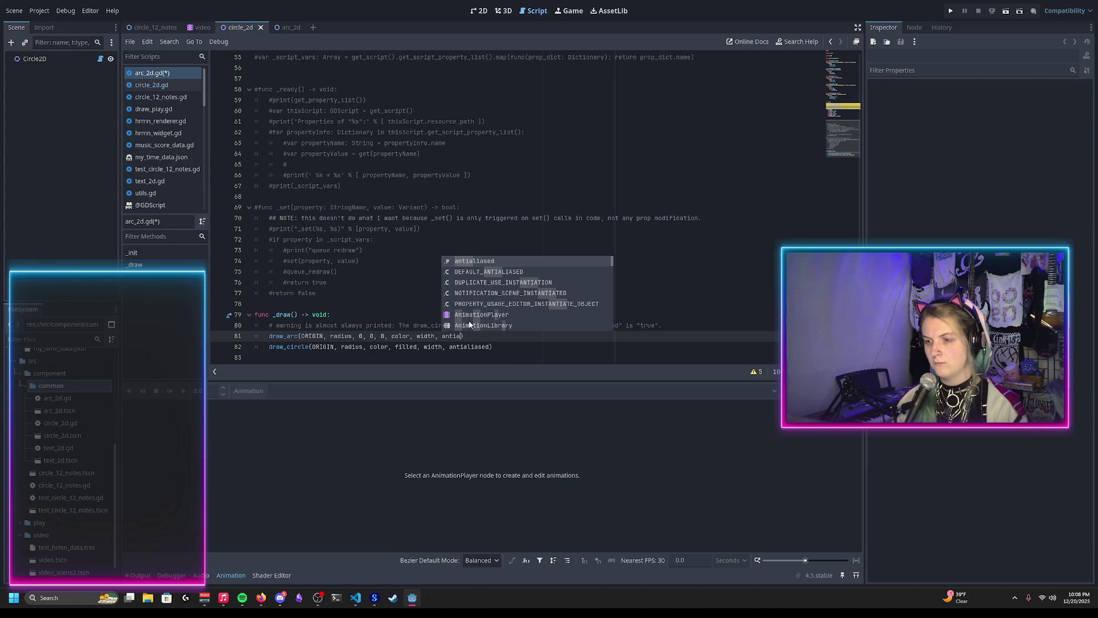
key(Return)
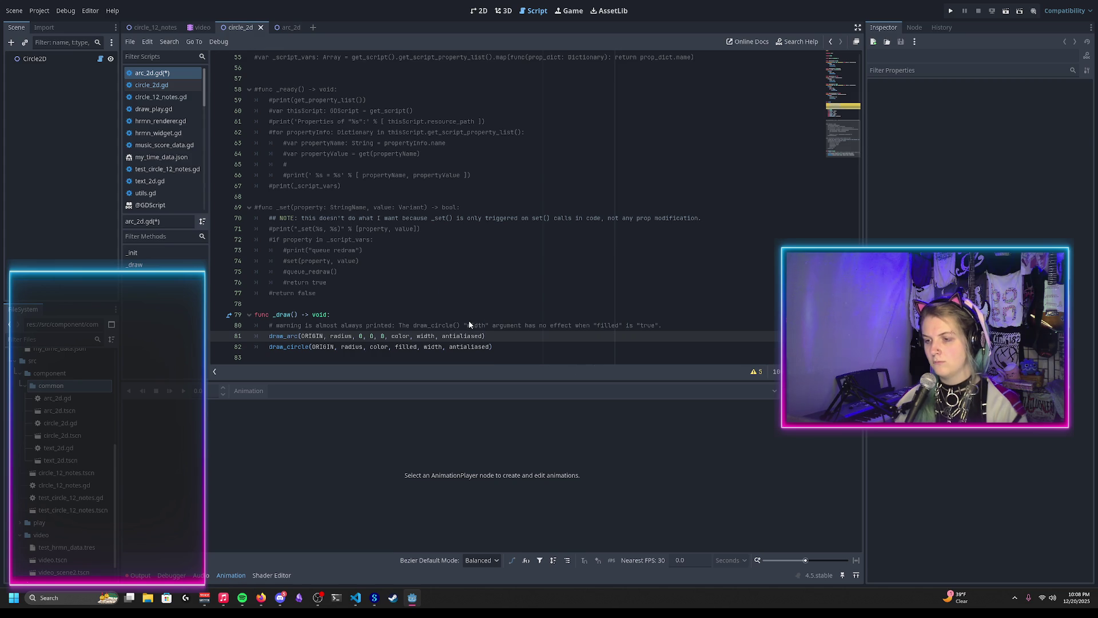
key(ctrl+s)
scroll(487, 263, up, 10)
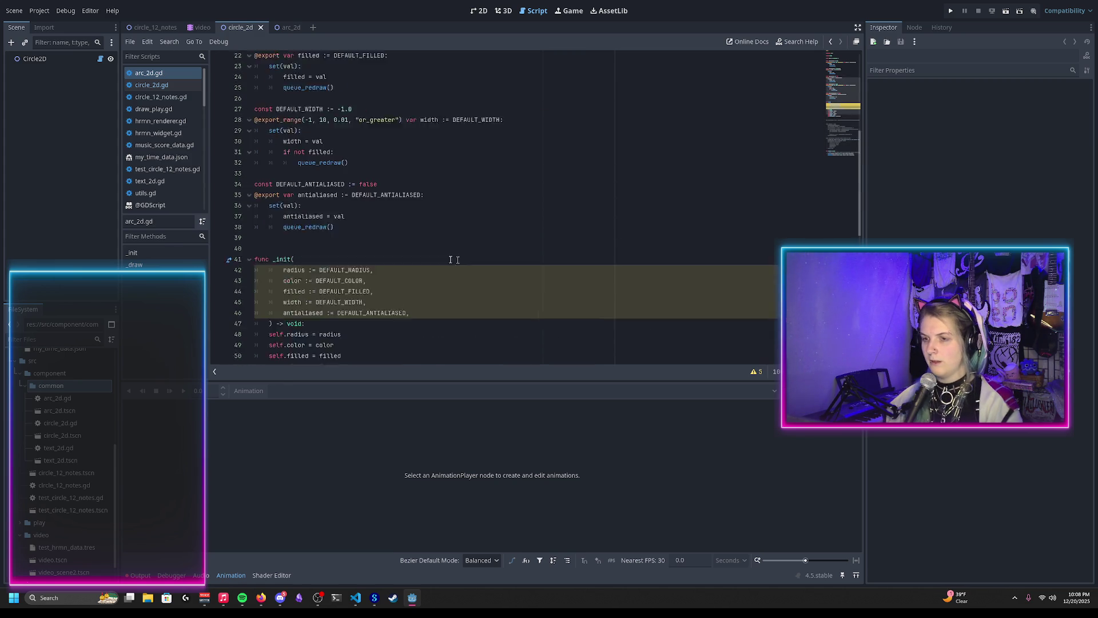
Add a constant DEFAULT_START_ANGLE of 0.0 below the radius property
scroll(360, 234, up, 5)
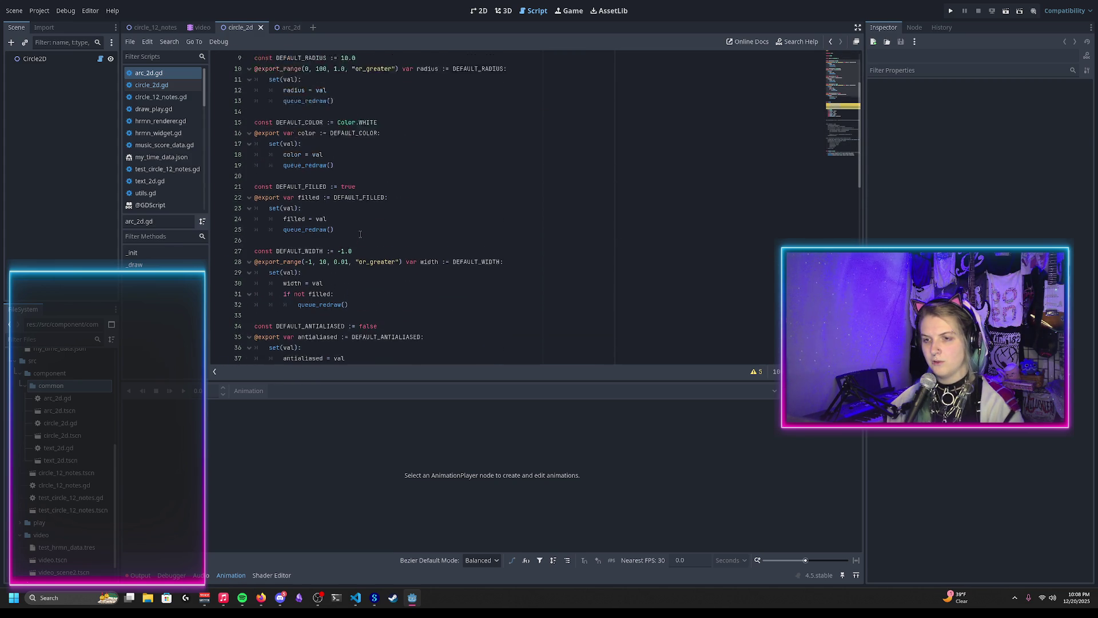
scroll(361, 235, up, 3)
click(355, 186)
key(Down)
key(Return)
key(Return)
key(Up)
text(const)
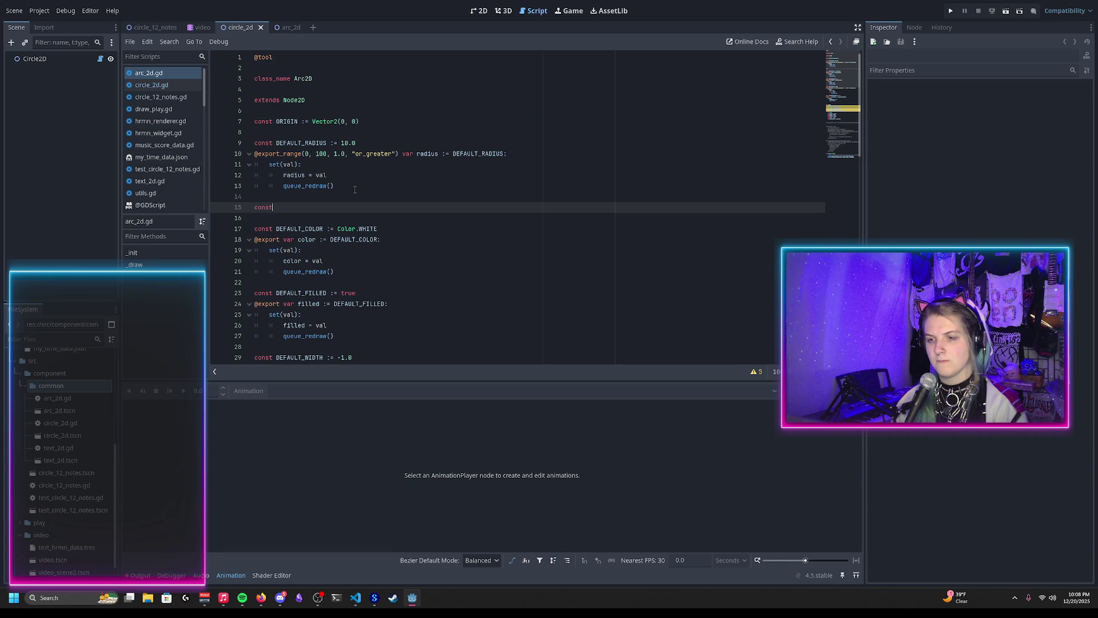
text(START_ANGLE := 0.)
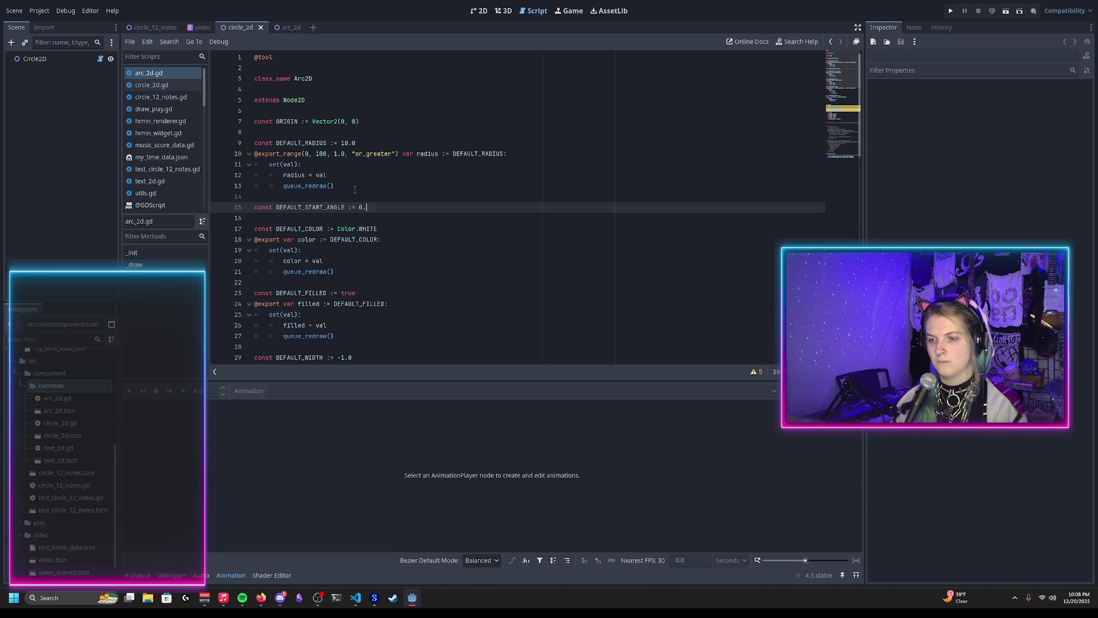
text(0)
key(Return)
text(port)
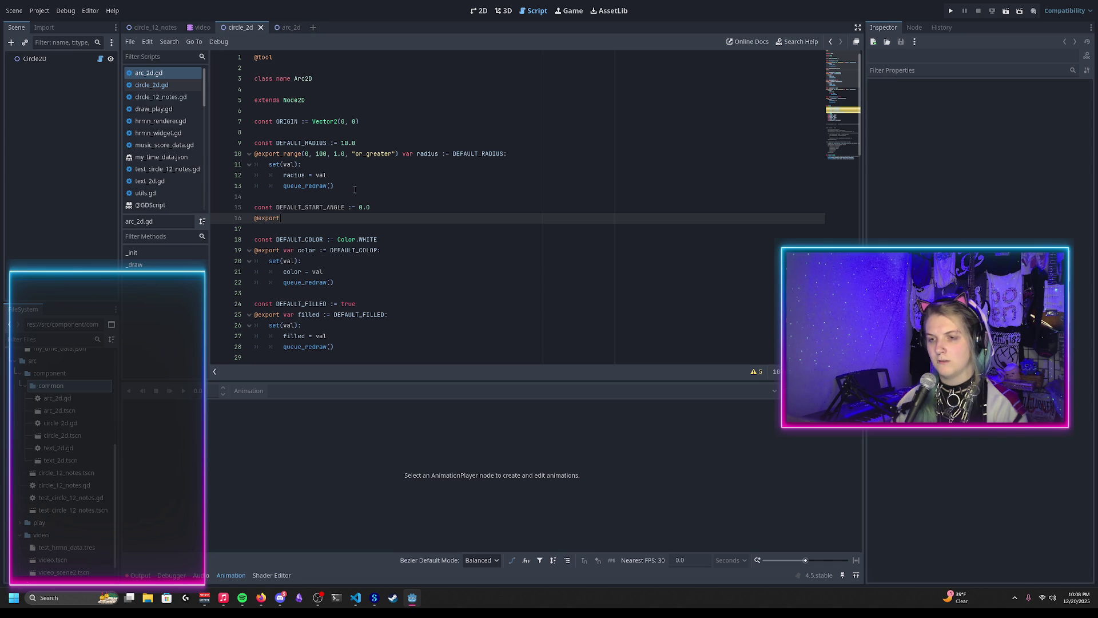
text(_range)
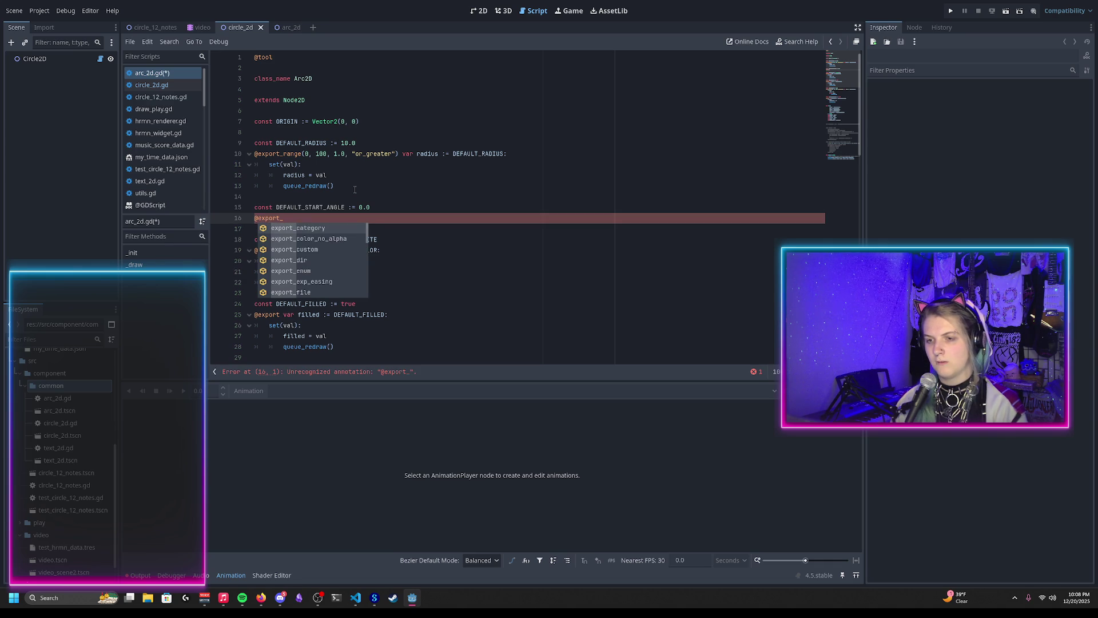
key(Return)
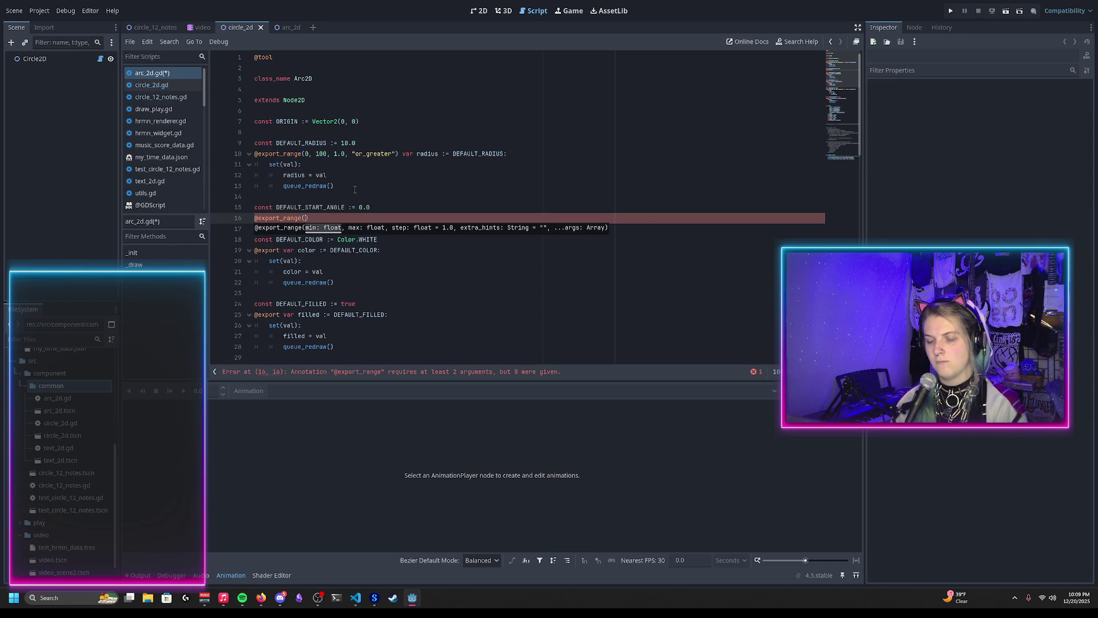
text(-TA)
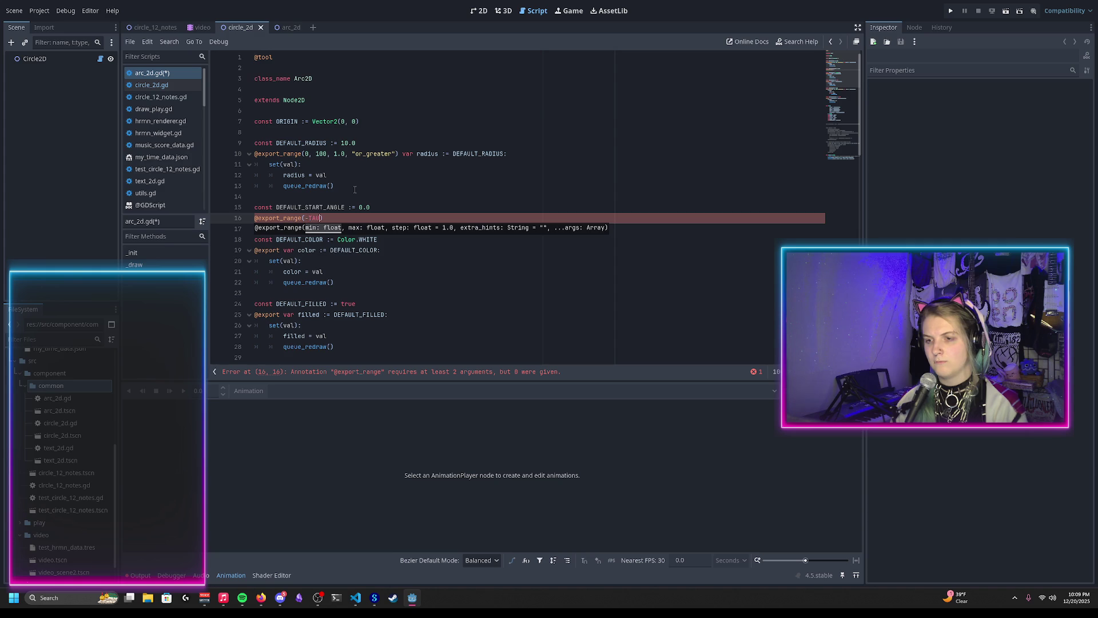
text(U)
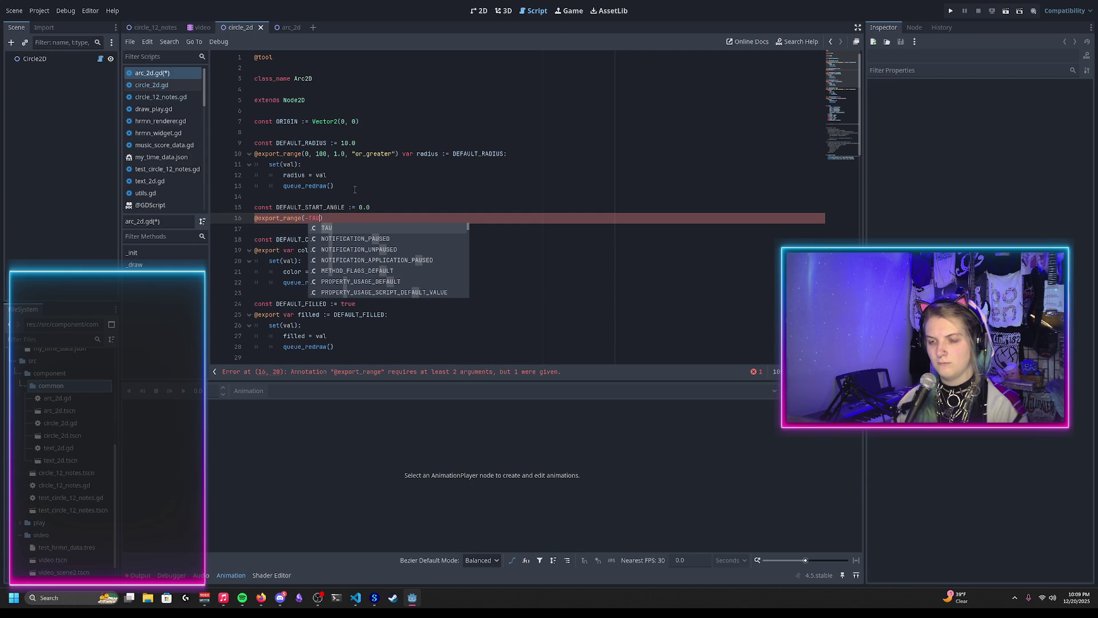
key(BackSpace)
key(BackSpace)
key(BackSpace)
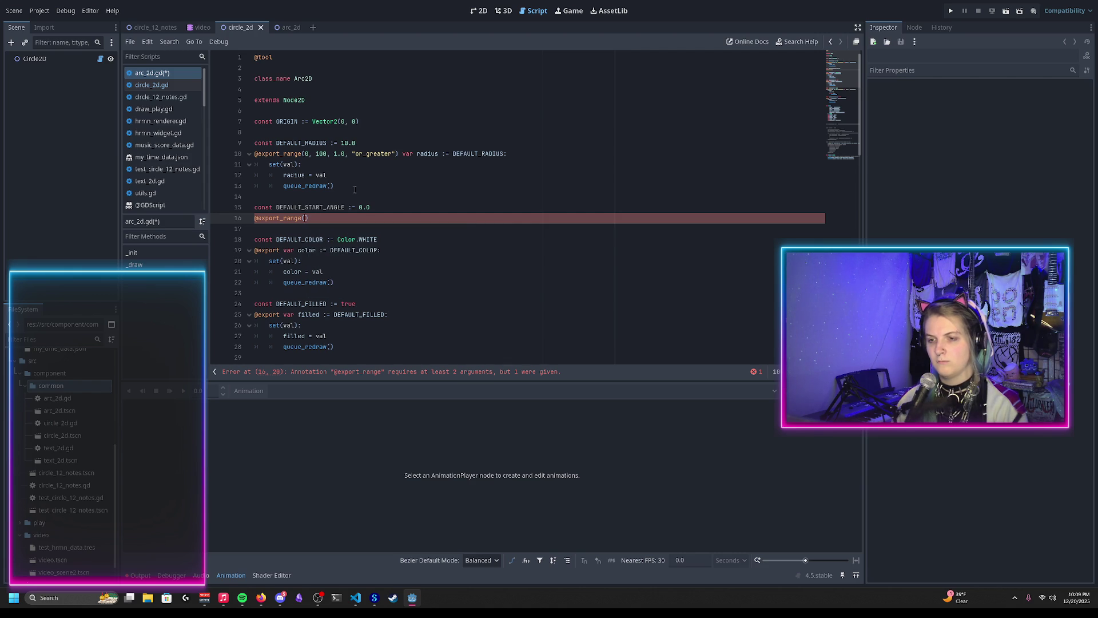
text(0, TA)
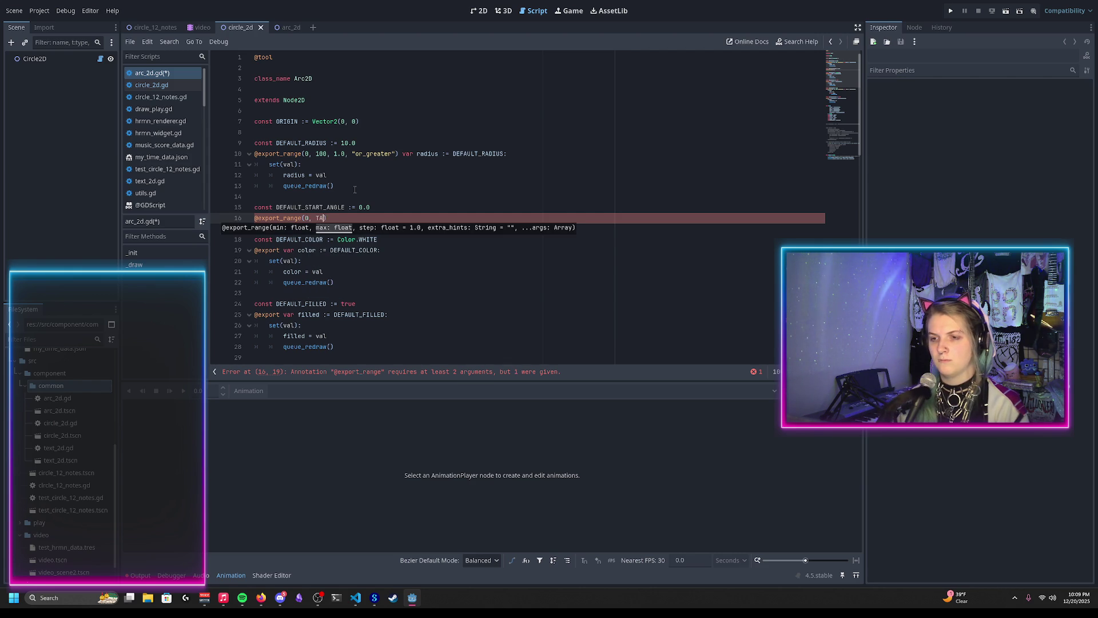
text(U, 0.01,)
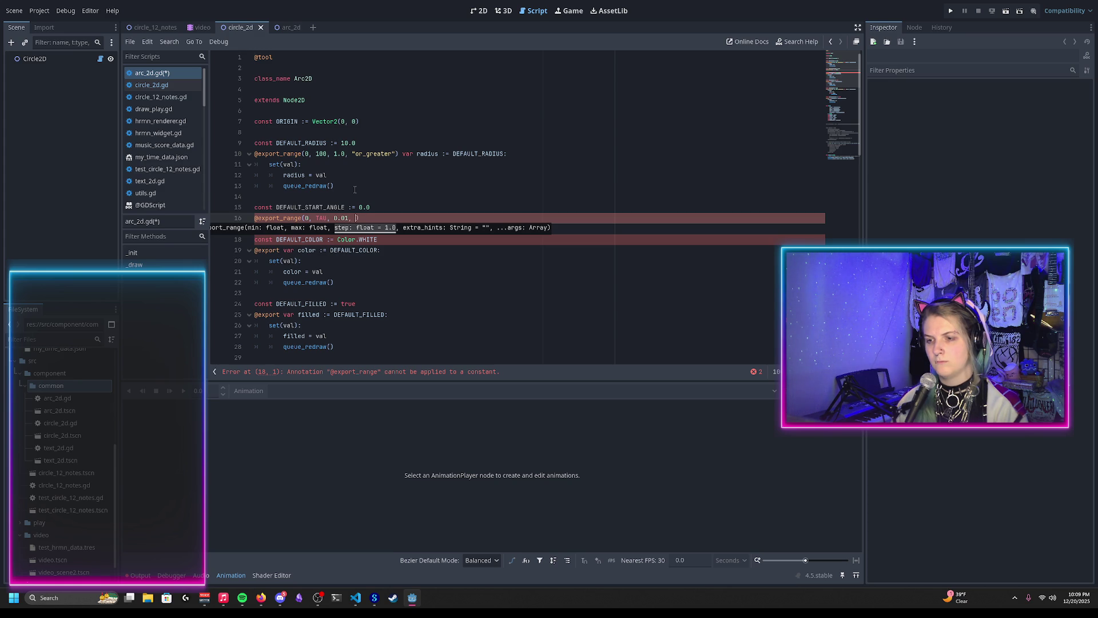
text( ")
key(Down)
key(Down)
key(Return)
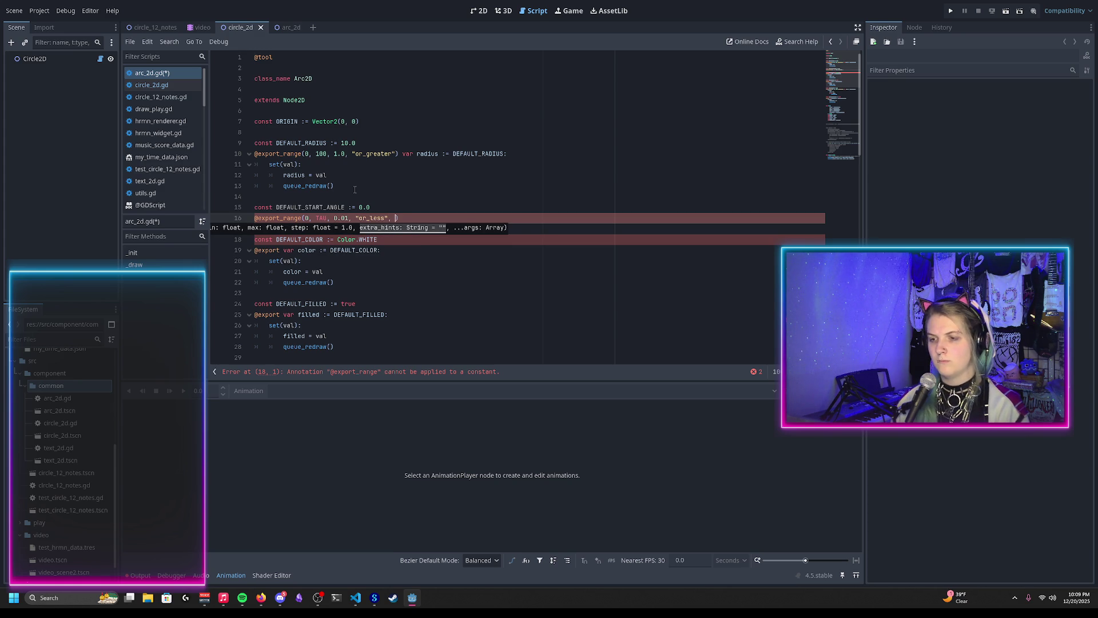
text("or_gre)
key(Return)
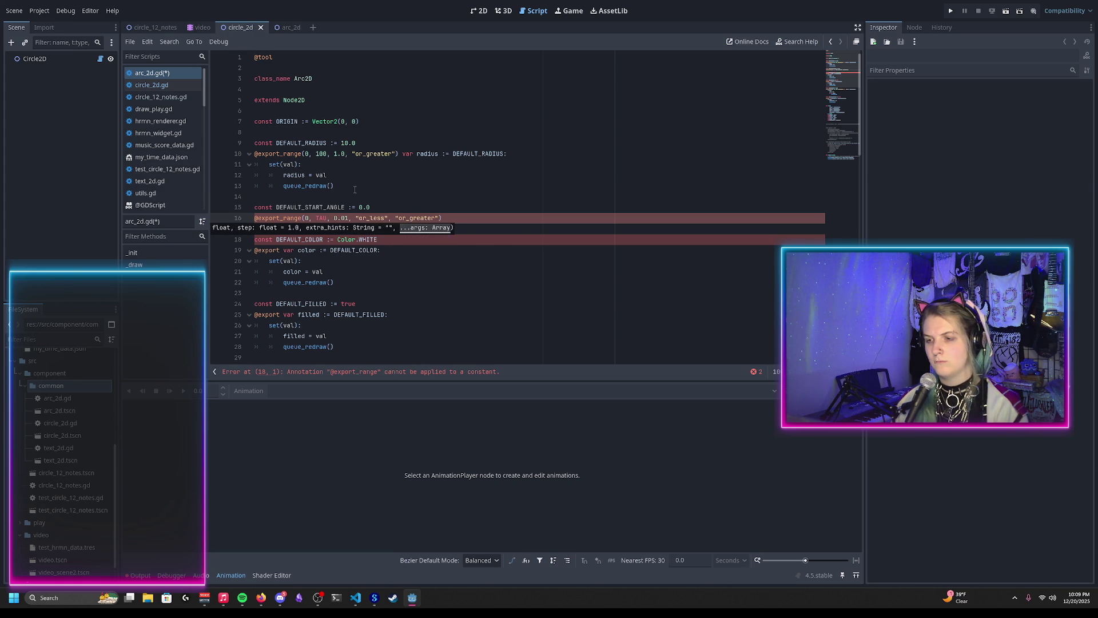
key(End)
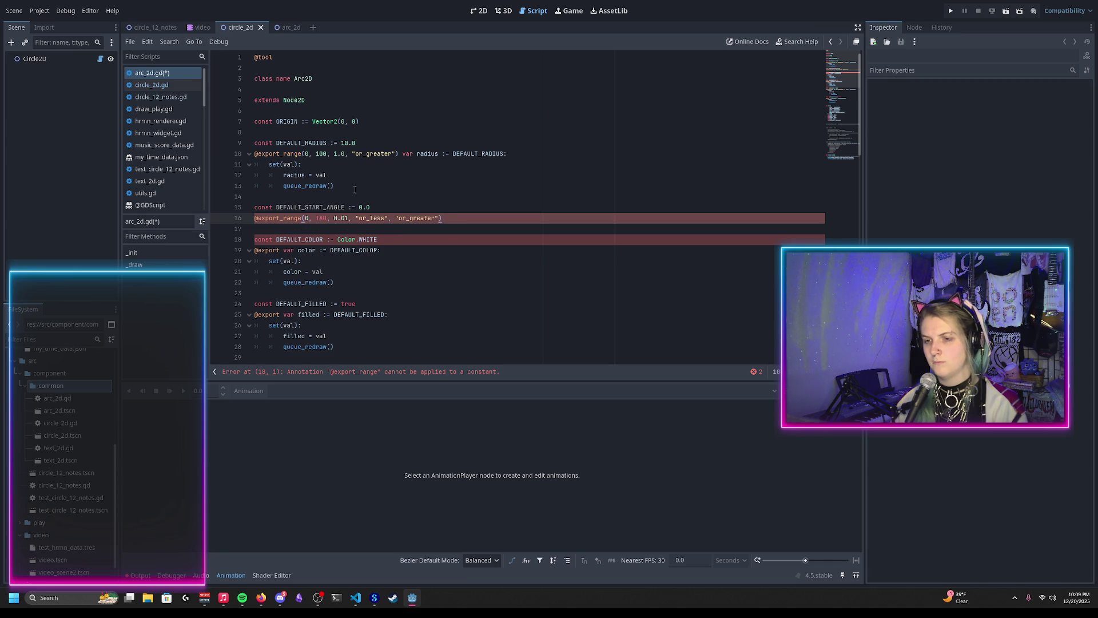
Declare var start_angle := DEFAULT_START_ANGLE with a setter that calls queue_redraw()
key(Return)
text(var start_)
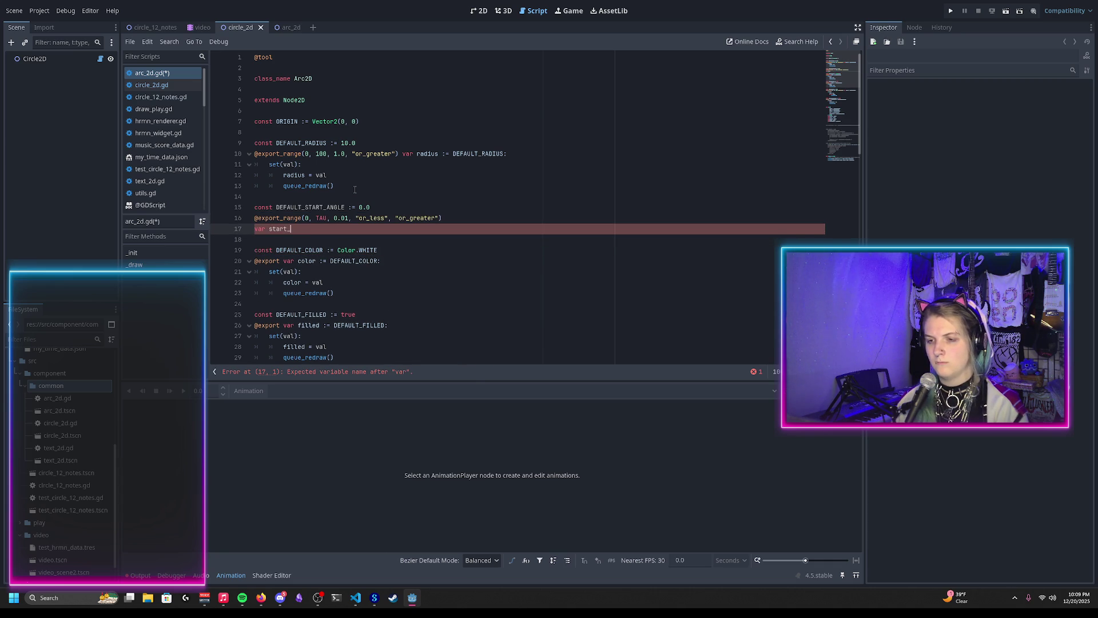
text(angle := DE)
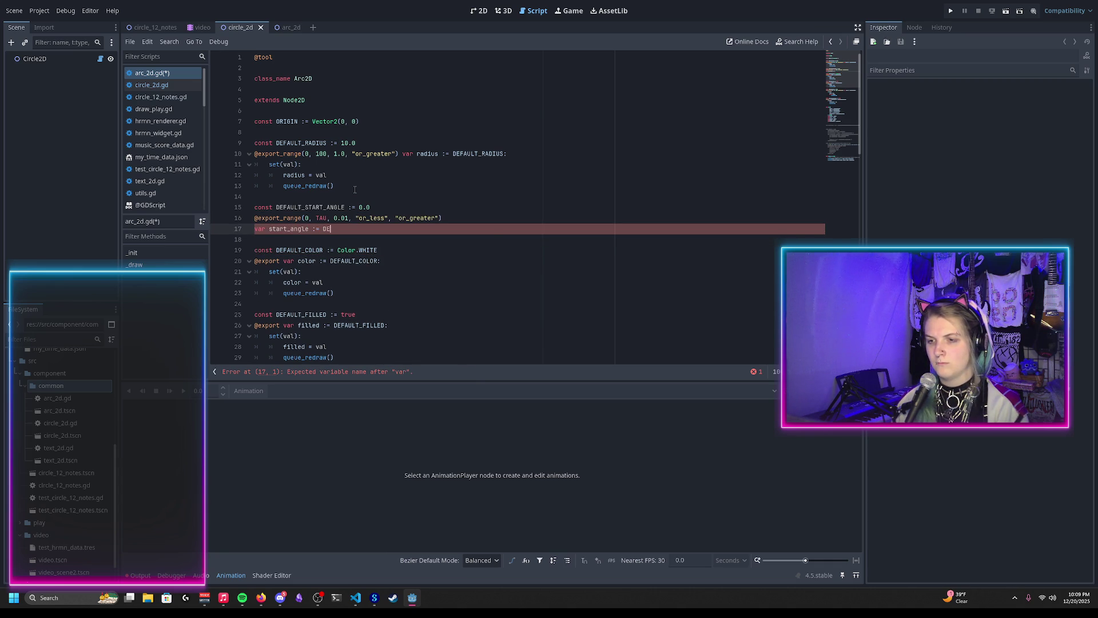
key(Down)
key(Down)
key(Down)
key(Return)
key(Return)
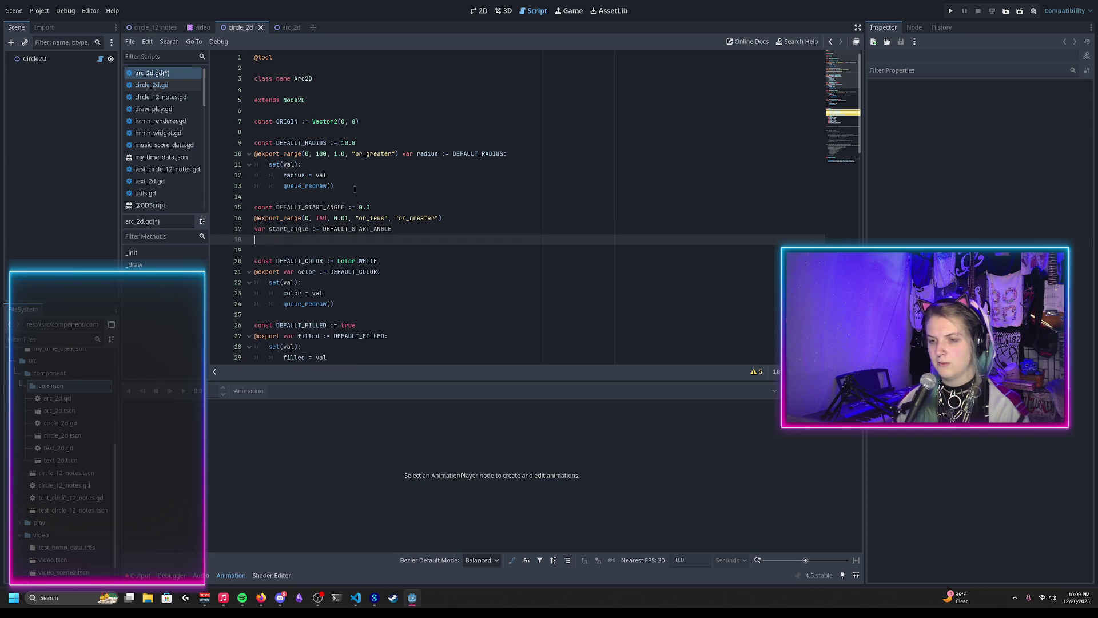
text(:)
key(Return)
text(ngle = val)
key(Return)
text(queue_redraw)
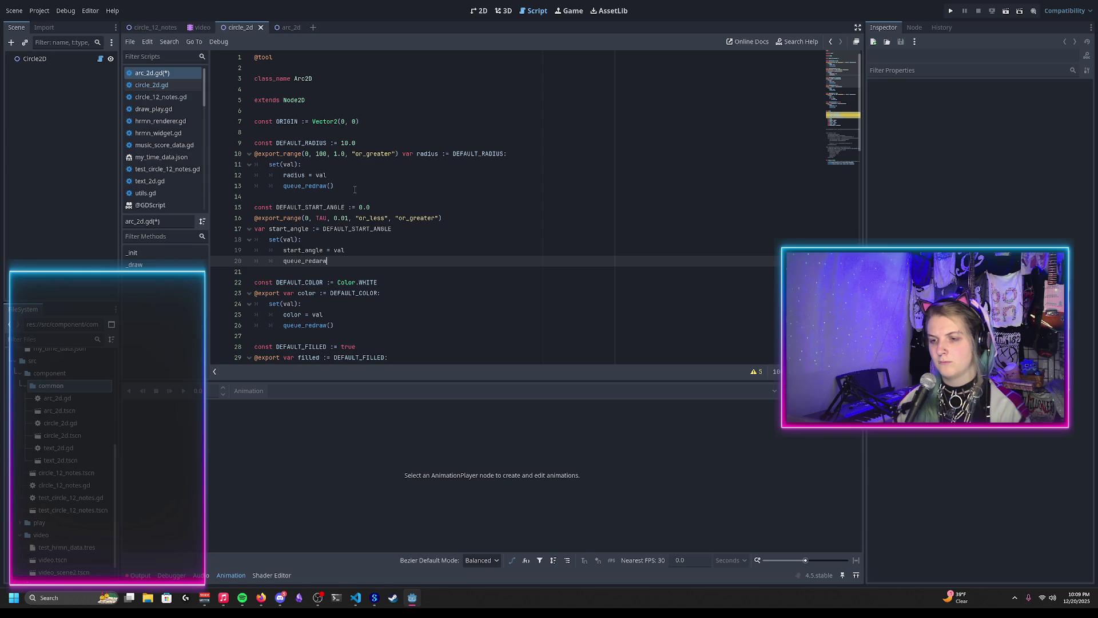
key(BackSpace)
key(BackSpace)
text(raw())
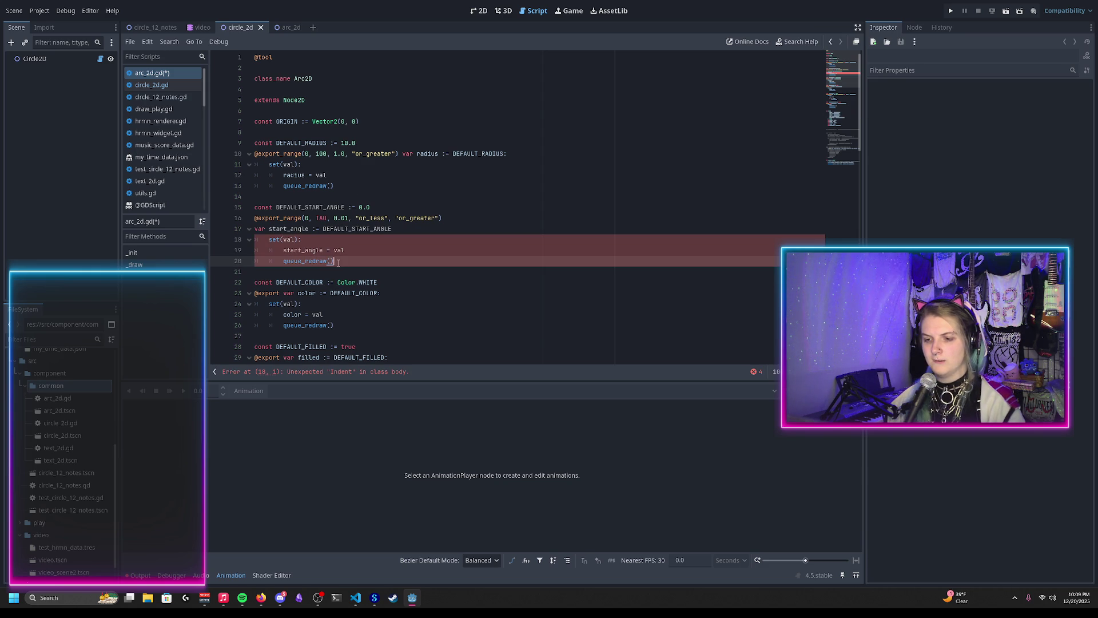
click(394, 228)
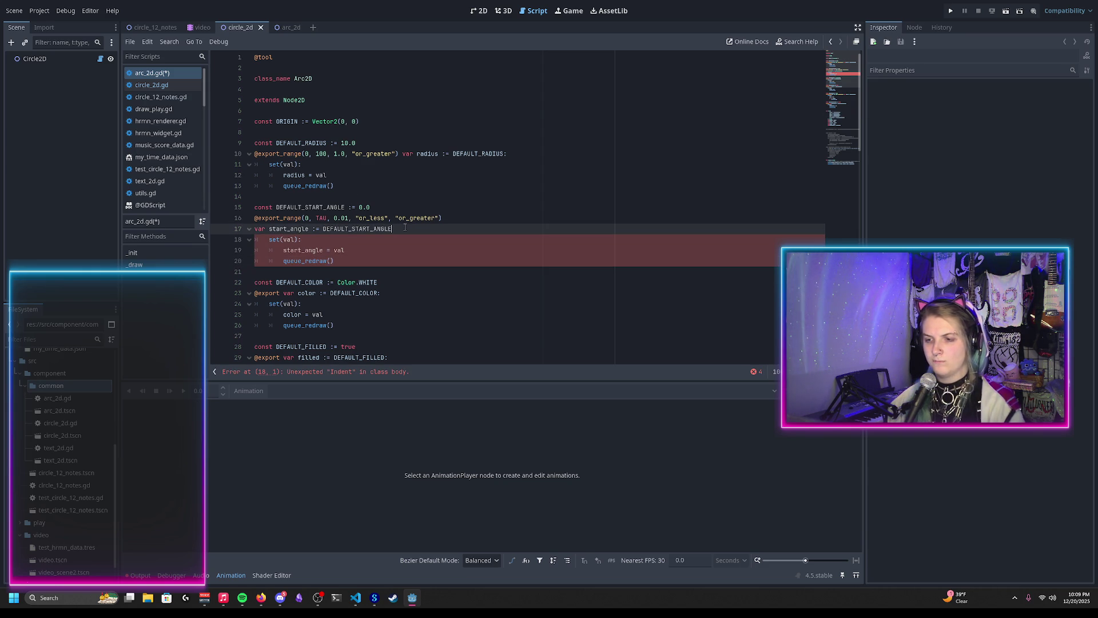
text(:)
Duplicate the whole start_angle property block below itself
drag(343, 261, 335, 186)
key(ctrl+shift+d)
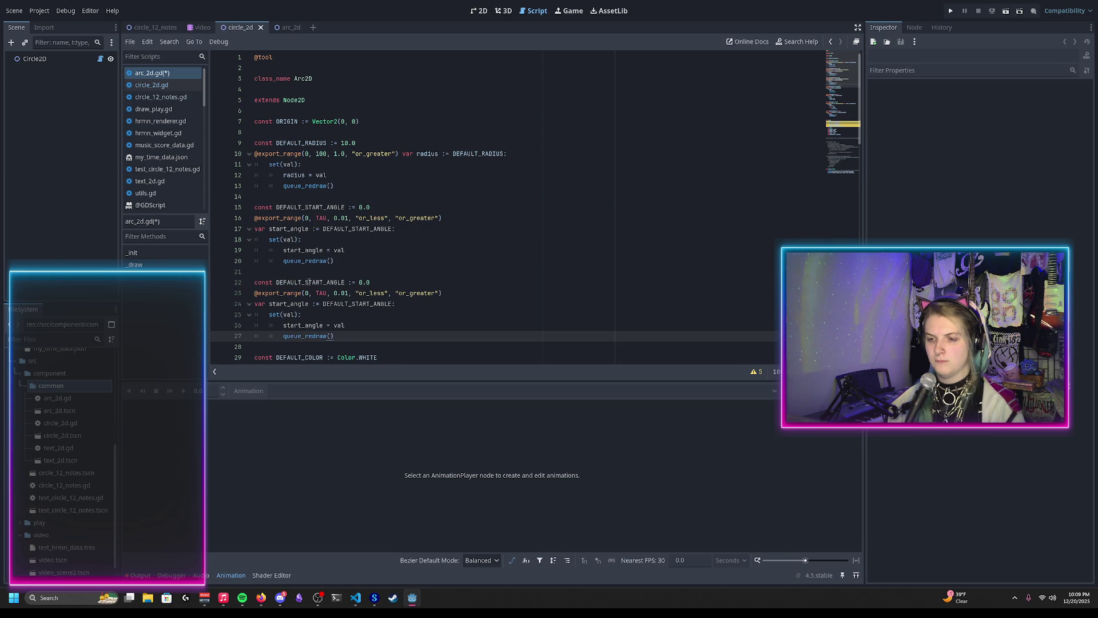
double_click(308, 282)
Rename the copied constant to DEFAULT_END_ANGLE and the variable to end_angle, defaulting to DEFAULT_END_ANGLE
text(DEFAULT_E)
text(ND_ANGLE)
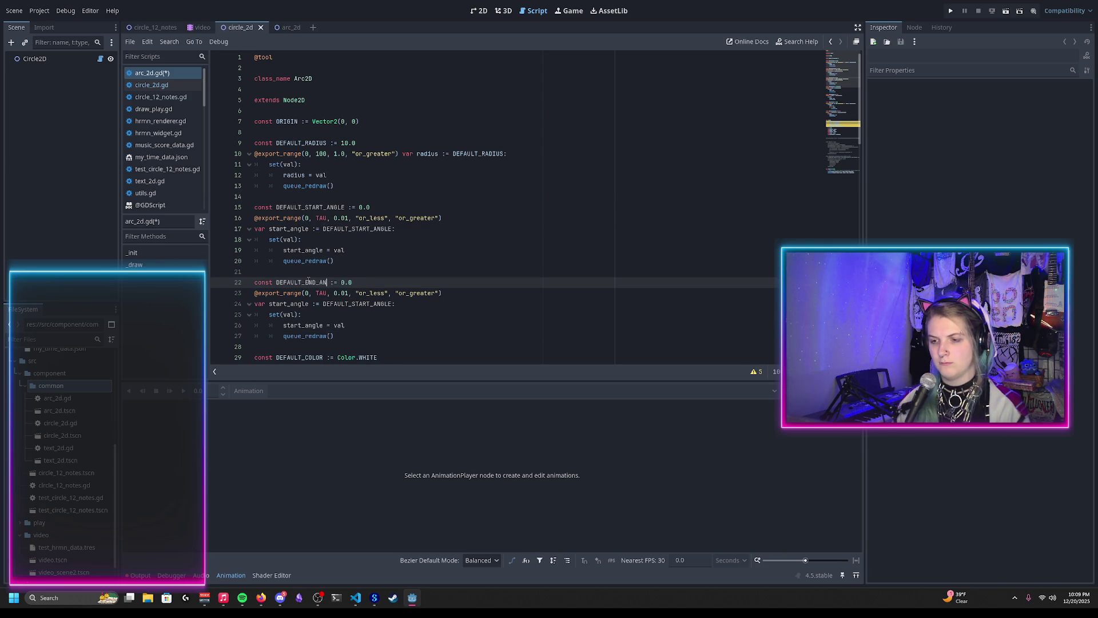
double_click(309, 282)
key(ctrl+c)
double_click(360, 304)
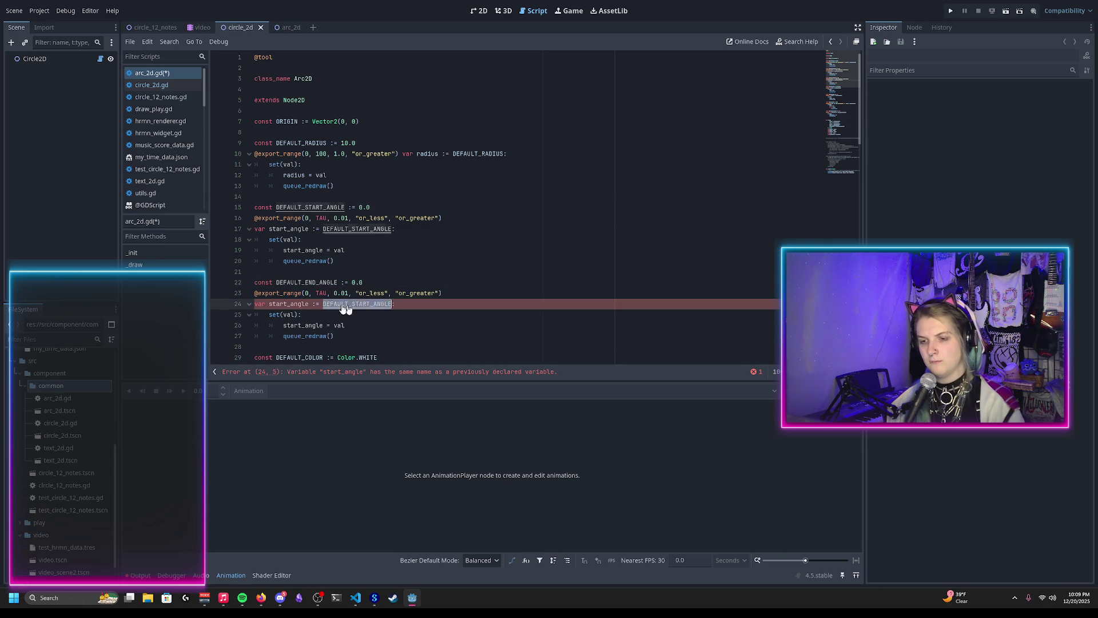
key(ctrl+v)
double_click(284, 304)
click(284, 304)
text(end_angle)
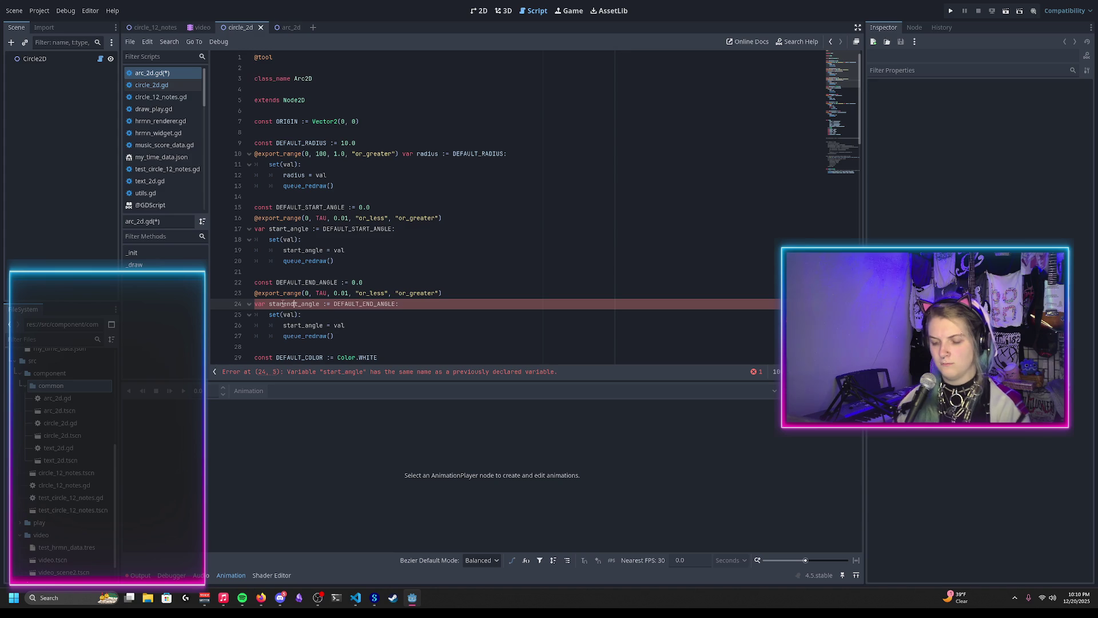
double_click(283, 304)
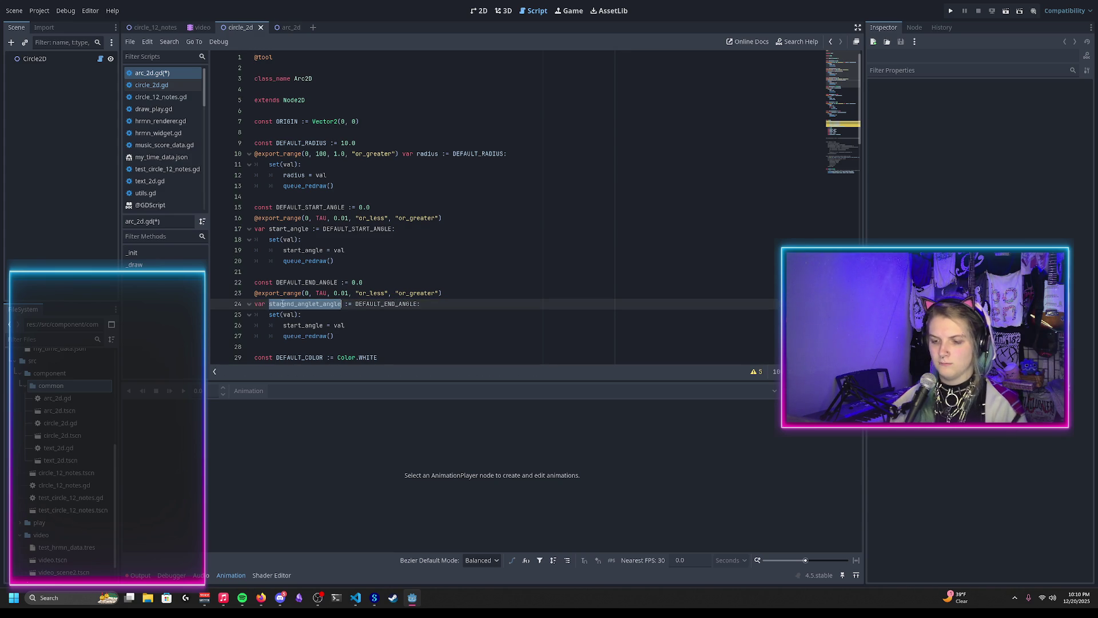
text(end_angle)
Make the copied setter assign end_angle, save, and set DEFAULT_END_ANGLE to TAU / 4
double_click(283, 304)
key(ctrl+c)
double_click(309, 325)
key(ctrl+v)
key(ctrl+s)
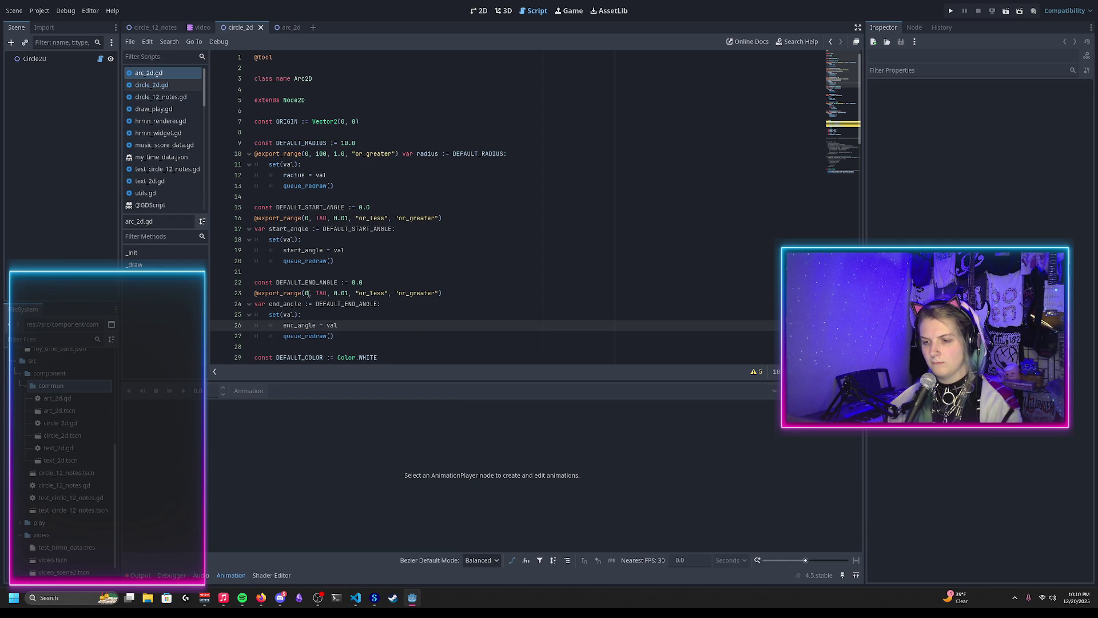
click(374, 282)
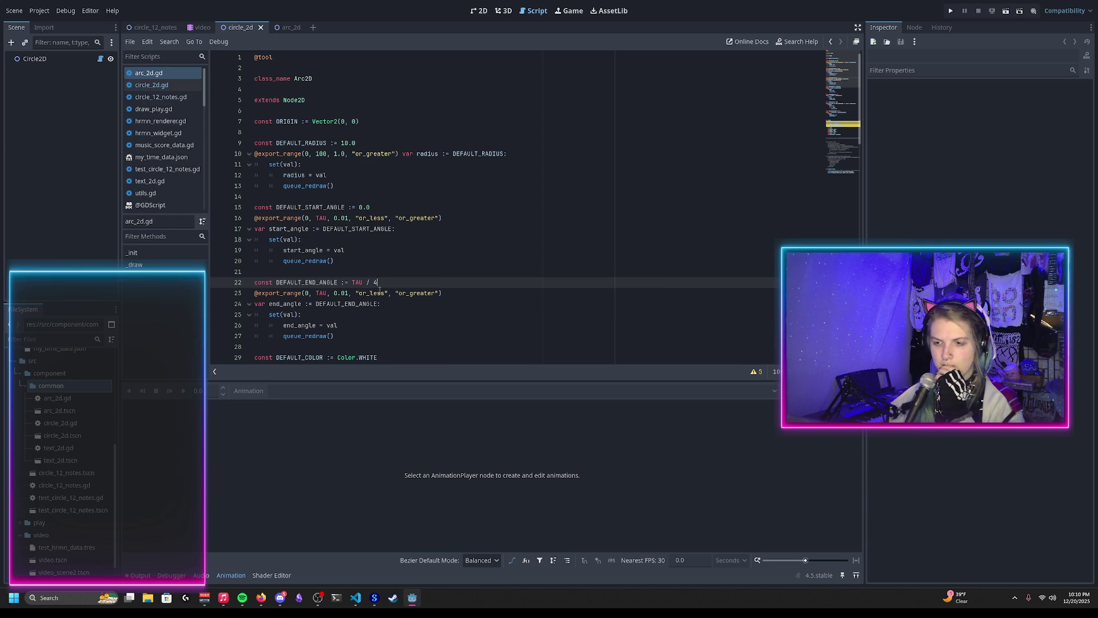
scroll(379, 291, down, 10)
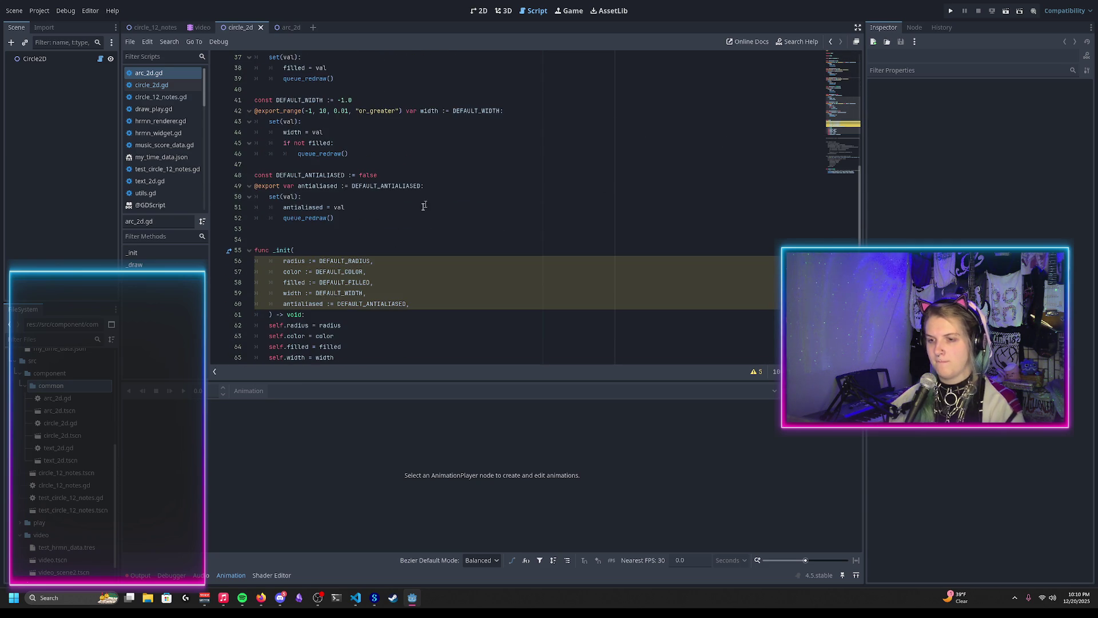
Add start_angle := DEFAULT_START_ANGLE and end_angle := DEFAULT_END_ANGLE parameters to _init after radius
scroll(435, 197, down, 2)
click(381, 198)
key(Return)
text(start_angle :)
text(DE)
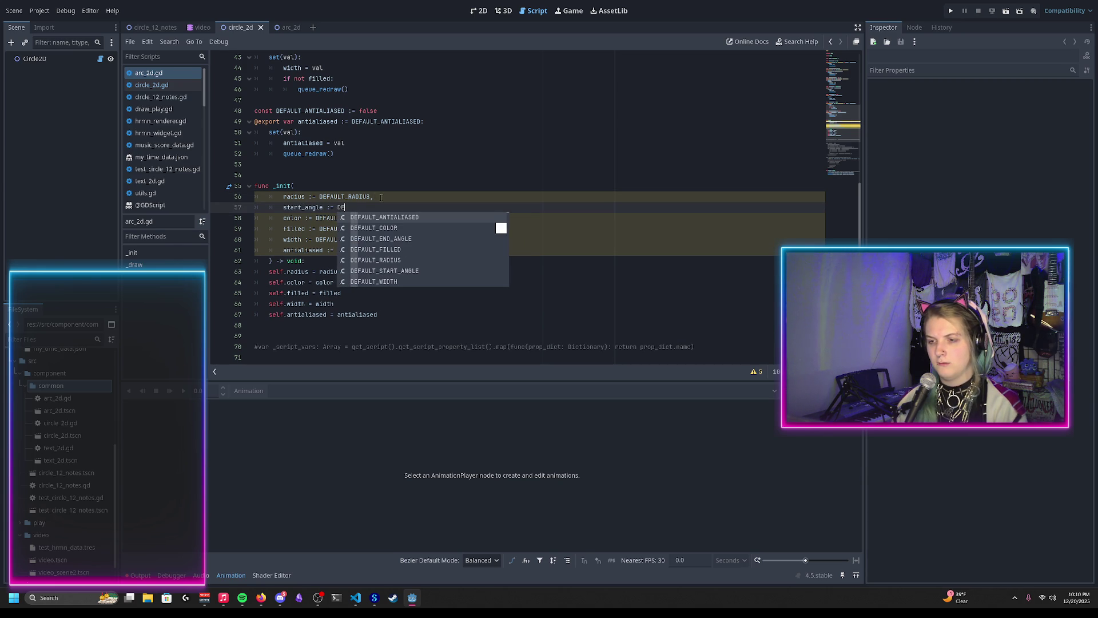
key(Down)
key(Down)
key(Down)
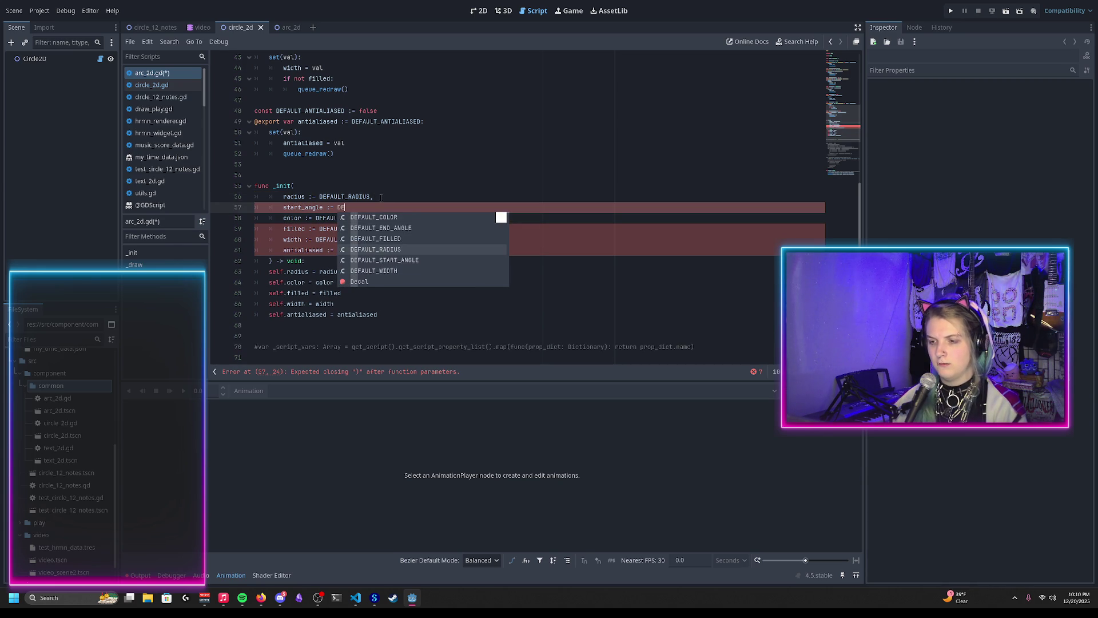
key(Return)
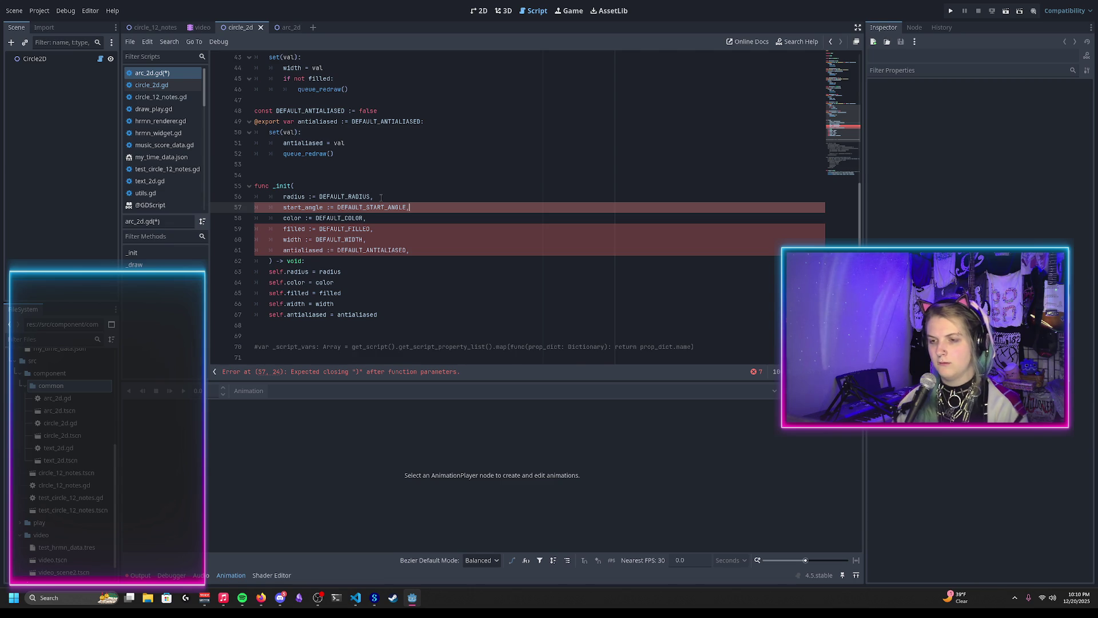
text(,)
key(Return)
text(end_angle := )
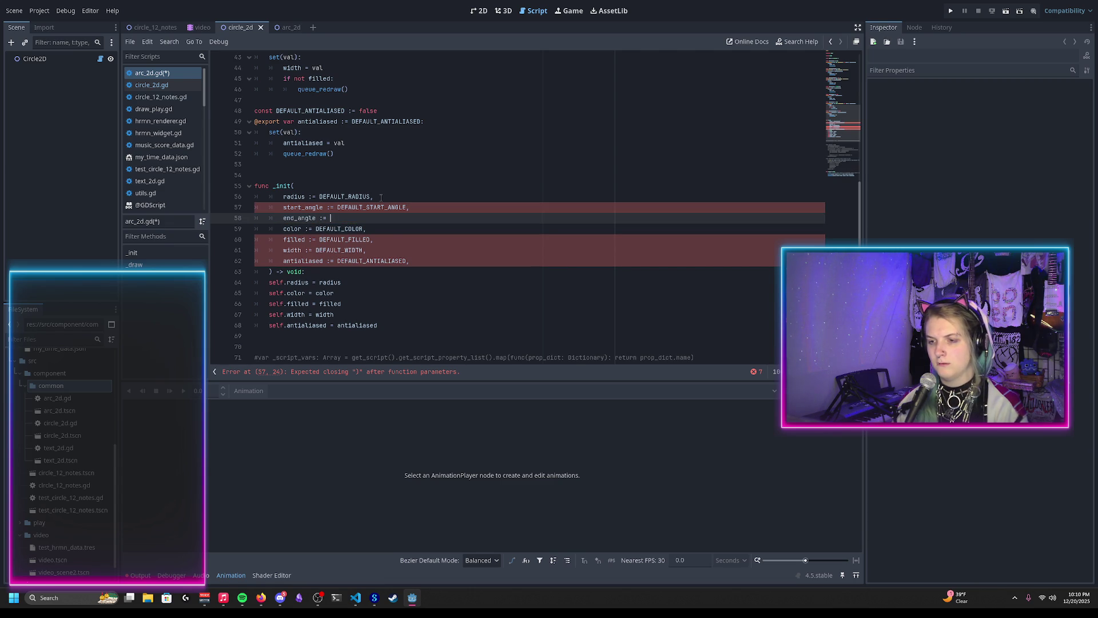
text(DEFAULT_END_A)
key(Return)
text(,)
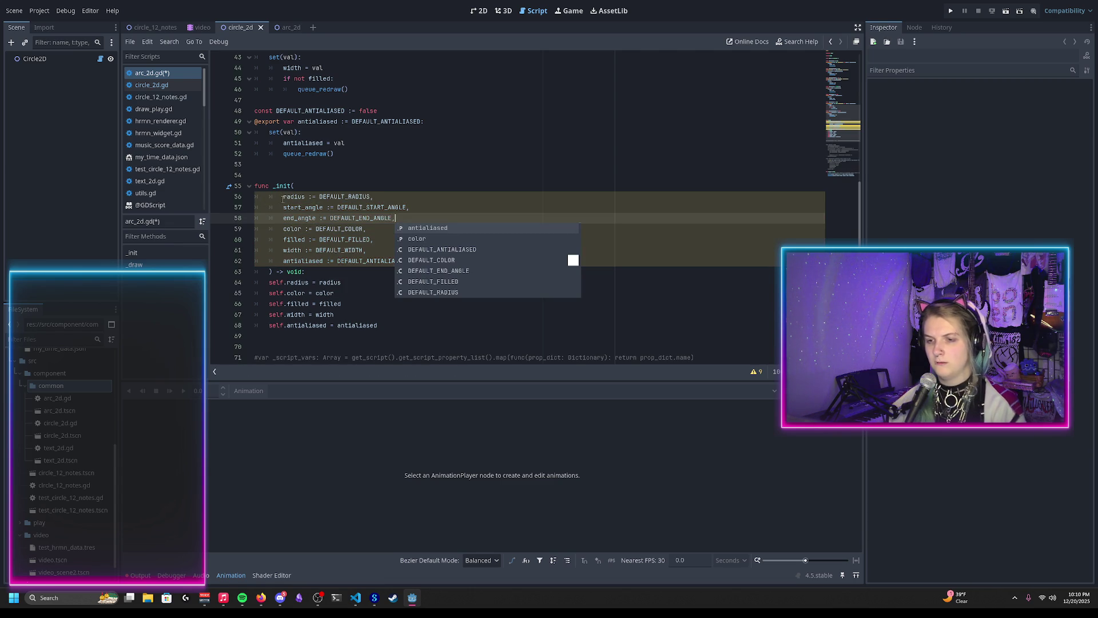
Prefix every _init parameter and its use in the assignments (radius, color, filled, width, antialiased) with an underscore
click(284, 198)
text(_)
key(Down)
key(Home)
text(_)
key(Down)
key(Home)
text(_)
key(Down)
key(Home)
text(_)
key(Down)
key(Home)
text(_)
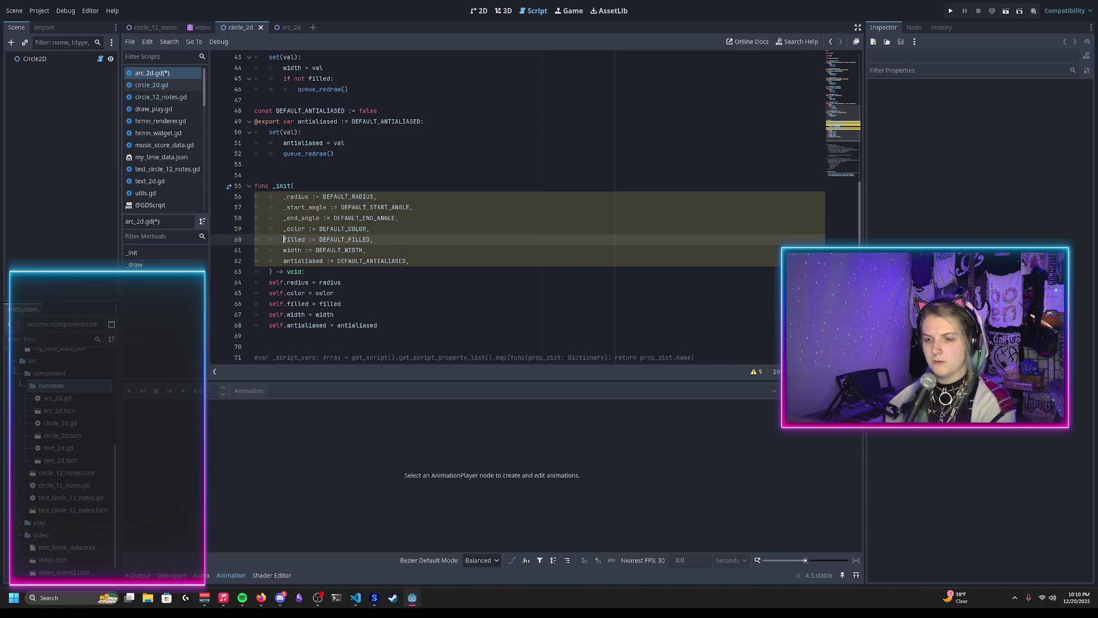
key(Down)
key(Home)
text(_)
key(Down)
key(Home)
text(_)
click(319, 282)
text(_)
click(317, 293)
text(_)
click(316, 304)
text(_)
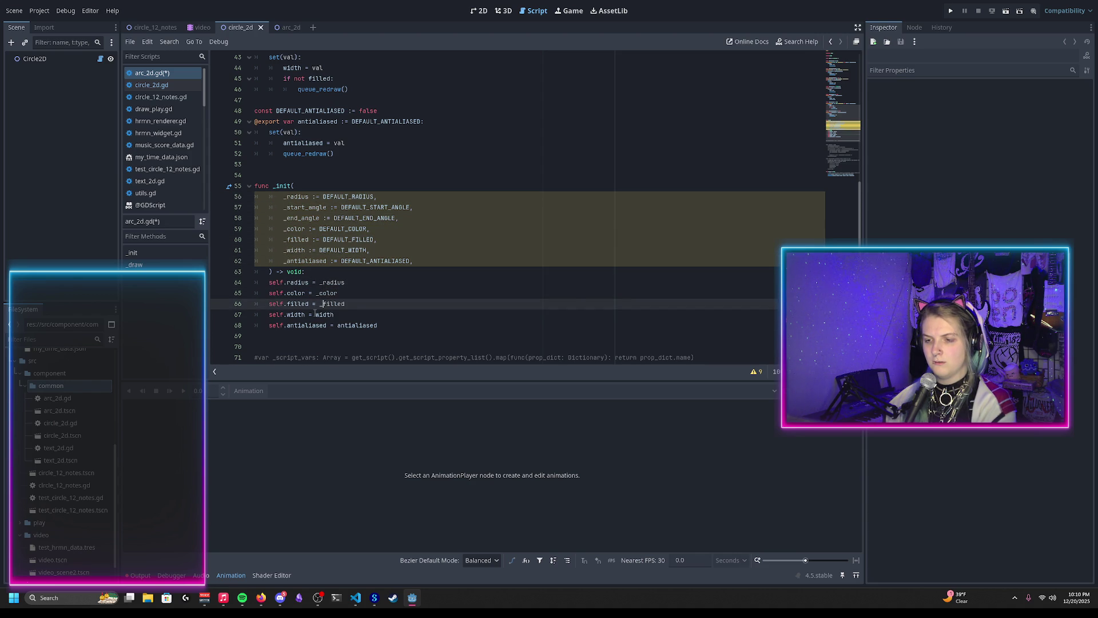
click(316, 314)
text(_)
click(338, 326)
text(_)
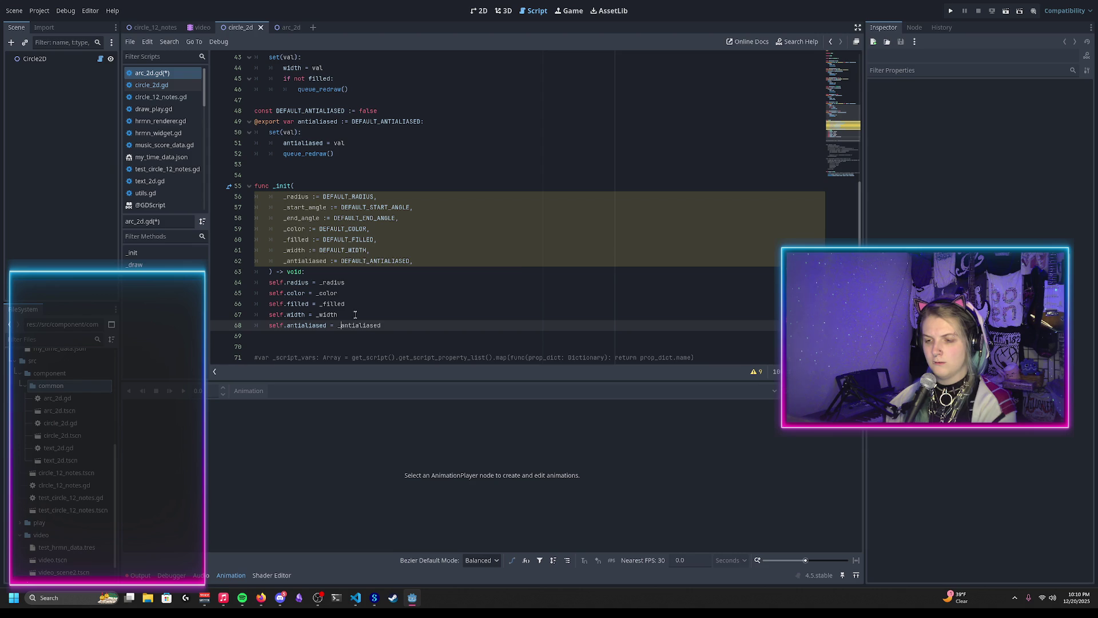
Duplicate the radius assignment into start_angle = _start_angle and end_angle = _end_angle lines
drag(355, 283, 361, 274)
key(ctrl+shift+d)
key(ctrl+shift+d)
click(298, 207)
double_click(298, 207)
key(ctrl+c)
double_click(336, 292)
key(ctrl+v)
double_click(305, 218)
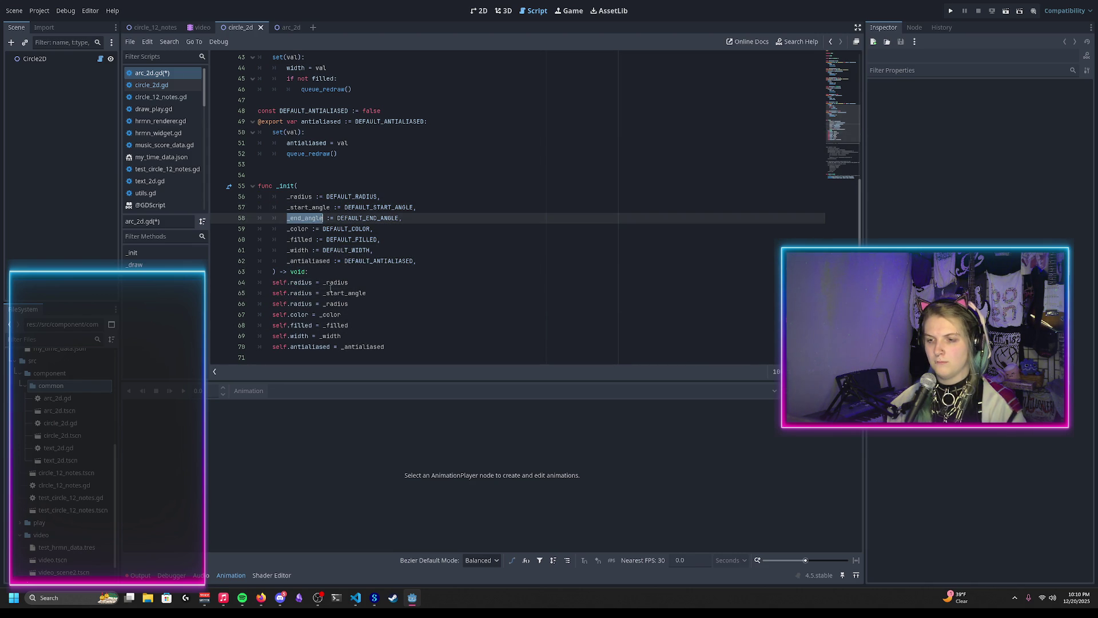
key(ctrl+c)
double_click(335, 303)
key(ctrl+v)
double_click(298, 303)
key(ctrl+v)
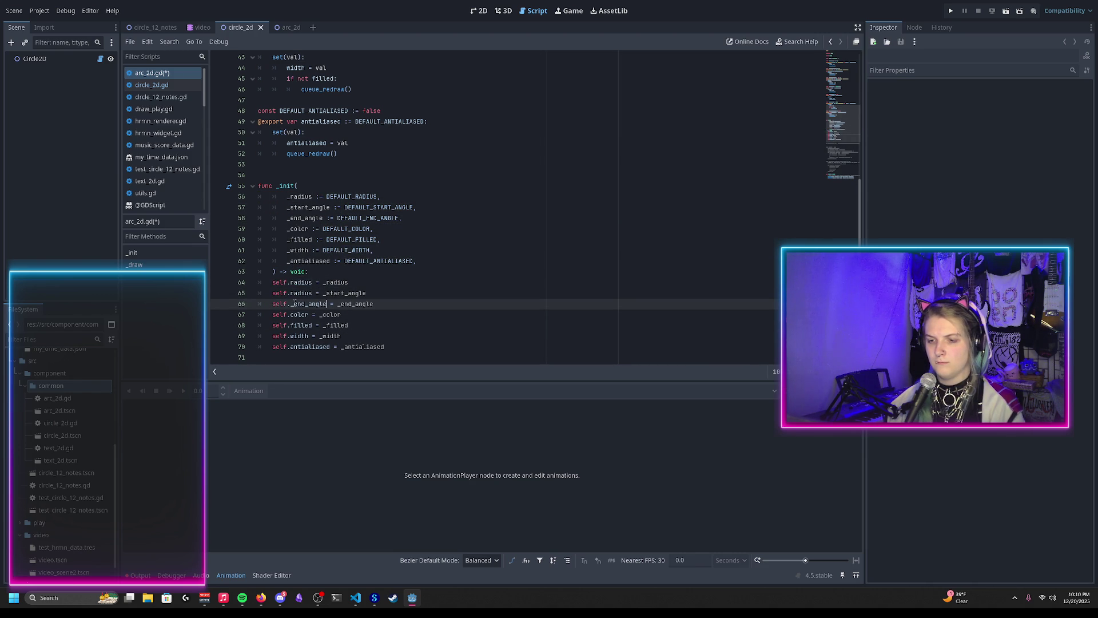
key(BackSpace)
double_click(367, 293)
key(ctrl+c)
double_click(301, 293)
key(ctrl+v)
click(294, 293)
key(BackSpace)
Pass start_angle and end_angle as draw_arc's angle arguments and save the script
scroll(359, 284, down, 10)
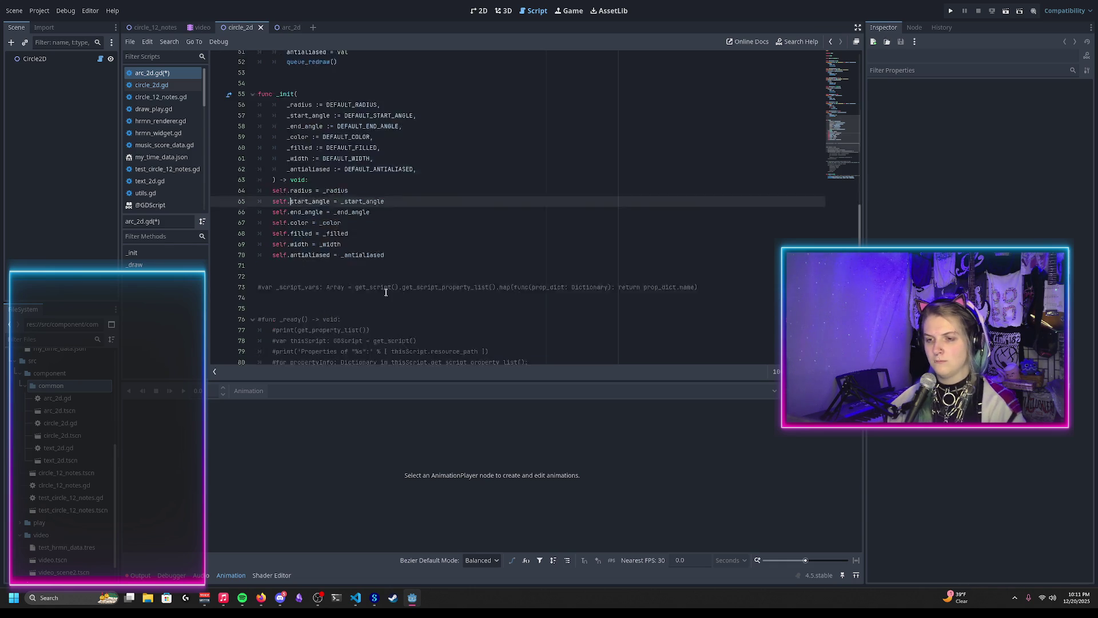
double_click(367, 325)
text(start_)
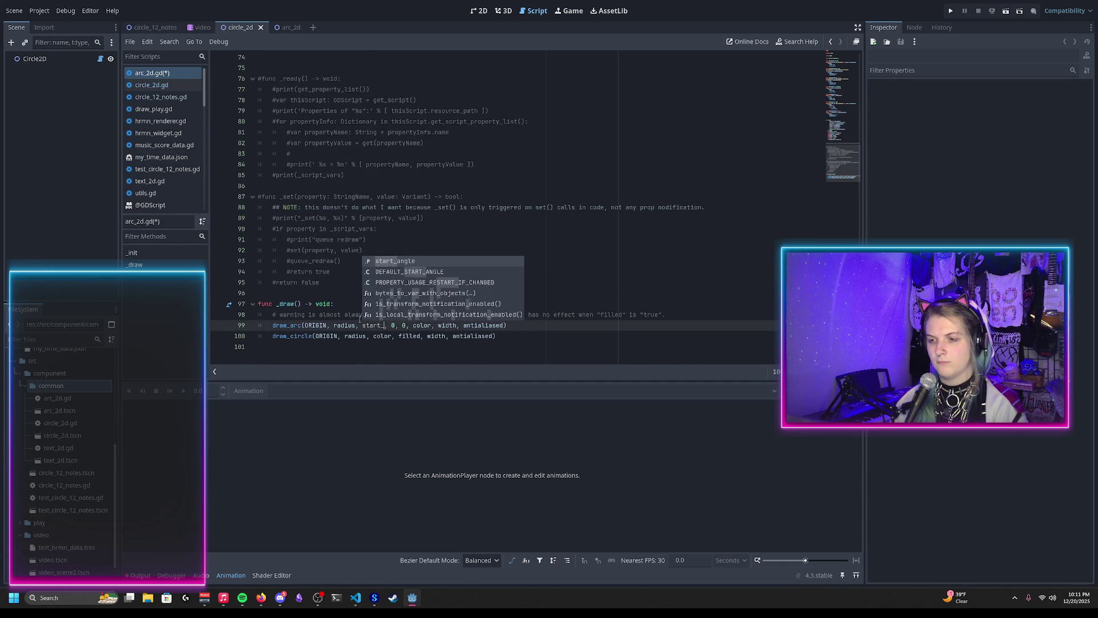
key(Return)
click(412, 315)
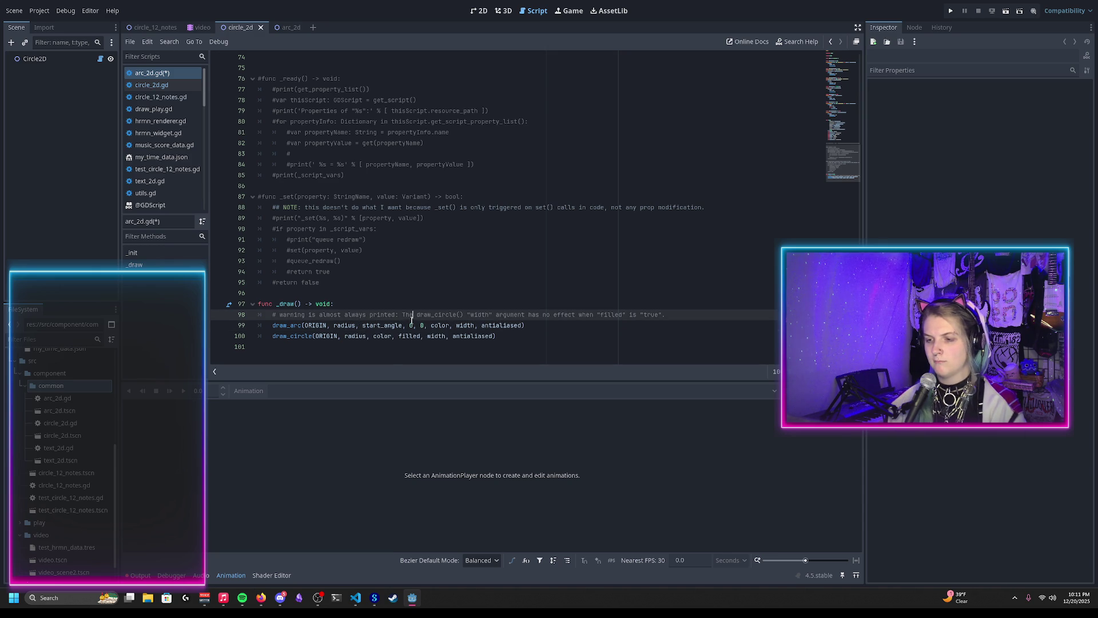
key(Down)
key(Delete)
text(end_a)
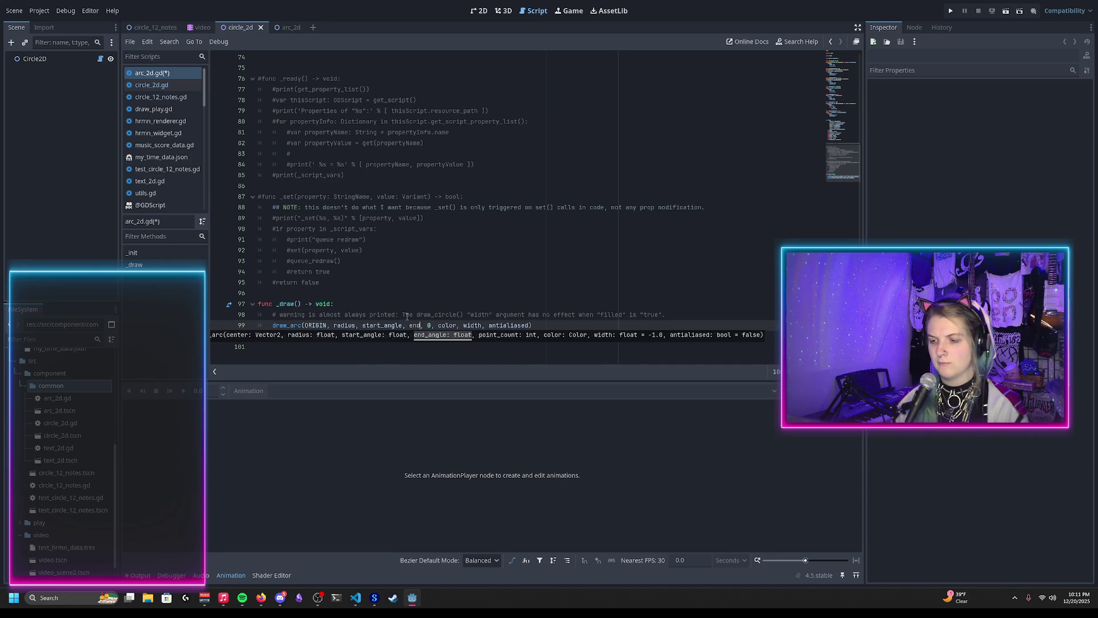
key(Return)
key(ctrl+s)
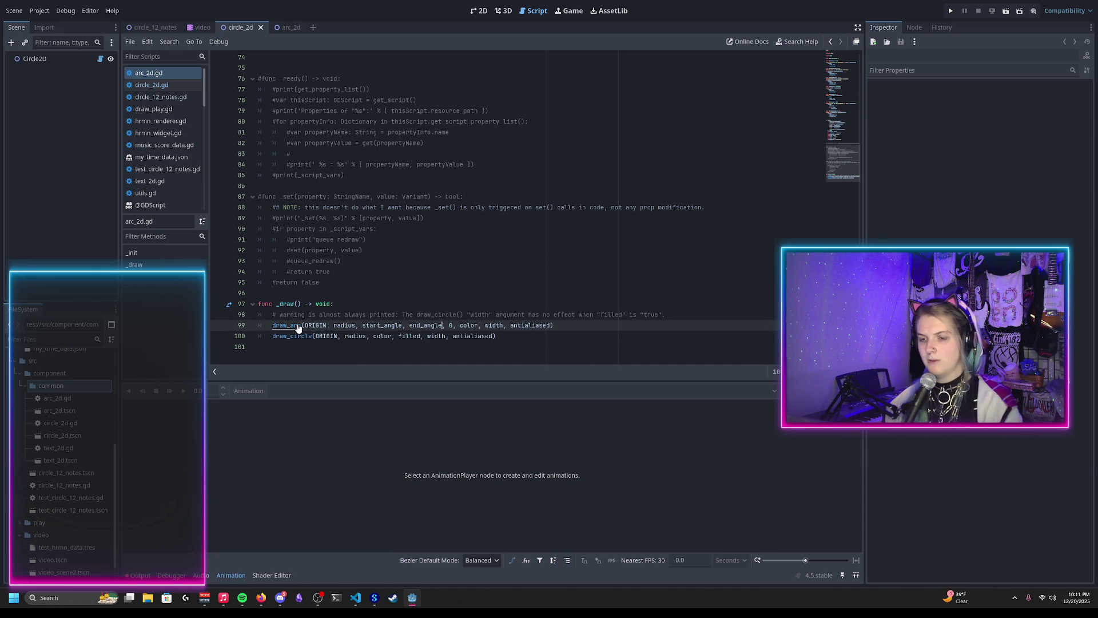
Delete the old draw_circle line from _draw
triple_click(309, 337)
key(BackSpace)
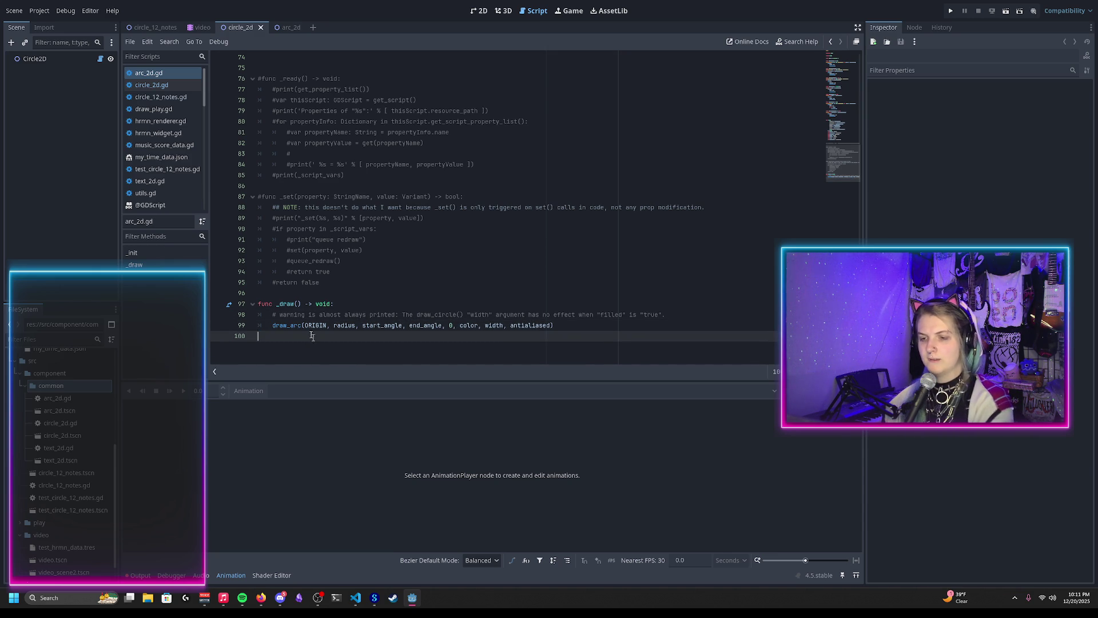
key(BackSpace)
ctrl+click(293, 325)
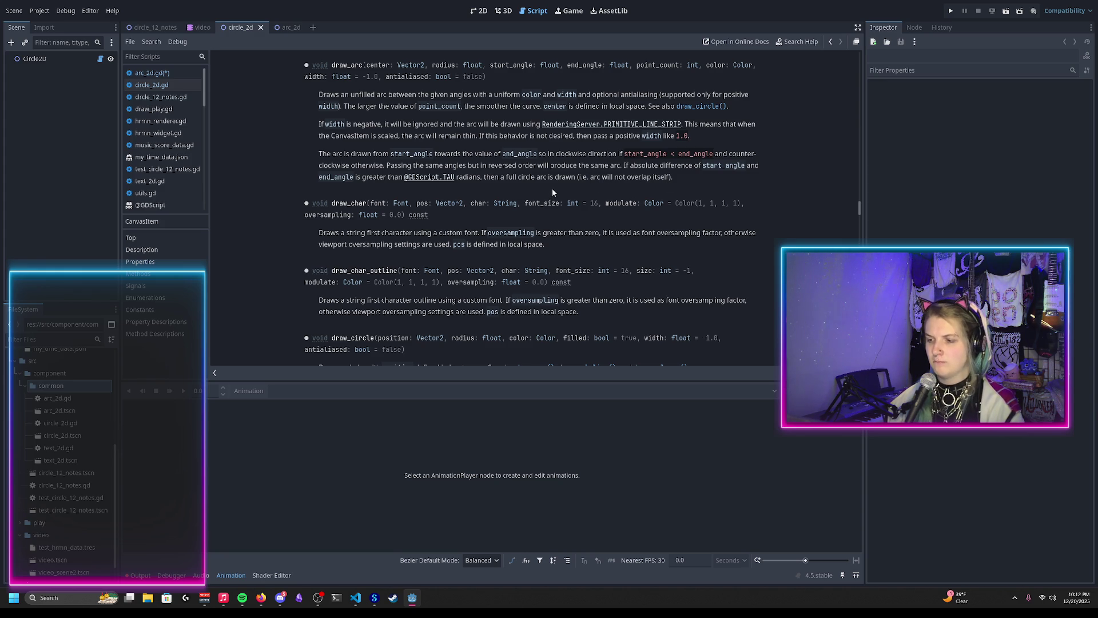
Replace the draw_circle comment with var point_count := int((start_angle - end_angle) * radius
key(alt+Left)
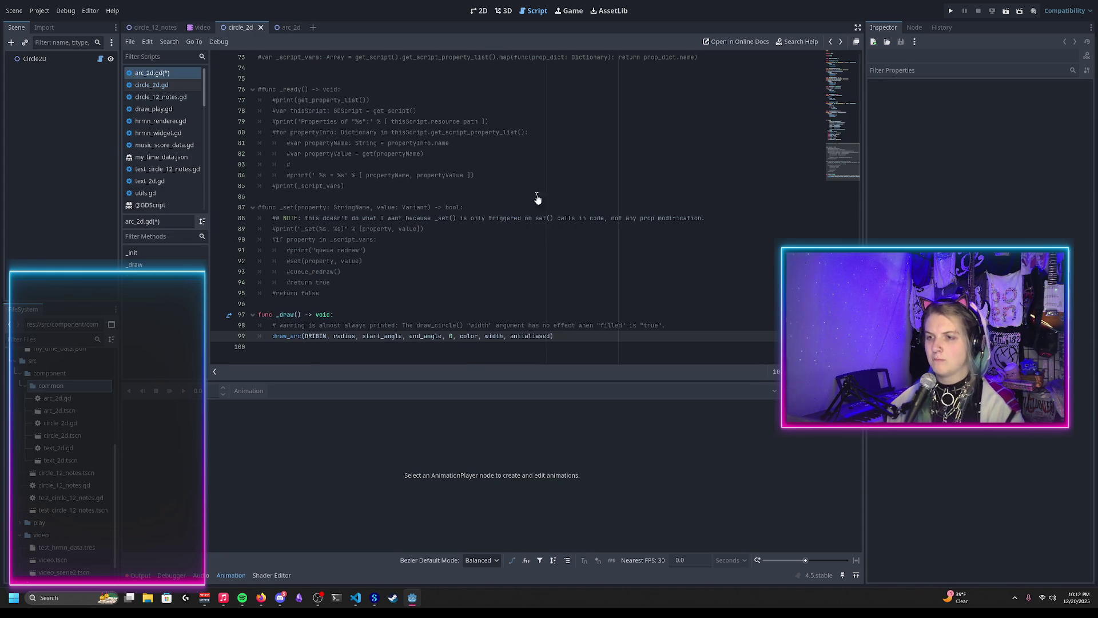
triple_click(332, 325)
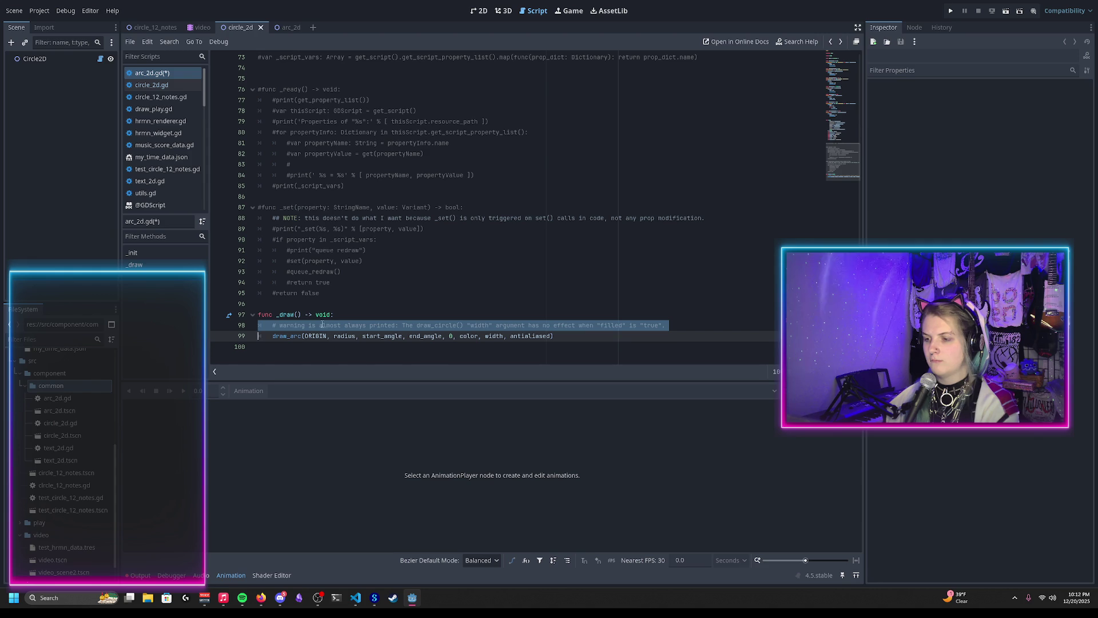
key(BackSpace)
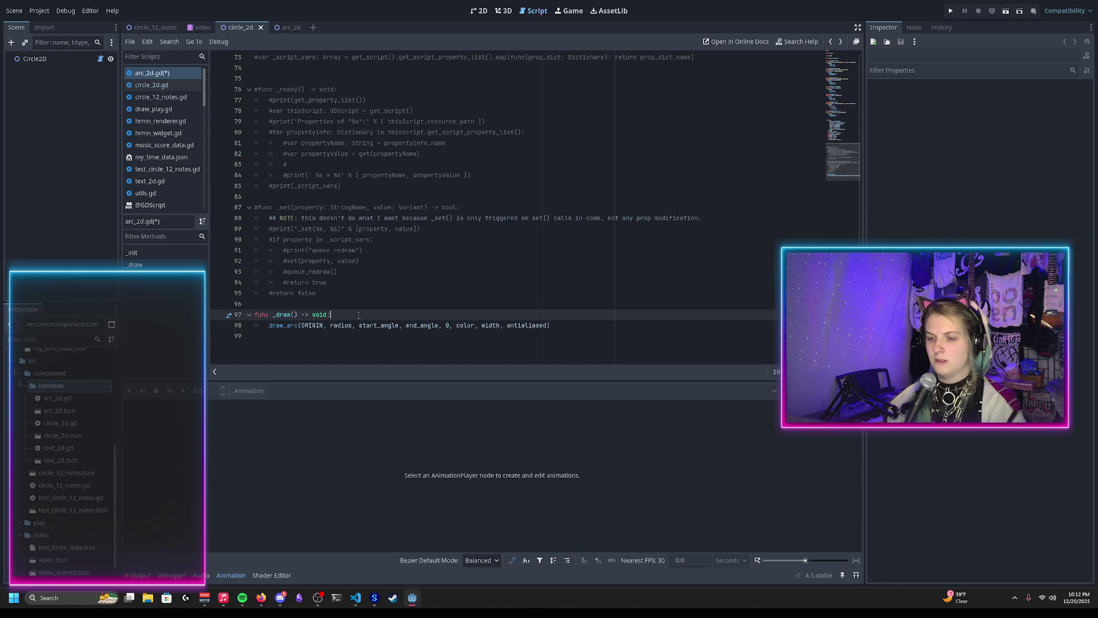
key(Return)
text(var point_)
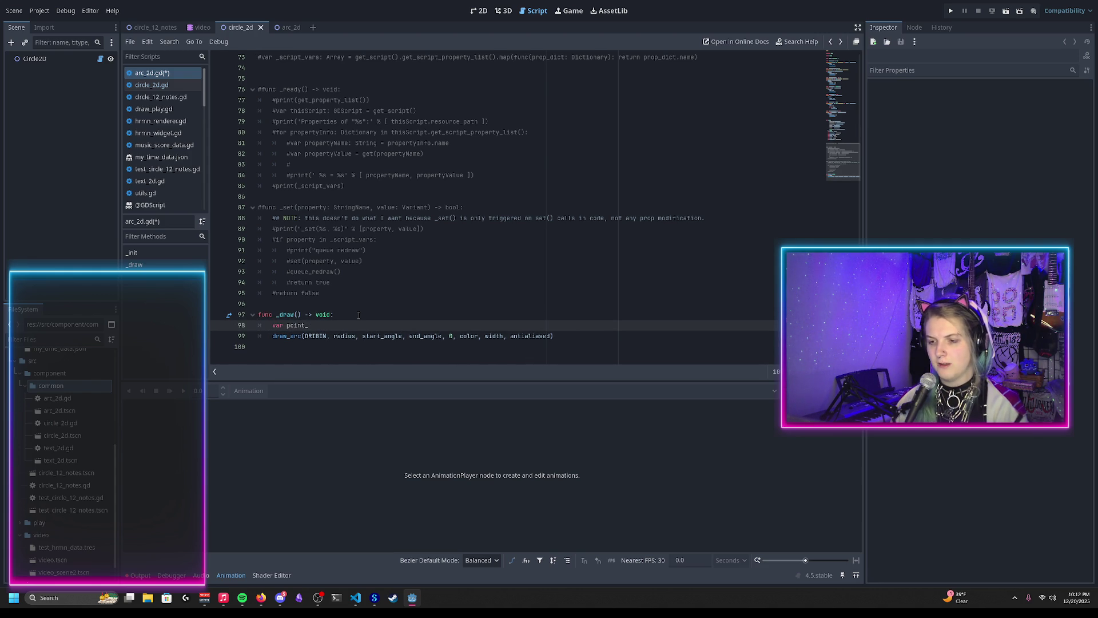
key(BackSpace)
key(BackSpace)
text(:=)
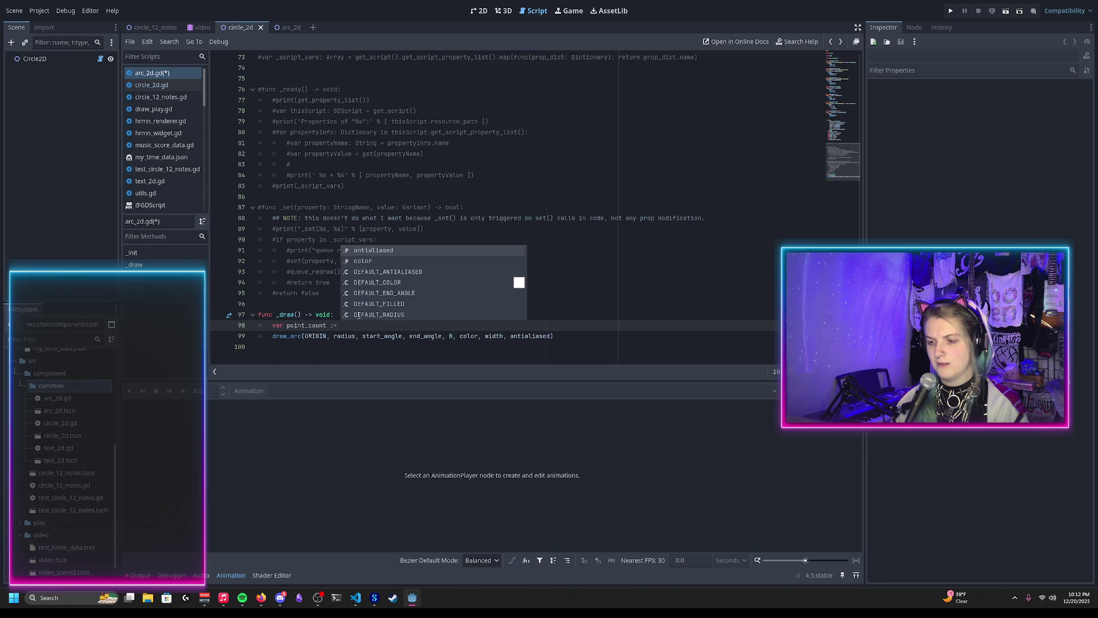
key(Escape)
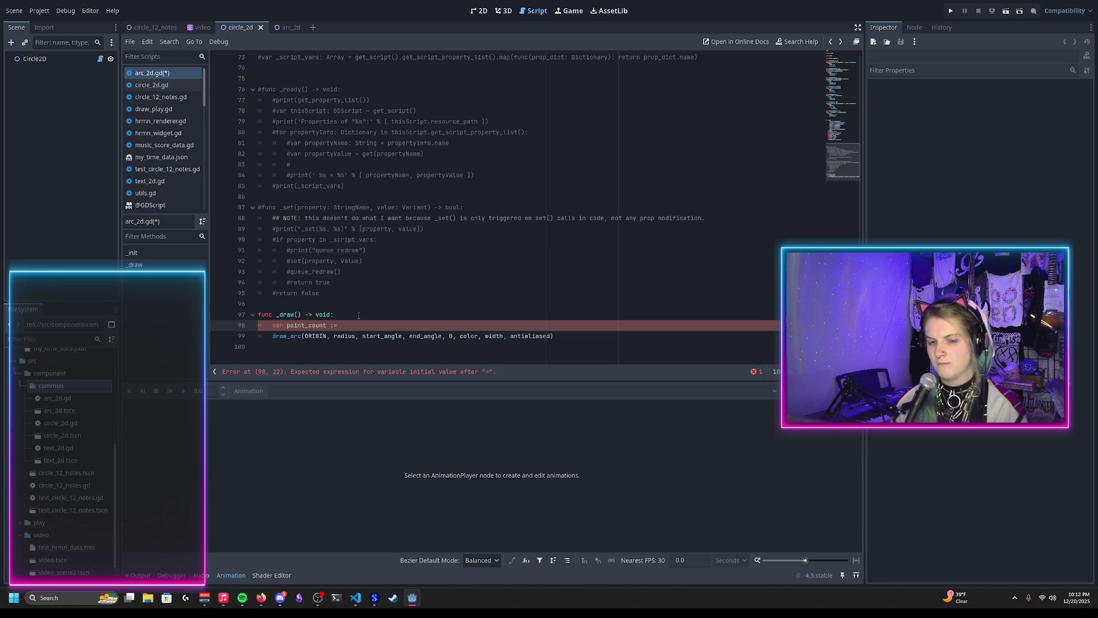
text(int(st)
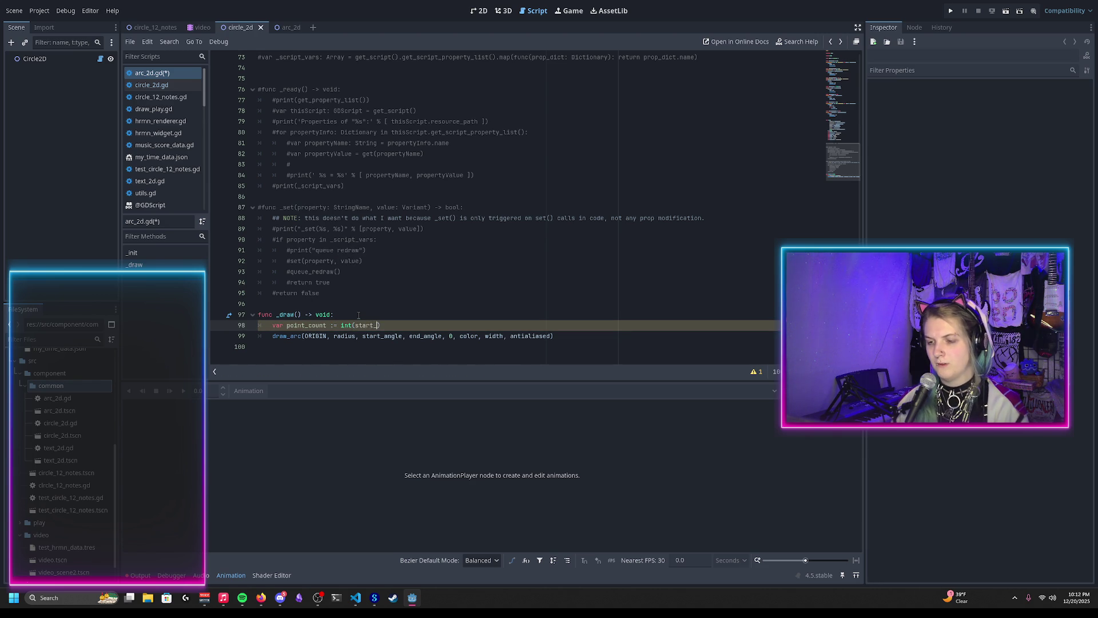
key(ctrl+BackSpace)
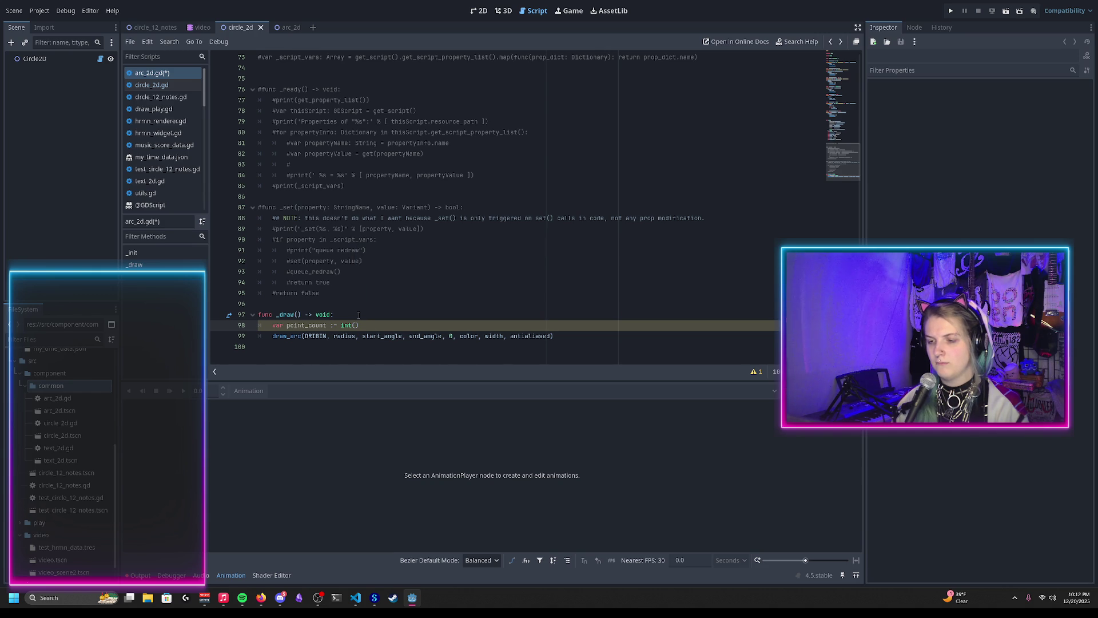
text((sta)
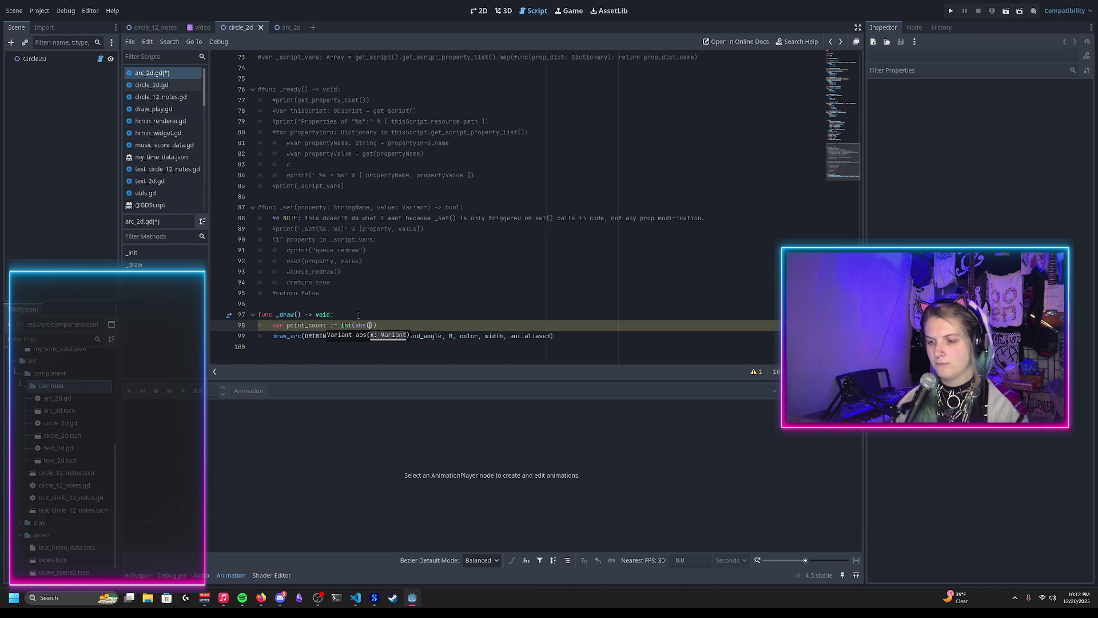
text(rt_angle - end_angle)
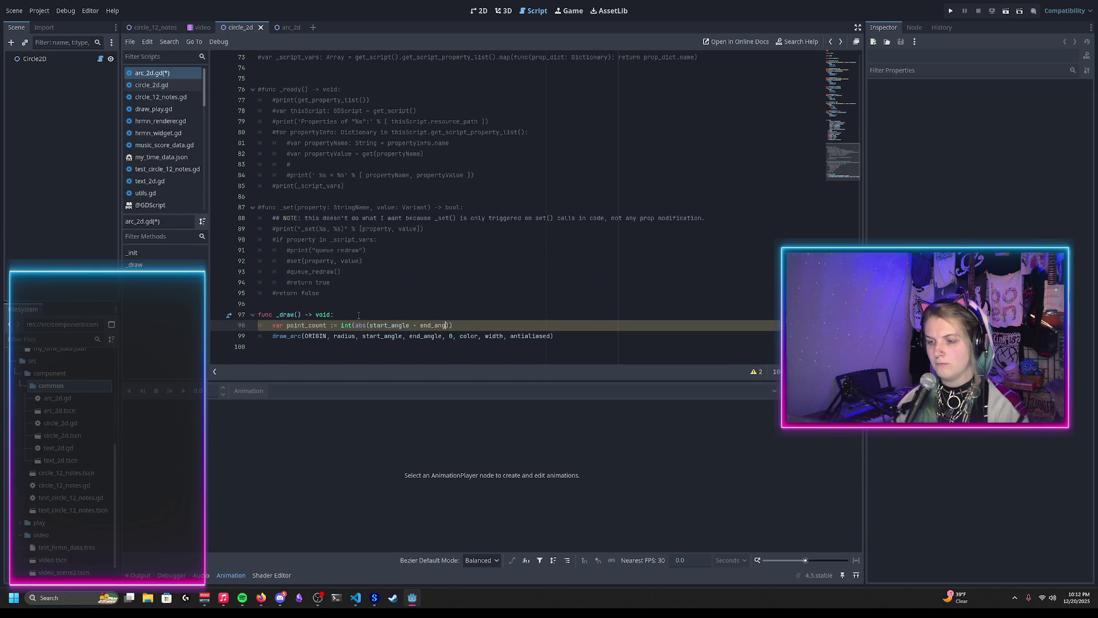
text())
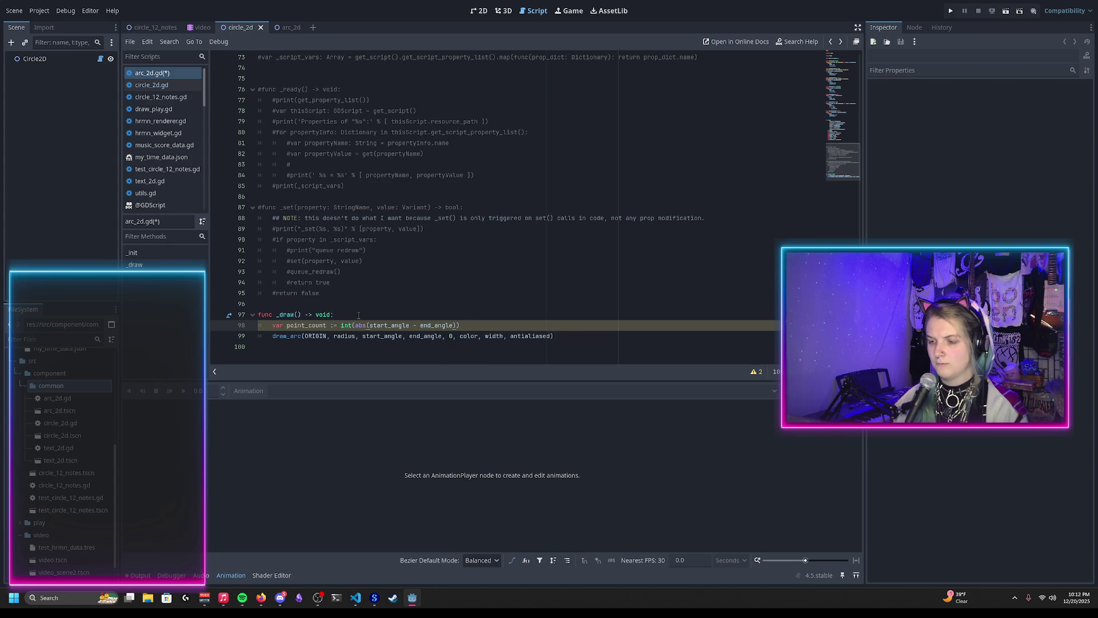
text( * radius)
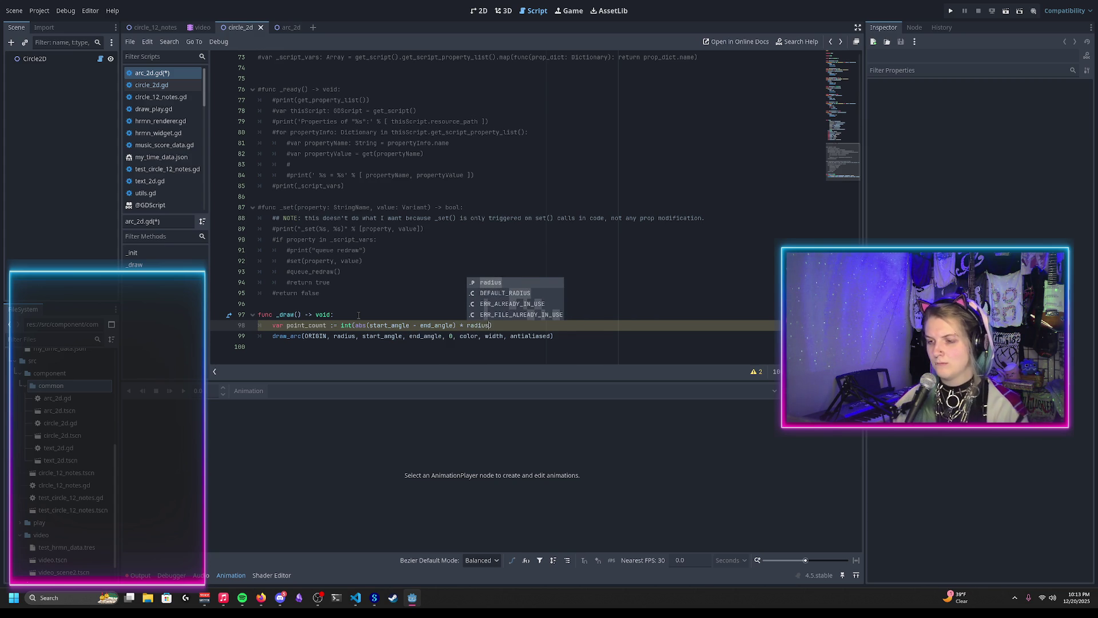
key(Escape)
Draft a scaling constant of 1 above it and multiply point_count by POINT_COUNT_SCALING_FACTOR
key(ctrl+shift+Return)
text(var )
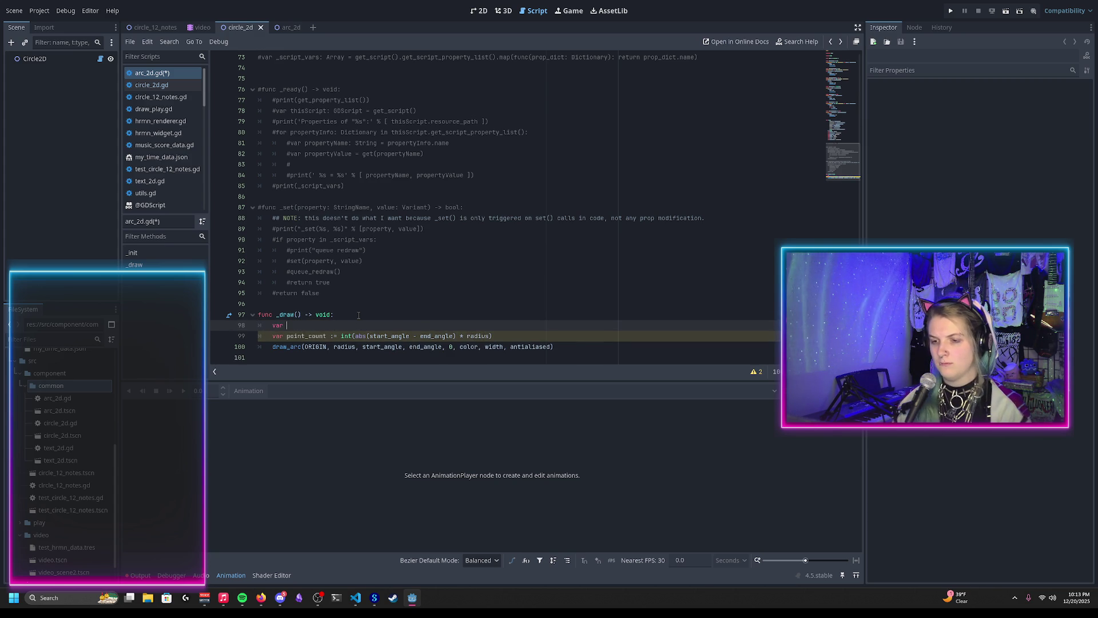
text(const)
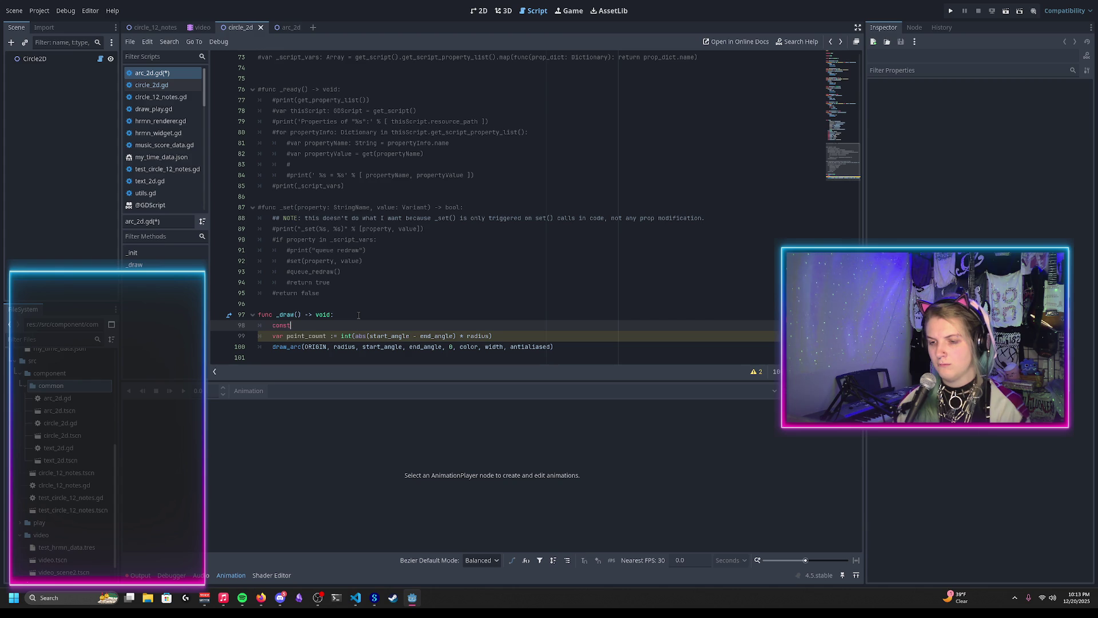
text( PCOUNT_SCALING_FACT)
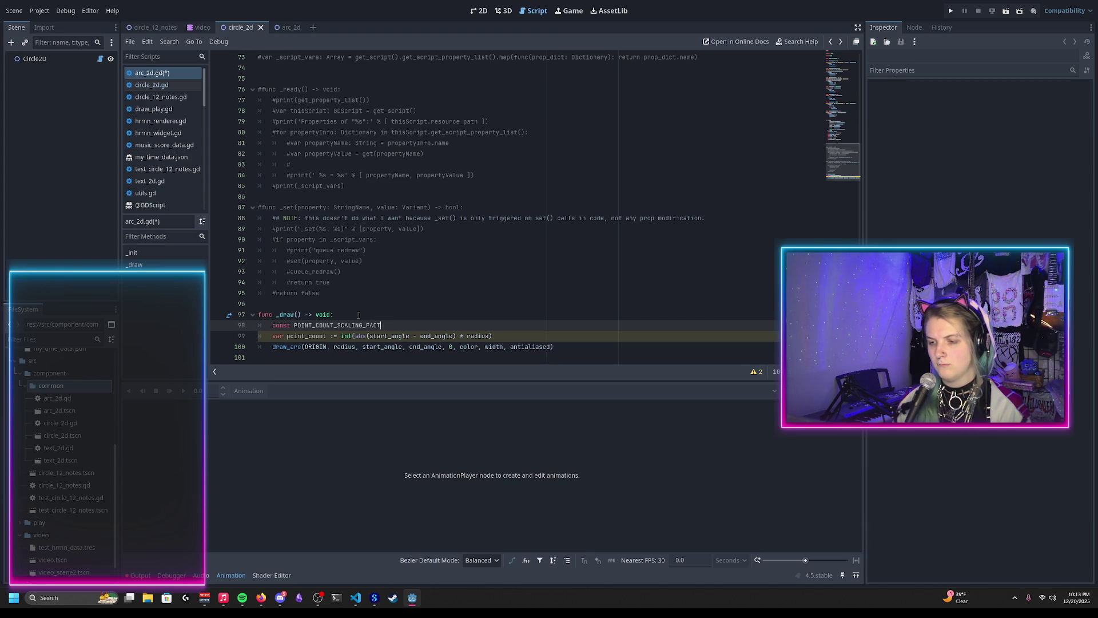
text(OR :=)
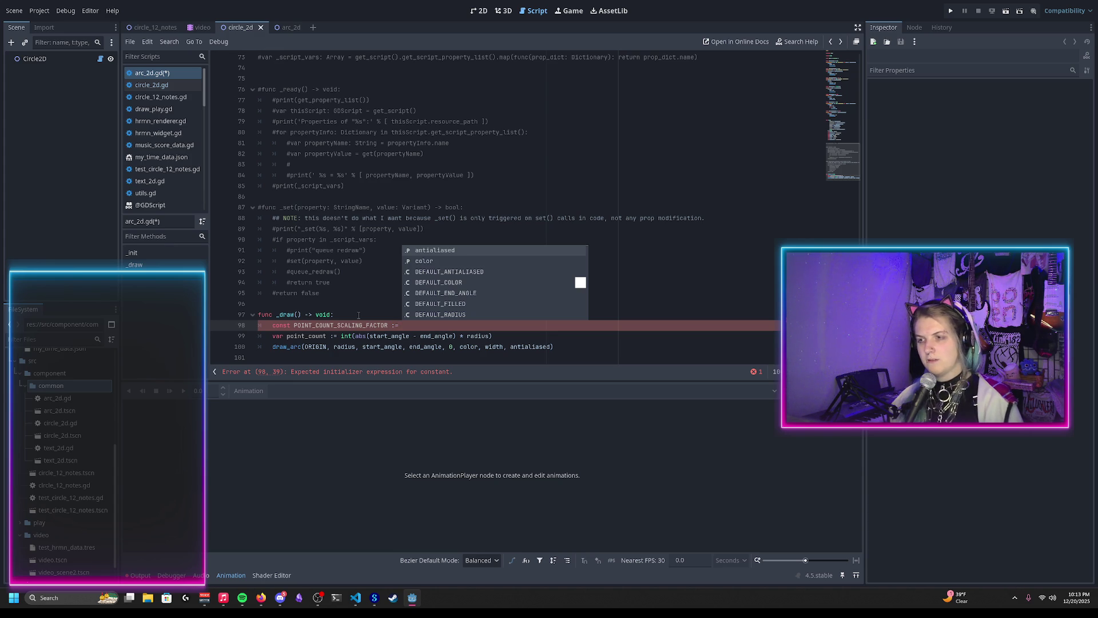
scroll(359, 315, up, 20)
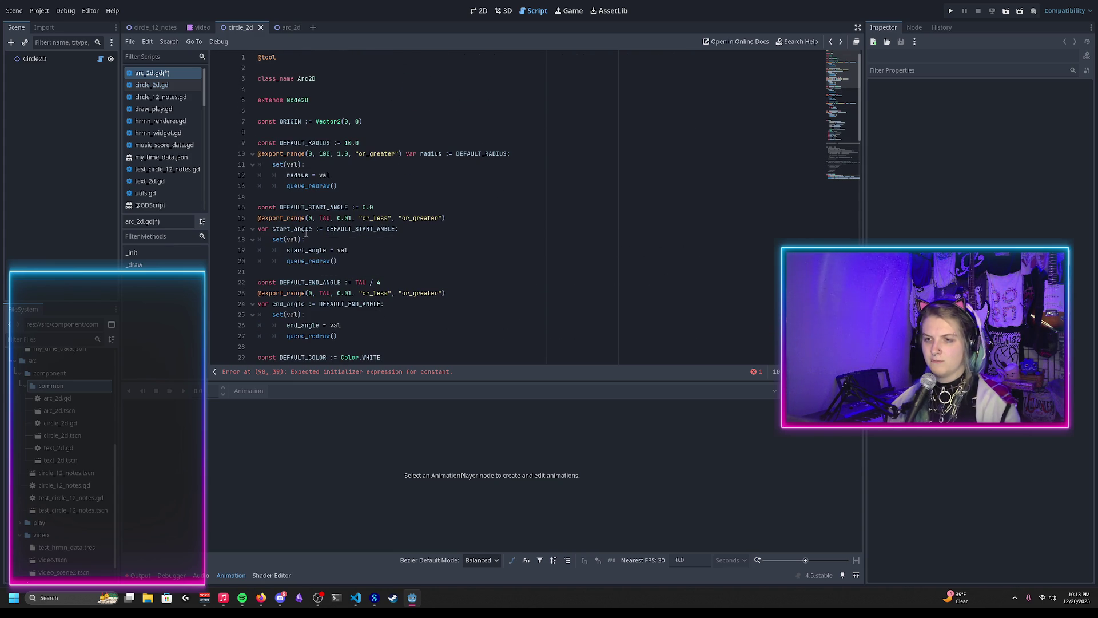
key(ctrl+space)
scroll(349, 228, down, 2)
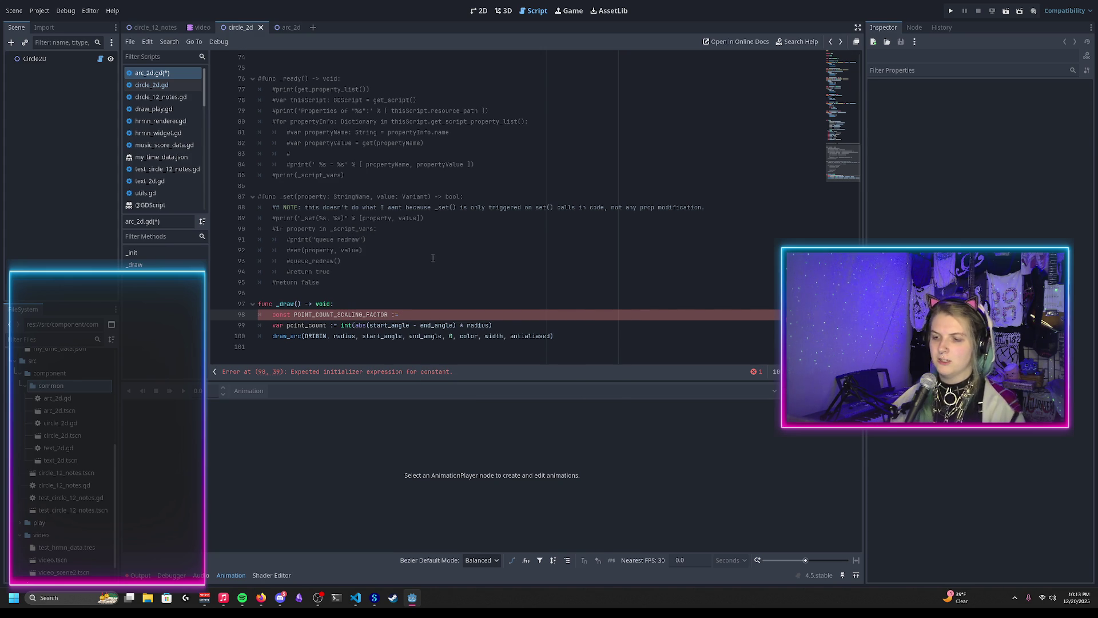
text(1)
key(shift+Home)
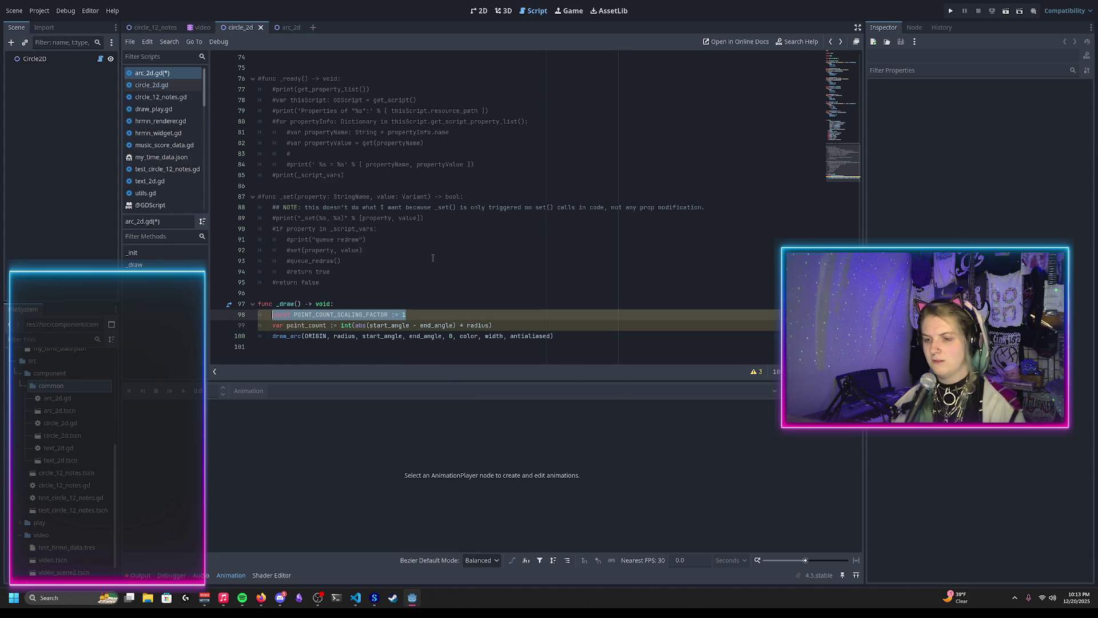
click(490, 325)
text(* POINT_COUNT_SCALING_FACTOR))
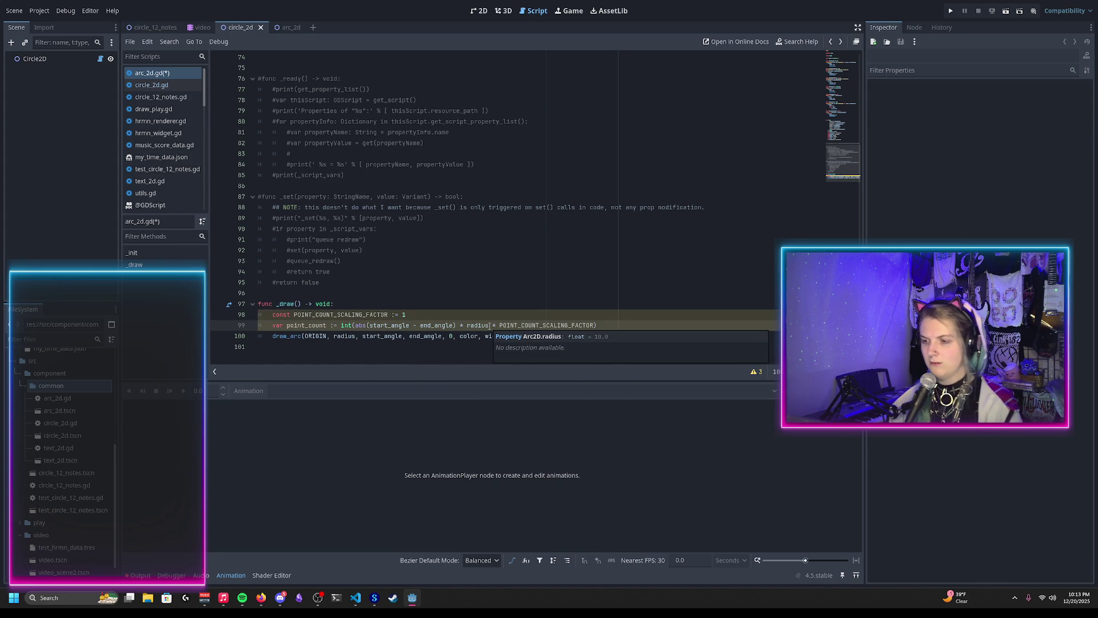
Pass point_count to draw_arc instead of 0, save, and cut the constant line out of _draw
double_click(304, 325)
key(ctrl+c)
double_click(451, 336)
key(ctrl+v)
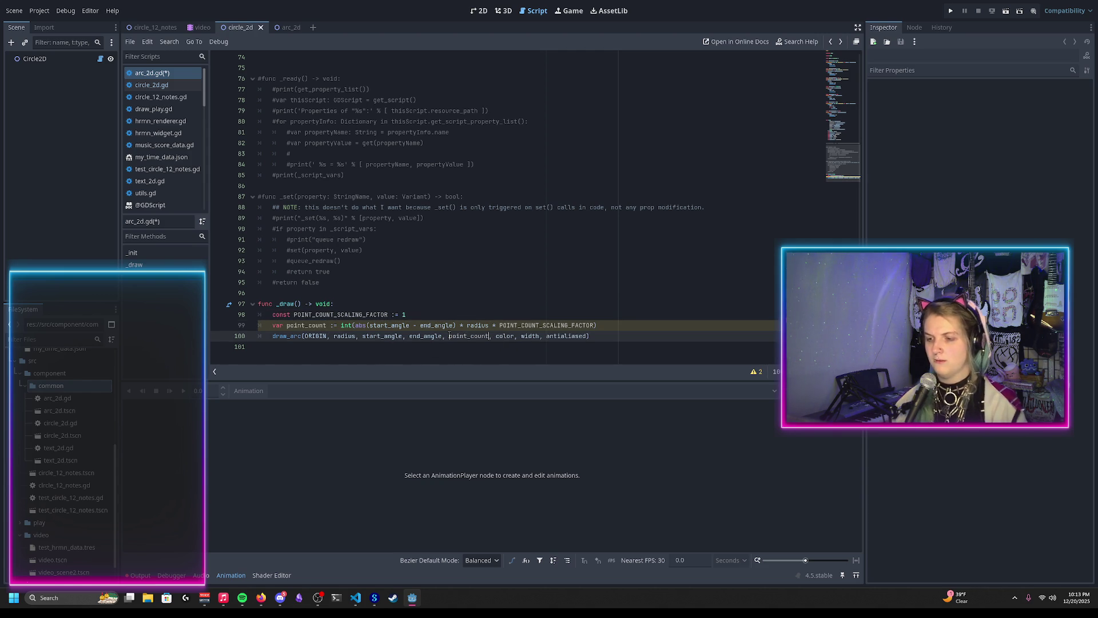
key(ctrl+s)
click(412, 315)
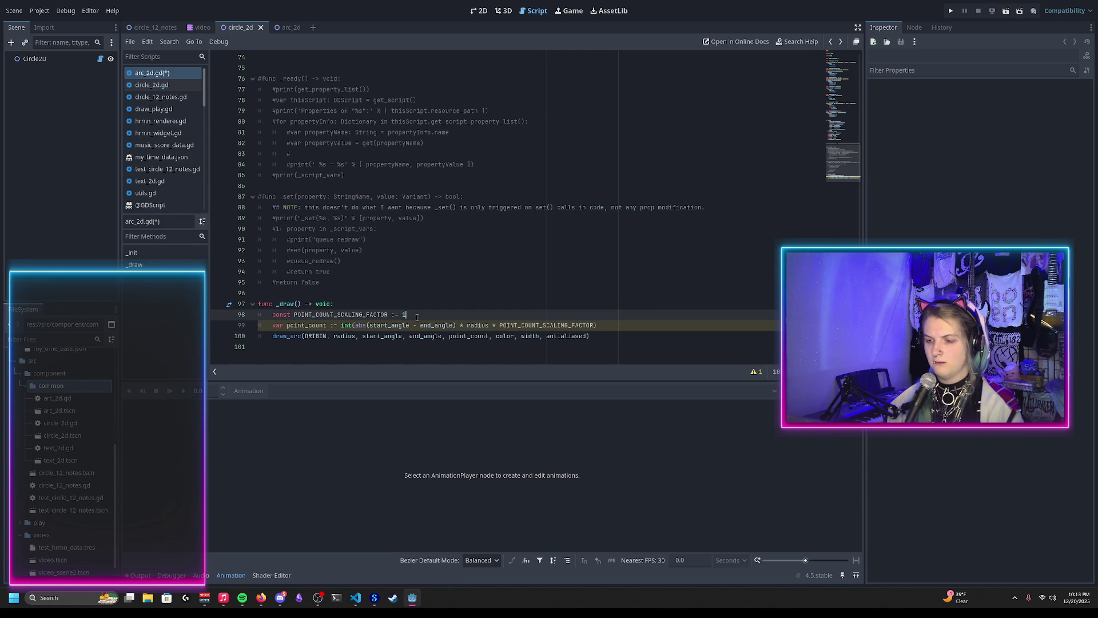
key(ctrl+x)
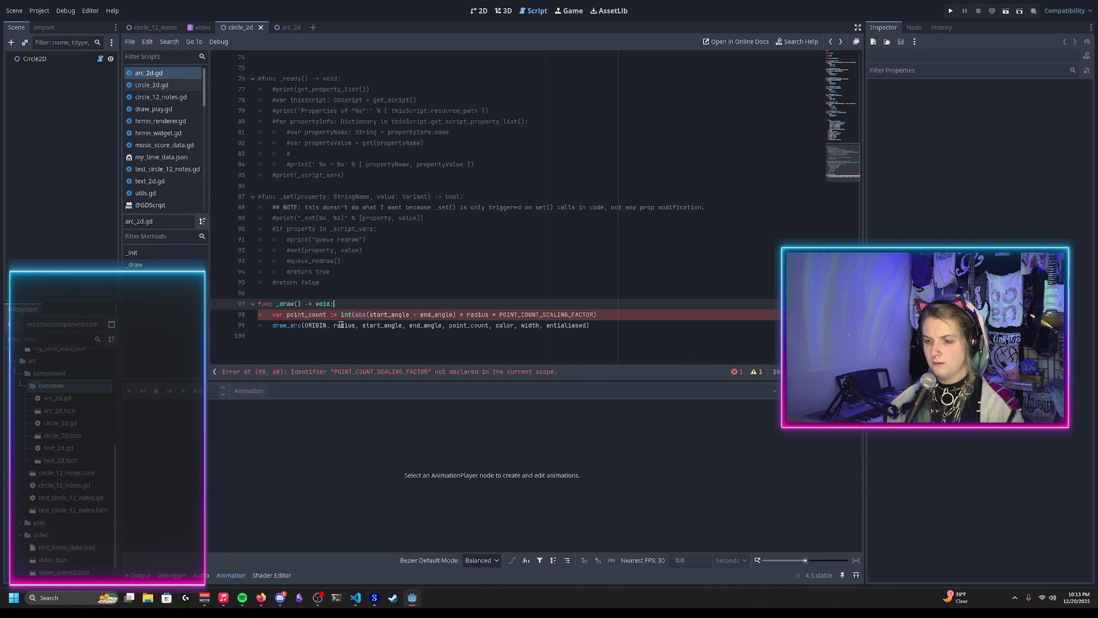
scroll(355, 320, up, 12)
Paste the POINT_COUNT_SCALING_FACTOR := 1 constant below ORIGIN, unindented with a blank line before it
click(387, 123)
key(Return)
key(ctrl+v)
key(Home)
key(Return)
key(shift+Tab)
Document the constant with a ## comment: decrease for performance, increase for more smoothness; save
key(Return)
key(Up)
text(##)
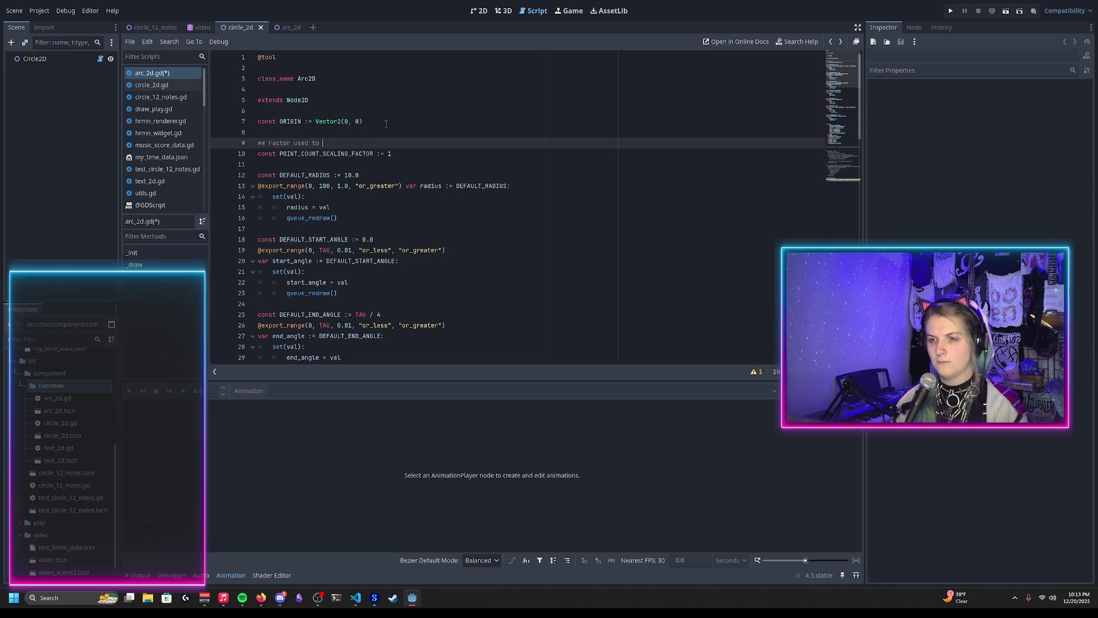
text(ermine how many points to draw. Increa)
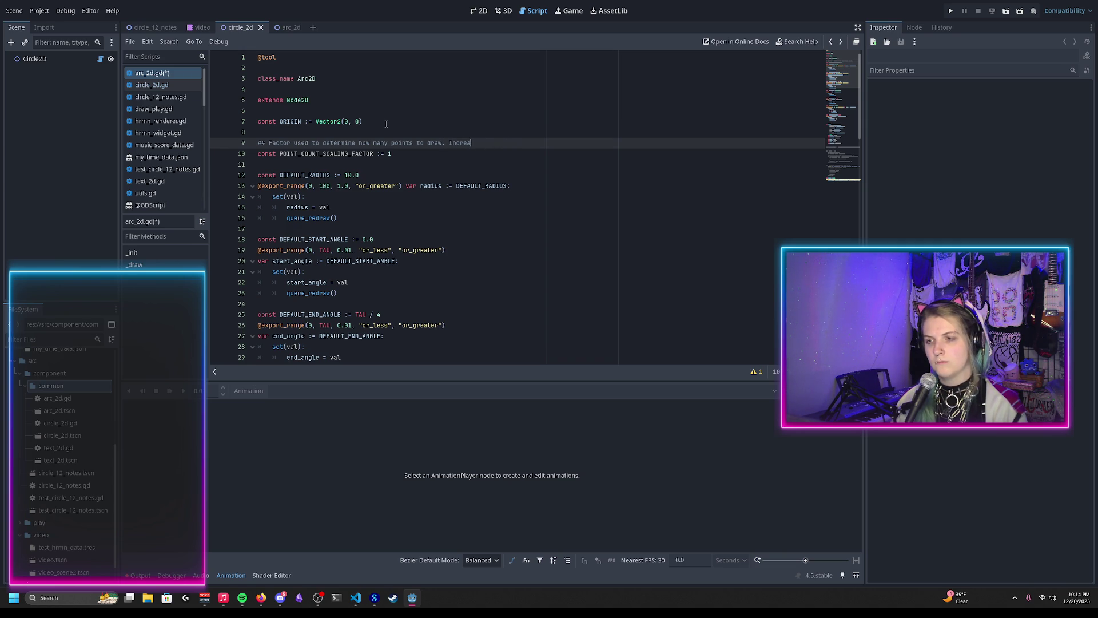
key(BackSpace)
key(BackSpace)
key(BackSpace)
key(BackSpace)
key(BackSpace)
key(BackSpace)
text(Decrease for performance, increase )
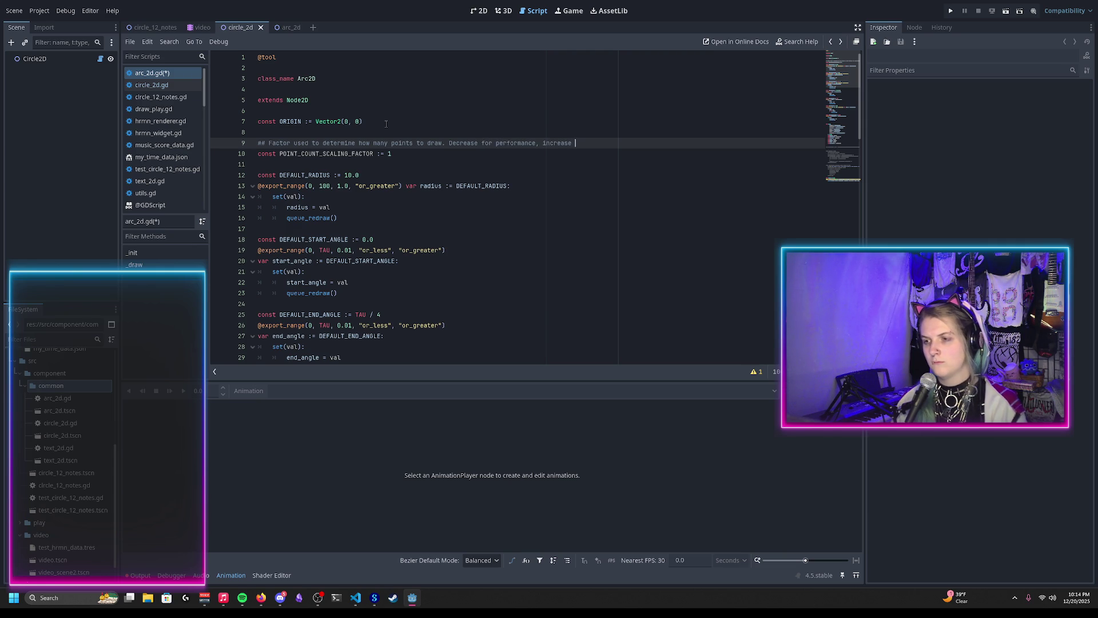
text(for more smooth arc)
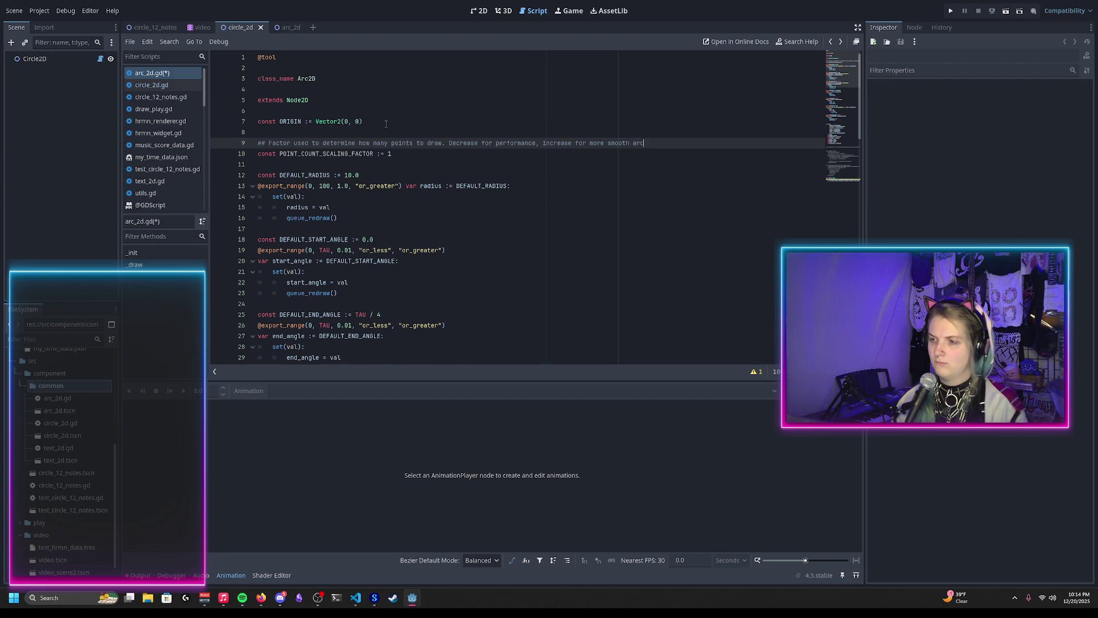
key(ctrl+s)
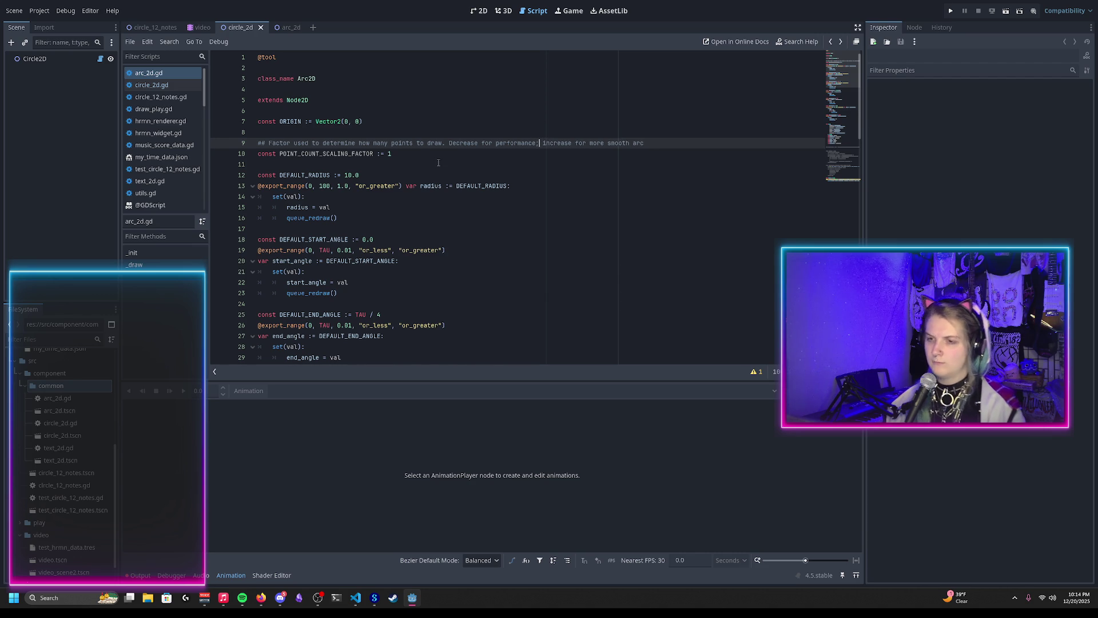
scroll(330, 156, down, 1)
scroll(257, 146, up, 1)
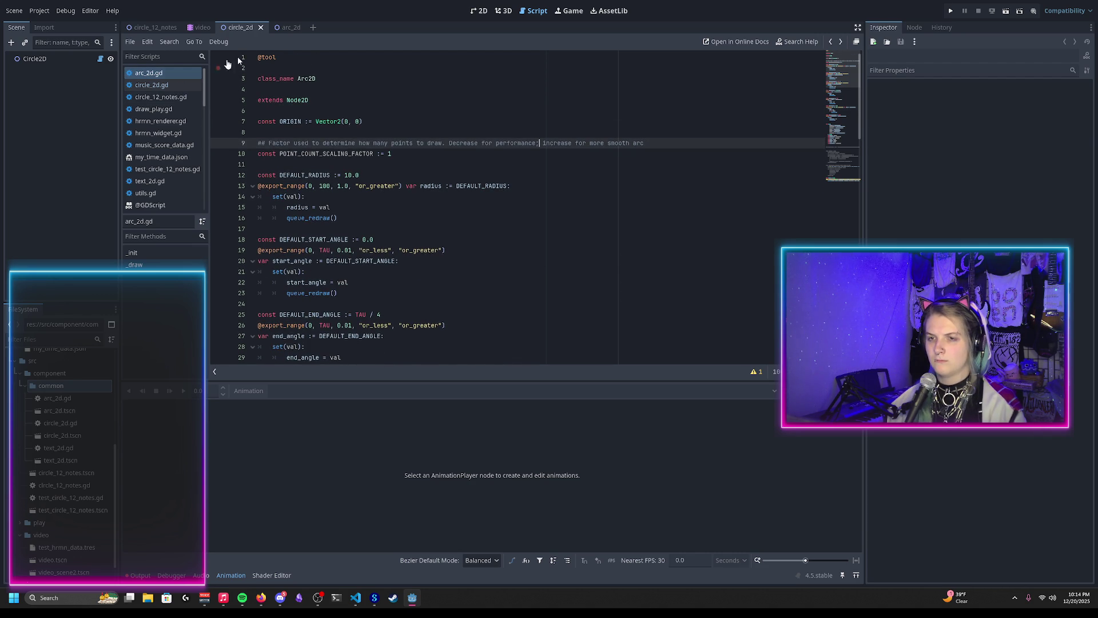
click(286, 27)
View the arc_2d scene's quarter arc on the 2D canvas and check the Output log errors
click(480, 10)
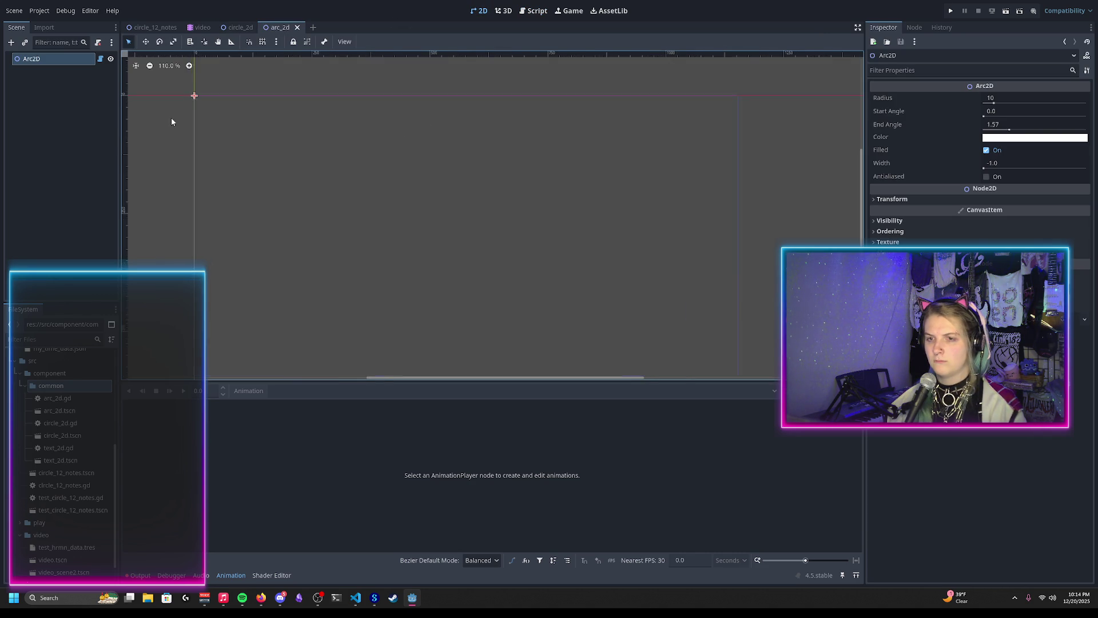
scroll(172, 122, up, 10)
scroll(343, 167, left, 2)
scroll(387, 189, up, 2)
scroll(486, 217, left, 2)
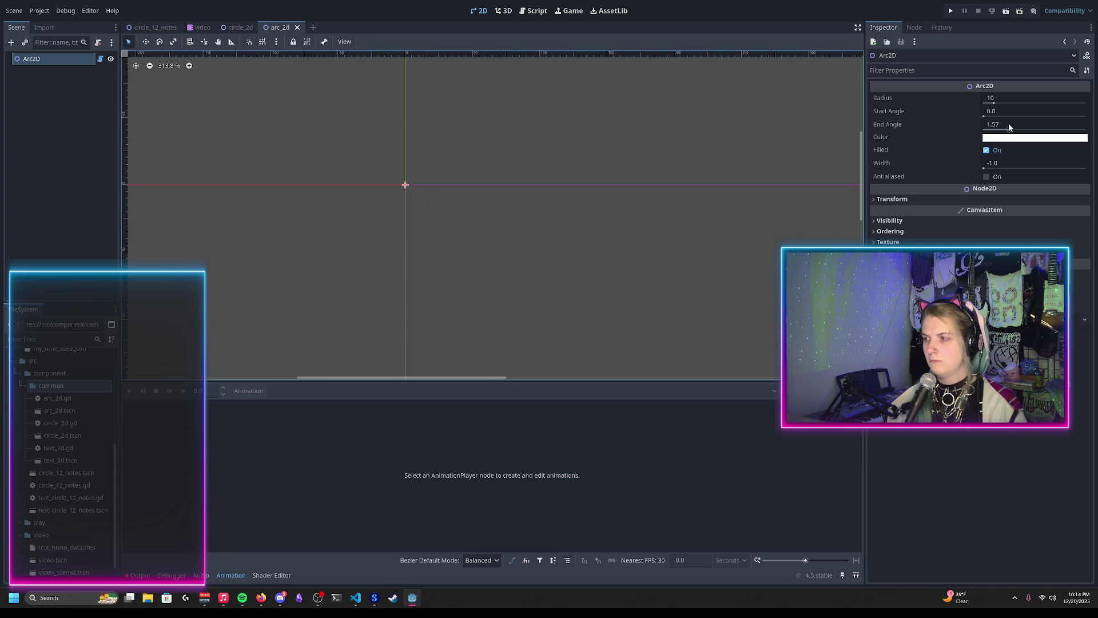
scroll(341, 184, down, 8)
scroll(316, 206, up, 5)
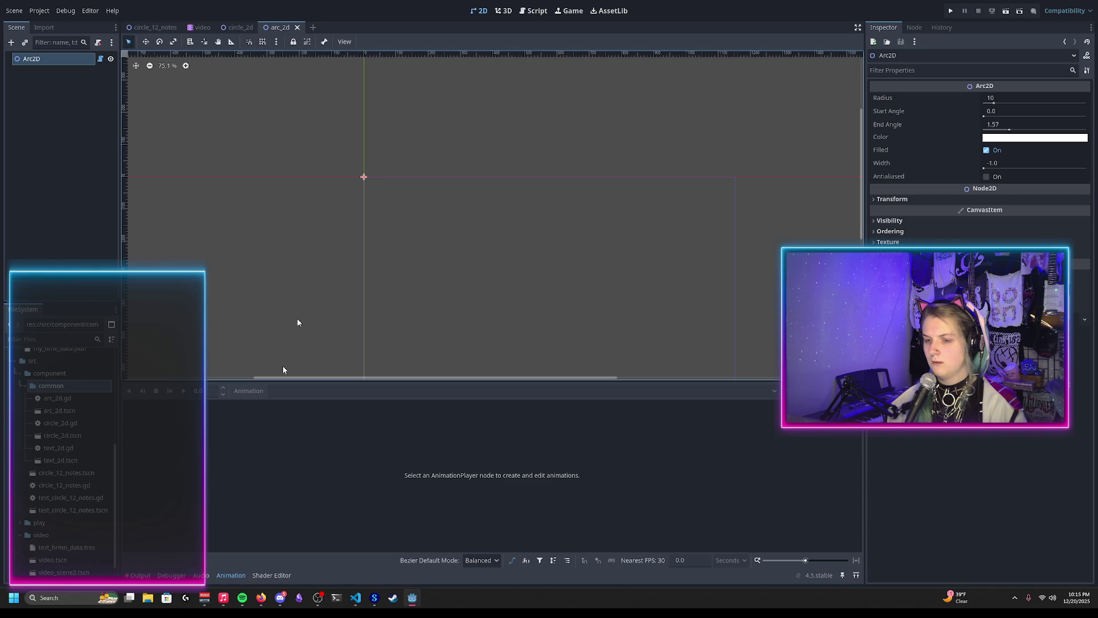
click(141, 575)
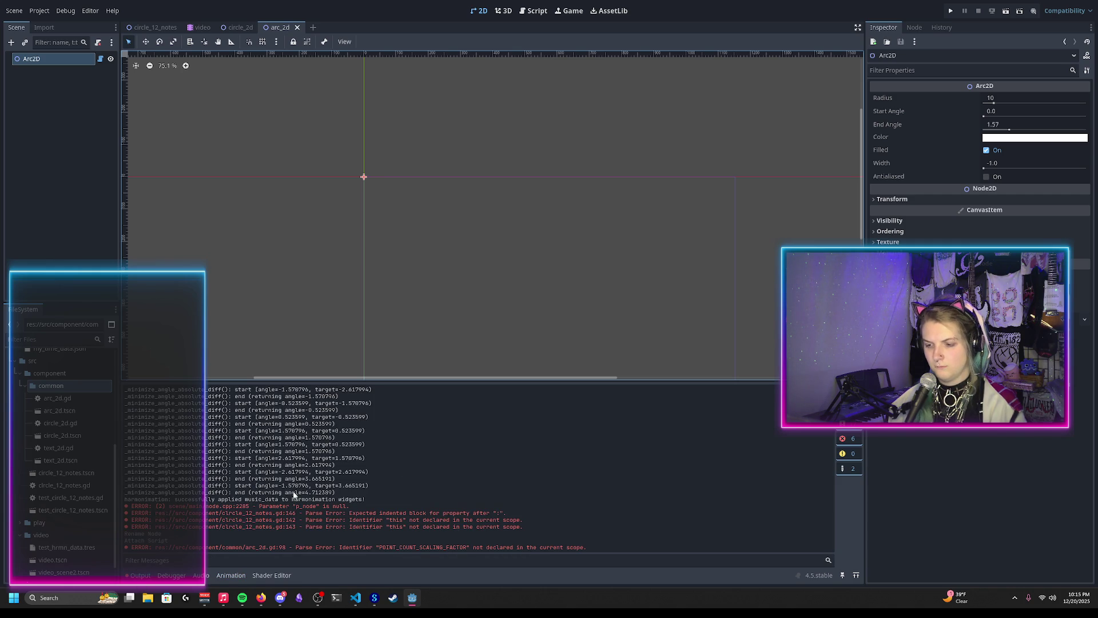
scroll(353, 249, up, 1)
Clear the Output messages, reload the saved arc_2d scene, and return to arc_2d.gd
click(14, 11)
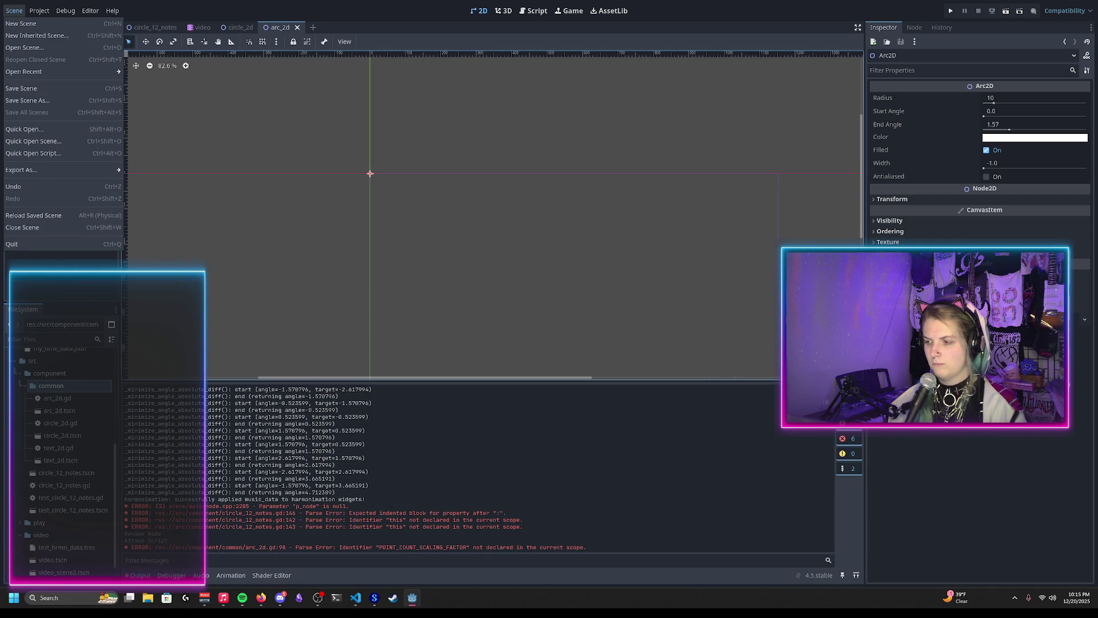
key(Escape)
click(842, 395)
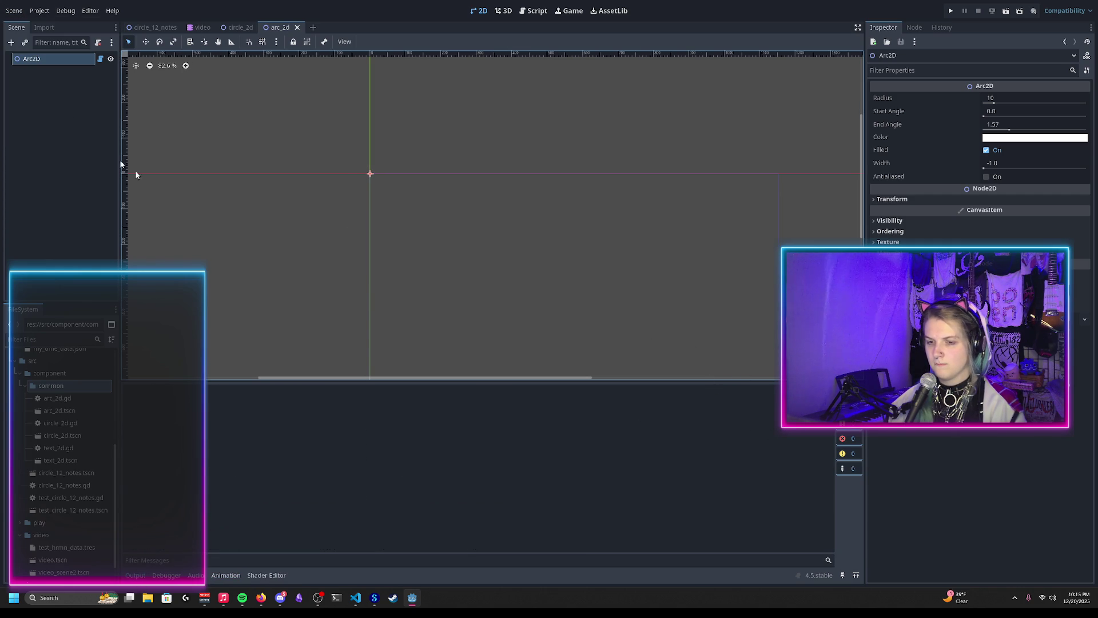
click(14, 11)
click(40, 228)
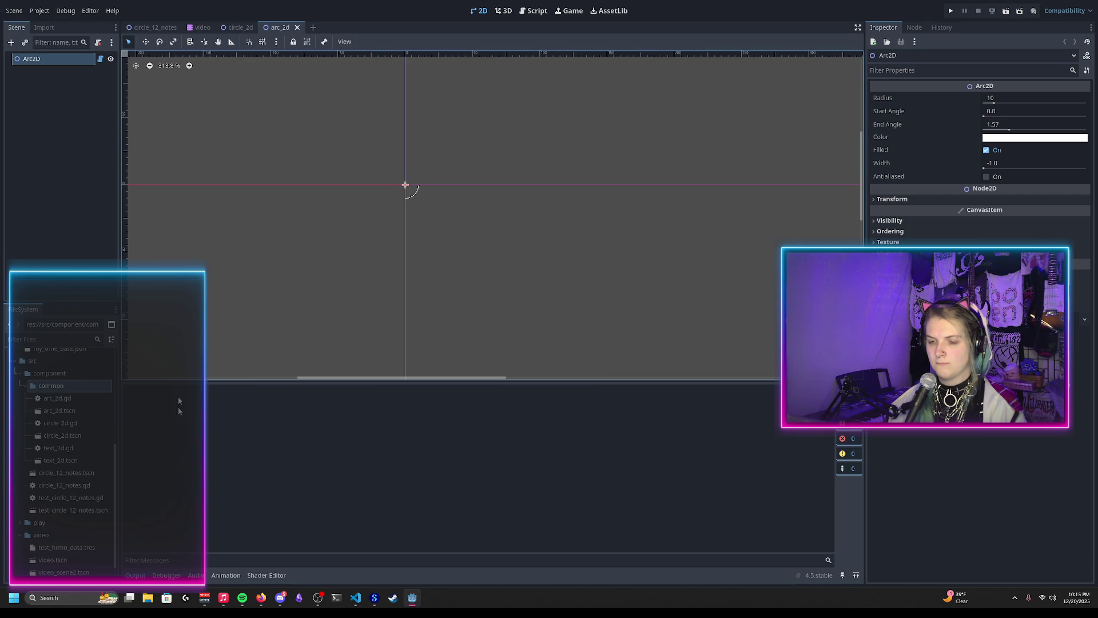
scroll(418, 183, up, 20)
scroll(528, 183, up, 2)
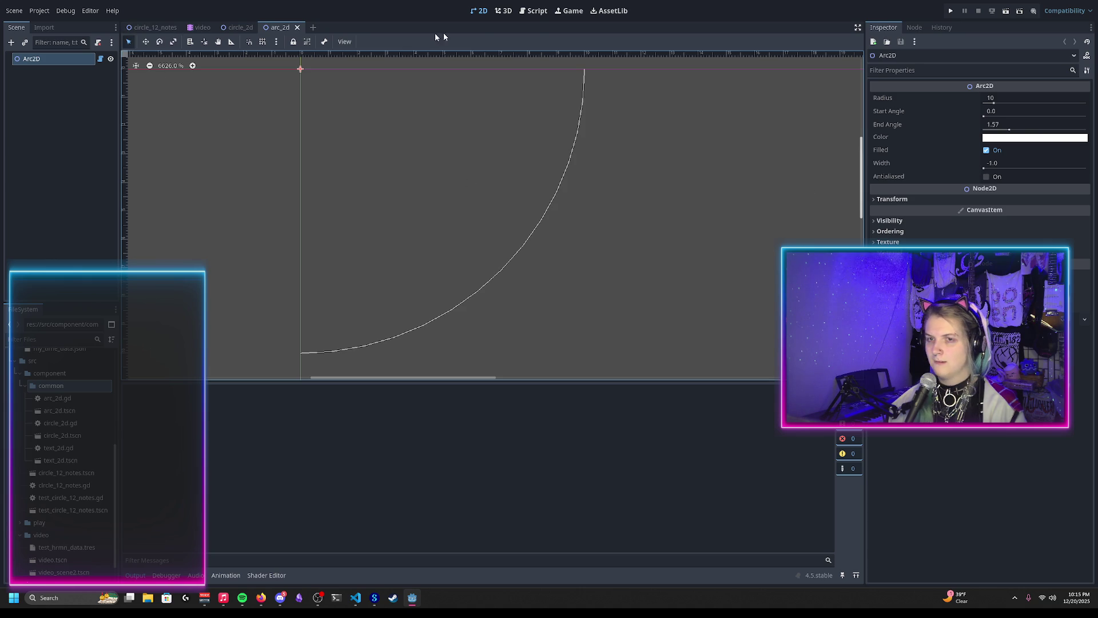
click(537, 11)
scroll(310, 167, down, 8)
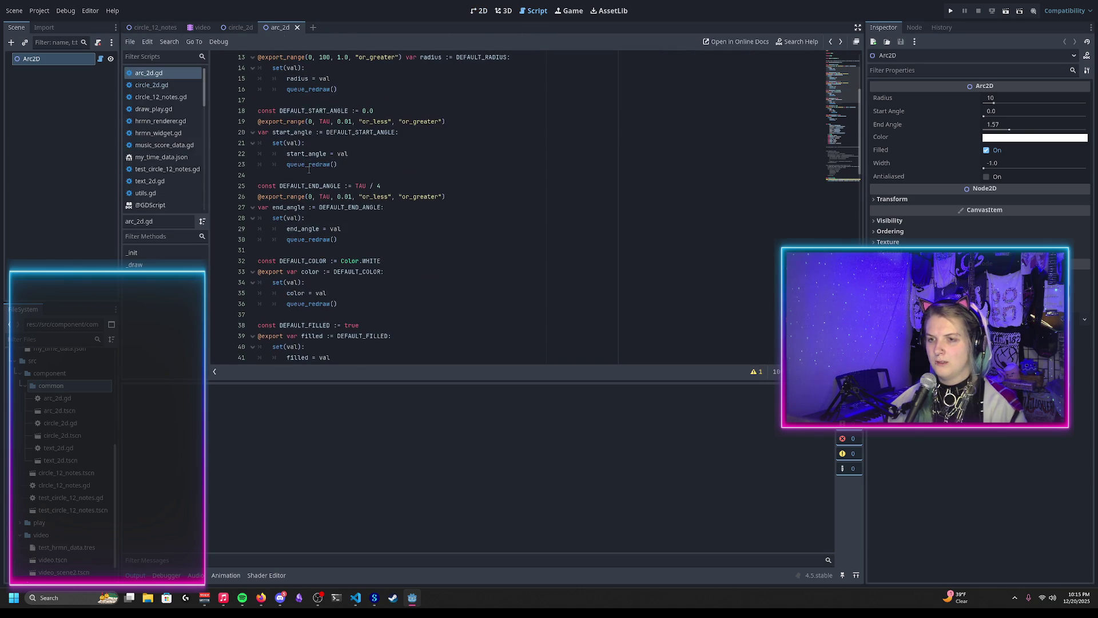
Comment out the filled export property block on lines 38–42
scroll(309, 167, down, 1)
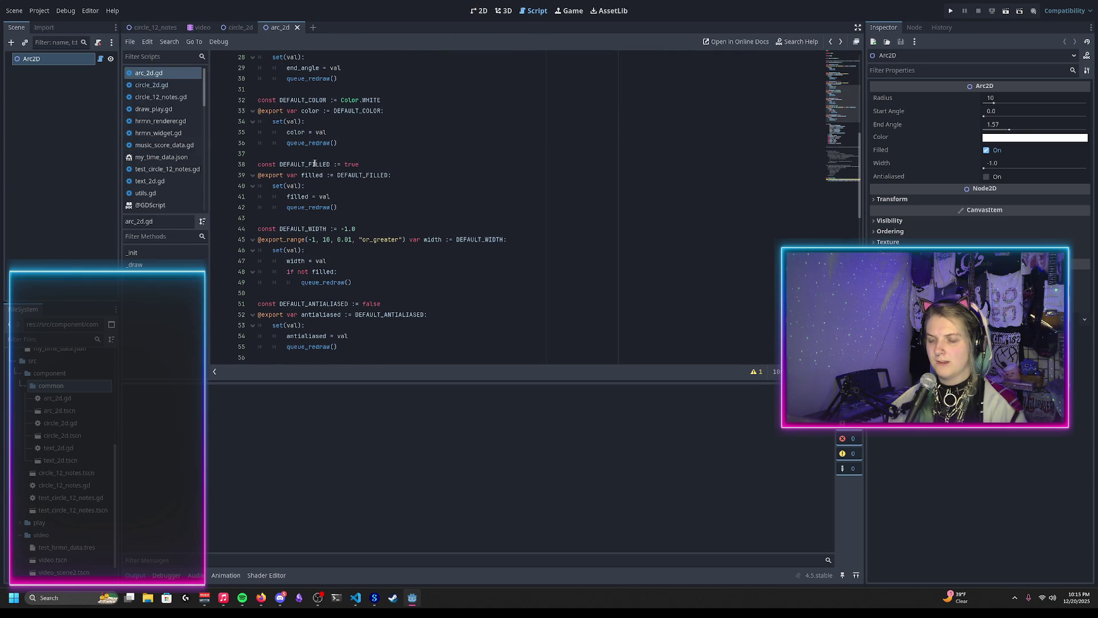
scroll(392, 188, down, 16)
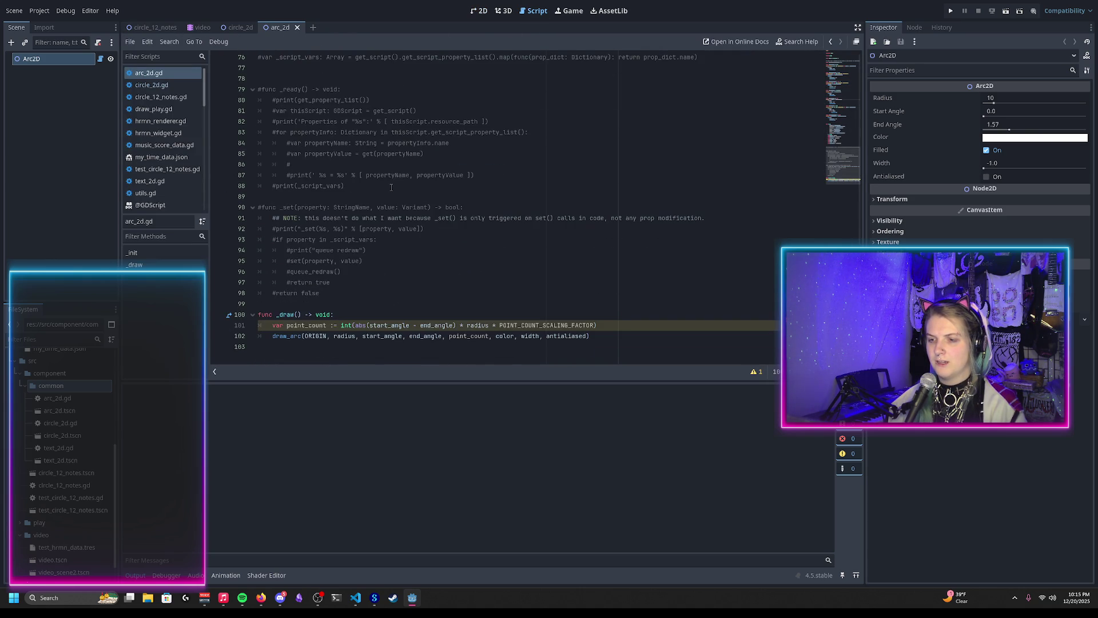
scroll(336, 208, up, 20)
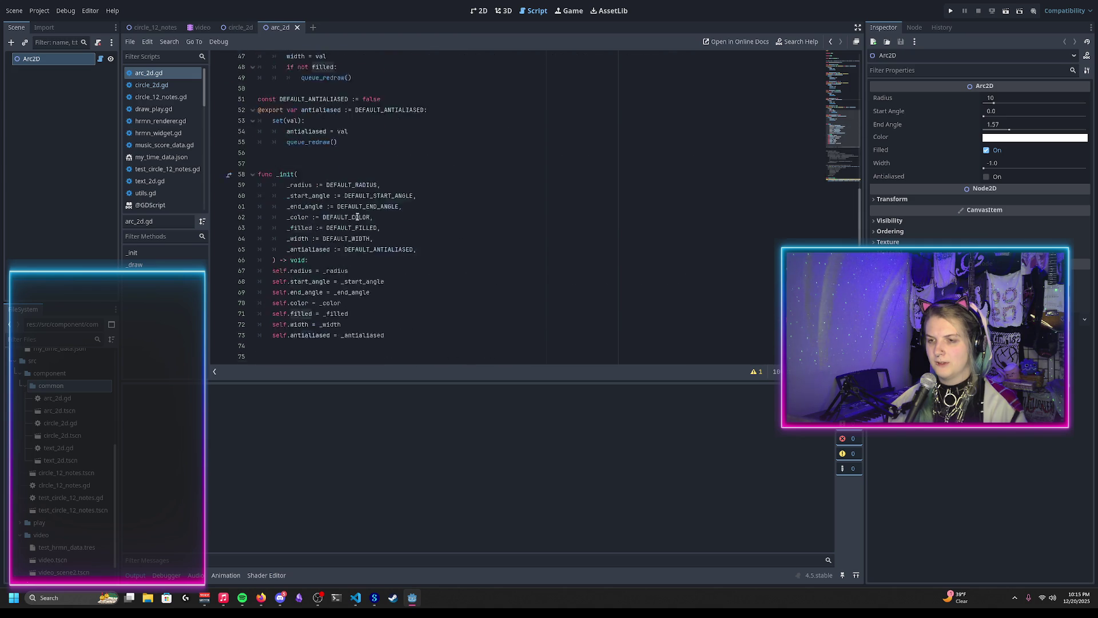
scroll(336, 207, down, 3)
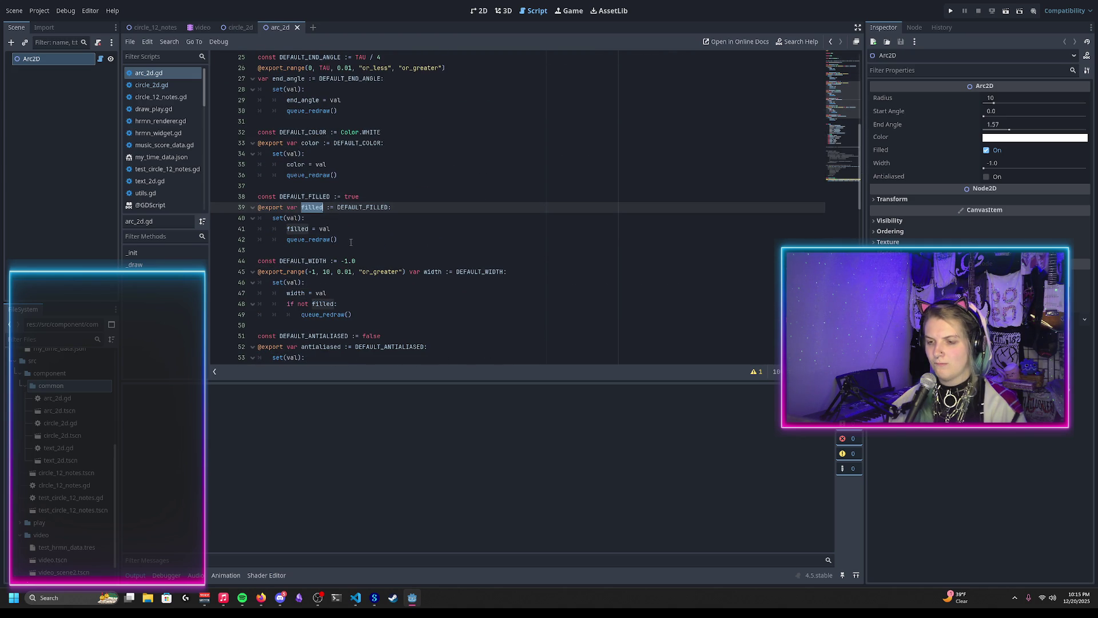
drag(342, 239, 307, 196)
key(ctrl+k)
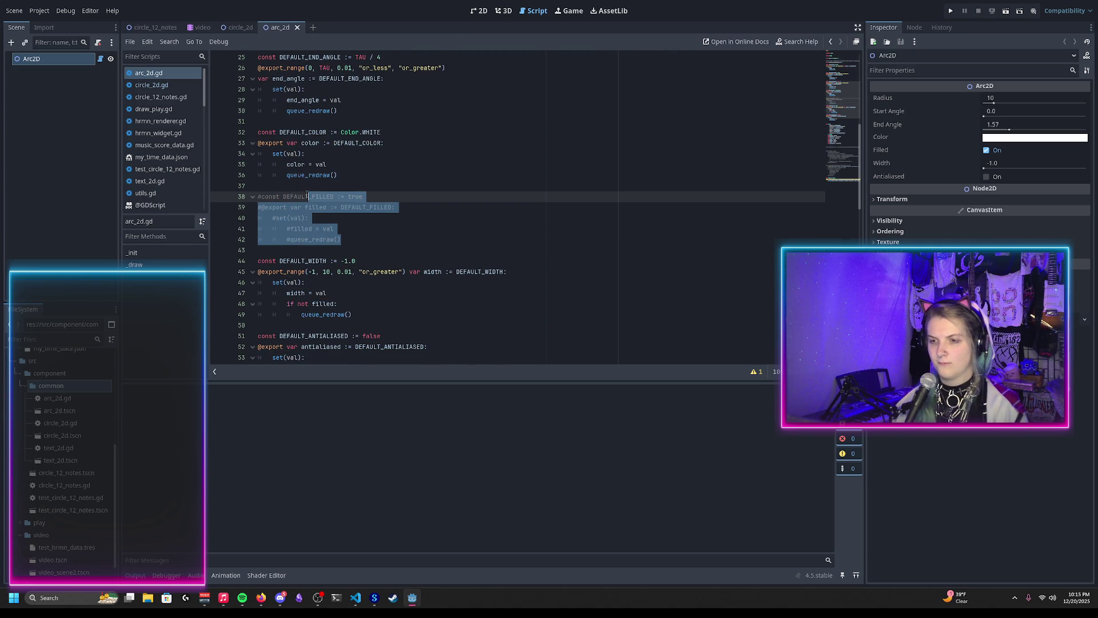
Delete the self.filled assignment, the _filled parameter in _init, and the 'if not filled' check, then save
scroll(344, 217, down, 15)
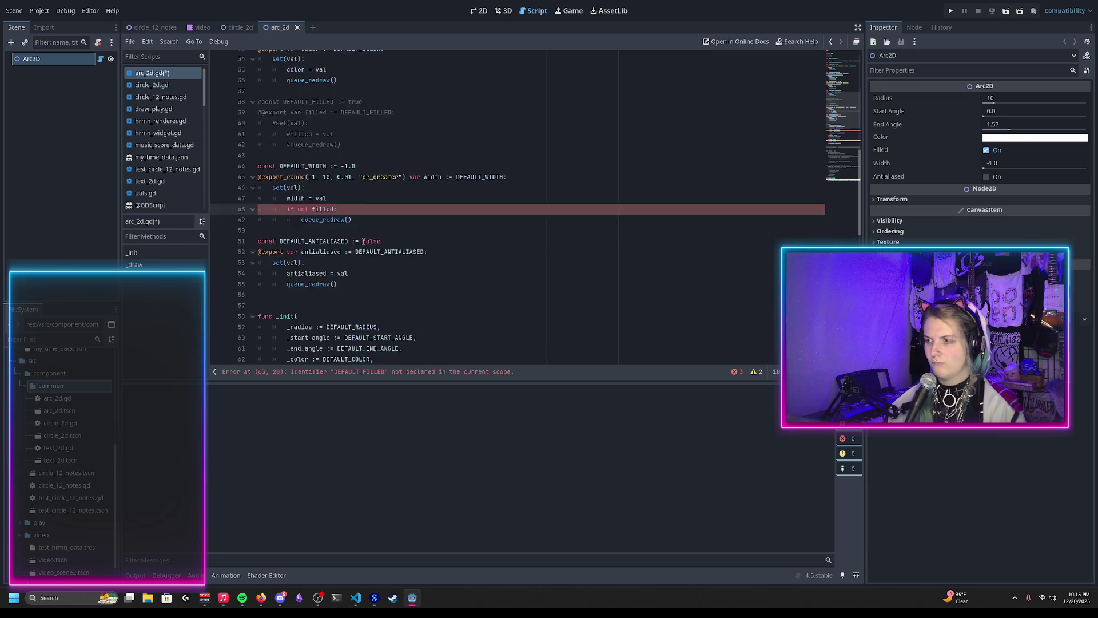
scroll(368, 232, up, 5)
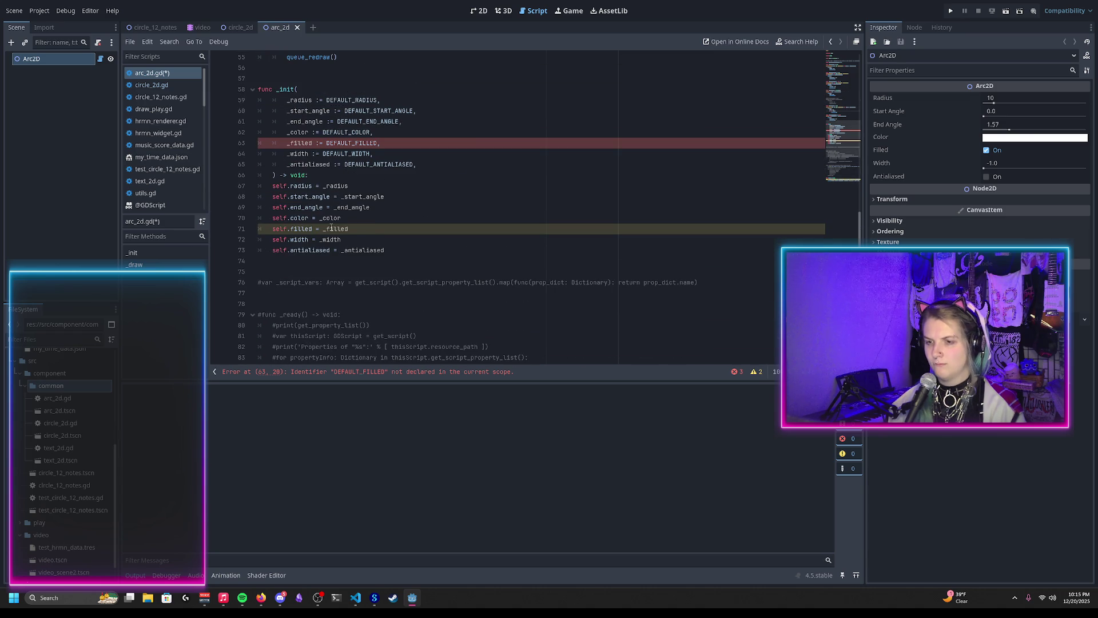
triple_click(331, 228)
key(BackSpace)
triple_click(344, 143)
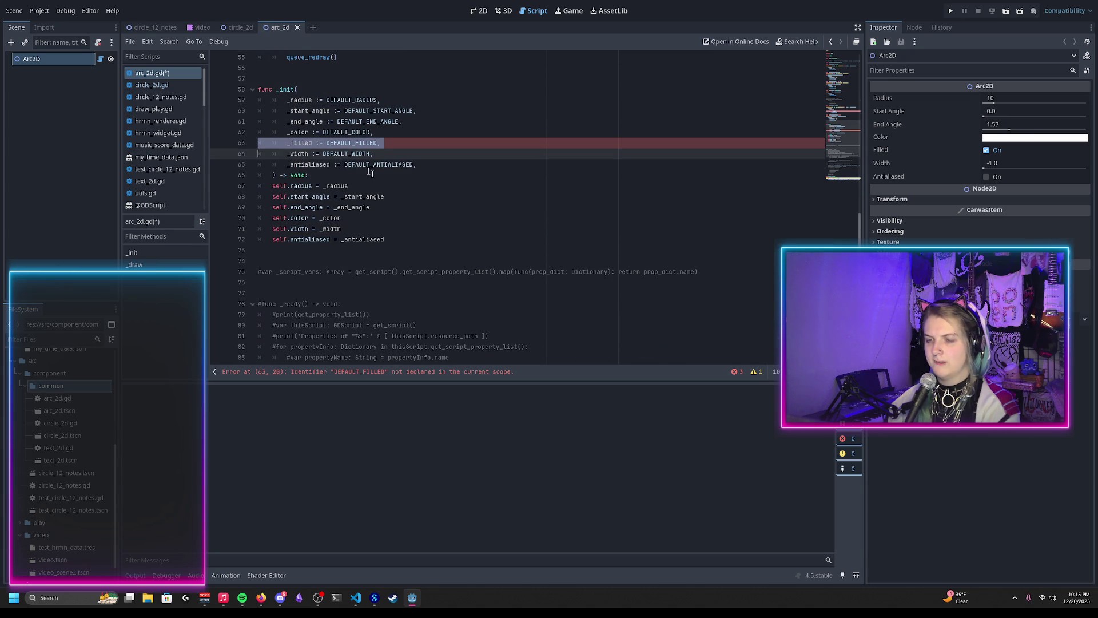
scroll(400, 183, up, 5)
key(BackSpace)
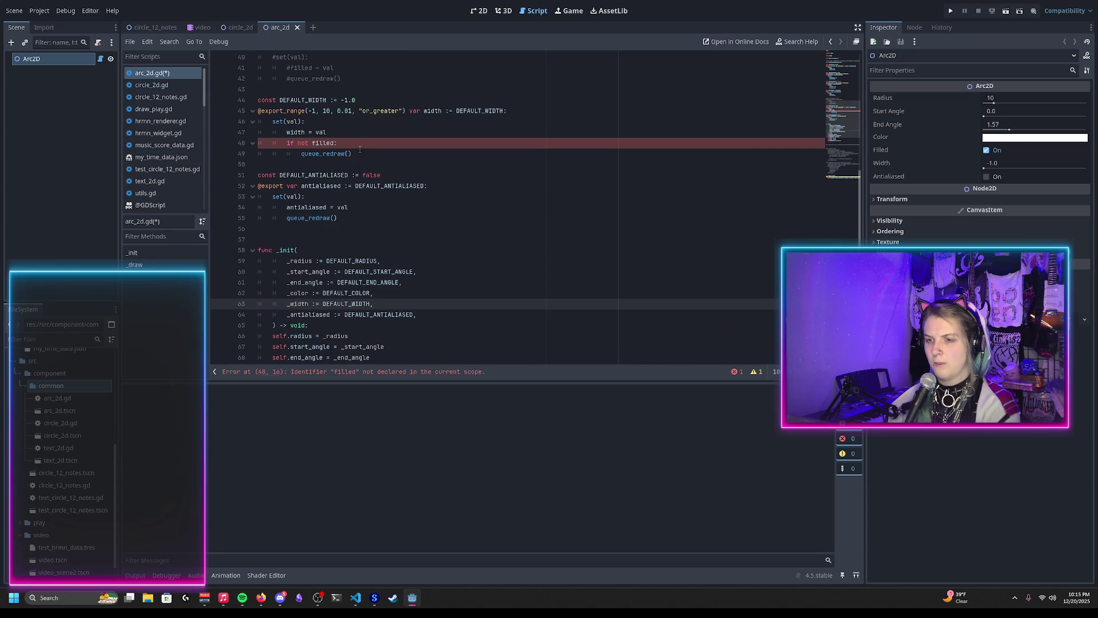
triple_click(341, 144)
key(BackSpace)
click(301, 143)
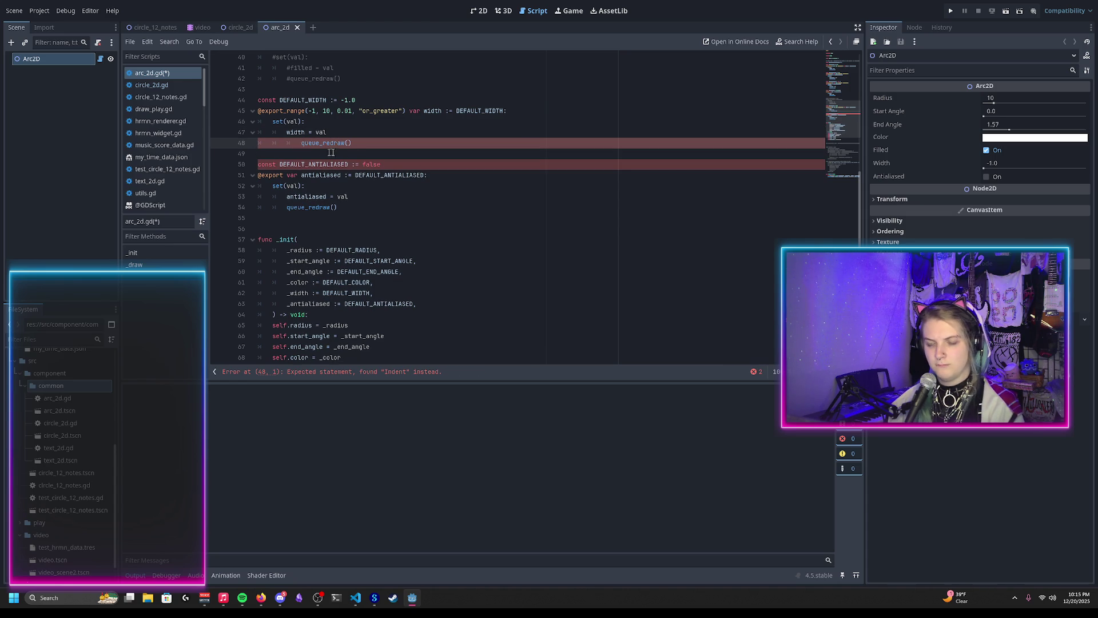
key(ctrl+s)
Change DEFAULT_WIDTH to 2.0 and save arc_2d.gd
click(362, 100)
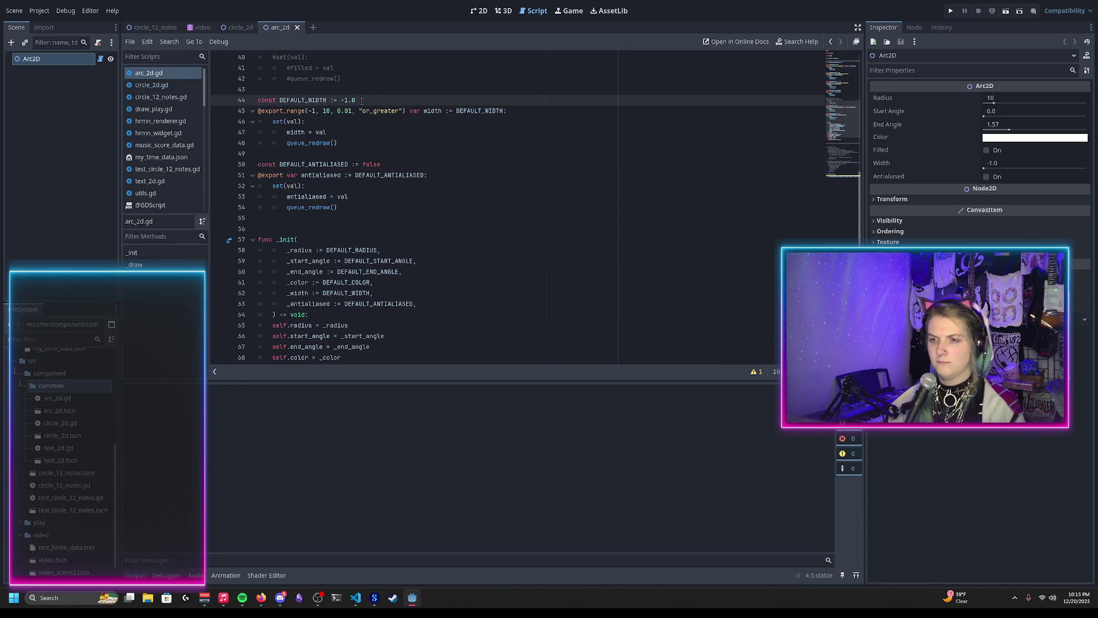
key(BackSpace)
key(BackSpace)
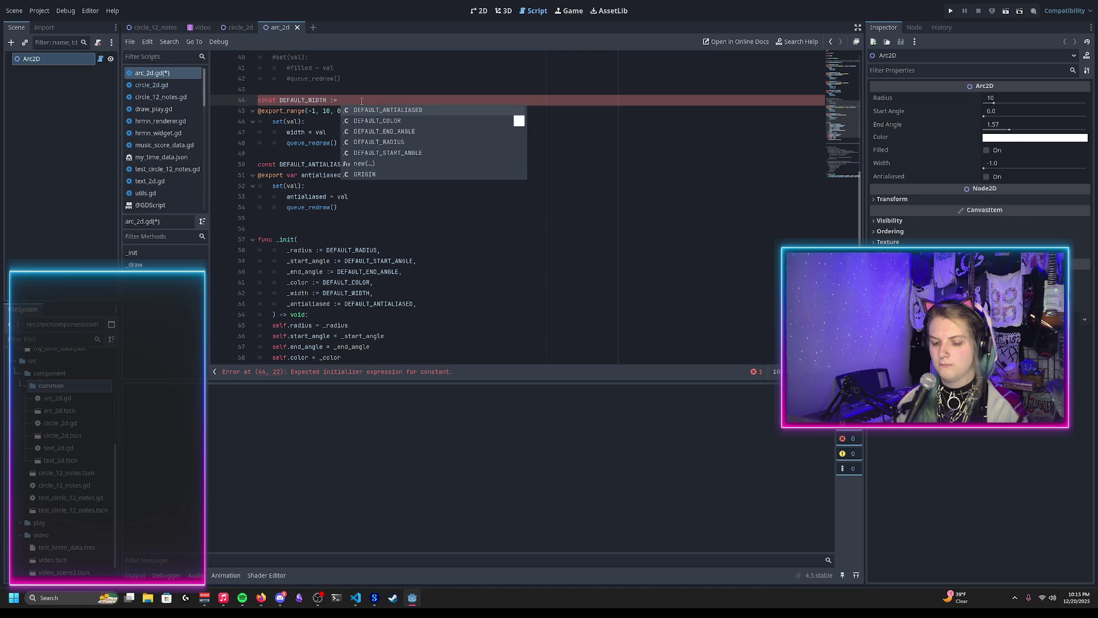
text(2.0)
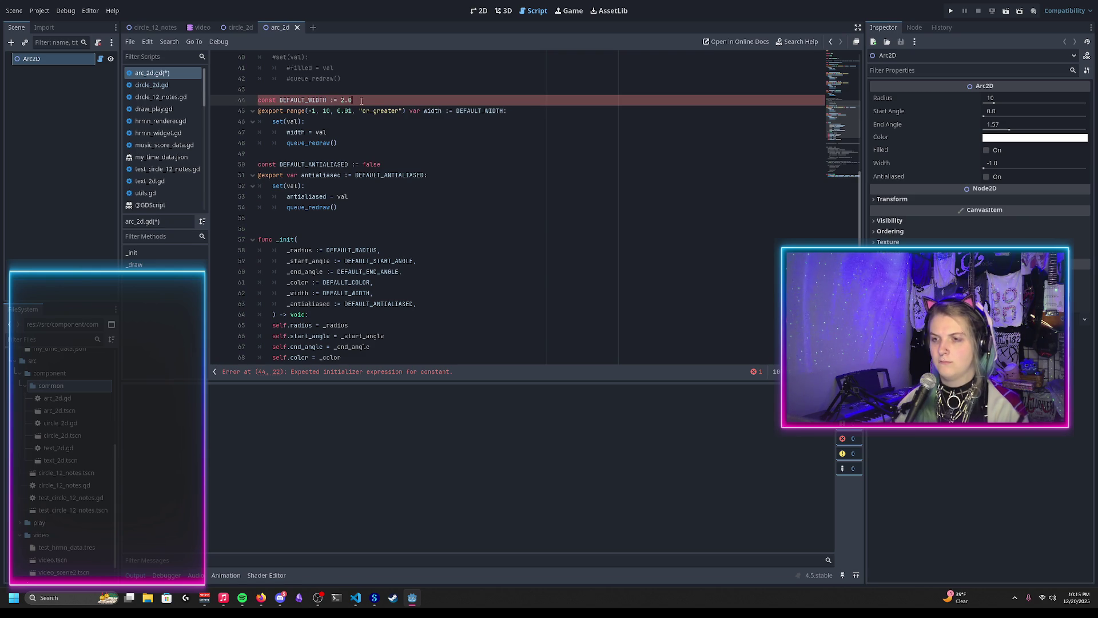
key(ctrl+s)
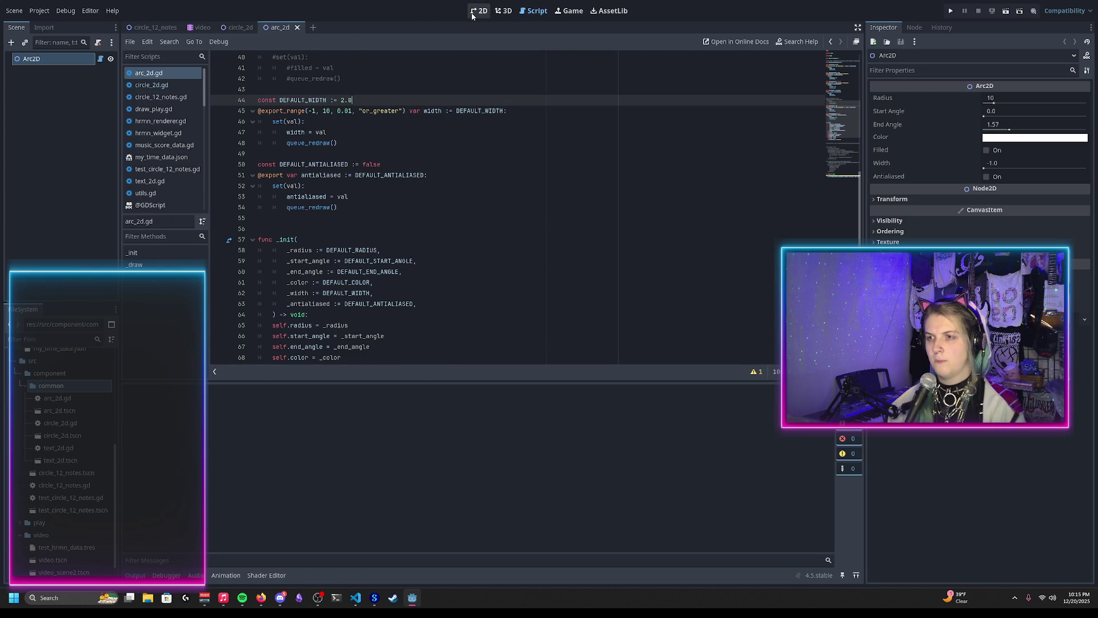
Reload the arc_2d scene, revert its Width to the default, and inspect the arc's end
click(479, 11)
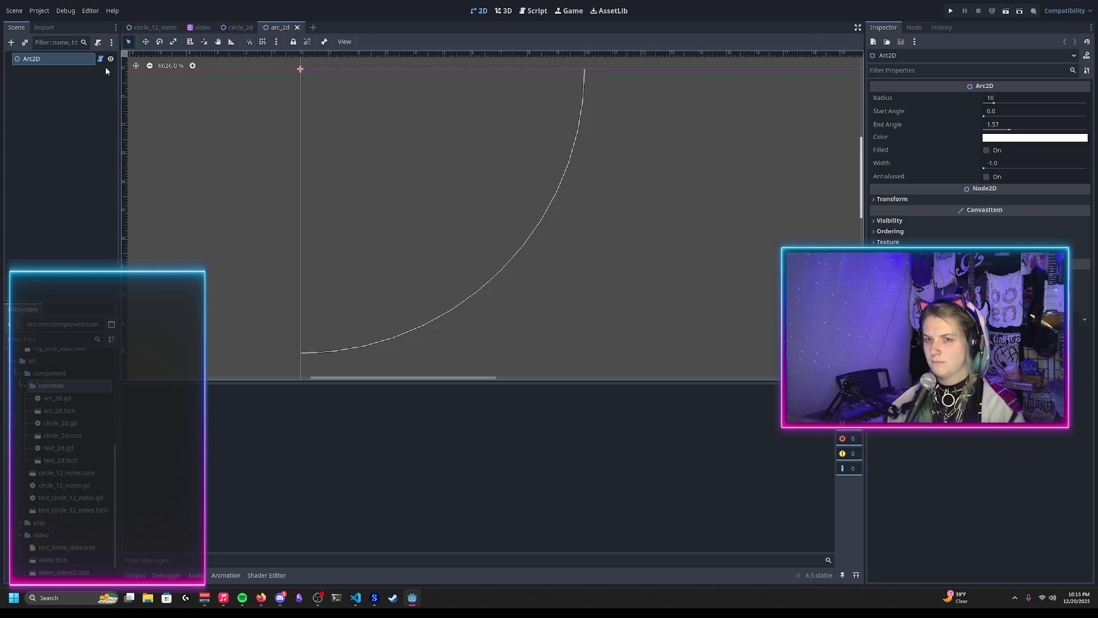
click(15, 10)
click(34, 215)
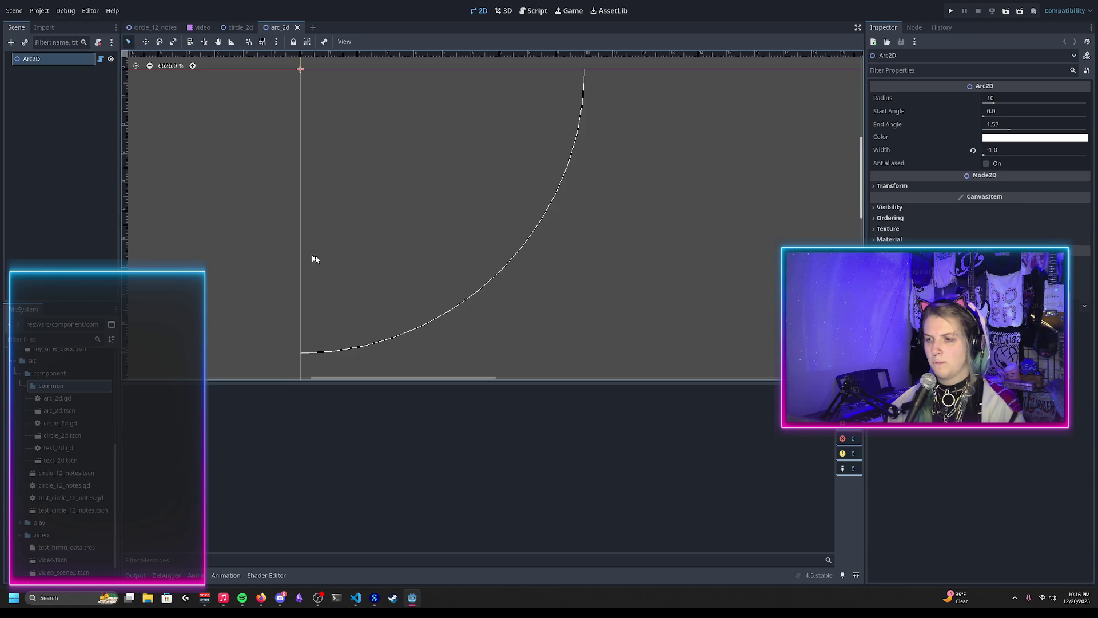
click(973, 150)
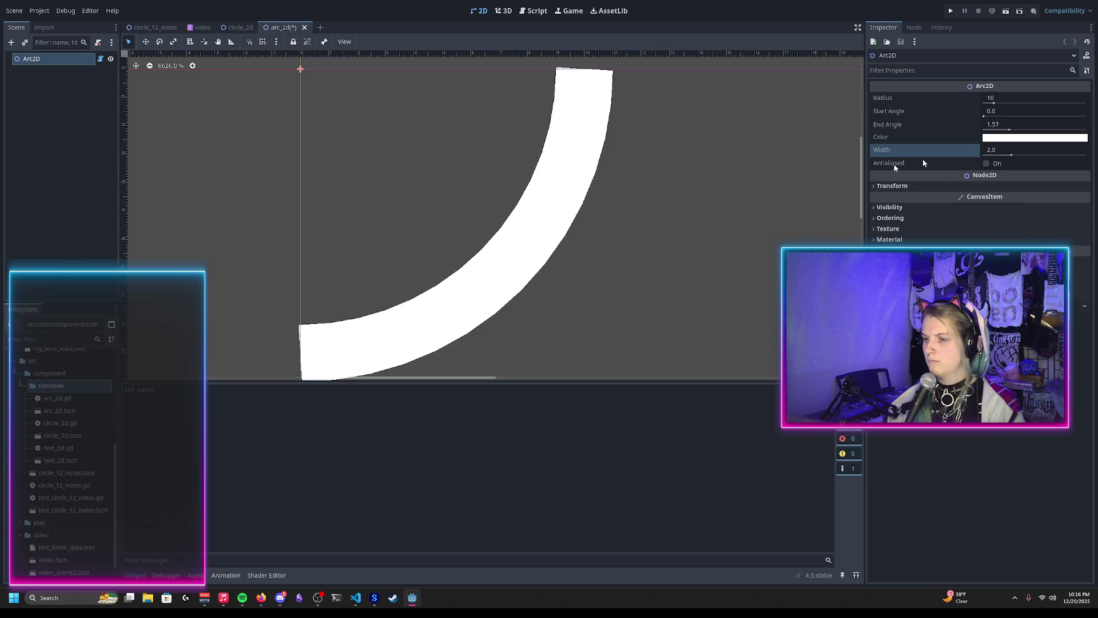
scroll(373, 242, down, 5)
scroll(324, 270, up, 4)
scroll(340, 295, up, 4)
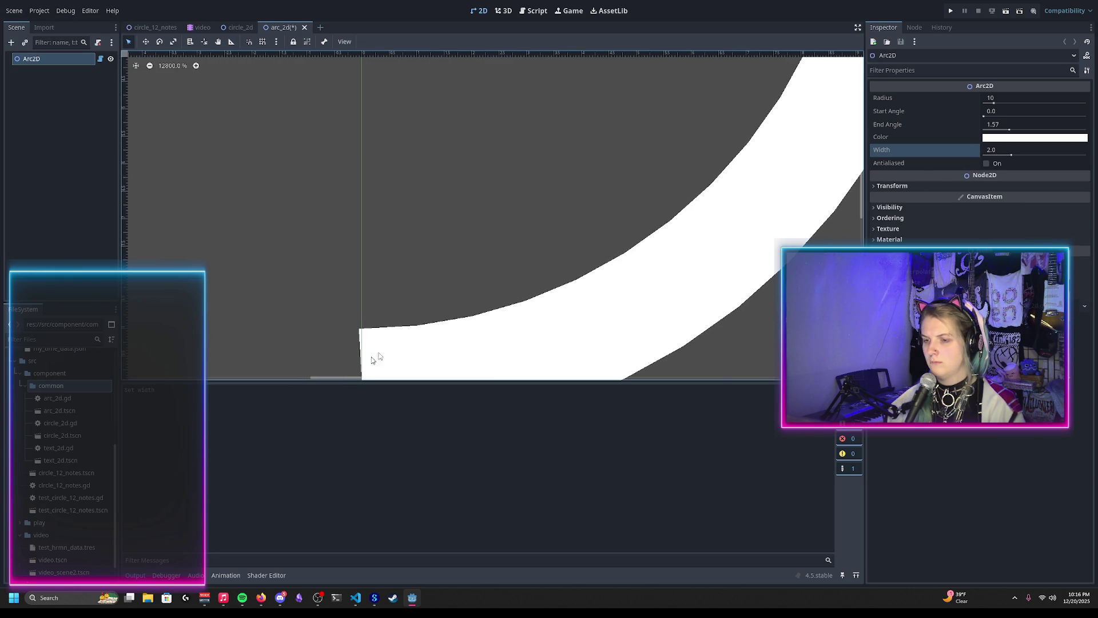
drag(422, 255, 520, 91)
scroll(368, 208, down, 6)
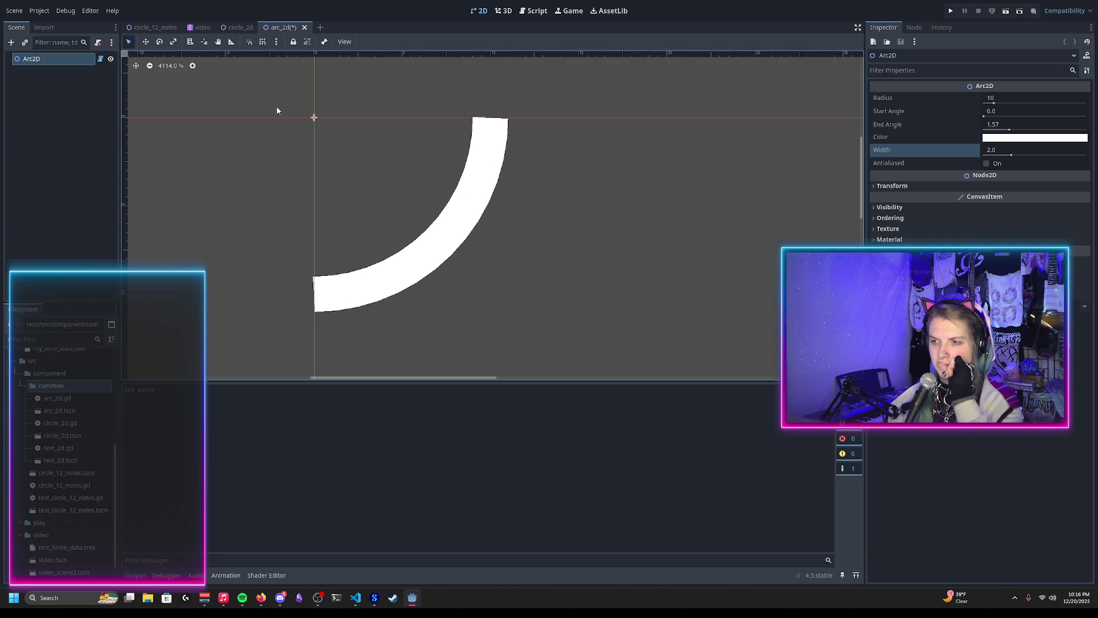
Save arc_2d.gd from the script editor and return to the 2D canvas
click(535, 10)
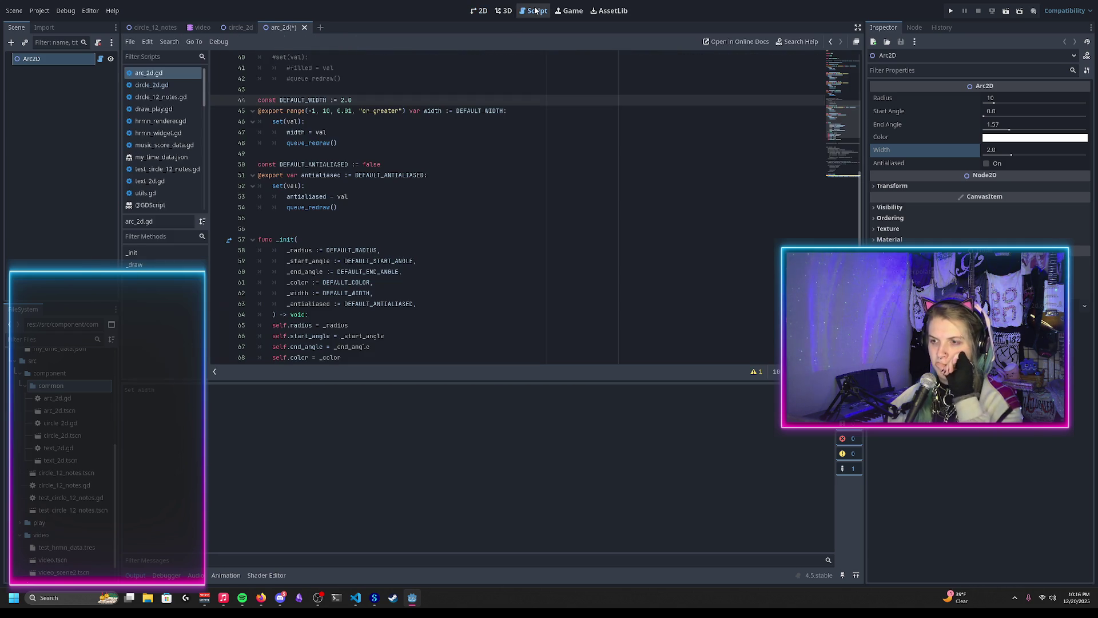
key(ctrl+F1)
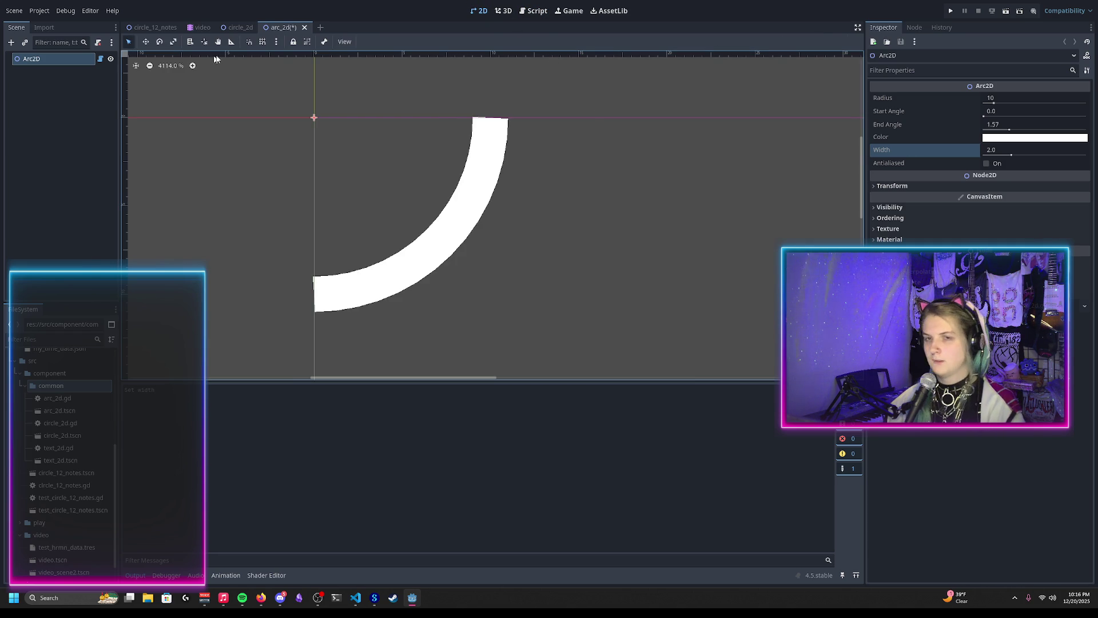
click(536, 11)
scroll(289, 160, up, 2)
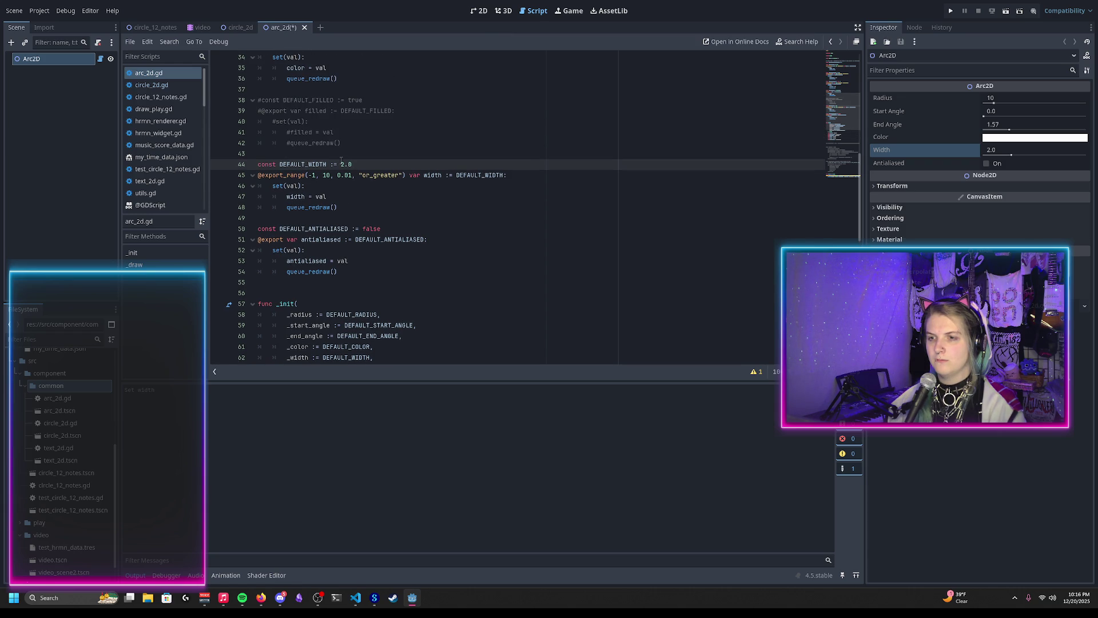
key(ctrl+s)
key(ctrl+F1)
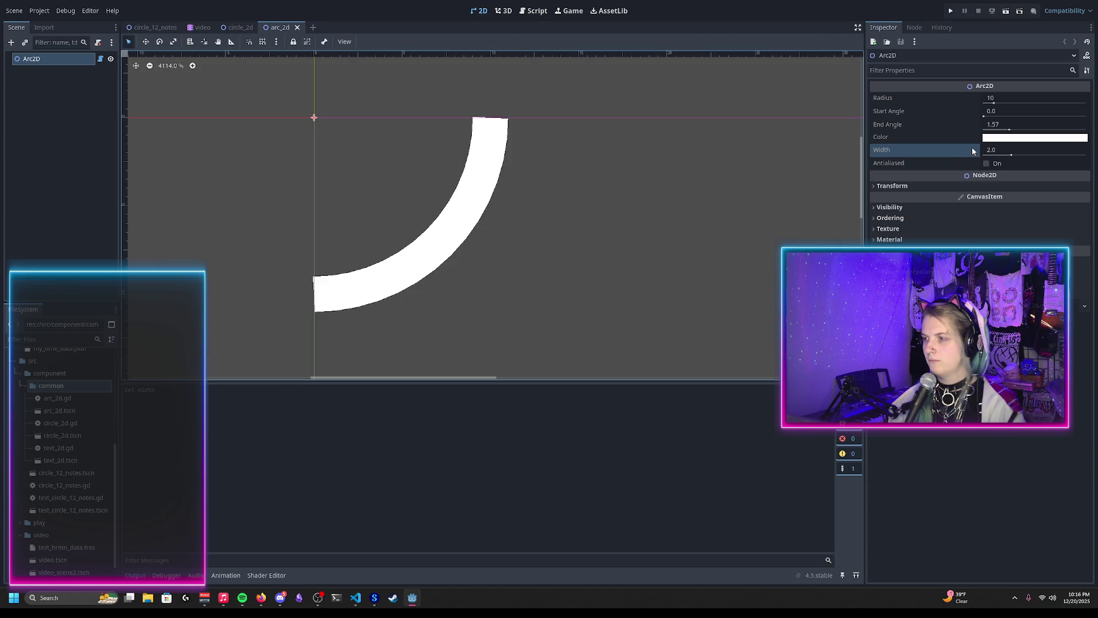
Thin the arc's stroke, revert Width to 1.0, and bring up arc_2d.gd
drag(1005, 158, 976, 154)
click(974, 151)
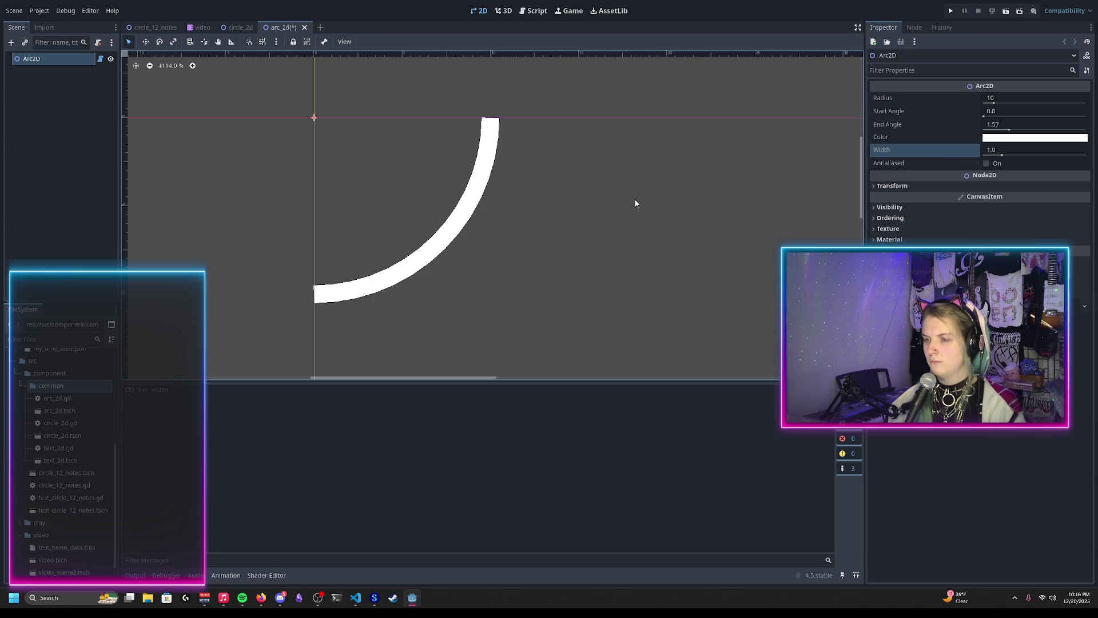
scroll(278, 273, up, 5)
scroll(338, 314, down, 5)
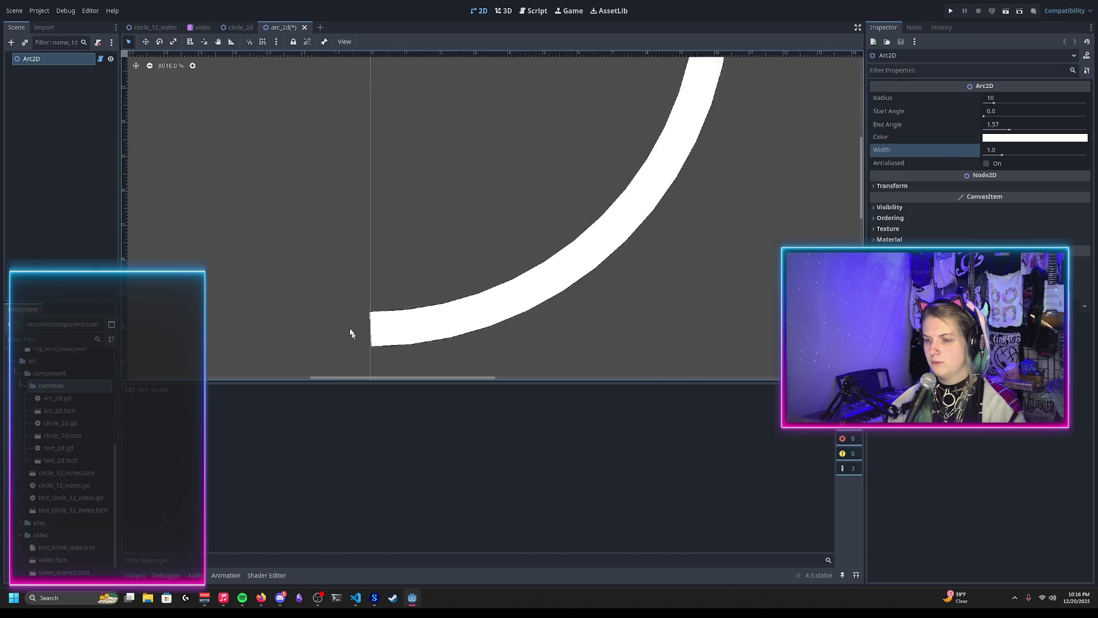
click(534, 10)
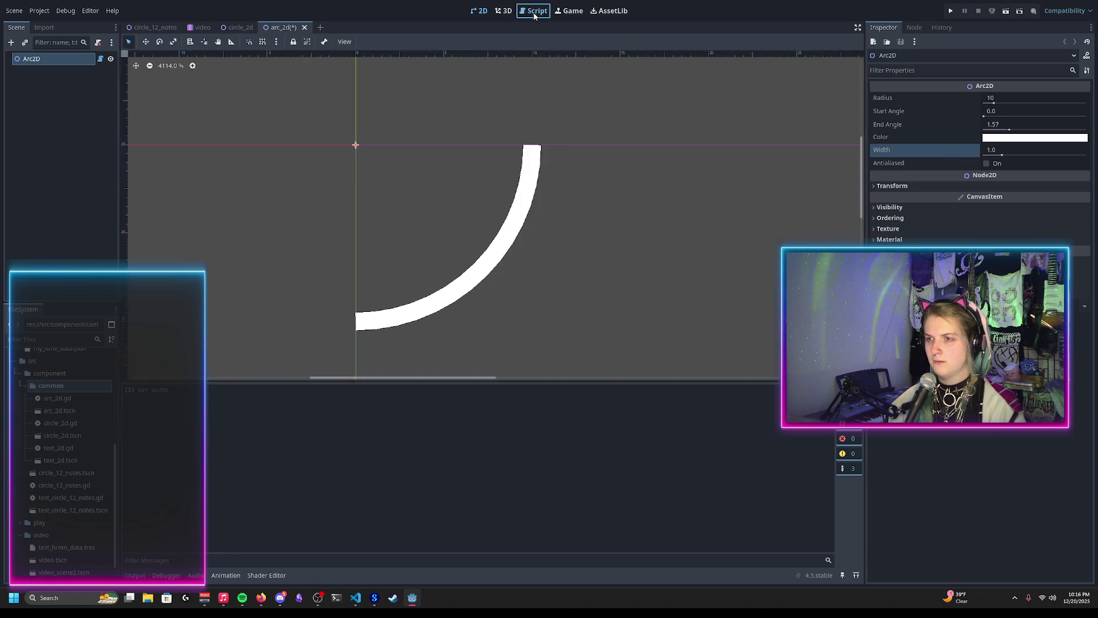
scroll(365, 215, up, 10)
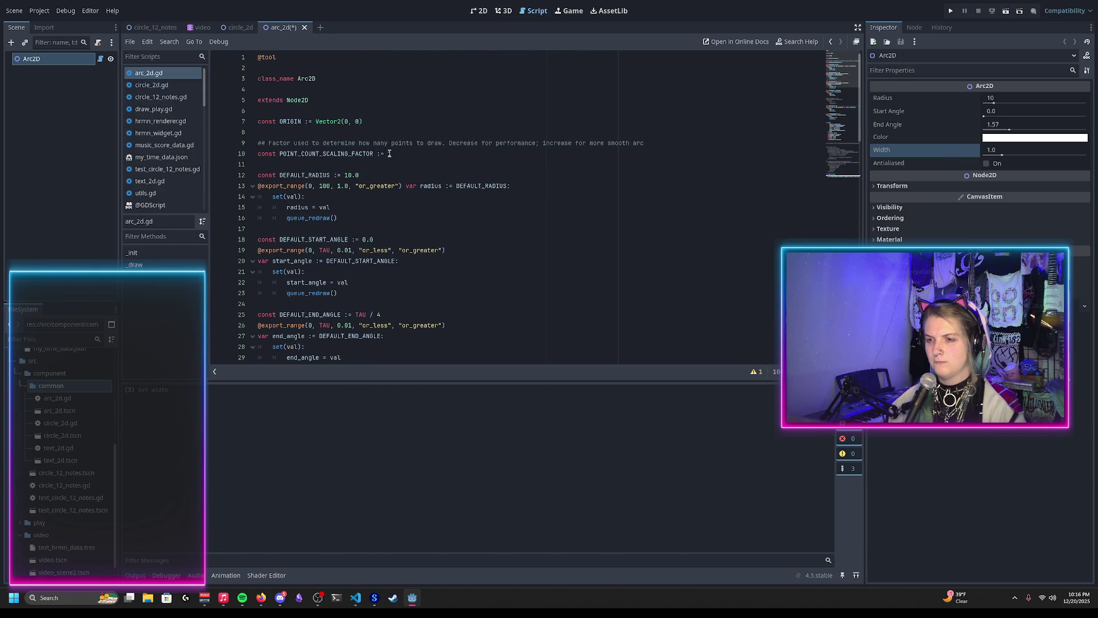
Set POINT_COUNT_SCALING_FACTOR to 3 and save the script
click(388, 153)
text(3)
key(ctrl+s)
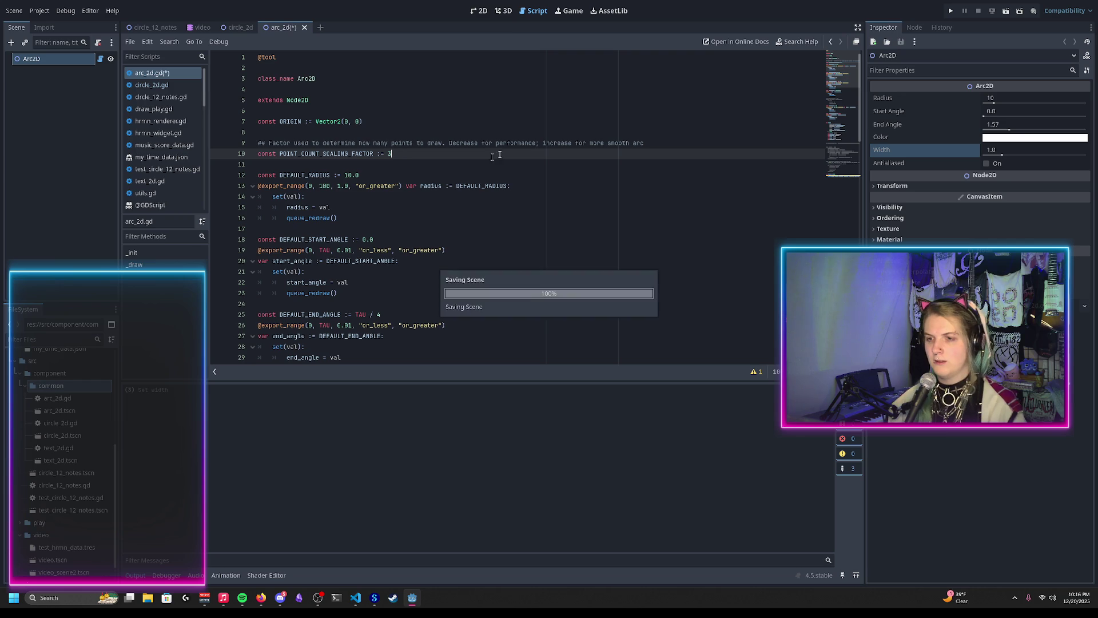
On the 2D canvas, nudge the arc's width and revert it to 1.0
click(479, 10)
scroll(343, 277, up, 4)
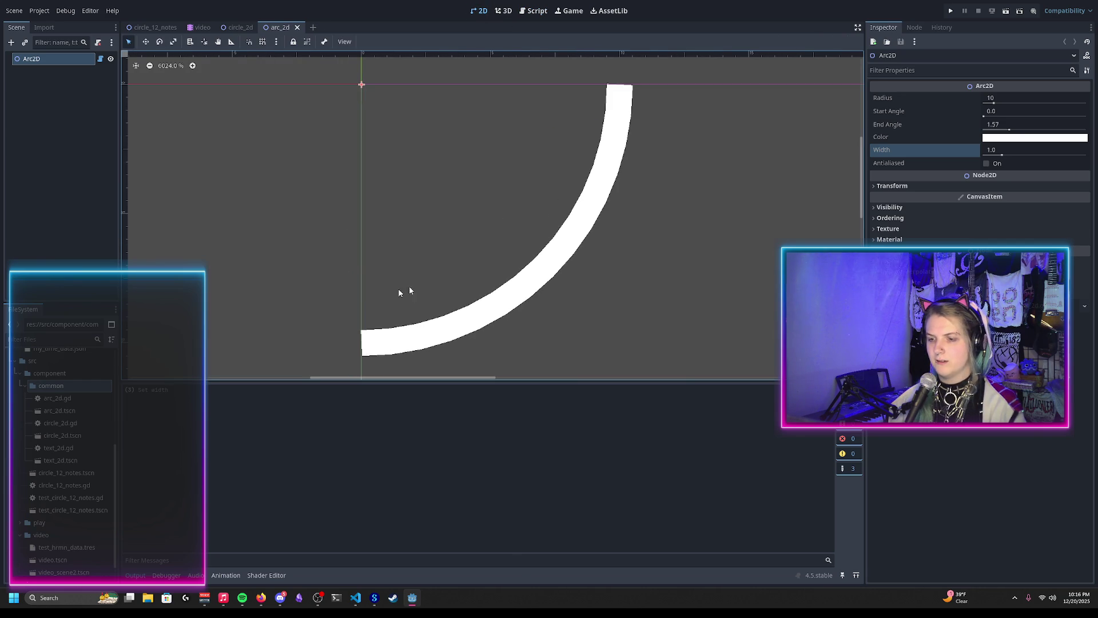
drag(1002, 154, 999, 155)
click(973, 151)
scroll(629, 114, up, 5)
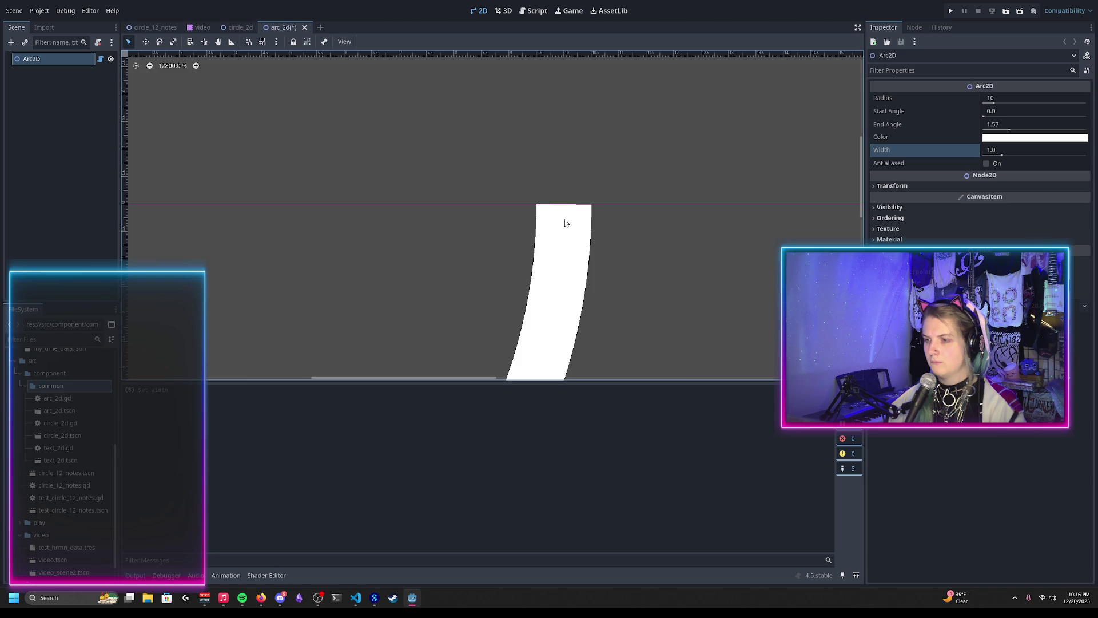
scroll(566, 221, down, 4)
scroll(497, 274, up, 3)
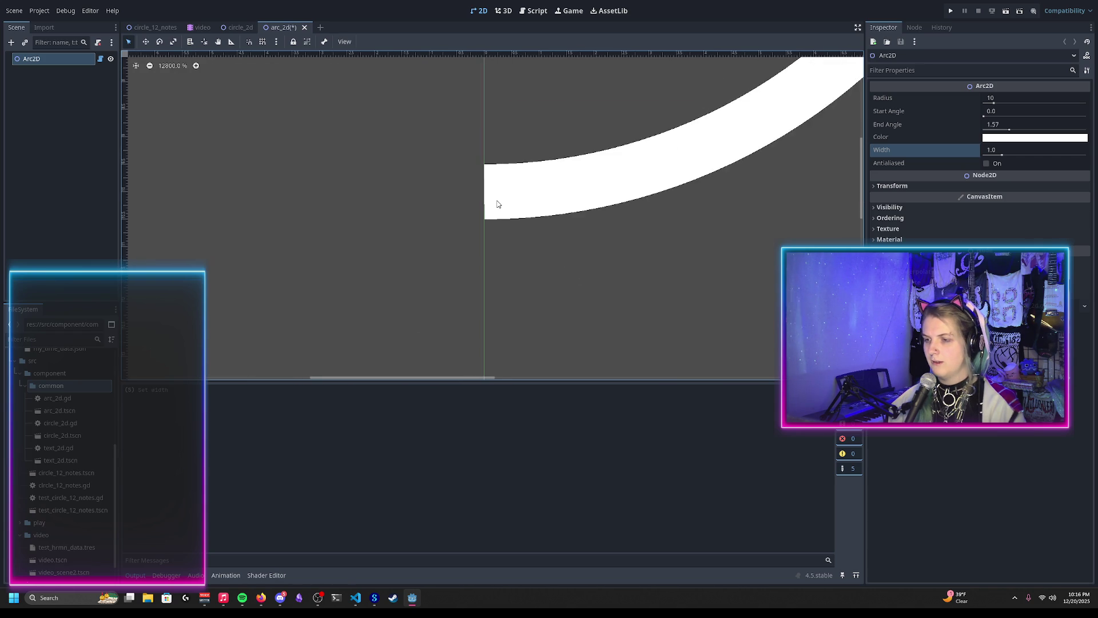
scroll(473, 206, down, 2)
scroll(483, 261, up, 1)
scroll(467, 227, down, 2)
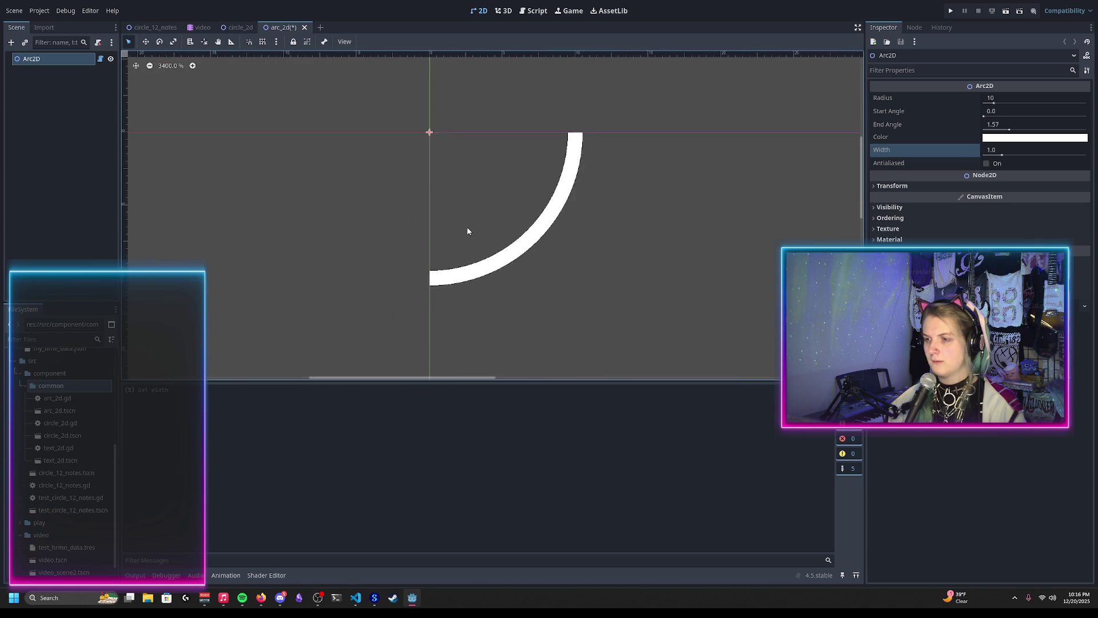
scroll(466, 225, down, 3)
scroll(471, 214, up, 2)
scroll(466, 206, up, 5)
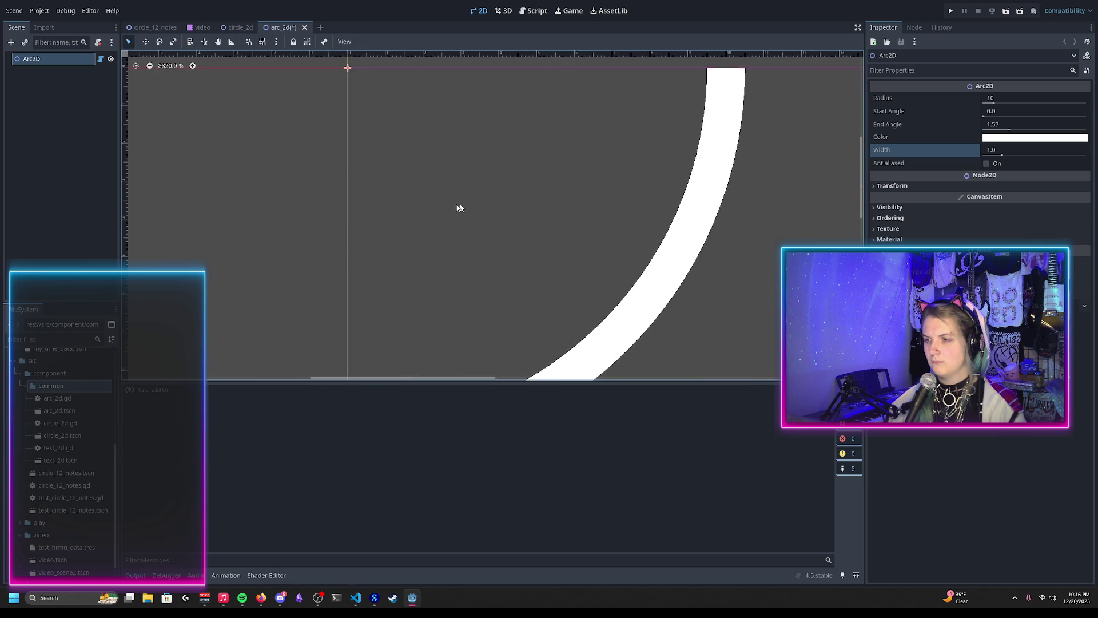
scroll(402, 216, down, 2)
scroll(446, 211, up, 1)
scroll(463, 220, down, 1)
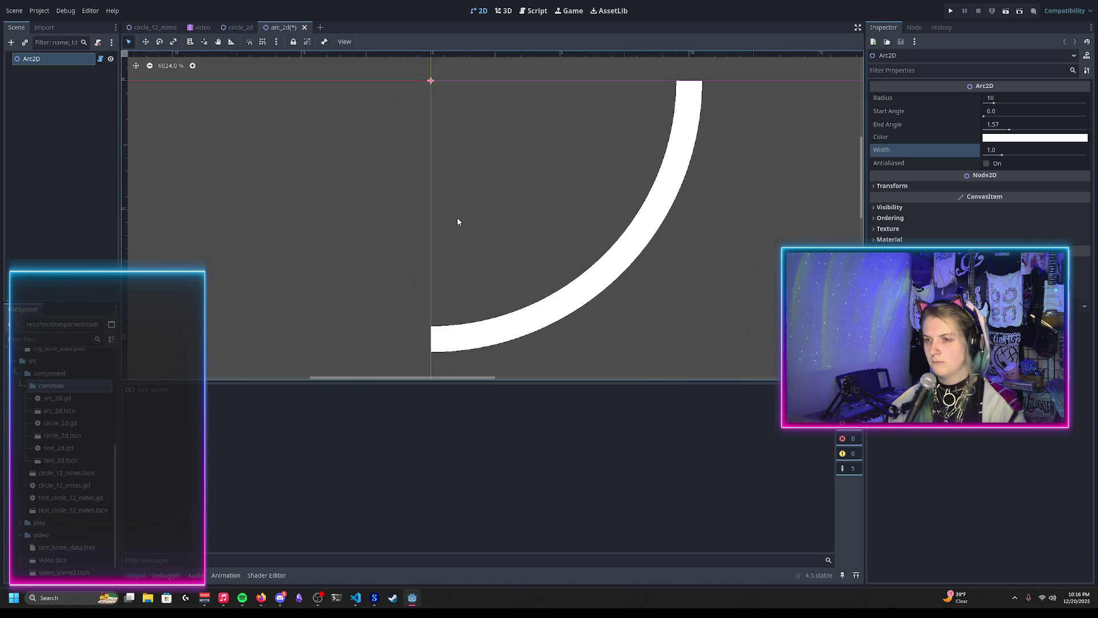
scroll(458, 217, down, 2)
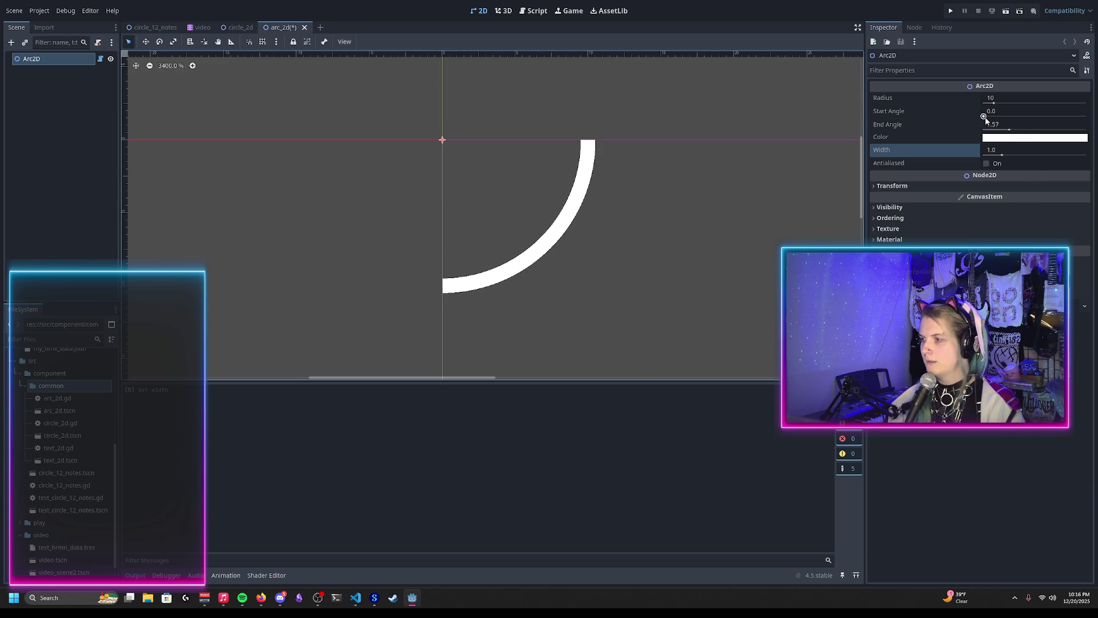
Try other start angles, revert End Angle to 1.57, and recentre the arc
mouse_move(984, 117)
mouse_down()
mouse_move(1083, 141)
mouse_move(1069, 131)
mouse_move(973, 130)
mouse_up()
click(973, 126)
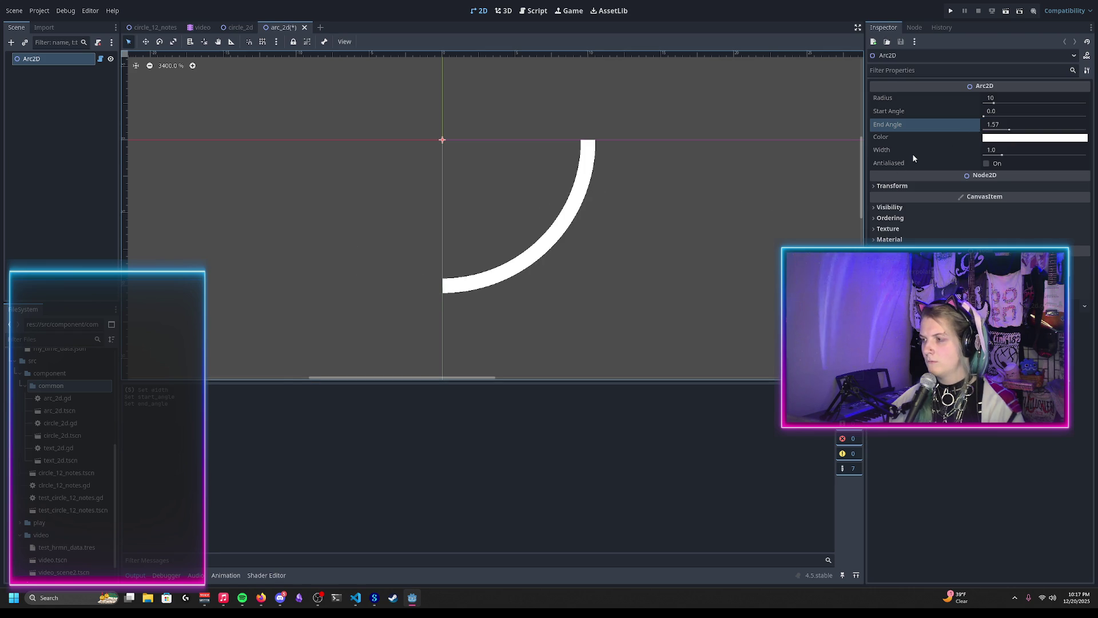
drag(622, 185, 570, 250)
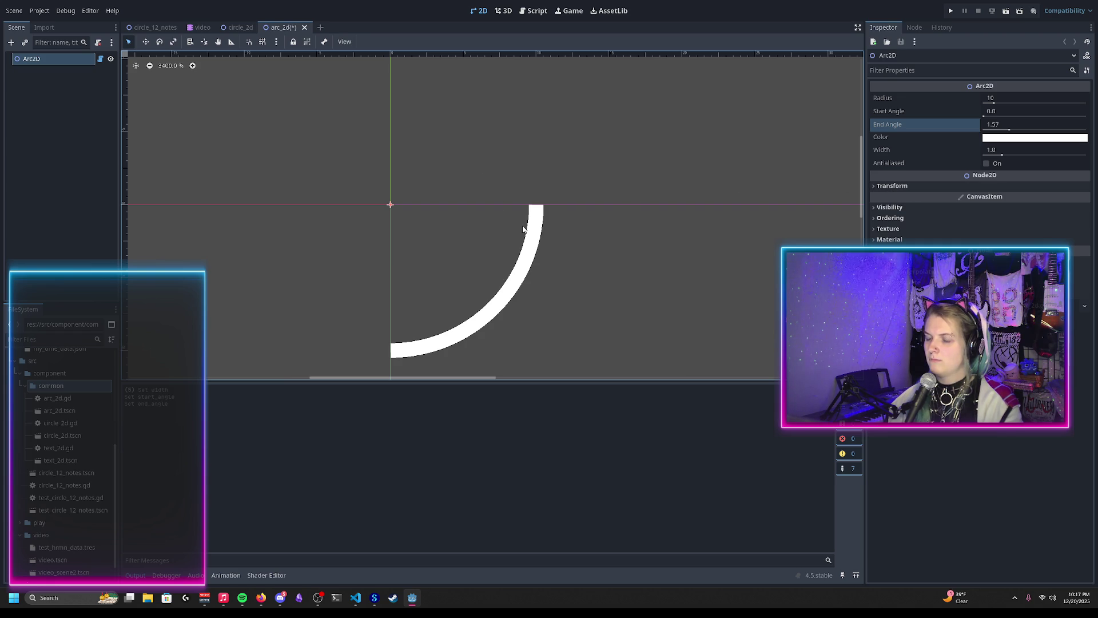
Show the line 98 warning details and wrap the abs call in float()
click(534, 10)
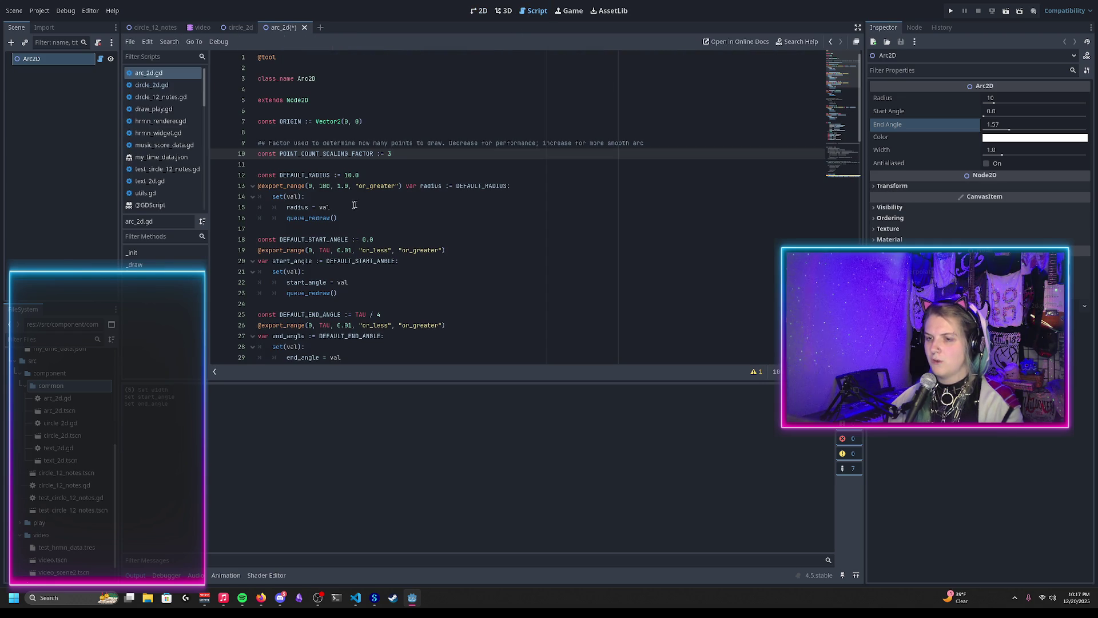
scroll(363, 200, down, 18)
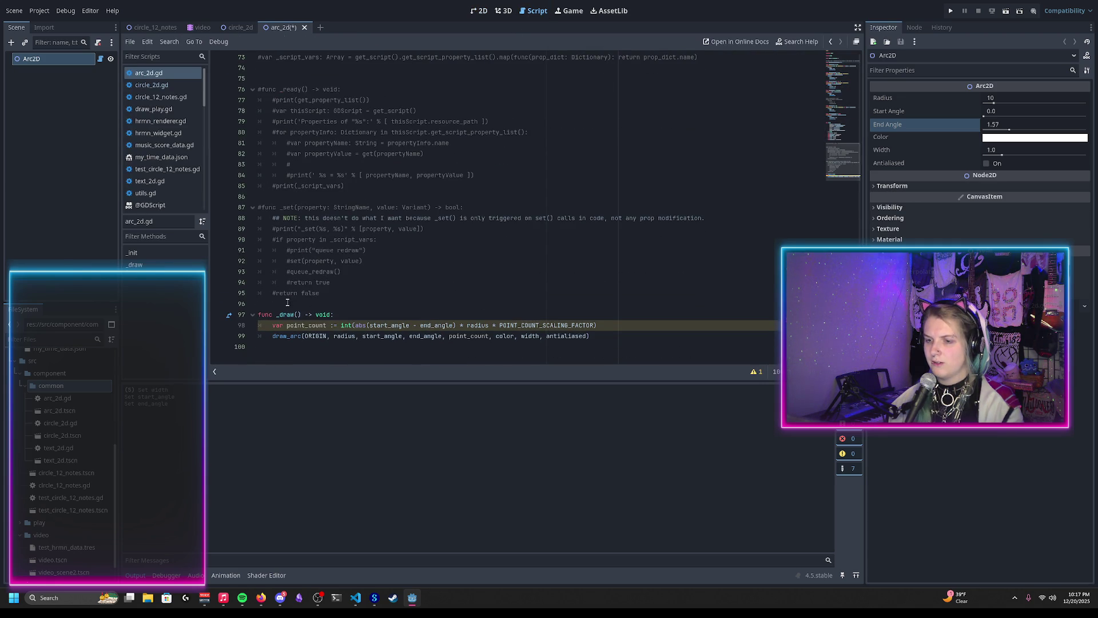
click(755, 372)
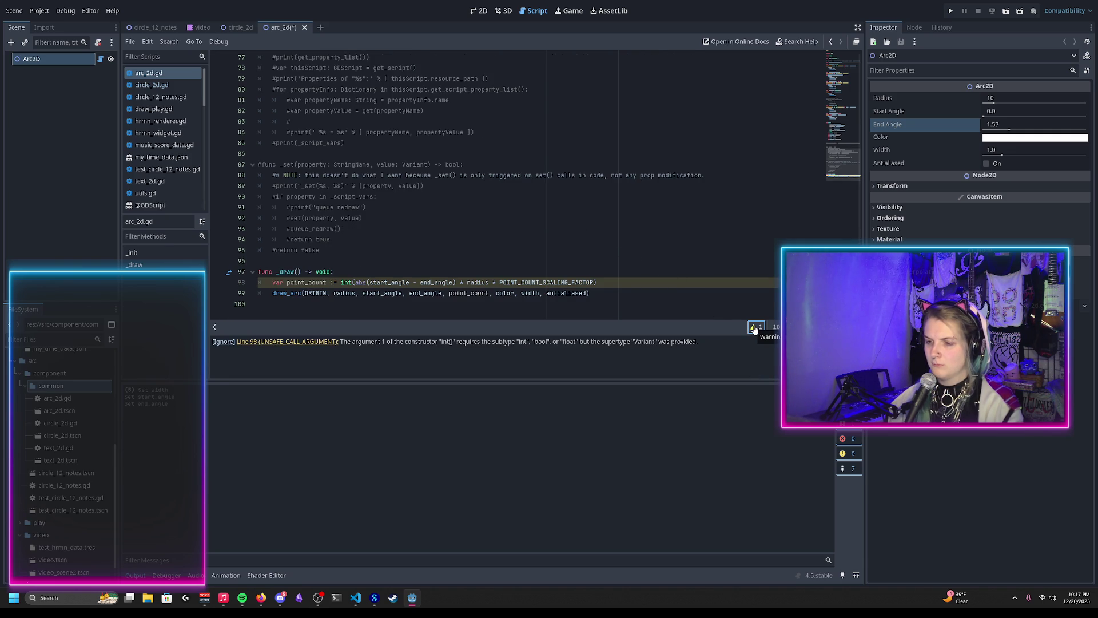
mouse_move(360, 282)
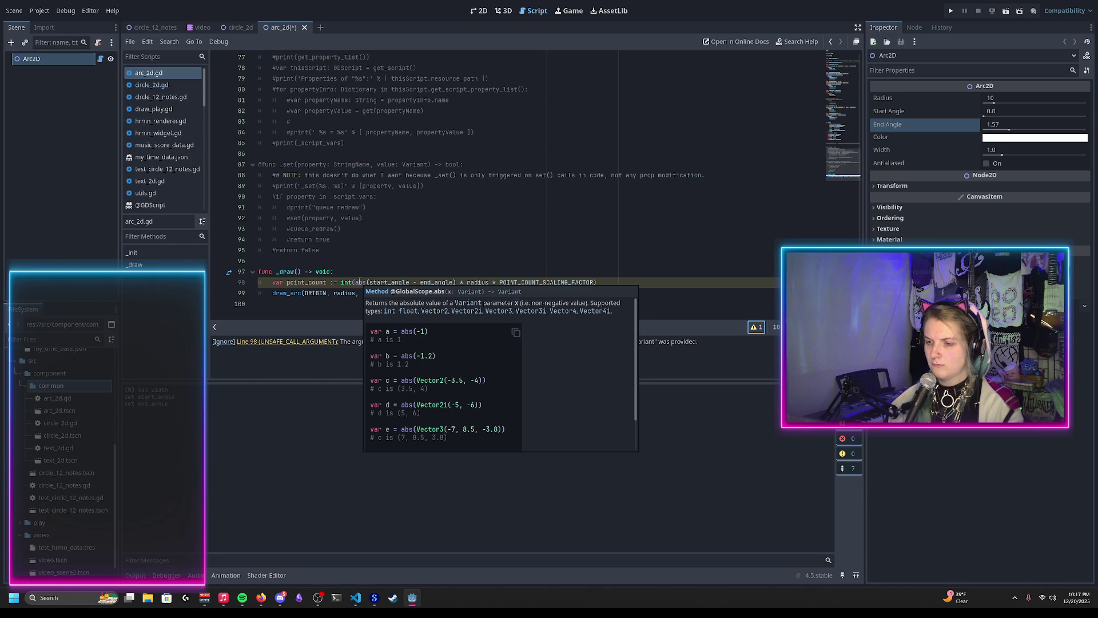
click(356, 282)
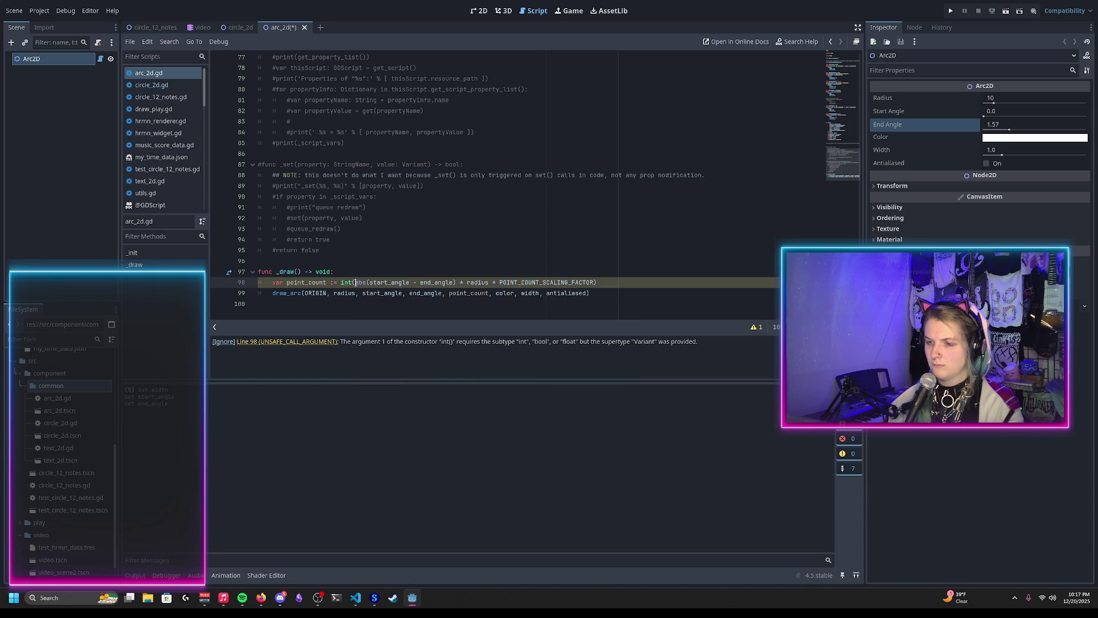
text(float()
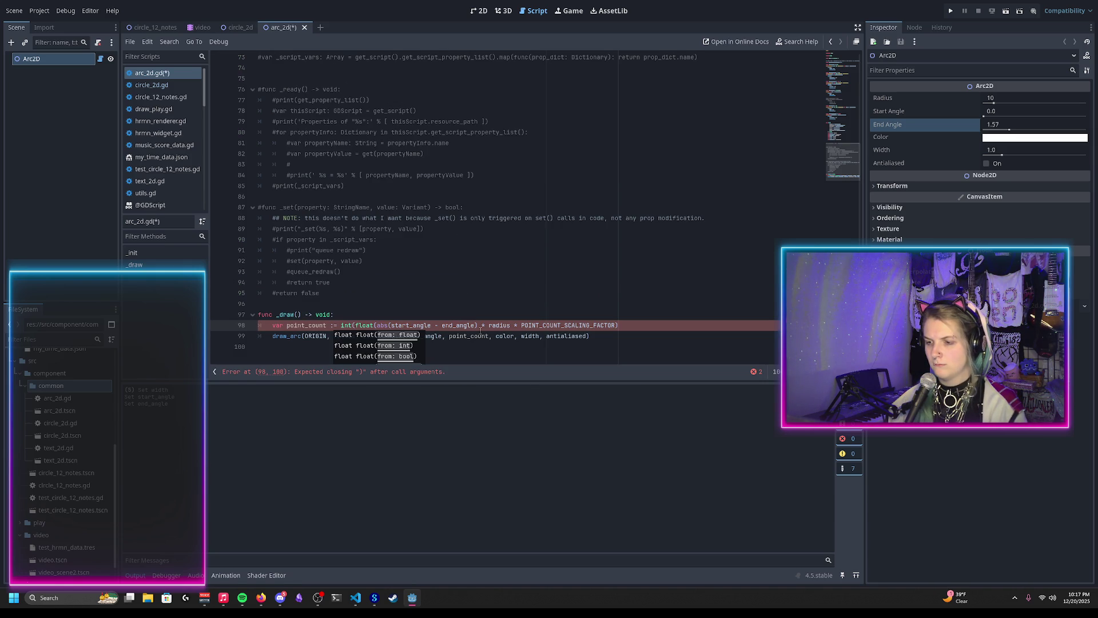
key(ctrl+Right)
key(ctrl+Right)
key(ctrl+Right)
text())
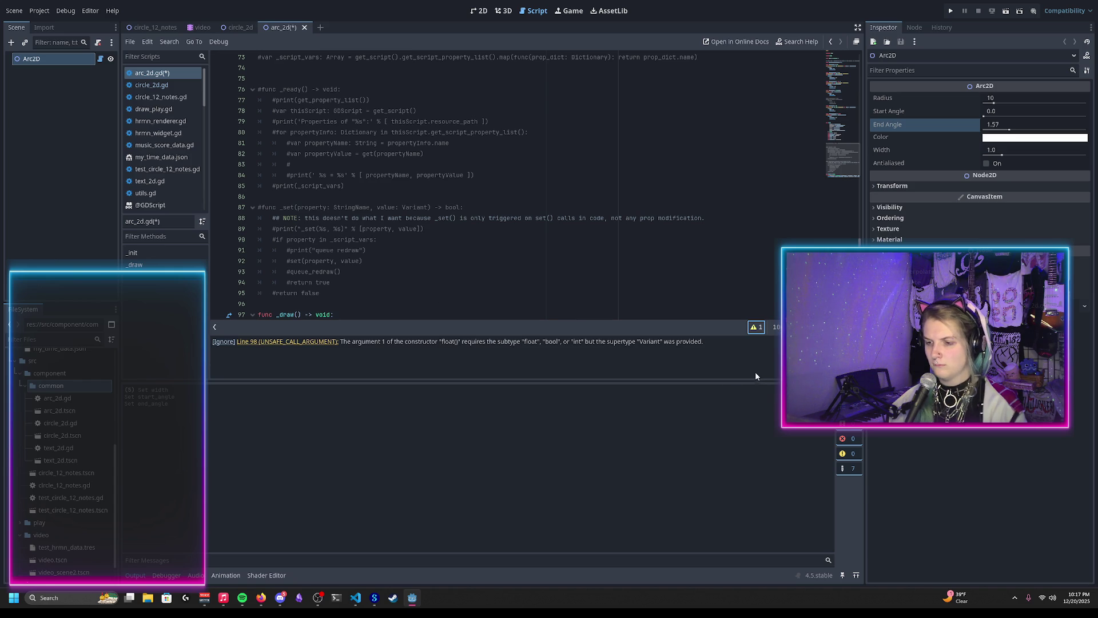
Read the abs documentation, then return to arc_2d.gd
click(757, 329)
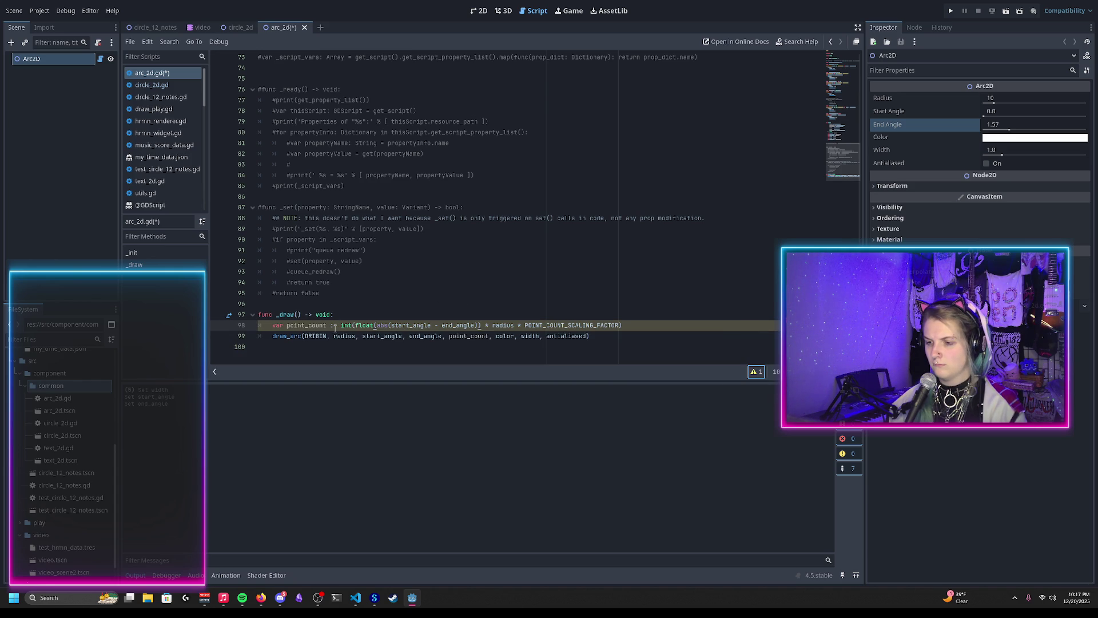
mouse_move(381, 325)
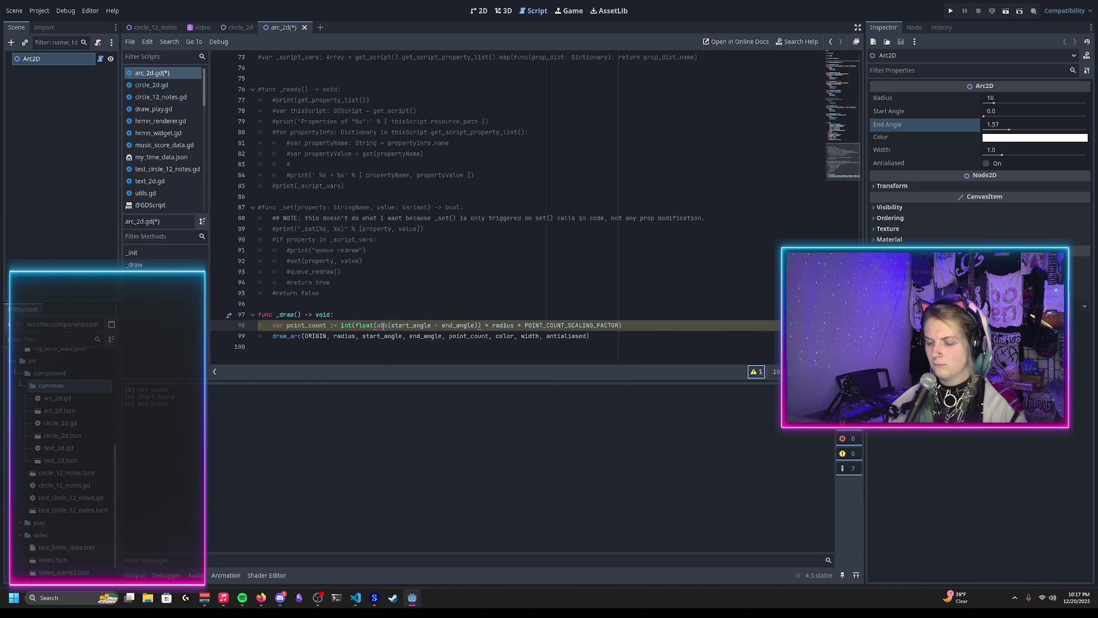
ctrl+click(381, 326)
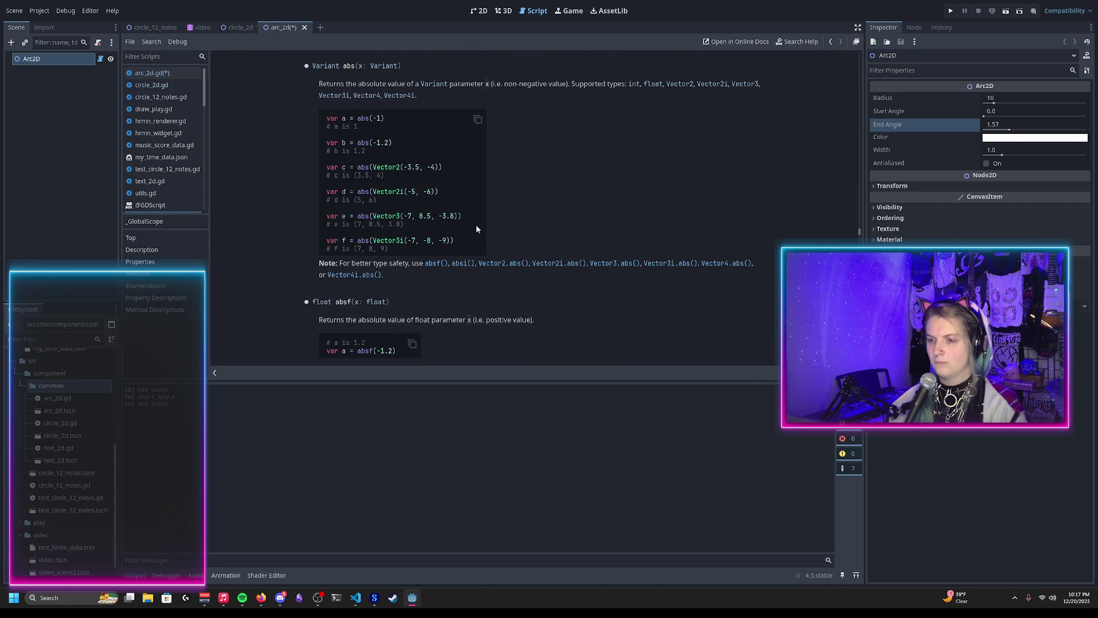
scroll(459, 215, up, 3)
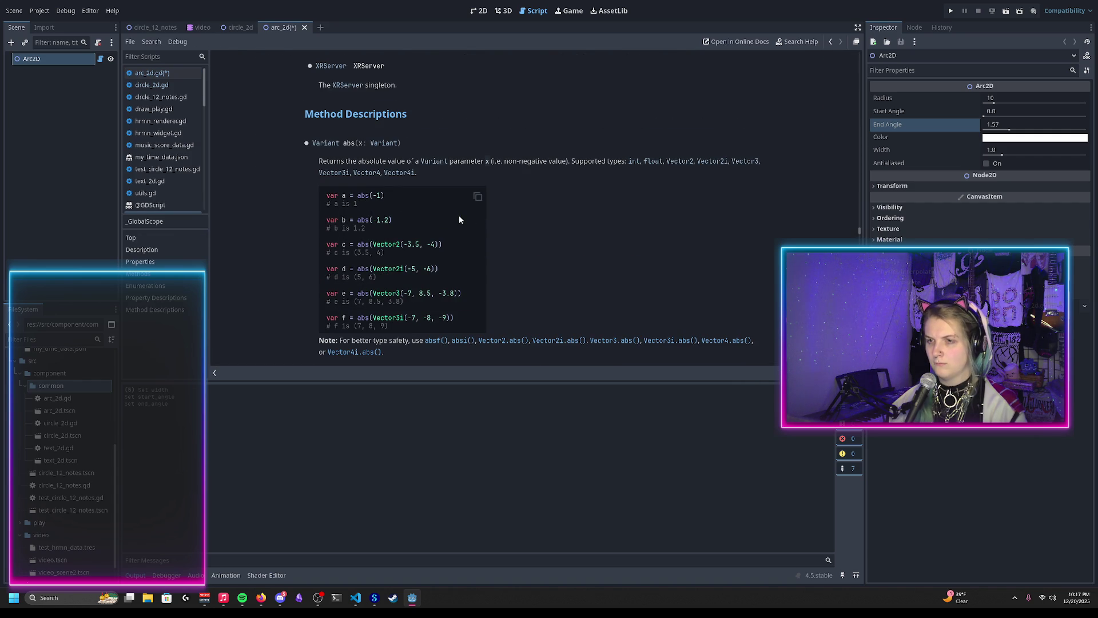
scroll(459, 216, down, 7)
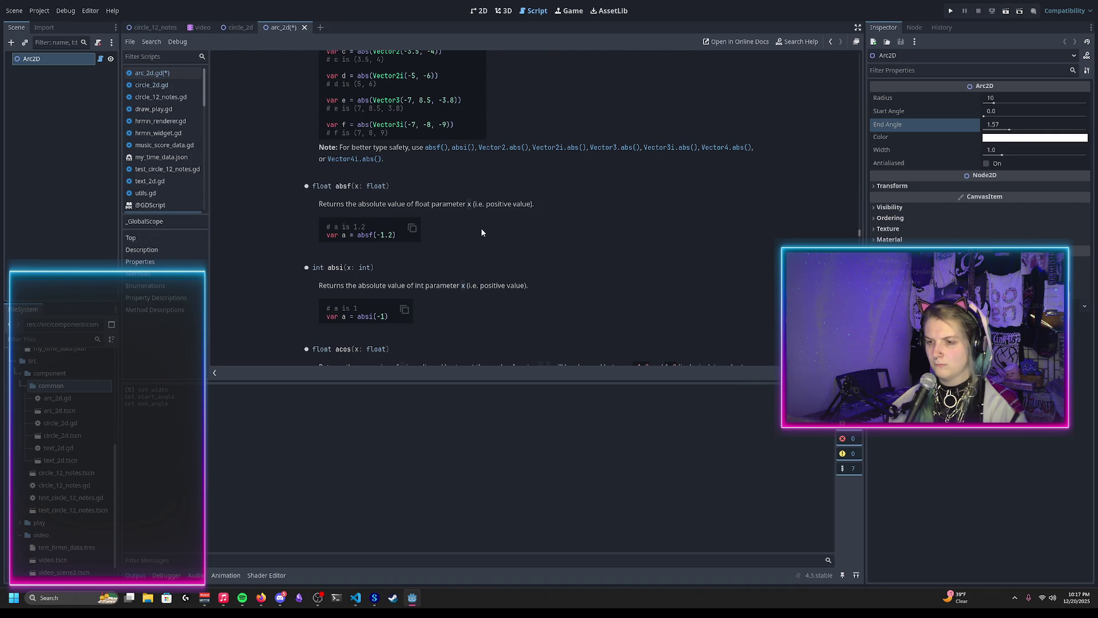
key(alt+Left)
Replace the float wrapper with absf(start_angle - end_angle), drop the extra bracket, and save
double_click(362, 328)
key(BackSpace)
key(Delete)
key(Right)
key(Right)
key(Right)
text(f)
key(Right)
key(ctrl+Right)
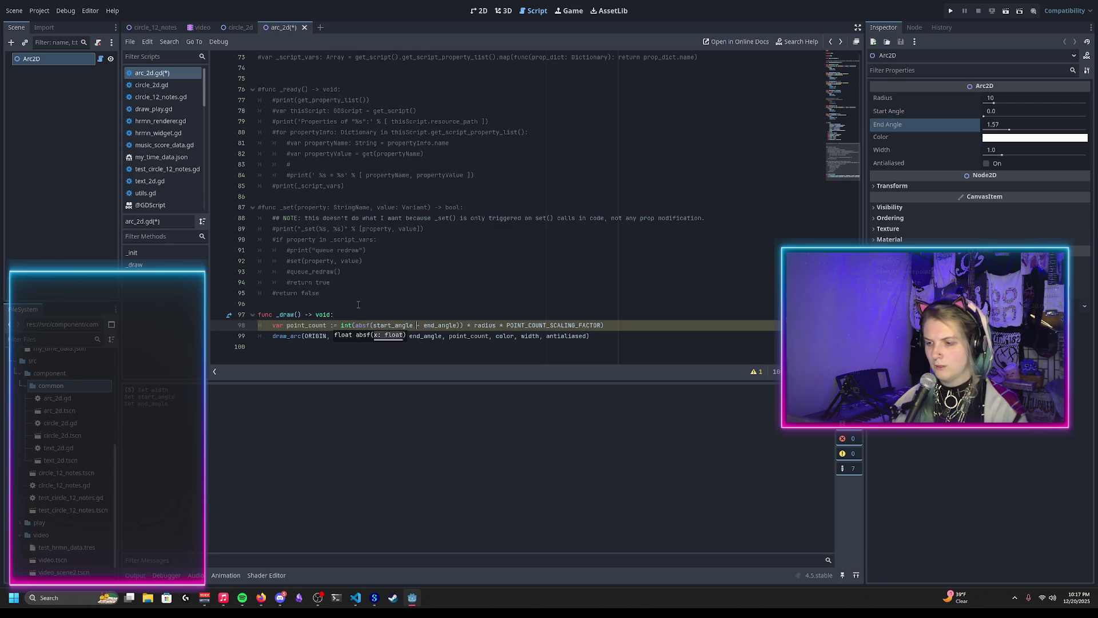
key(BackSpace)
key(ctrl+s)
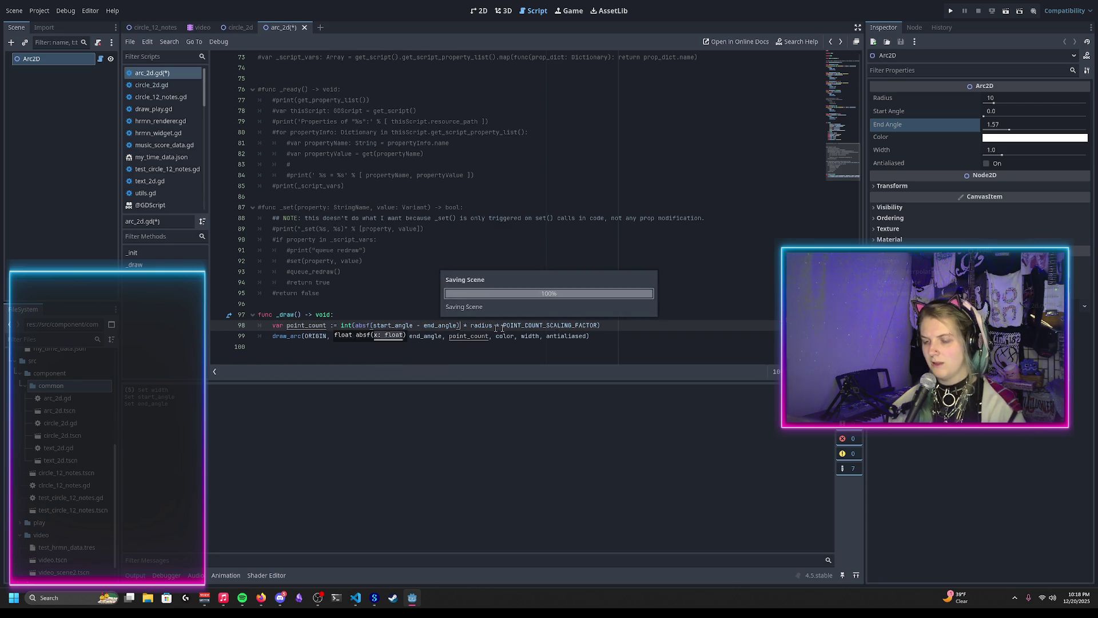
click(611, 322)
scroll(436, 280, up, 3)
scroll(436, 280, down, 3)
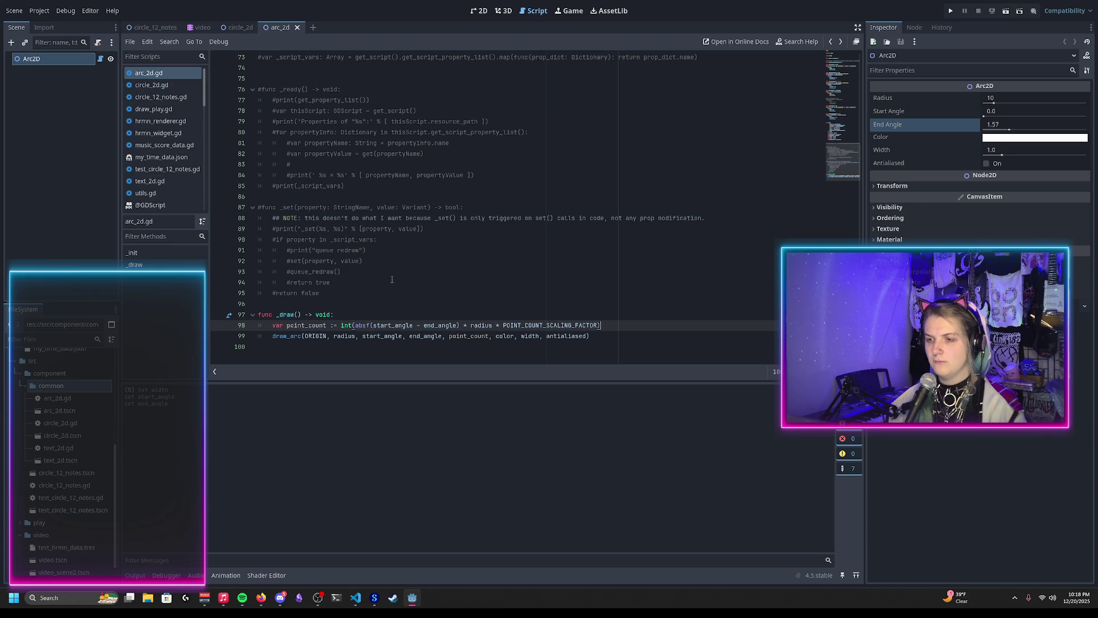
scroll(374, 265, up, 20)
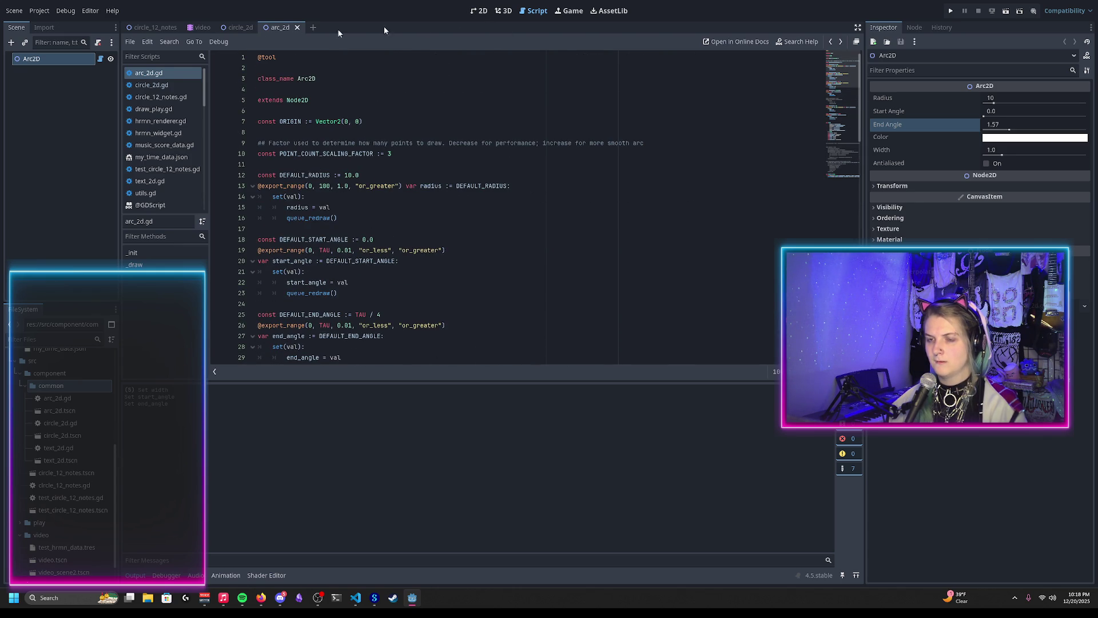
Look through the circle_2d and video scenes, then open circle_12_notes.gd
click(232, 28)
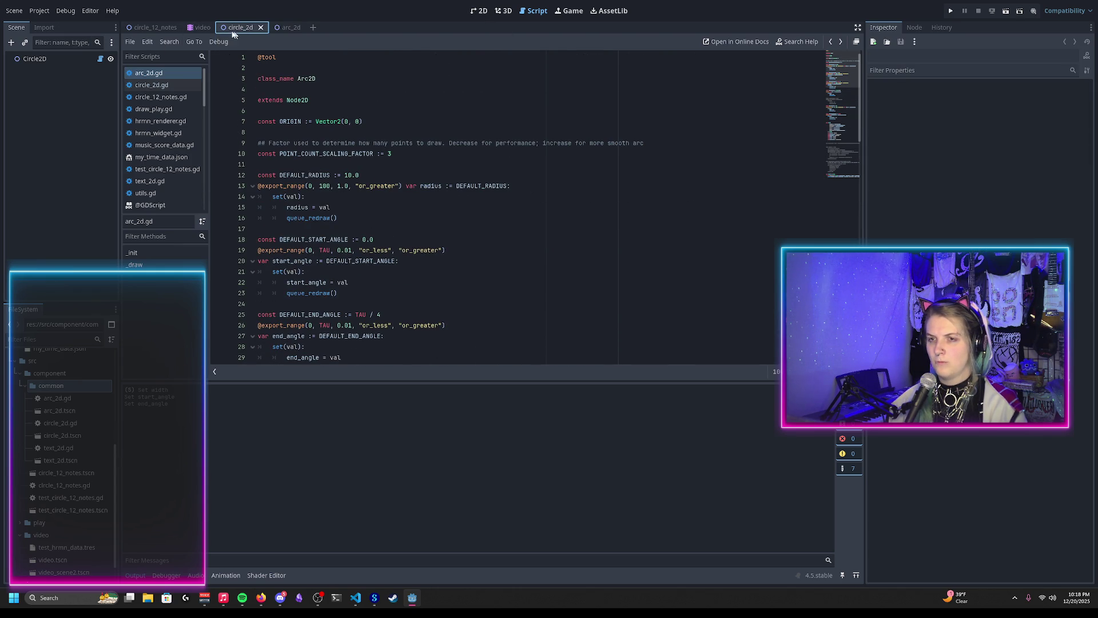
click(191, 29)
click(472, 14)
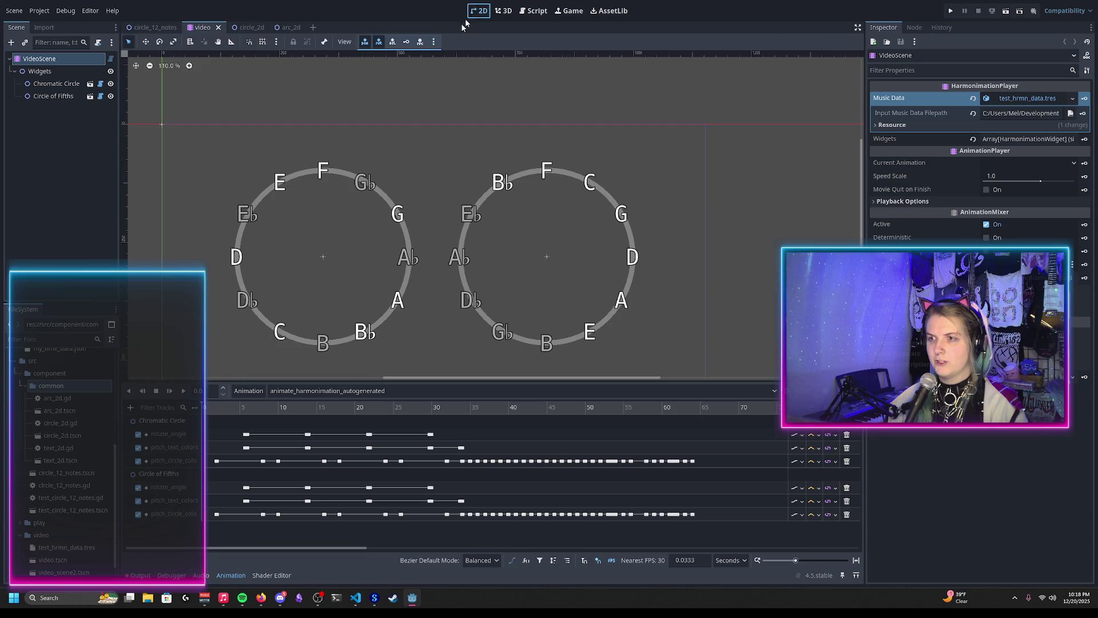
click(527, 12)
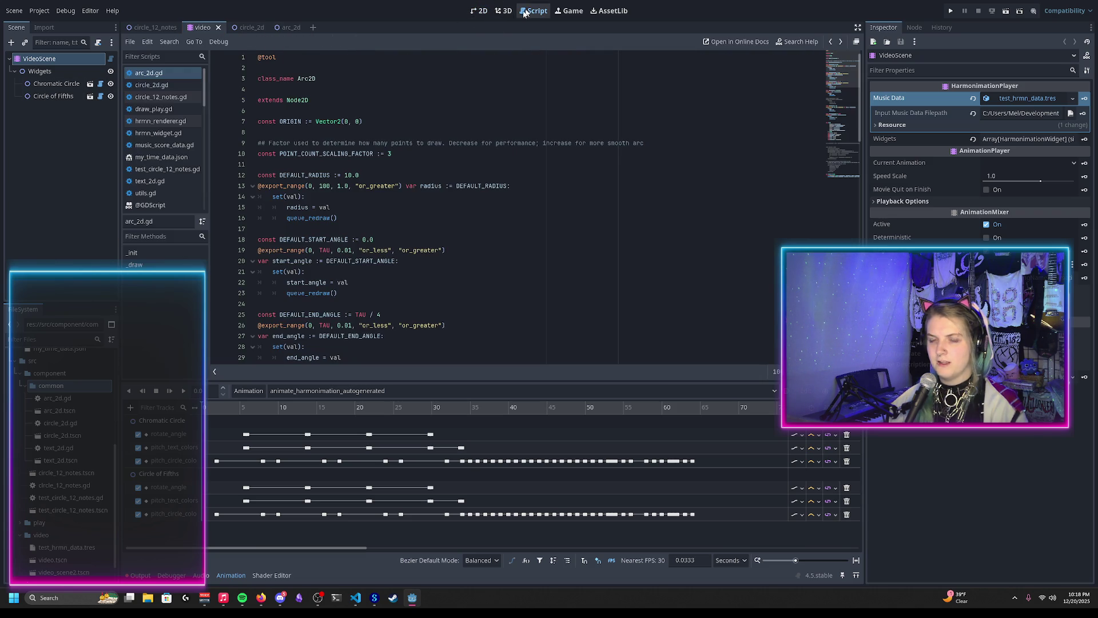
click(160, 97)
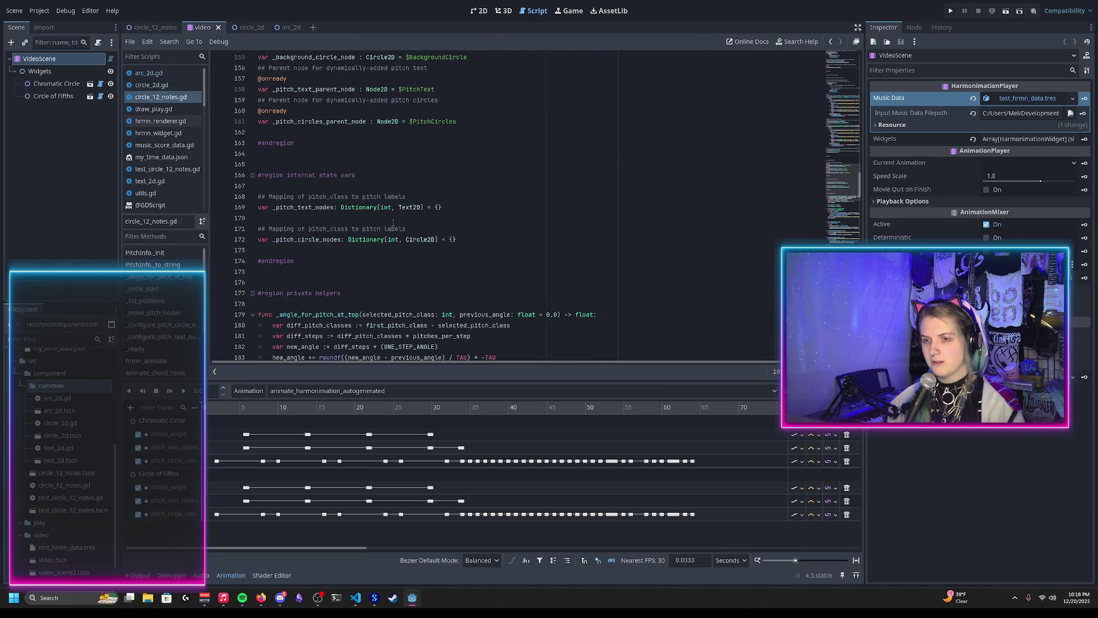
scroll(393, 222, up, 3)
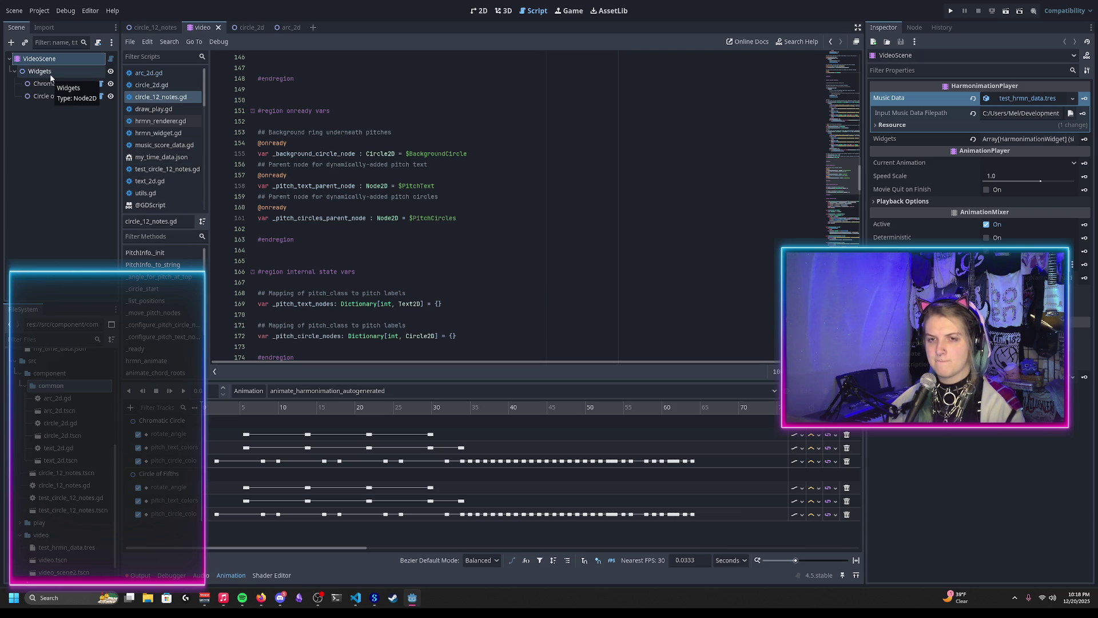
In the circle_12_notes scene, add an Arc2D child under the Circle12Notes root
click(101, 83)
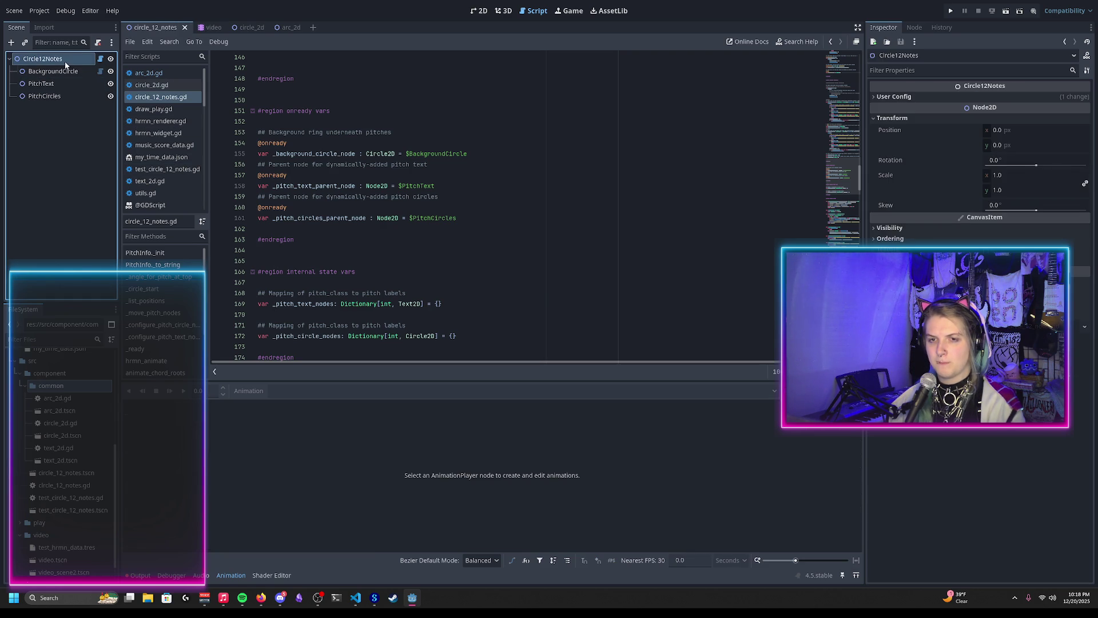
right_click(66, 64)
click(74, 66)
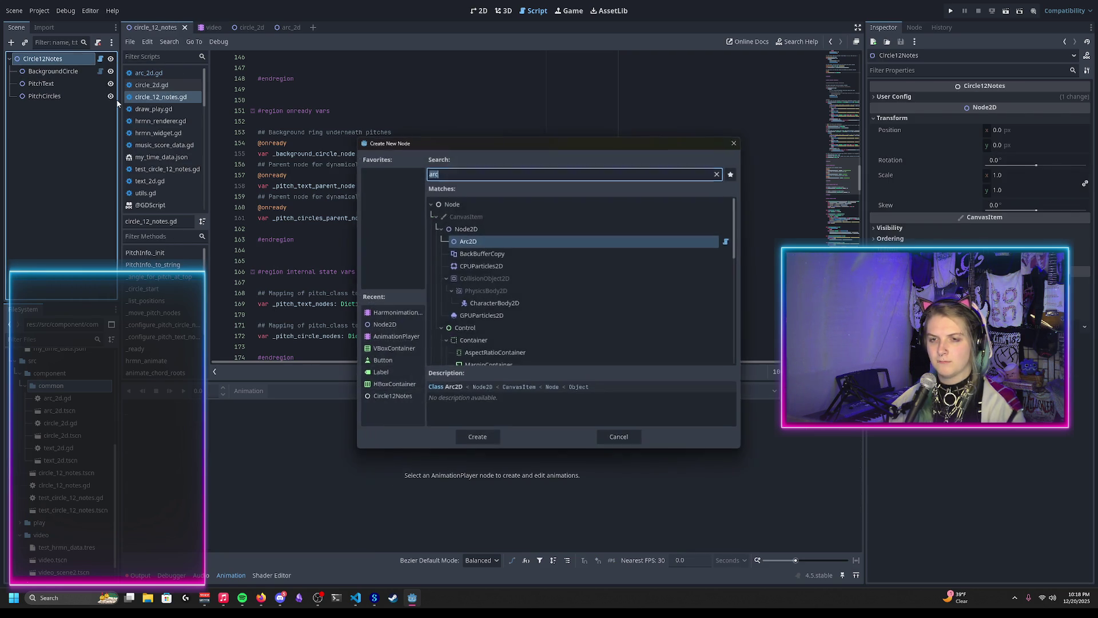
text(Arc2D)
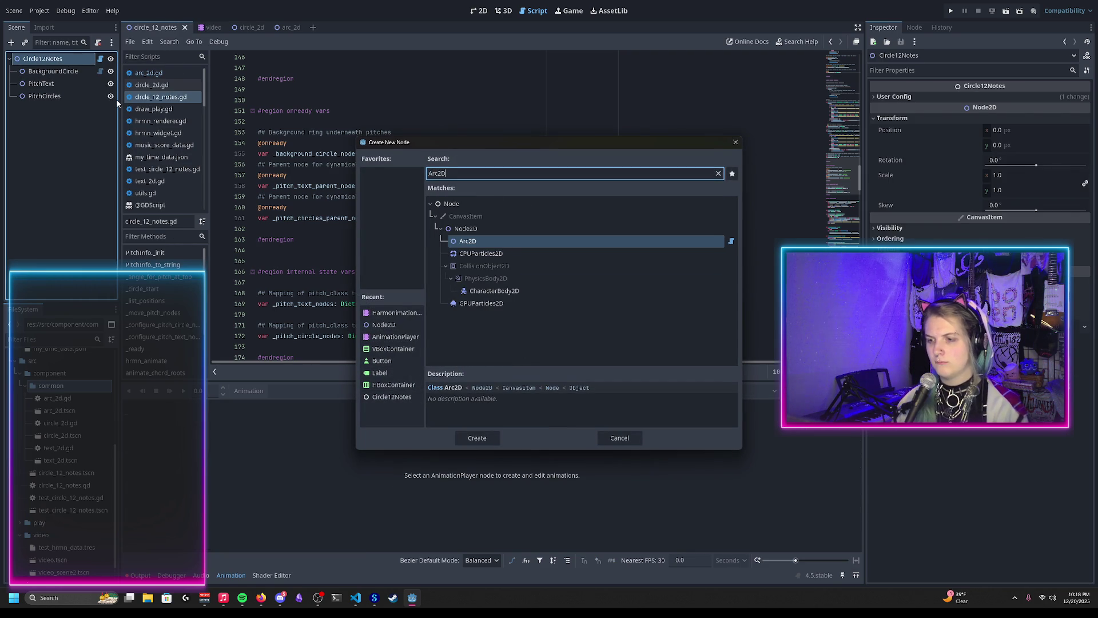
key(Return)
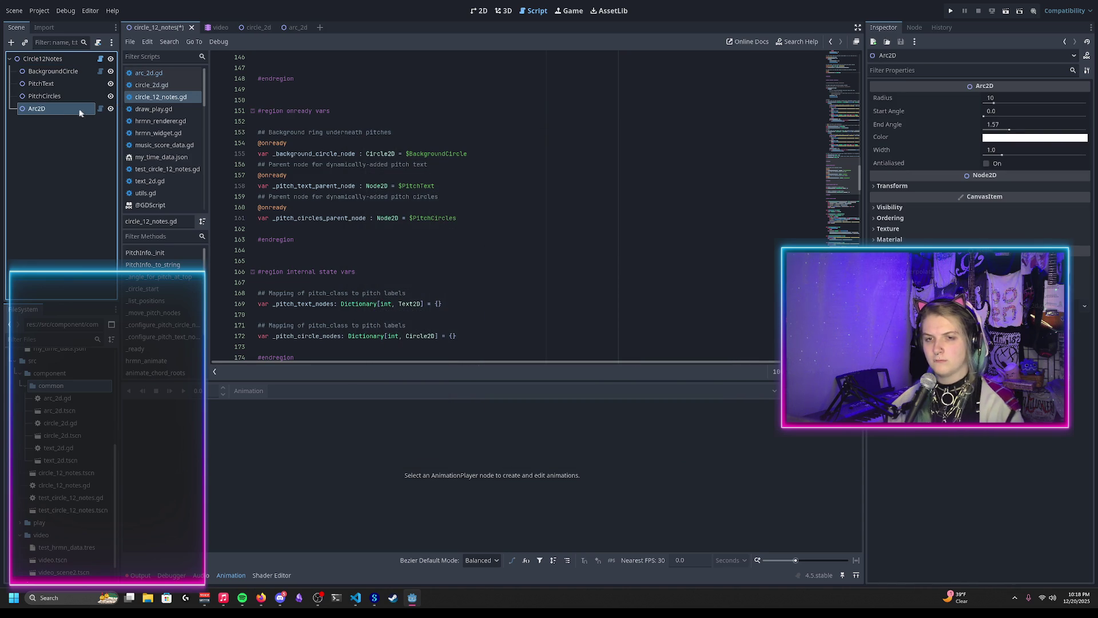
Rename the new Arc2D node to RotateArc
double_click(70, 110)
text(Rotate)
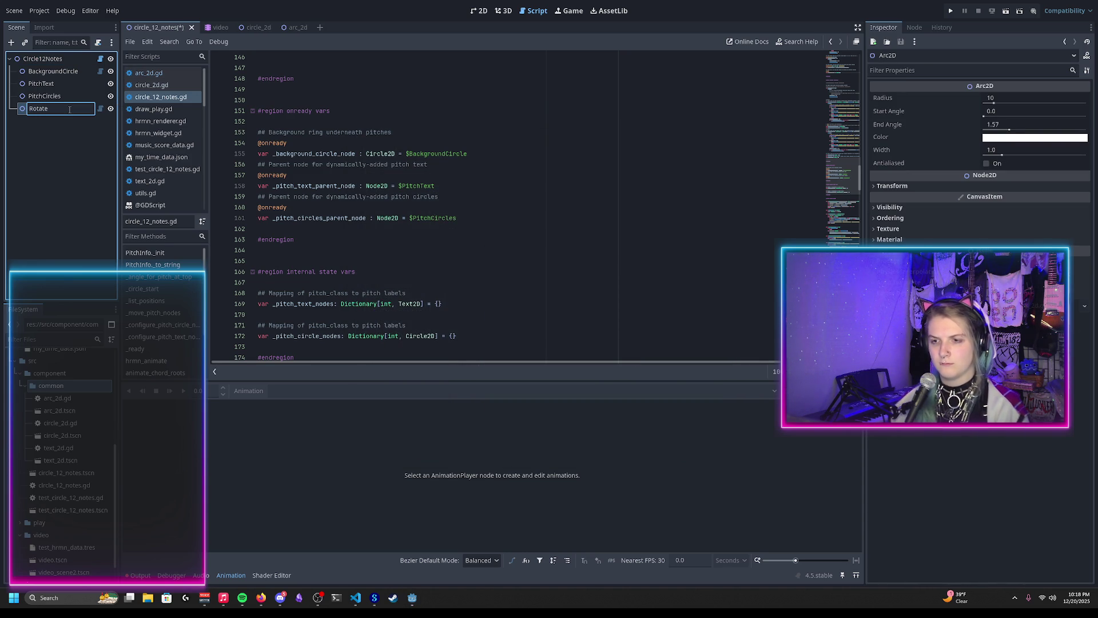
scroll(355, 208, down, 10)
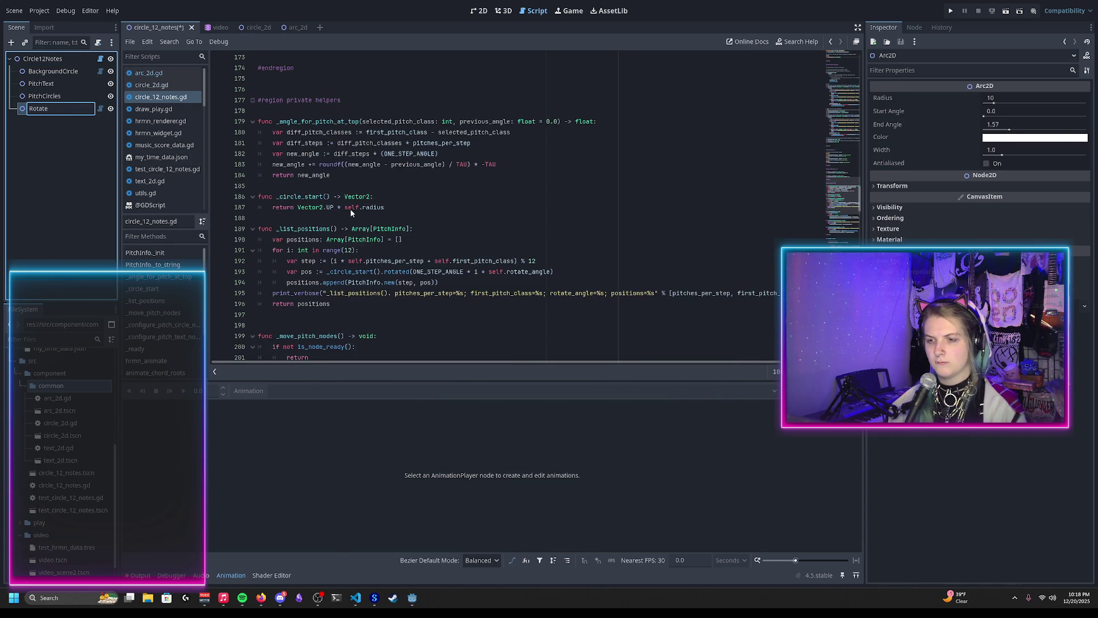
scroll(349, 207, up, 10)
scroll(349, 209, up, 5)
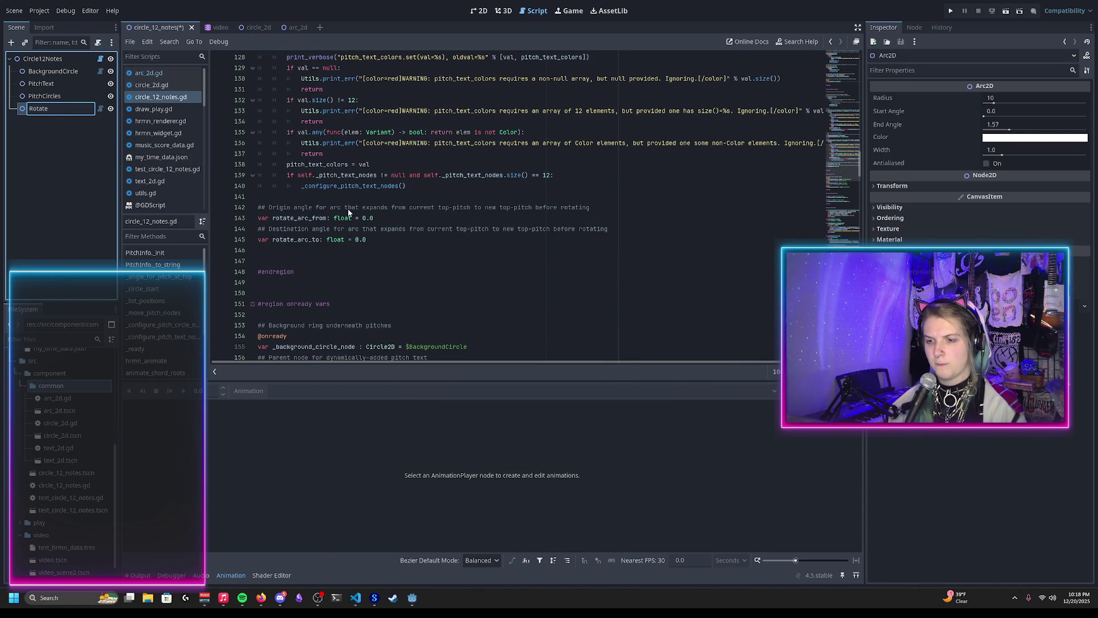
text(Arc)
key(Return)
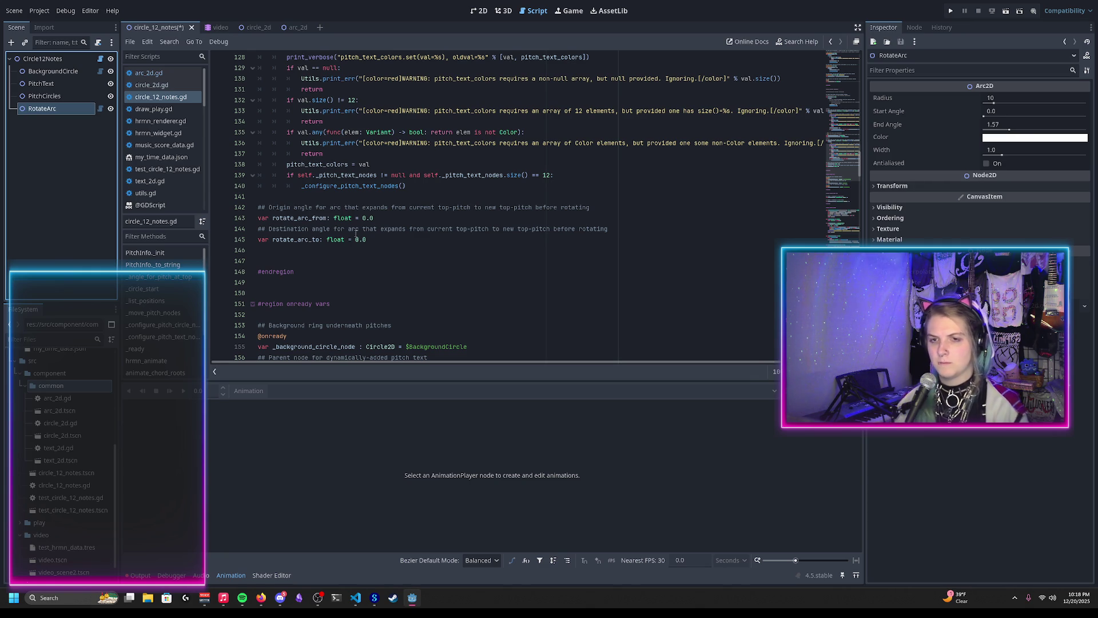
Give rotate_arc_from a set(val) setter that calls _configure_rotate_arc() when _rotate_arc != null
scroll(429, 248, down, 1)
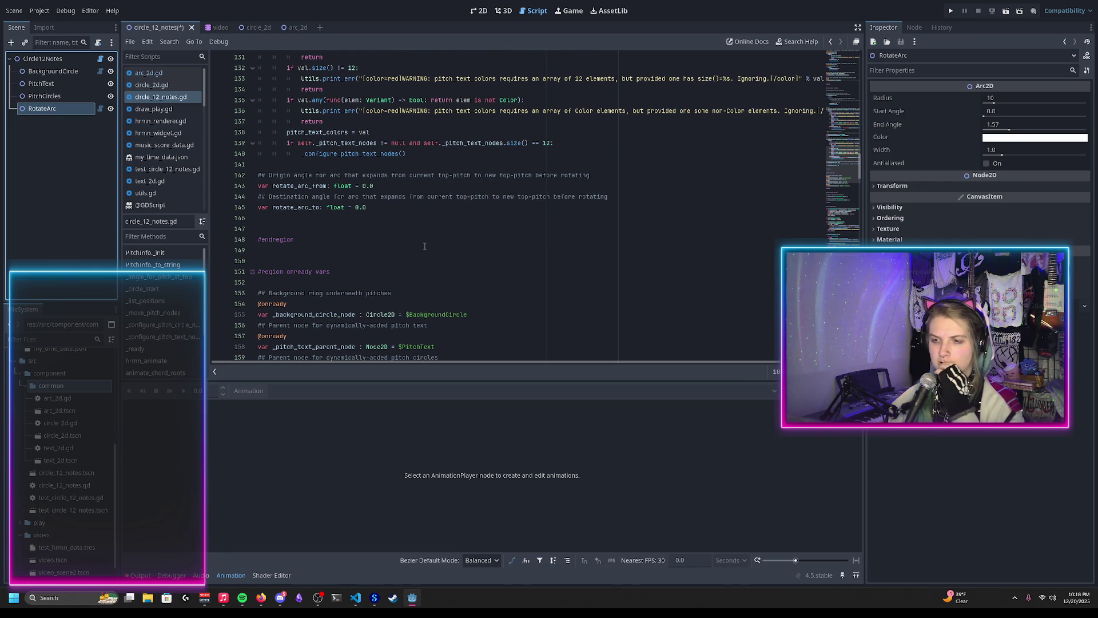
scroll(388, 226, up, 3)
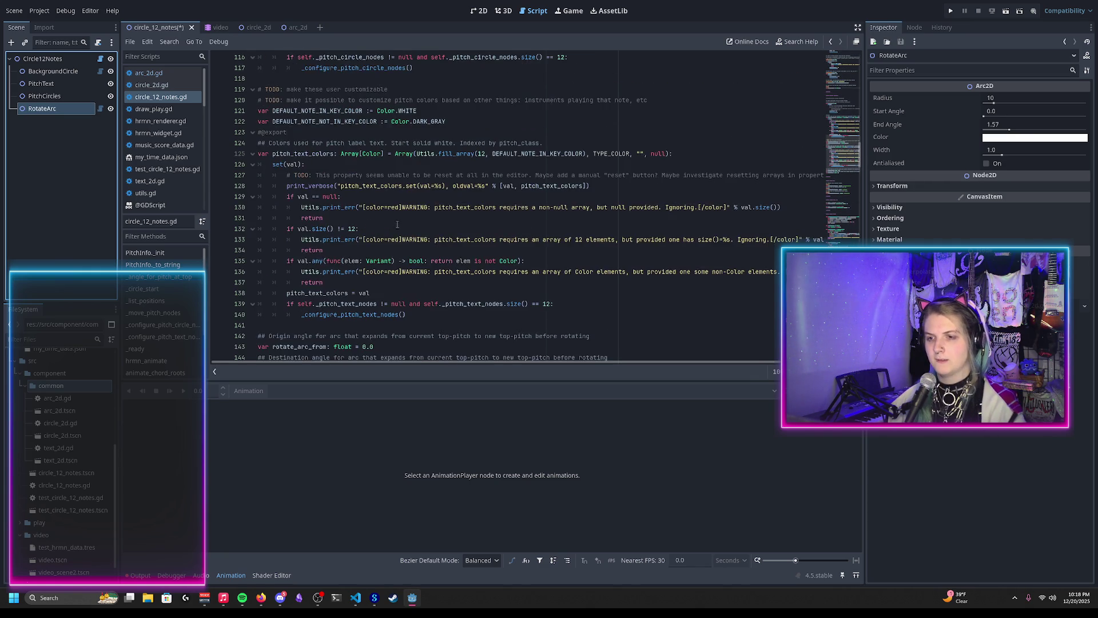
click(388, 283)
key(Return)
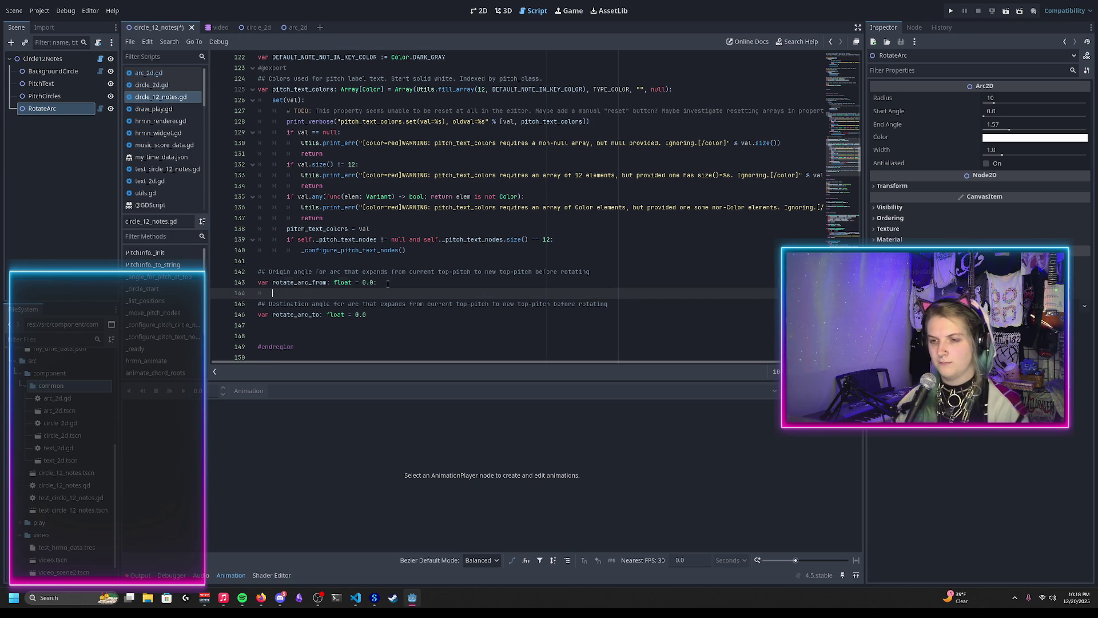
text(set(val):)
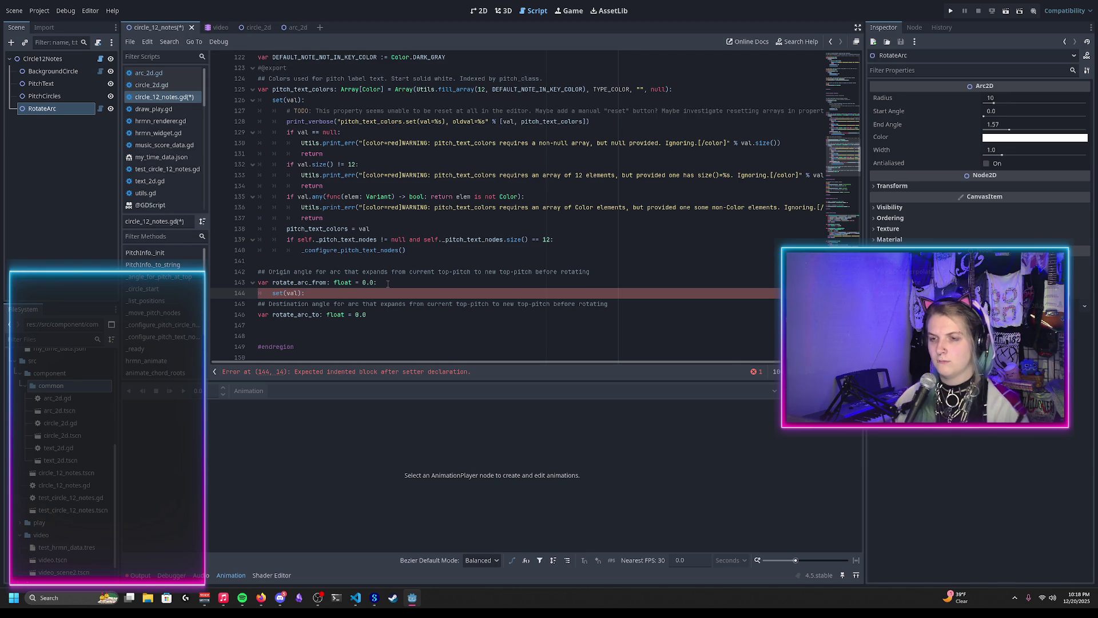
key(Return)
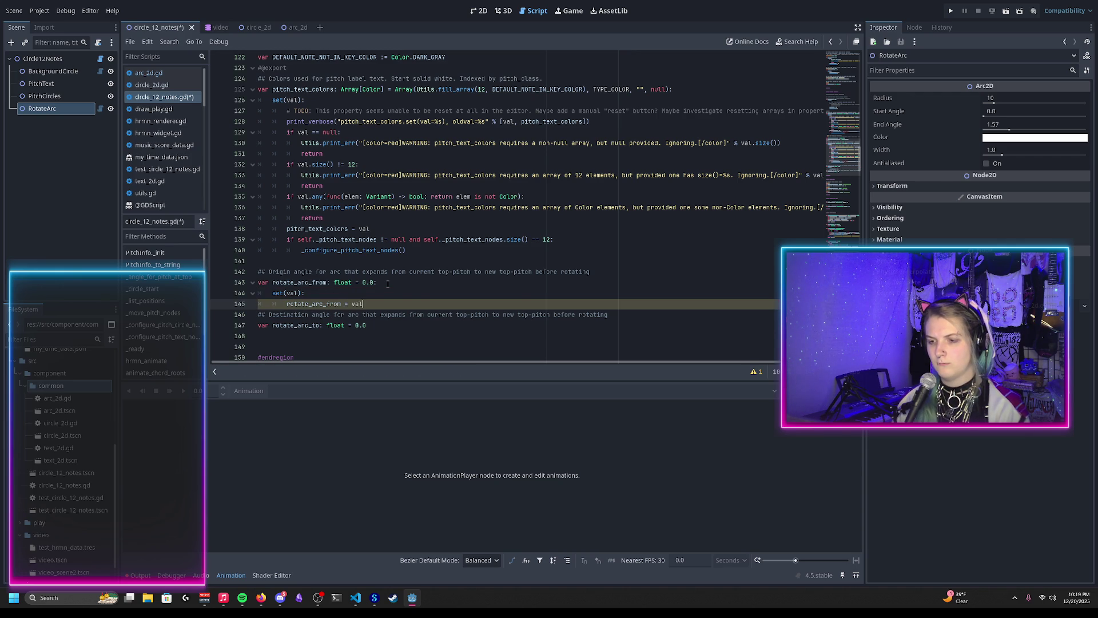
key(Return)
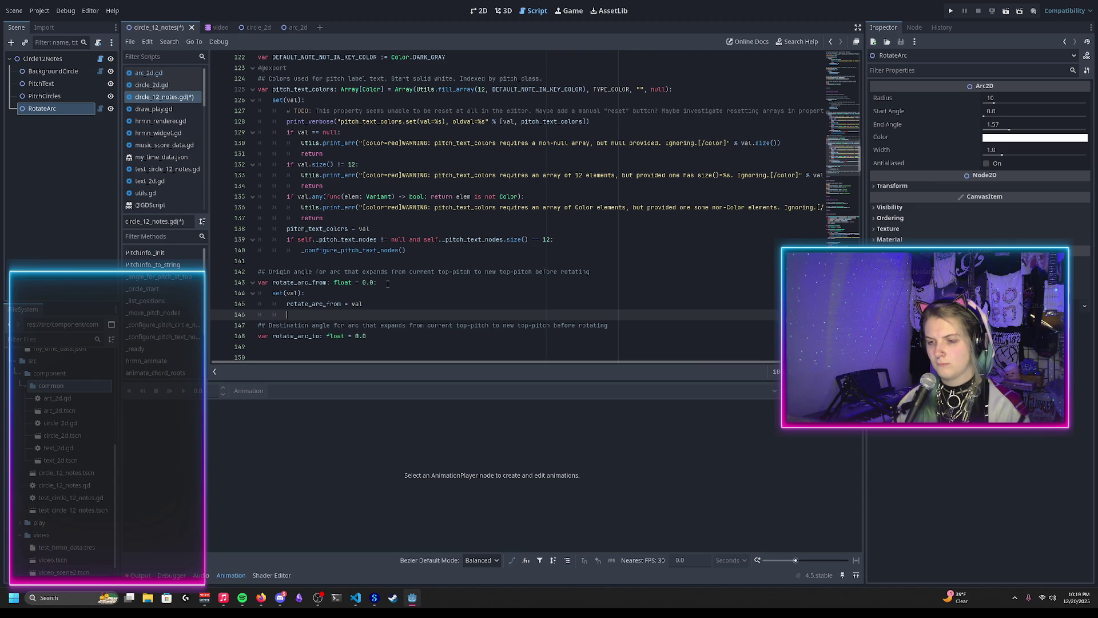
text(if self._rotate_arc != null)
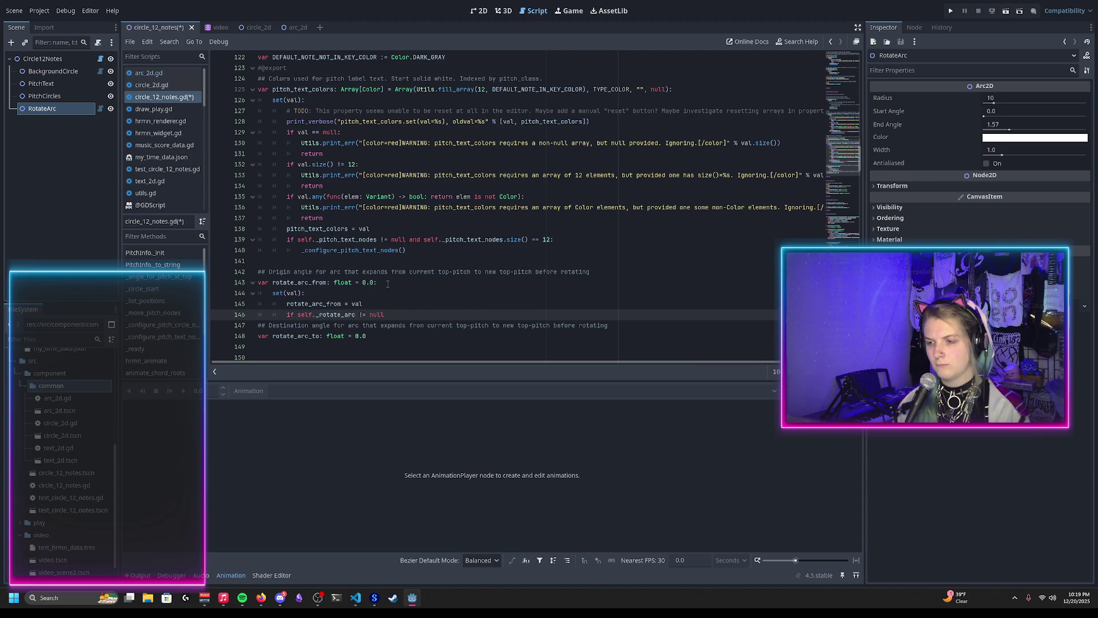
text(:)
key(Return)
text(_configur)
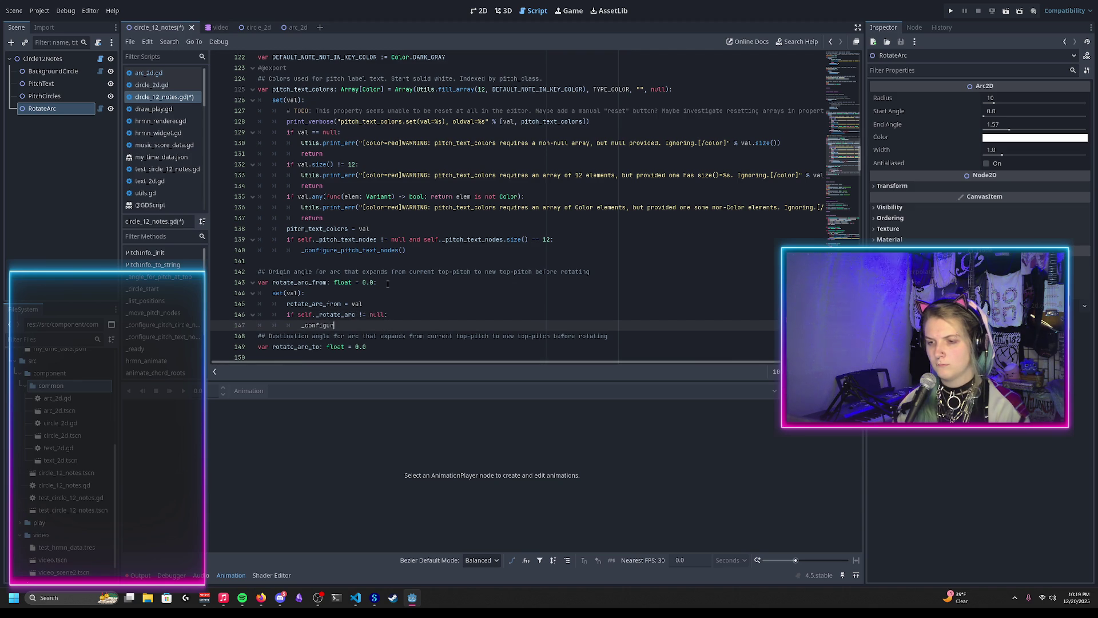
text(e_)
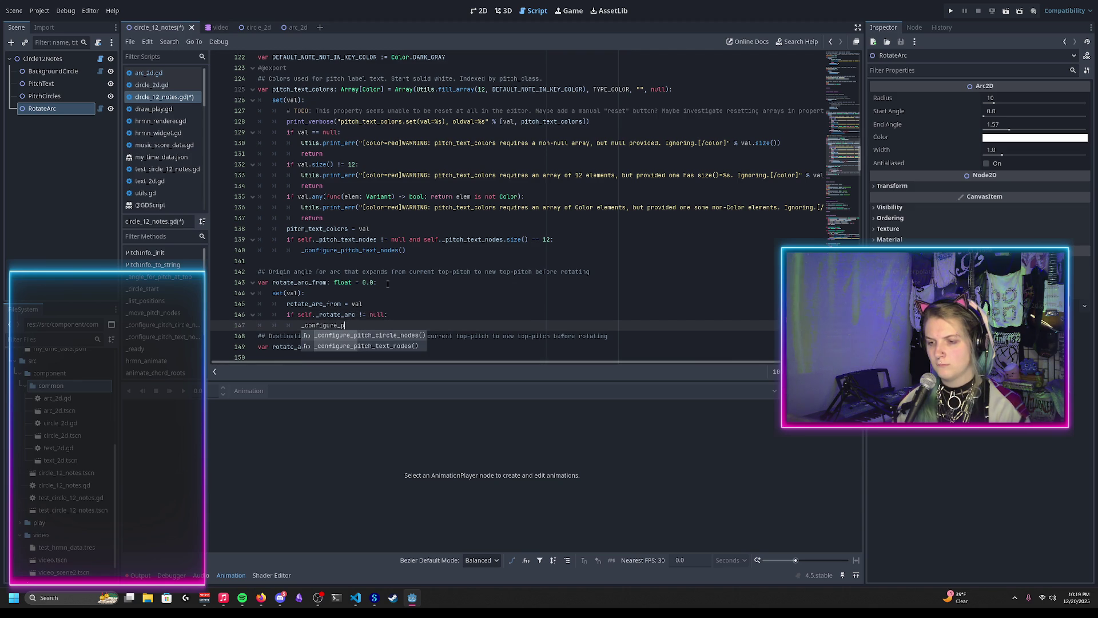
text(rotate_arc())
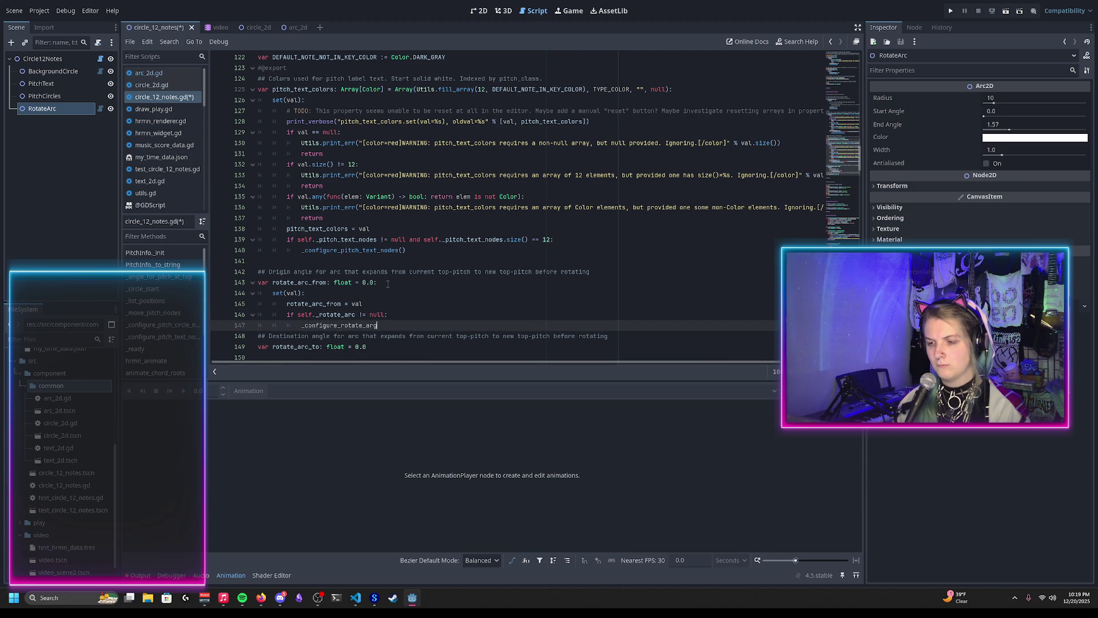
Copy the setter onto rotate_arc_to, renaming its assignment target to rotate_arc_to
scroll(388, 284, down, 3)
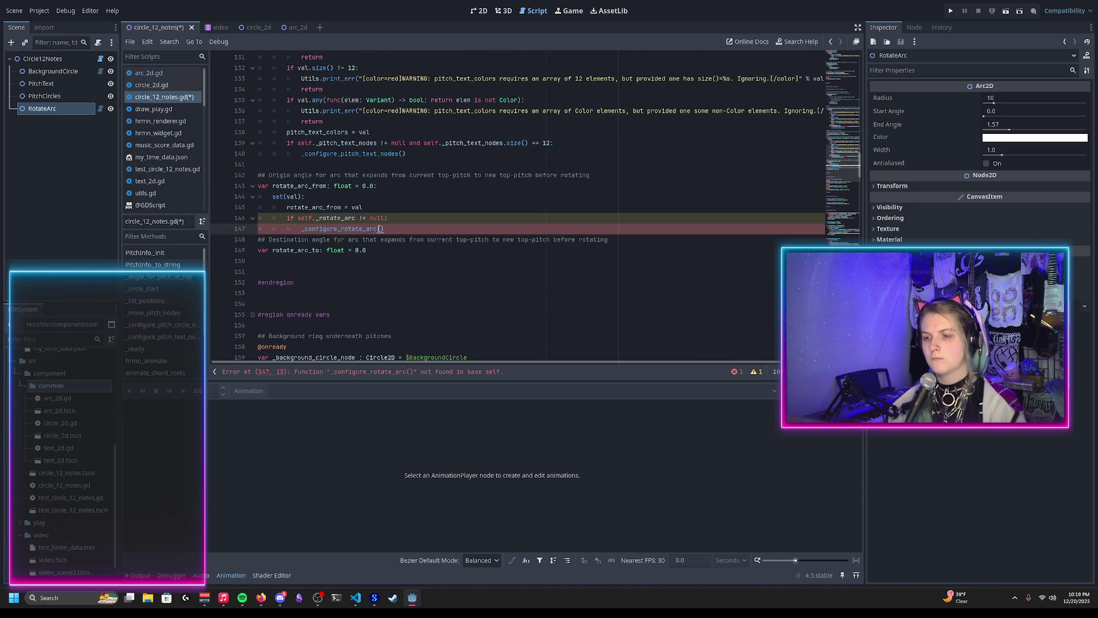
drag(384, 229, 375, 186)
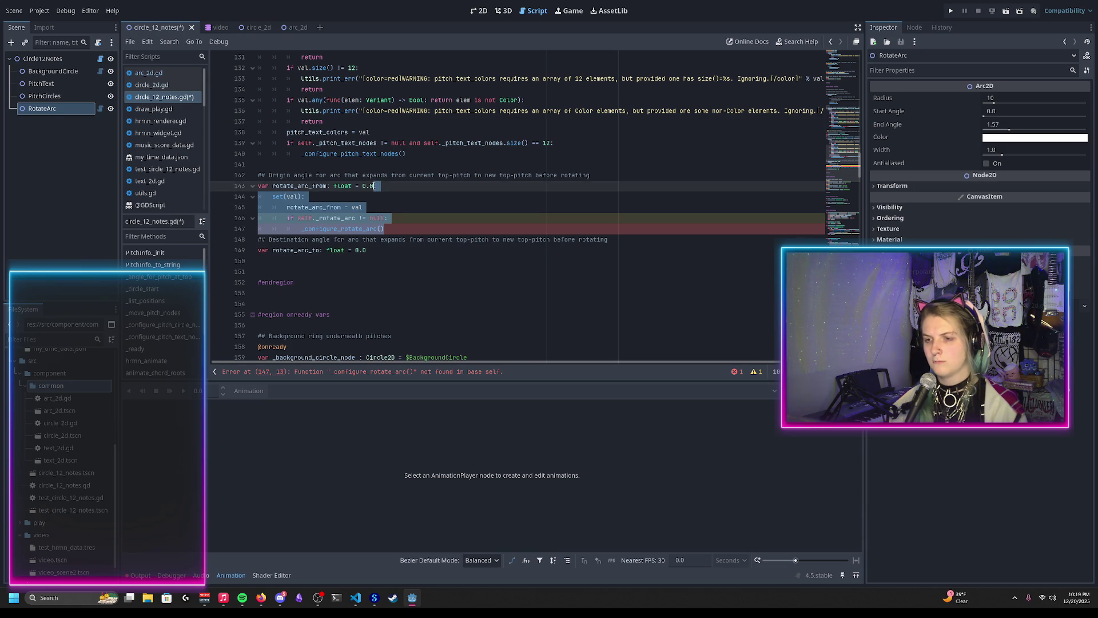
key(ctrl+c)
click(379, 248)
key(ctrl+v)
click(309, 271)
double_click(328, 271)
text(rotate_arc_to)
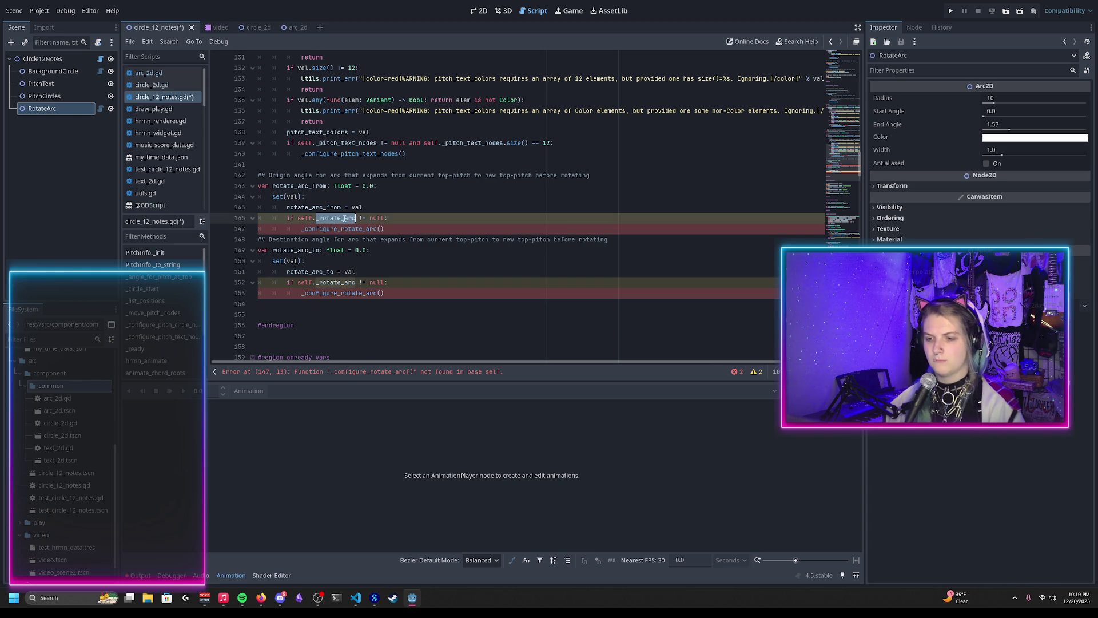
Add spacing and a comment describing the arc that appears on impending rotation
scroll(352, 220, down, 5)
click(466, 238)
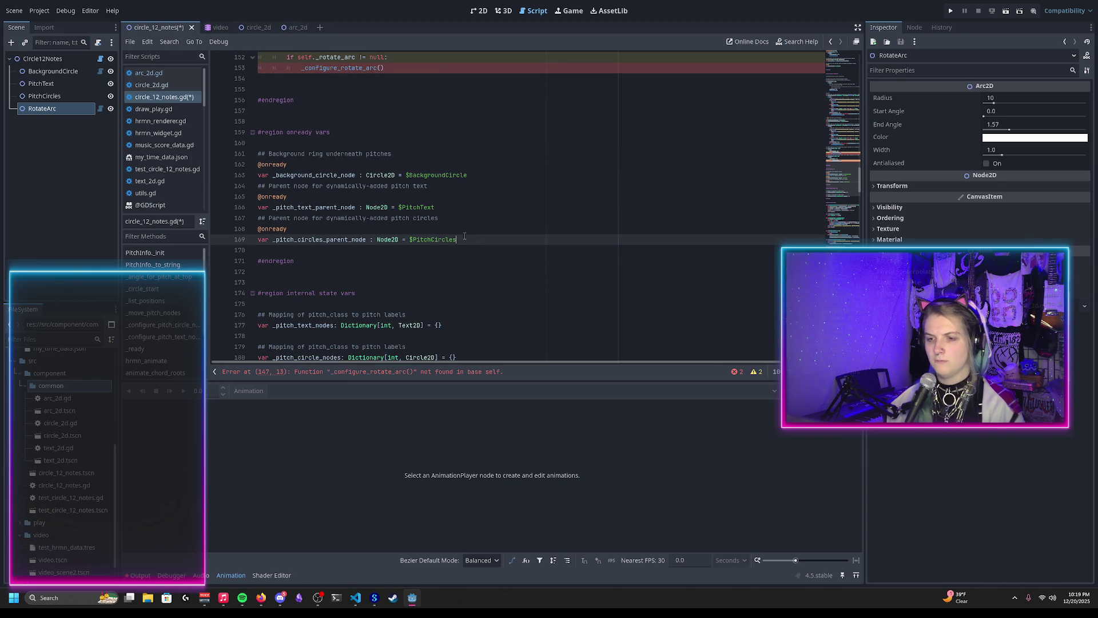
key(Return)
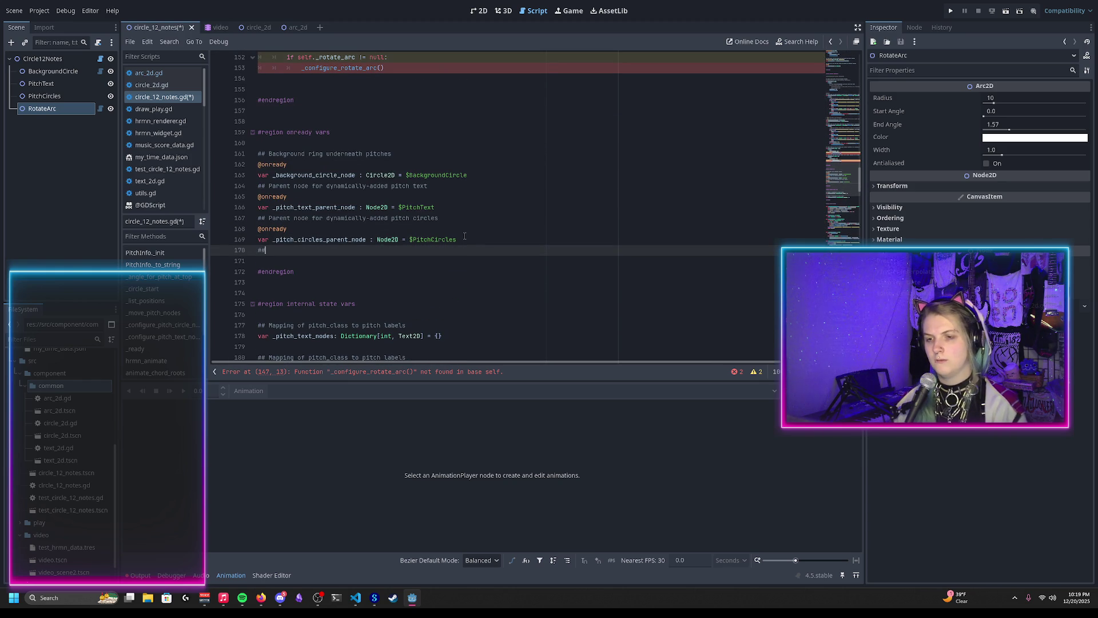
key(Up)
key(Up)
key(Up)
key(Home)
key(Return)
key(Up)
key(Up)
key(Up)
key(Return)
key(Down)
key(Down)
key(Down)
key(Return)
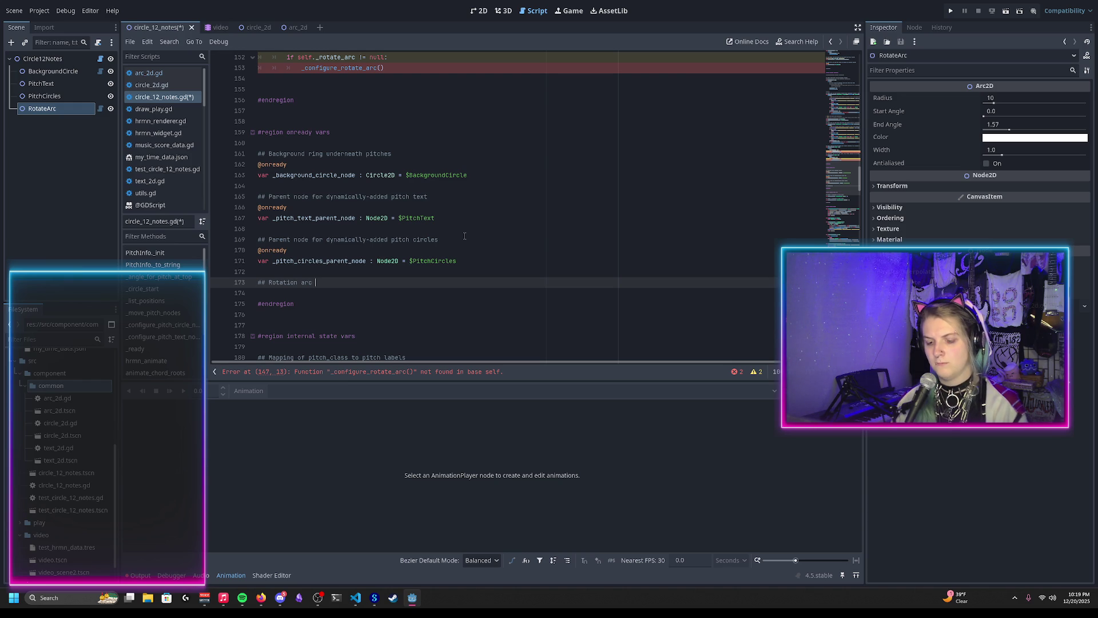
text(showing impe)
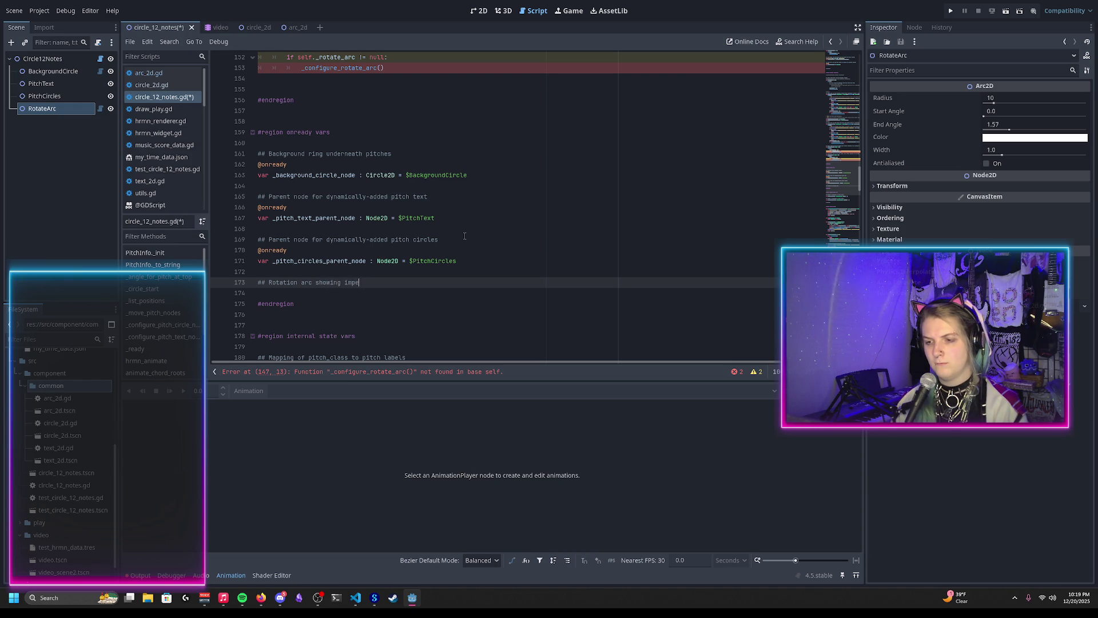
text(nding rotations)
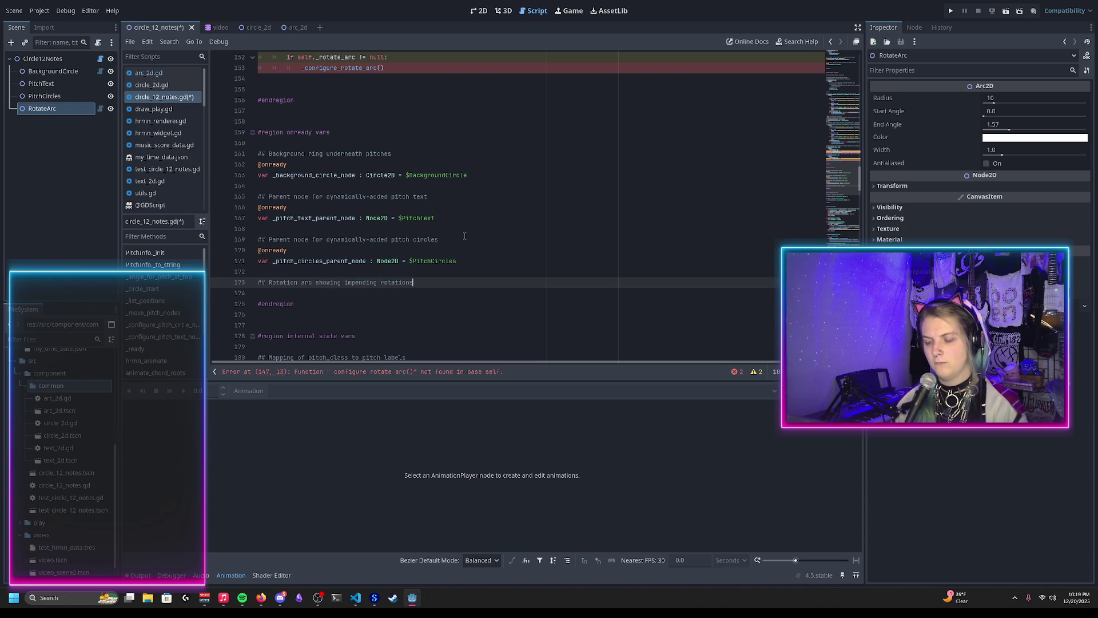
key(ctrl+Right)
key(ctrl+shift+Right)
key(ctrl+shift+Right)
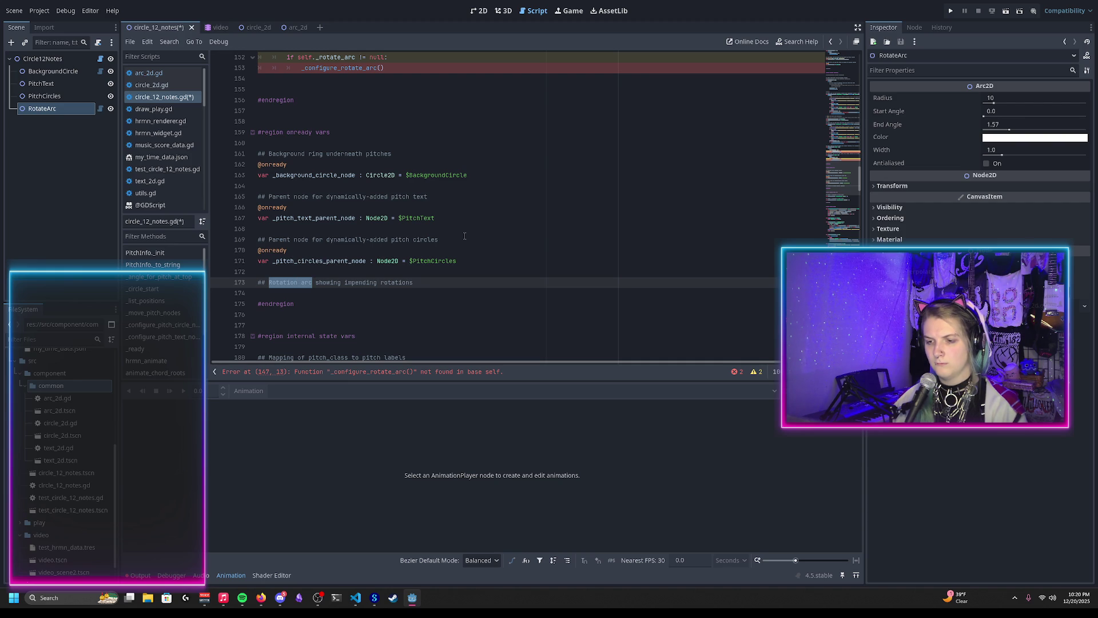
key(shift+Left)
text(Arc)
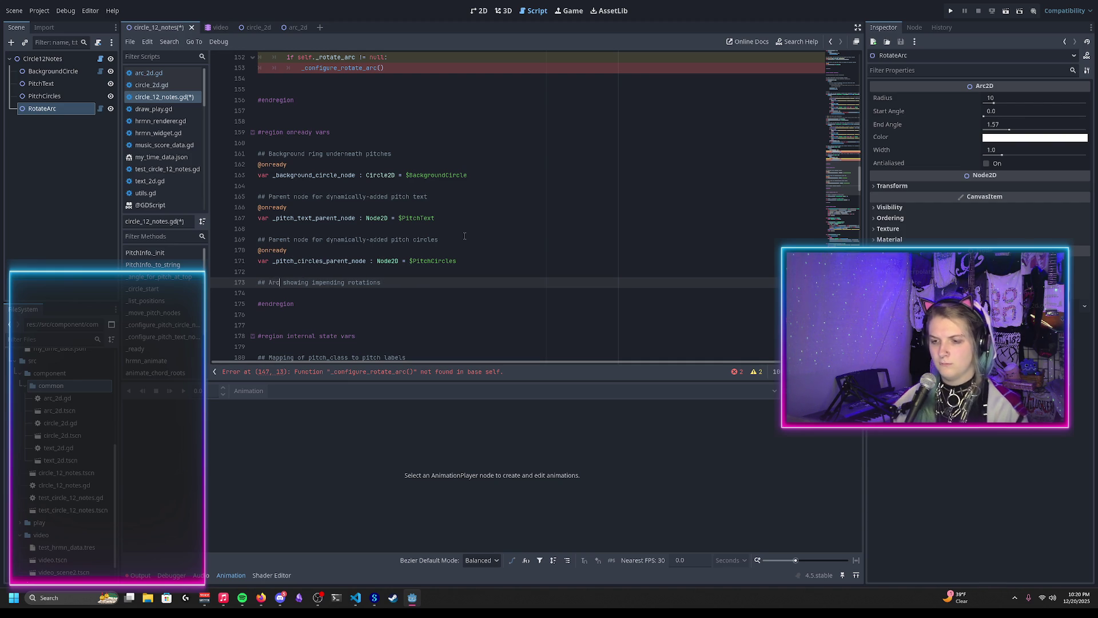
text( which appears when)
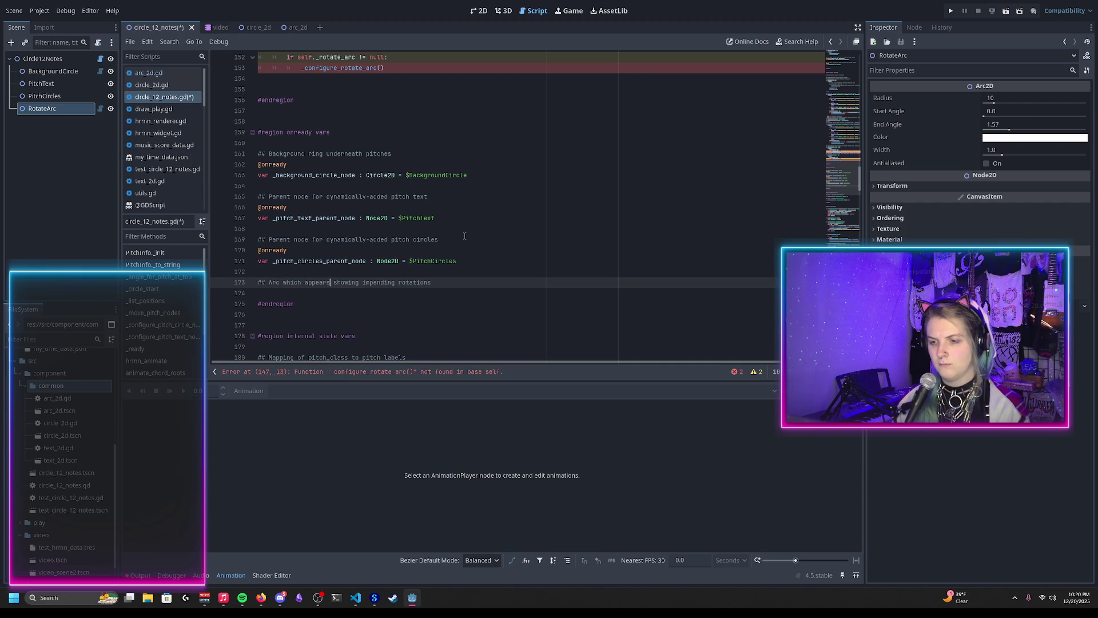
key(Return)
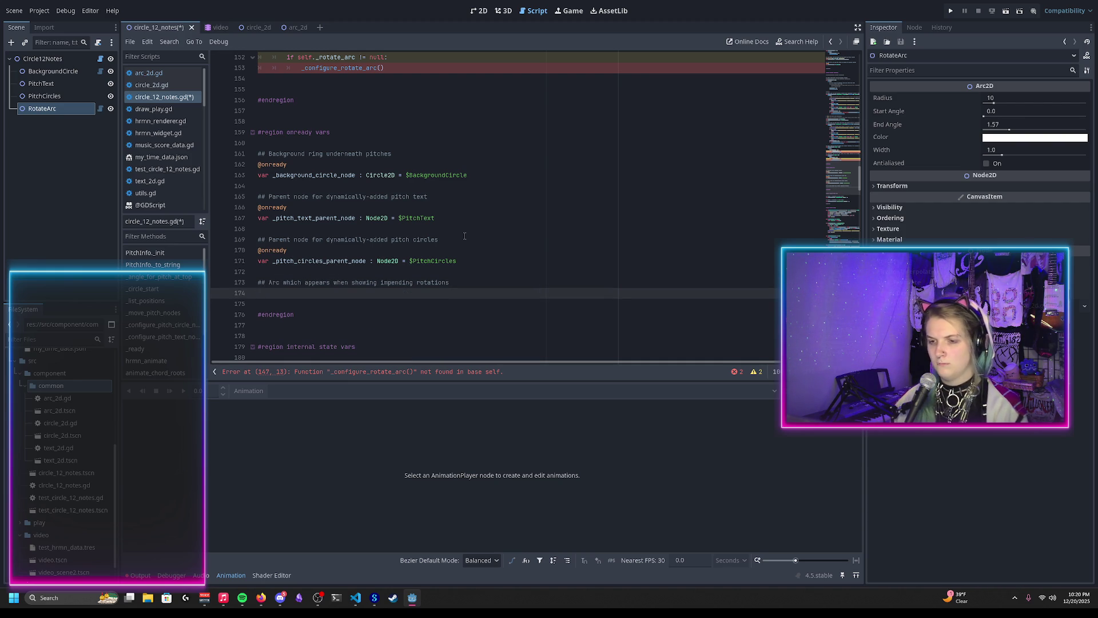
text(@onready)
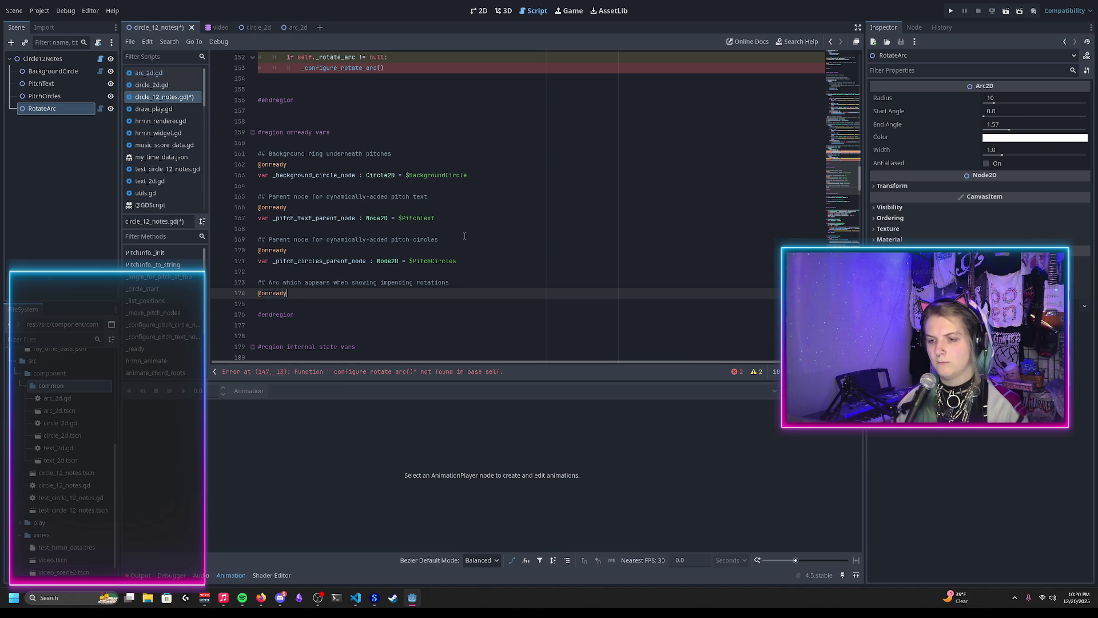
key(Return)
text(var _rotate_arc: )
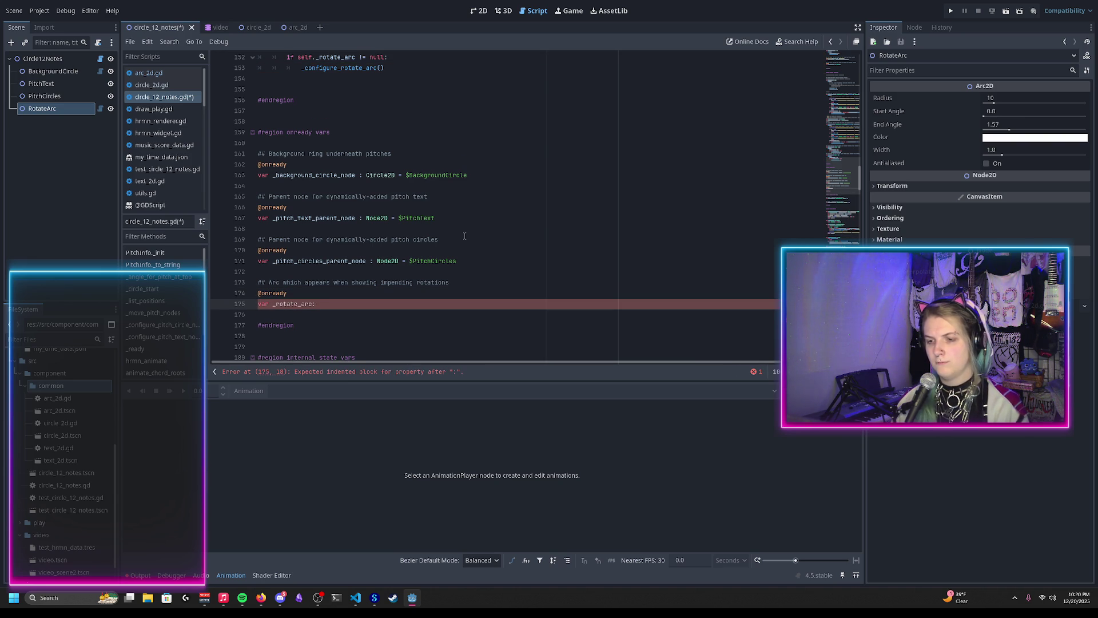
text(Arc2)
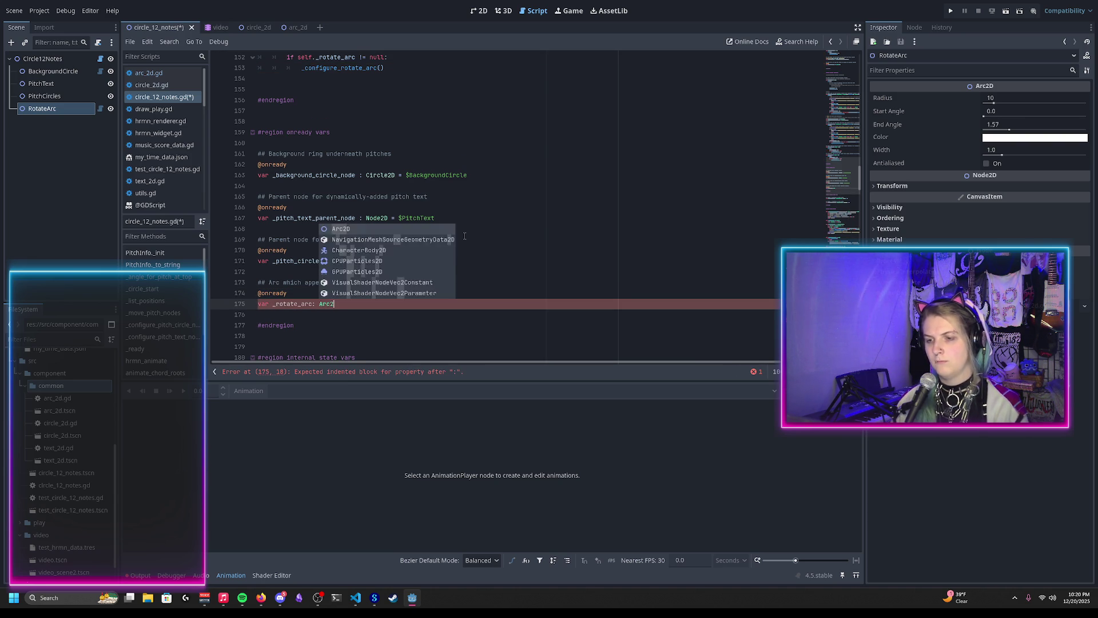
text(D = $)
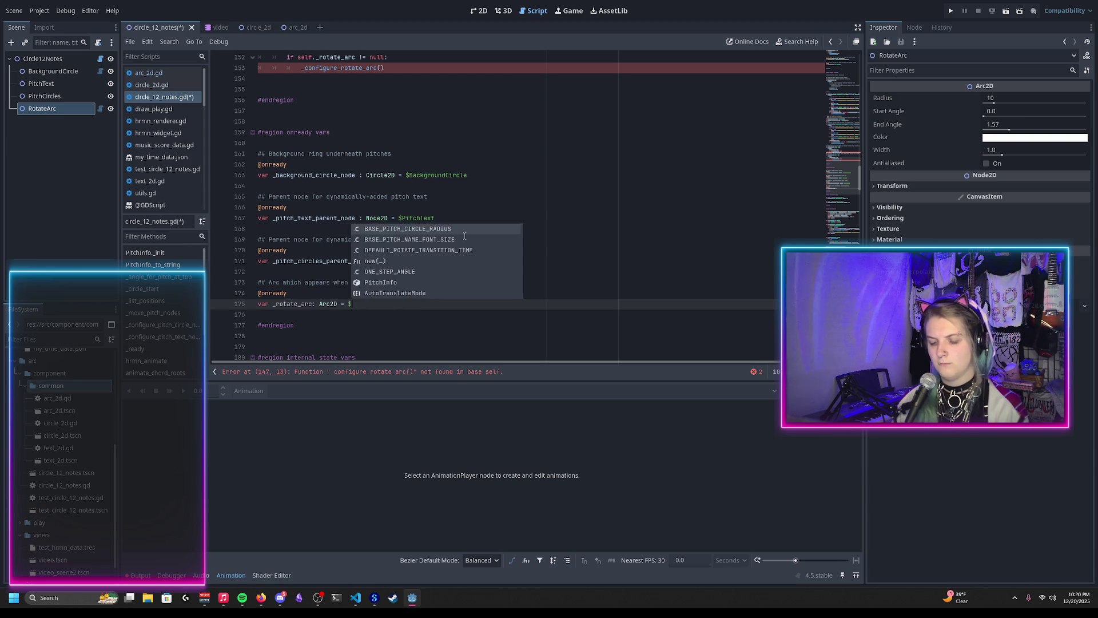
text(Rot)
key(Return)
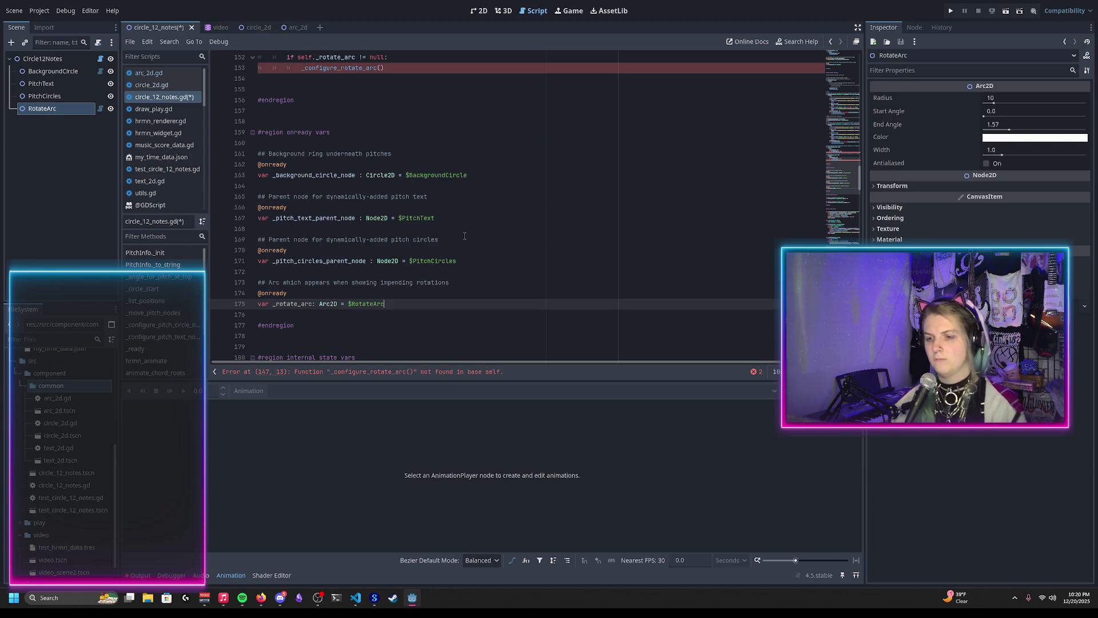
scroll(447, 230, up, 3)
Save the script, select the undefined _configure_rotate_arc call on line 153, and scroll to the configure functions
key(ctrl+s)
double_click(369, 166)
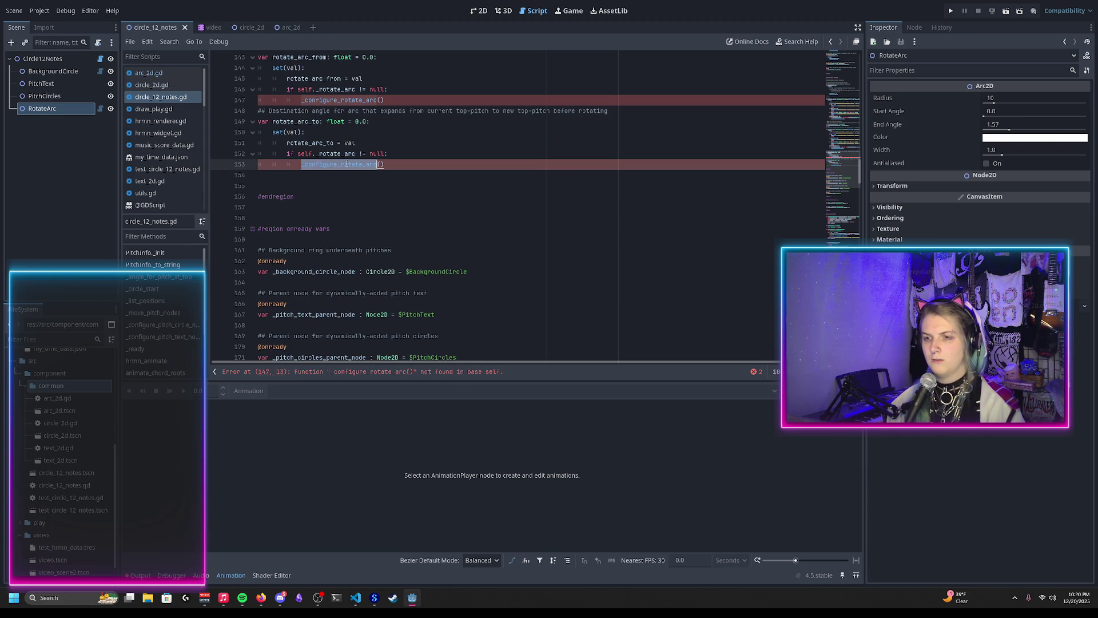
scroll(374, 195, down, 5)
scroll(400, 229, up, 8)
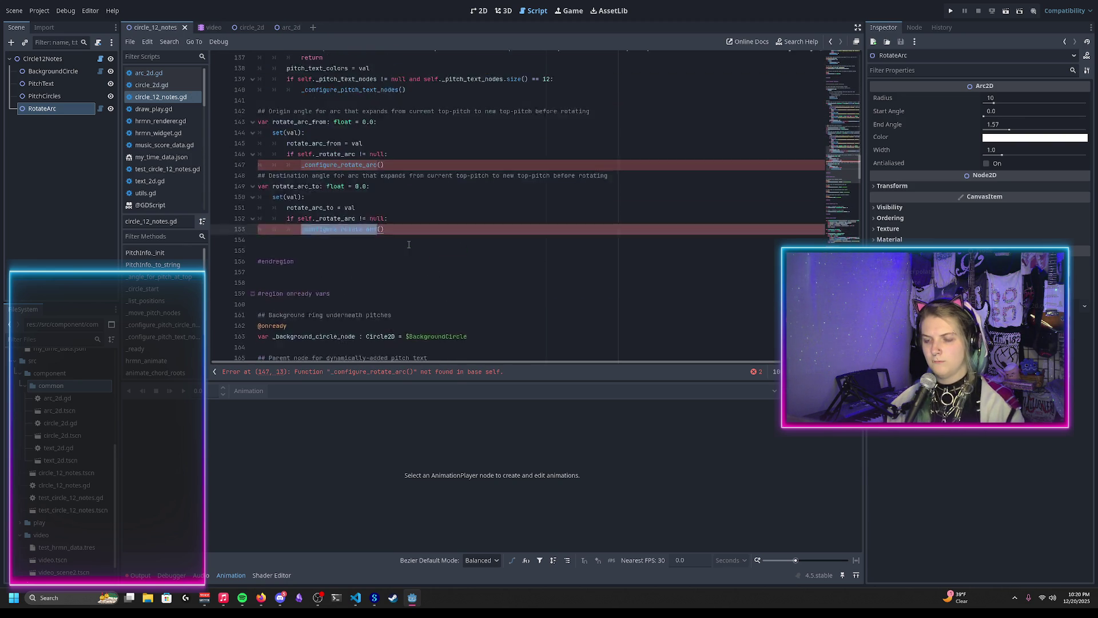
scroll(408, 244, down, 4)
scroll(408, 244, up, 6)
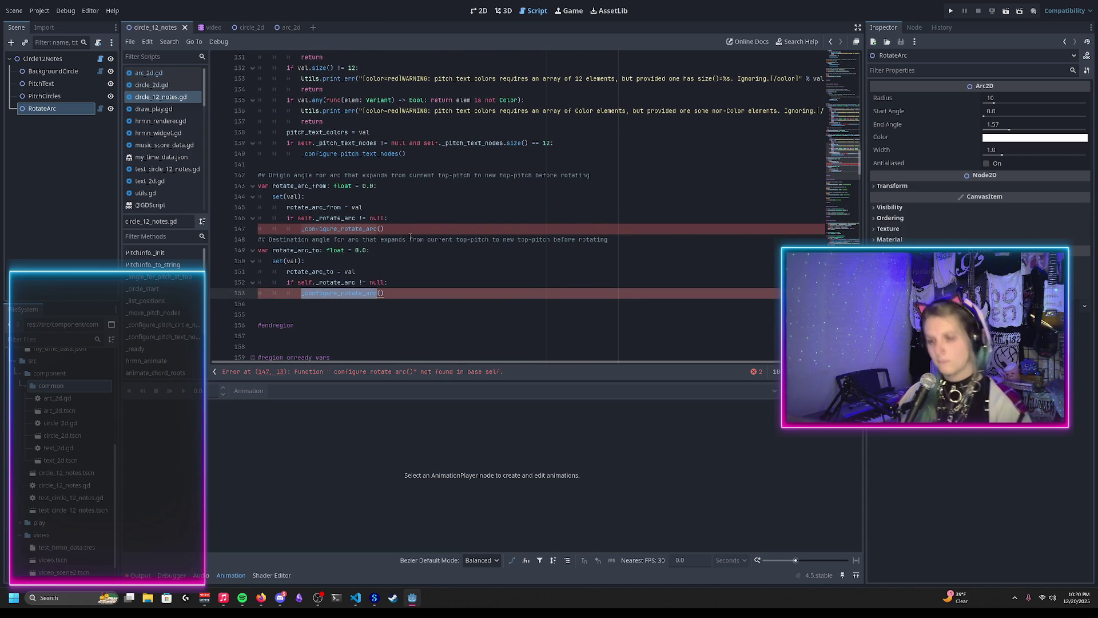
scroll(412, 252, down, 10)
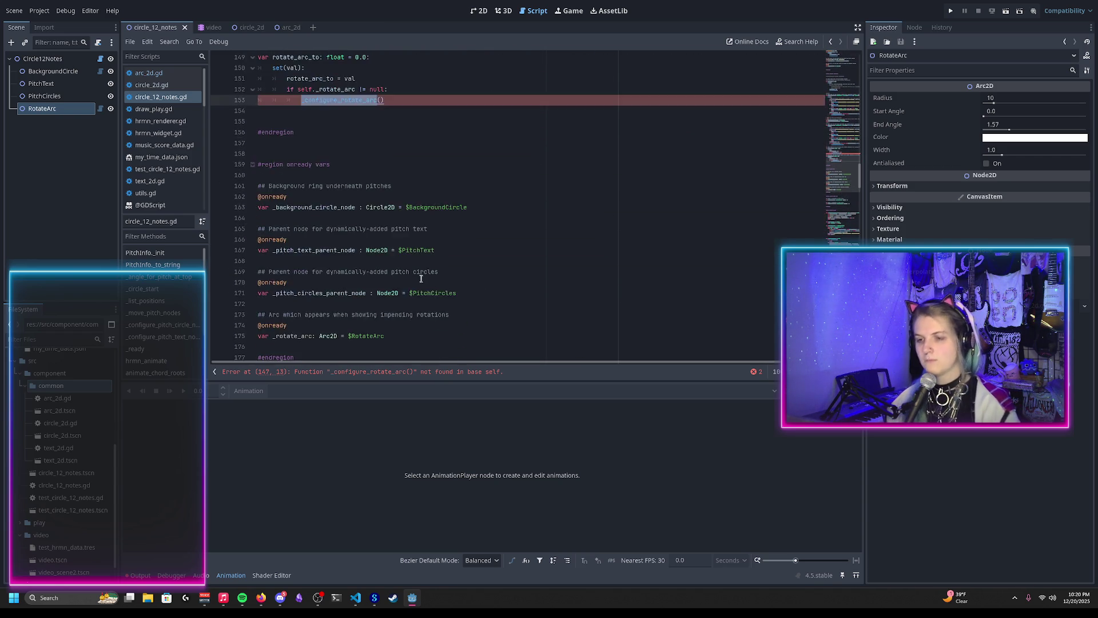
scroll(415, 275, down, 14)
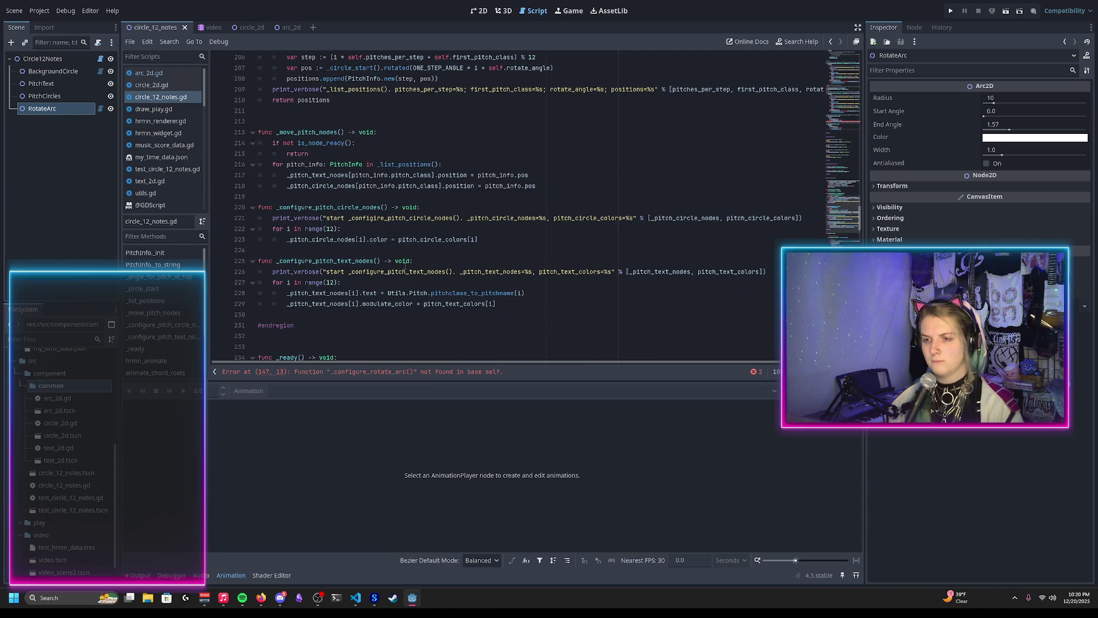
scroll(406, 265, down, 1)
Add a top-level func _configure_rotate_arc() -> void: after _configure_pitch_text_nodes
click(318, 272)
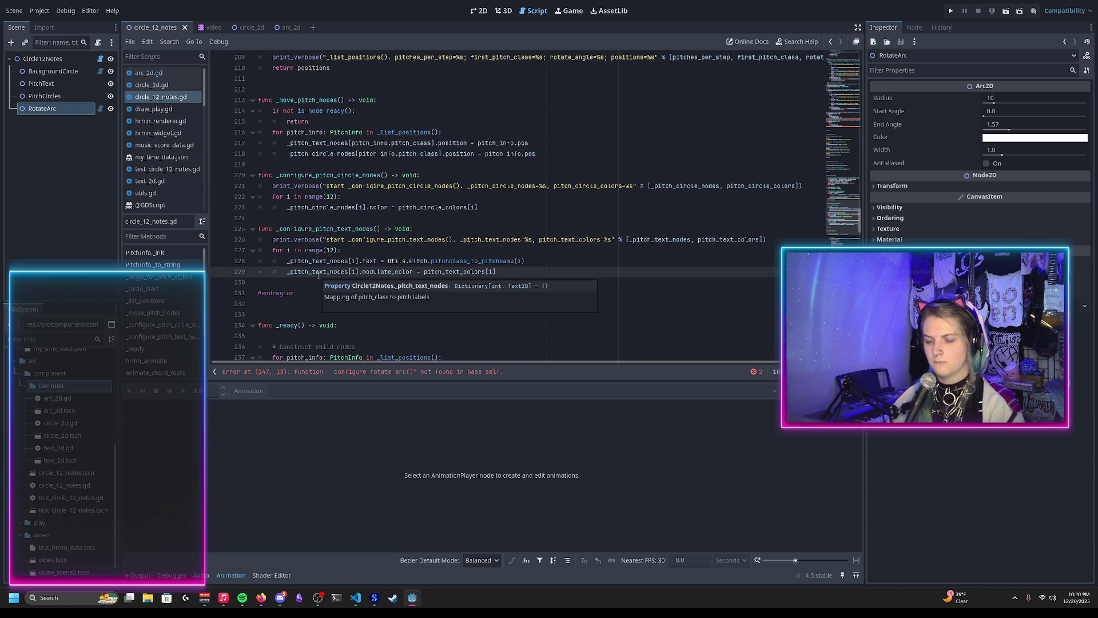
key(End)
key(Return)
key(BackSpace)
key(BackSpace)
key(Return)
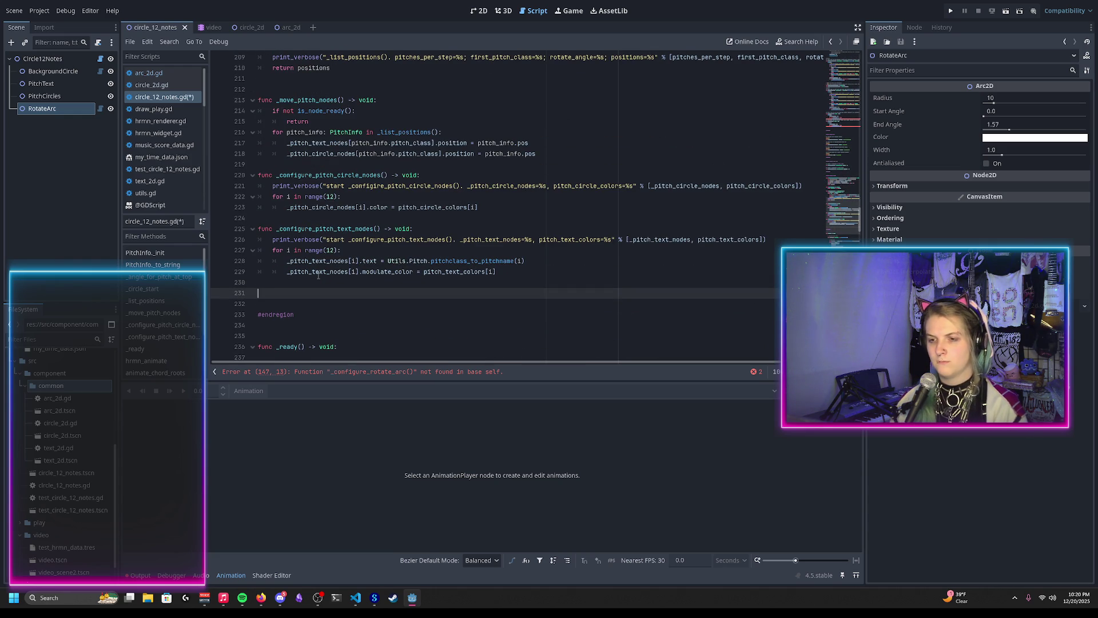
text(func _configure_rotate_arc() -)
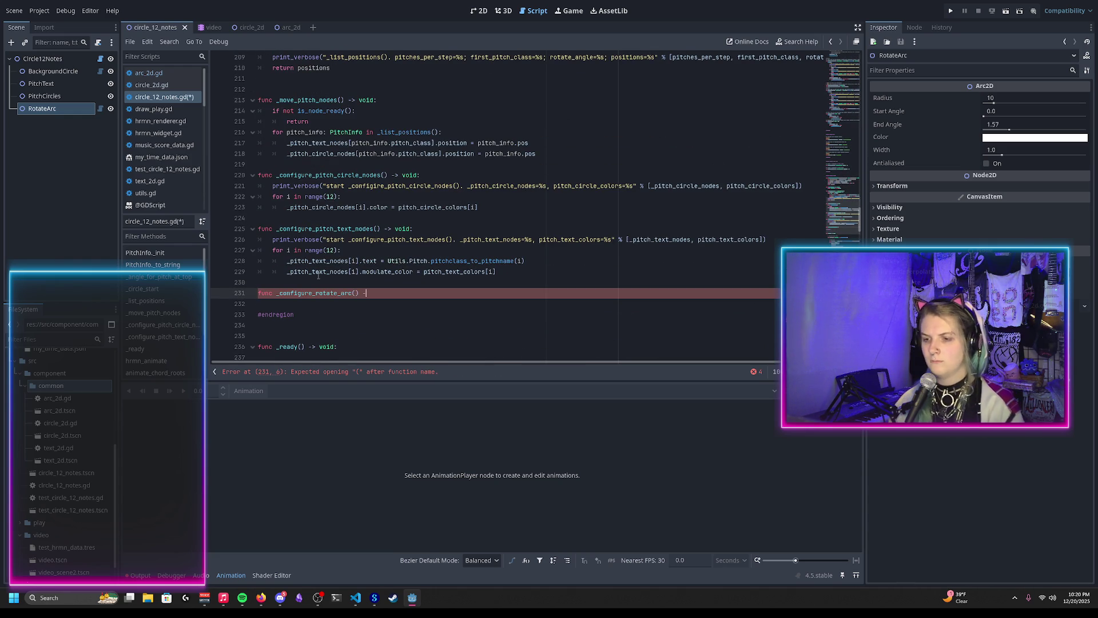
text(> void:)
key(Return)
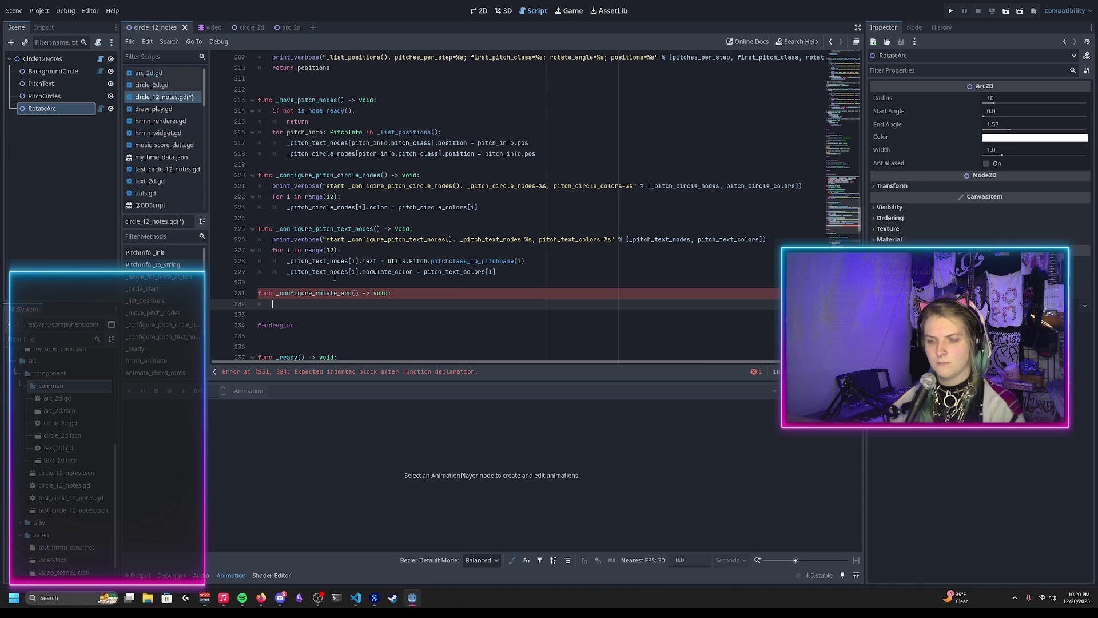
Start its body with a print_verbose of rotate_arc_color, rotate_arc_start and rotate_arc_end
scroll(335, 277, down, 1)
text(print(v)
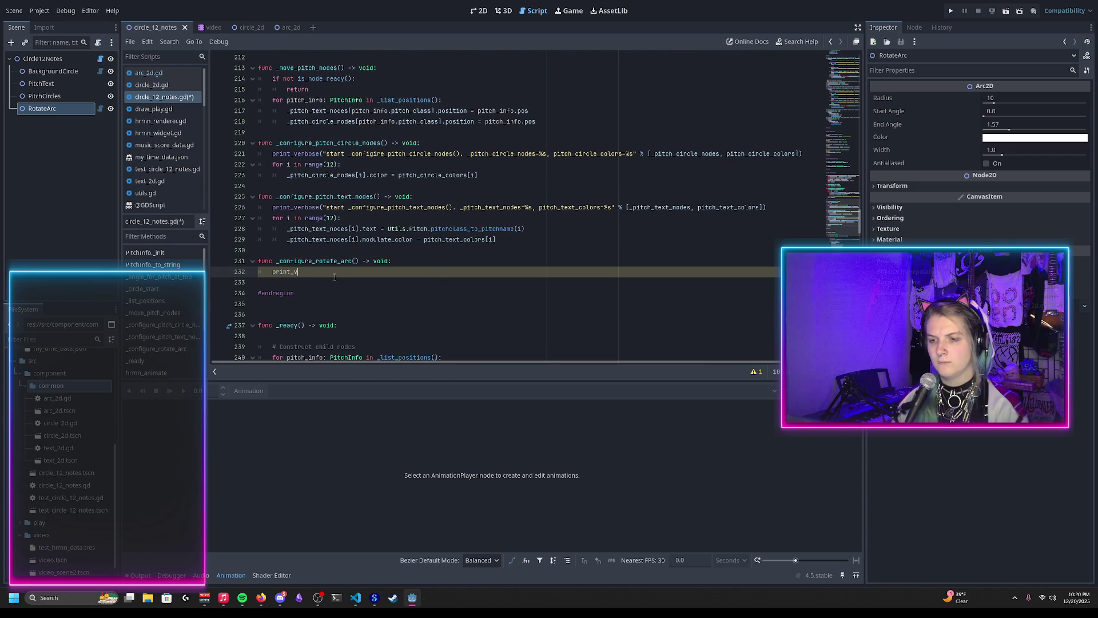
text(ose(")
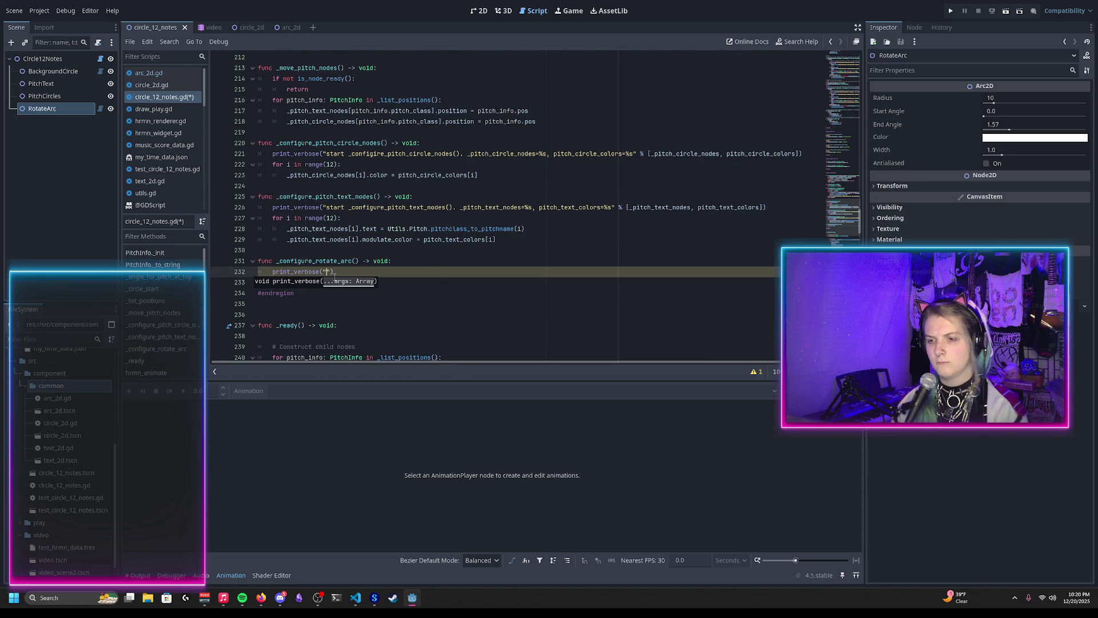
text(start )
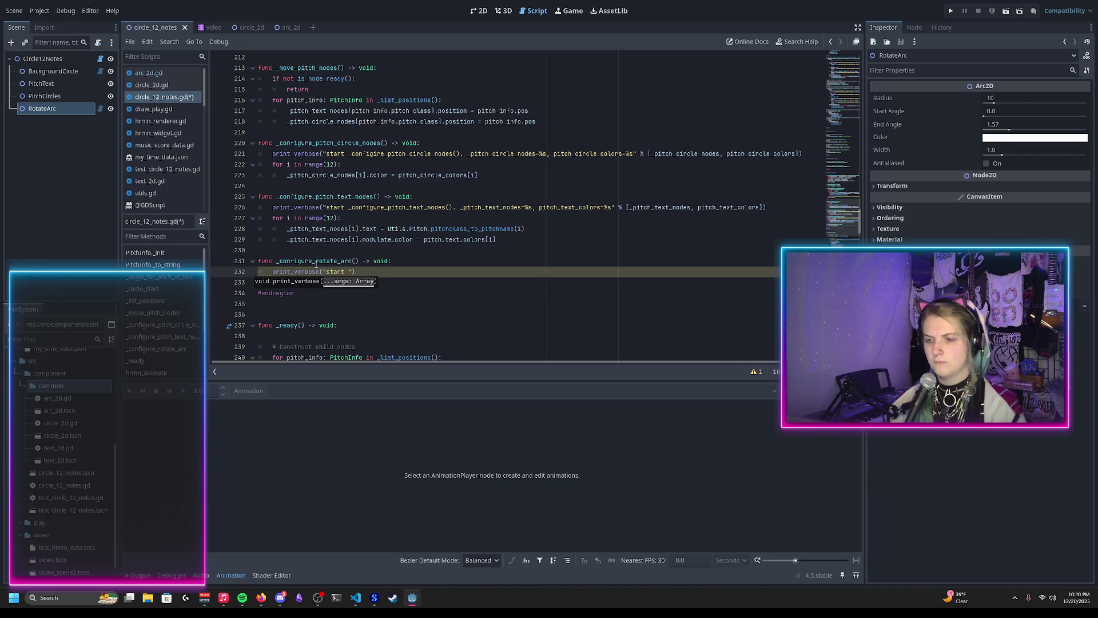
text(_configure_rotate_arc)
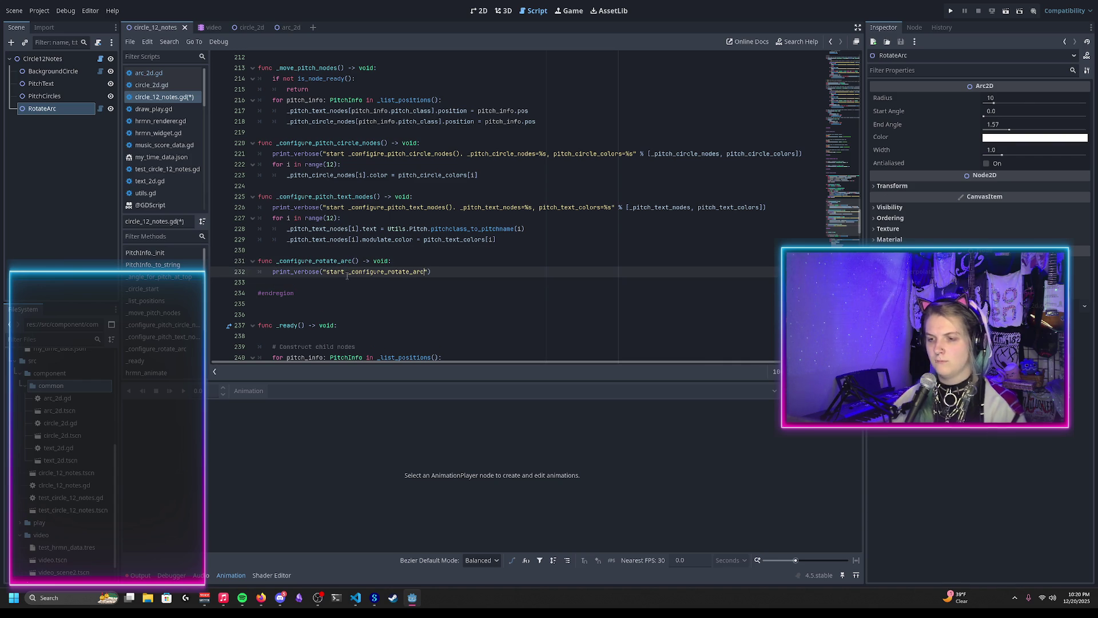
text((). _)
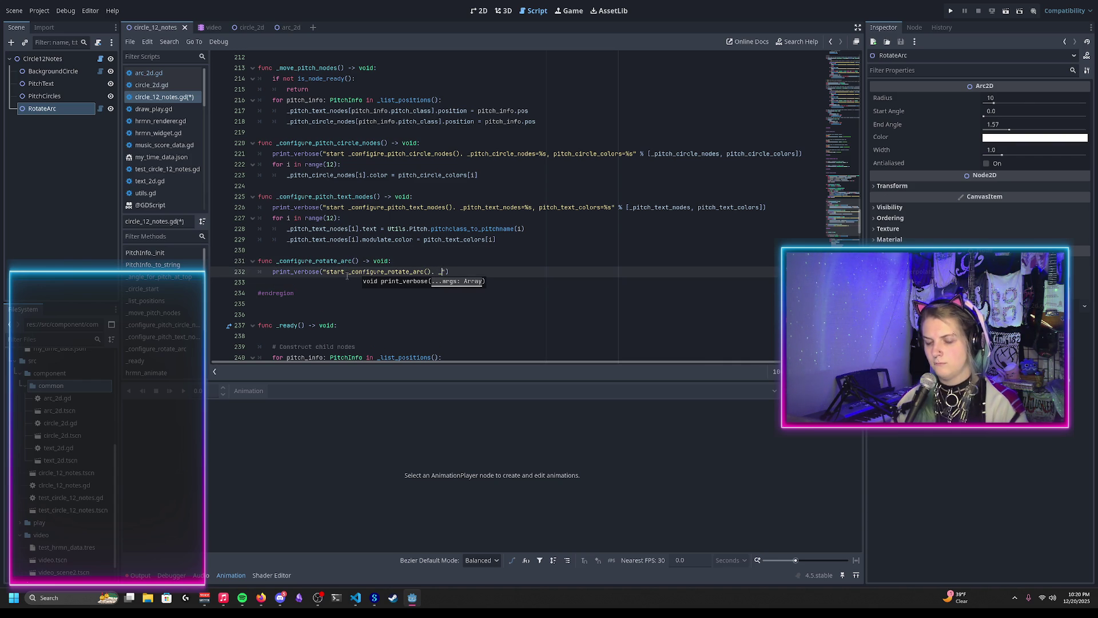
text(te_arc_color)
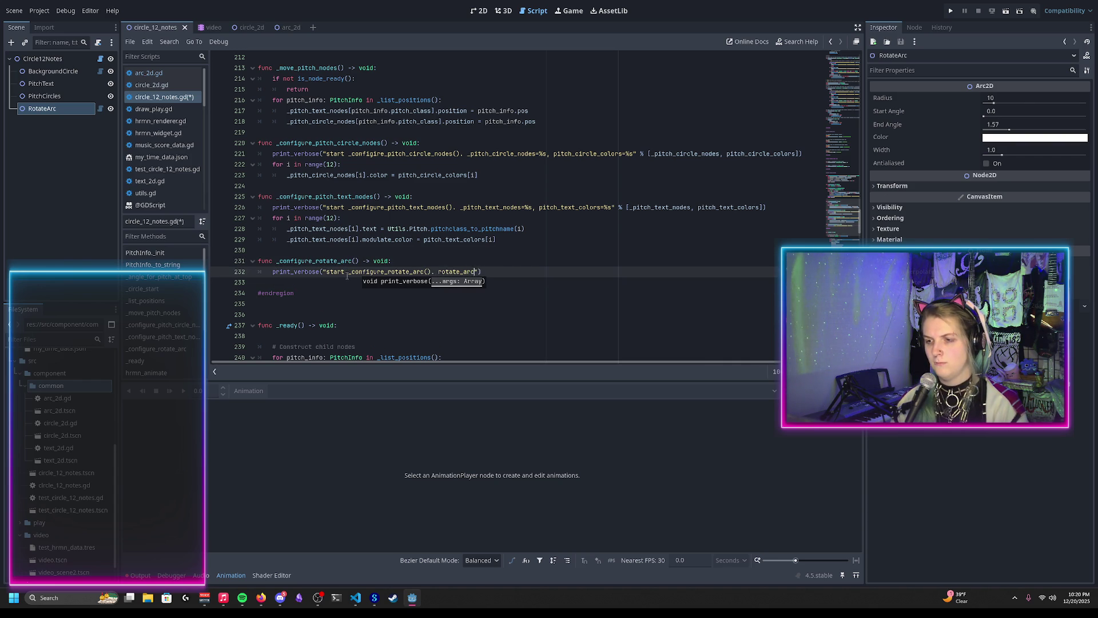
text(=%s, )
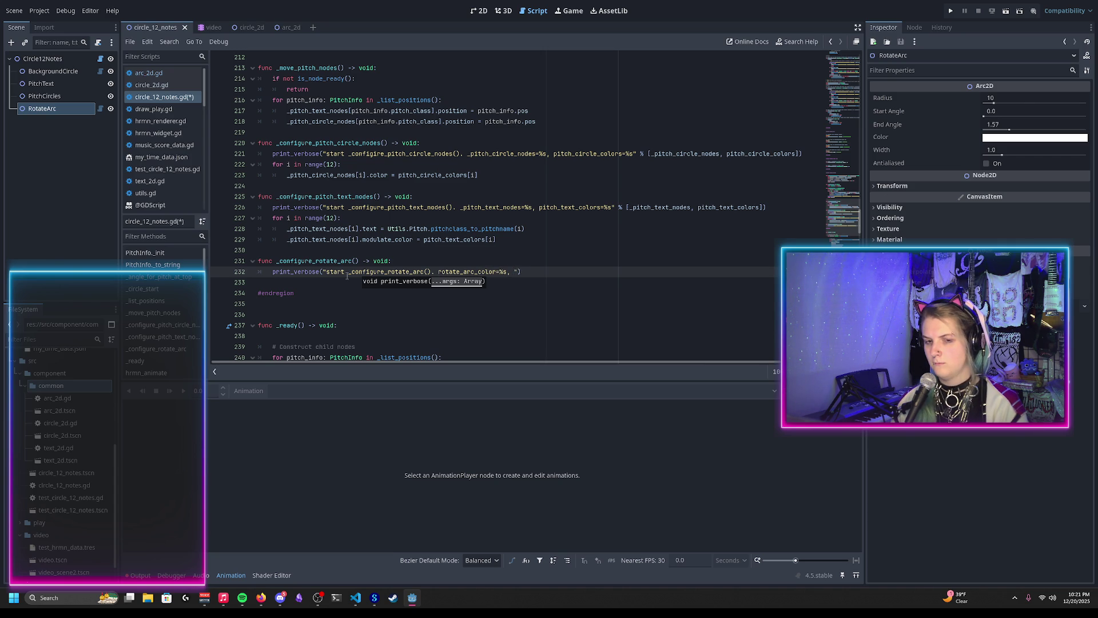
text(rotate_ar)
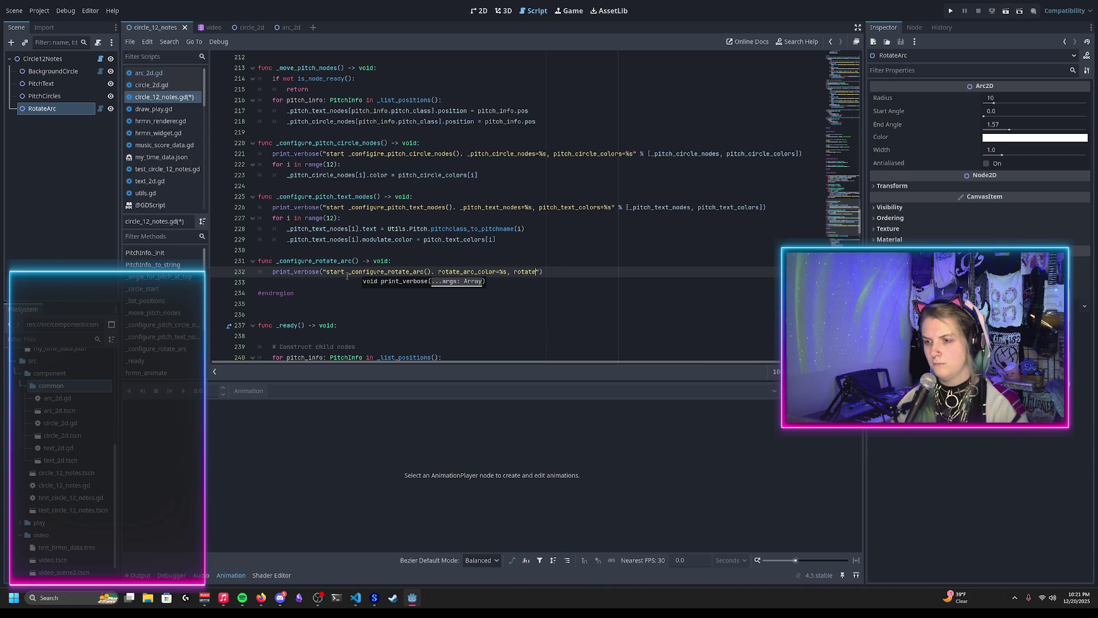
text(_start)
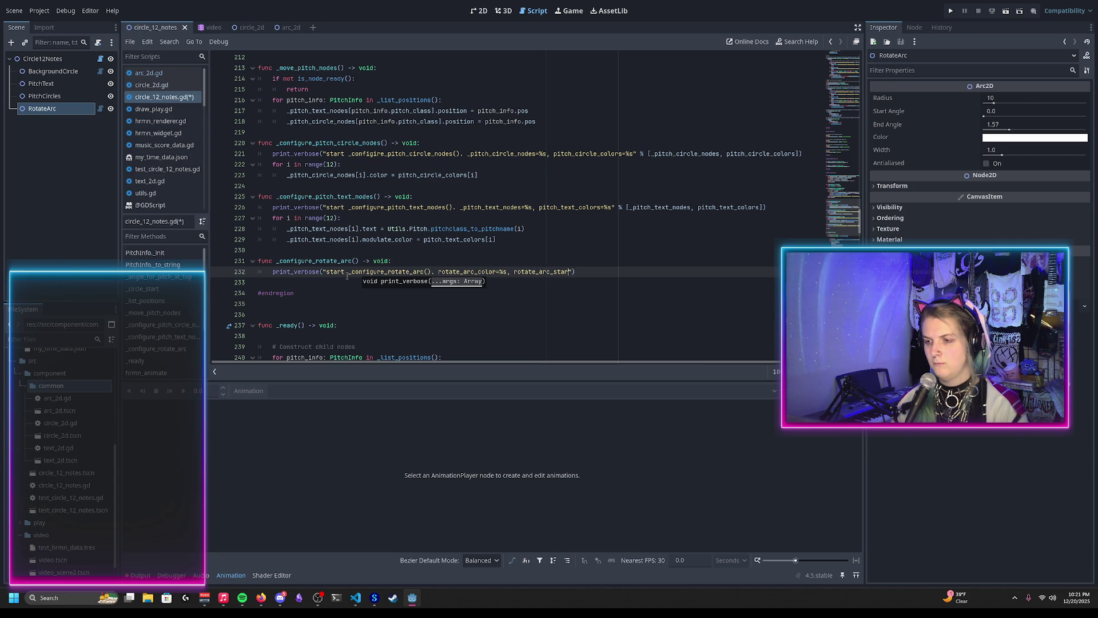
text(%f, rotate_)
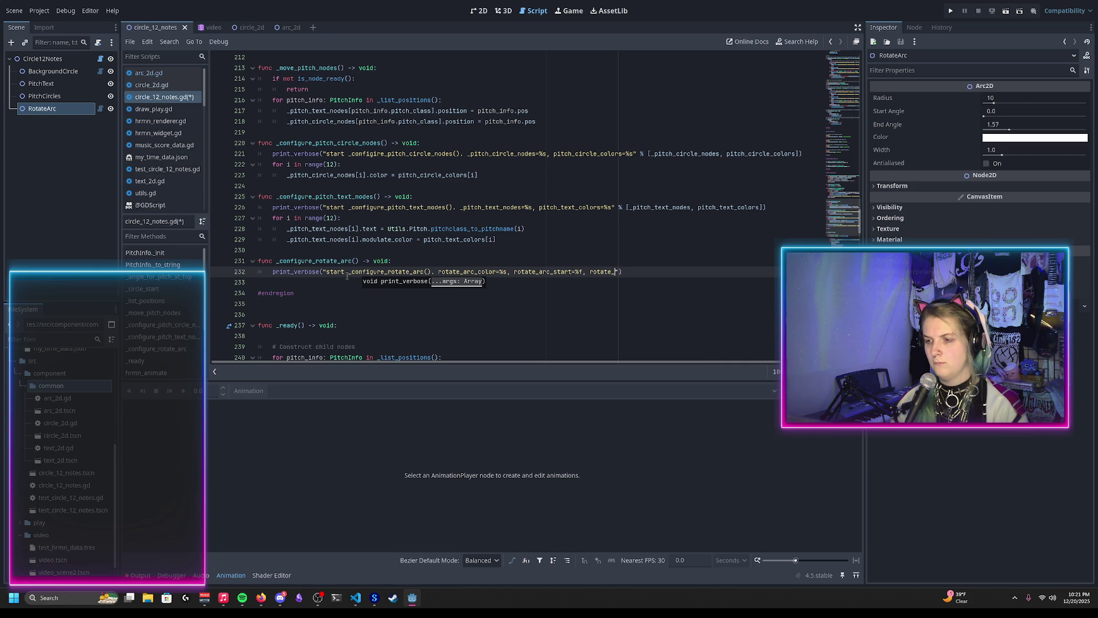
text(=%f)
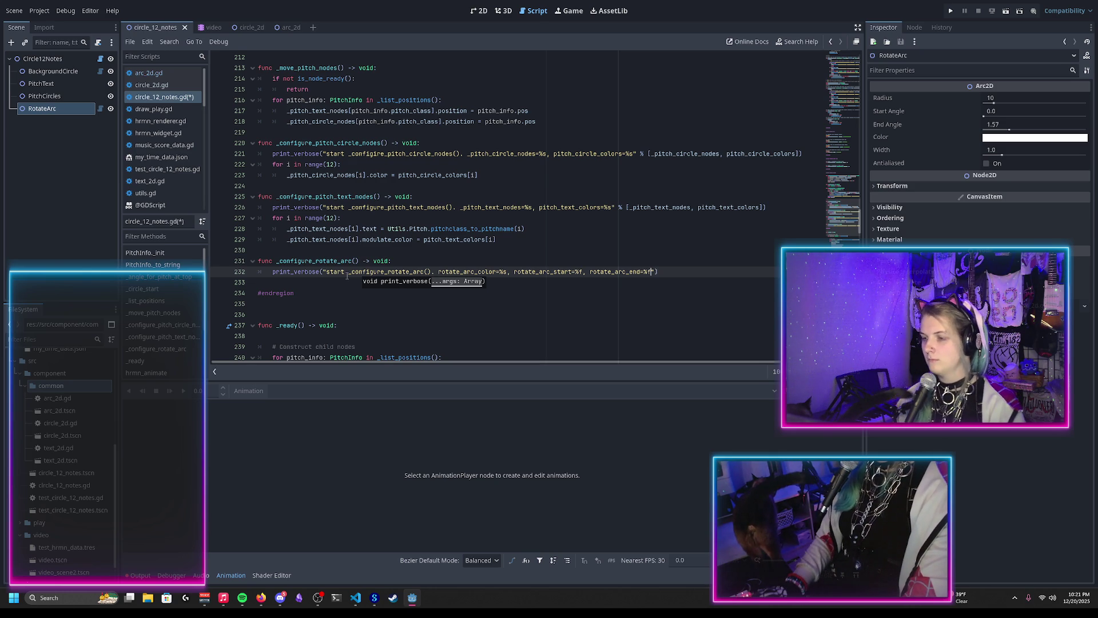
text([)
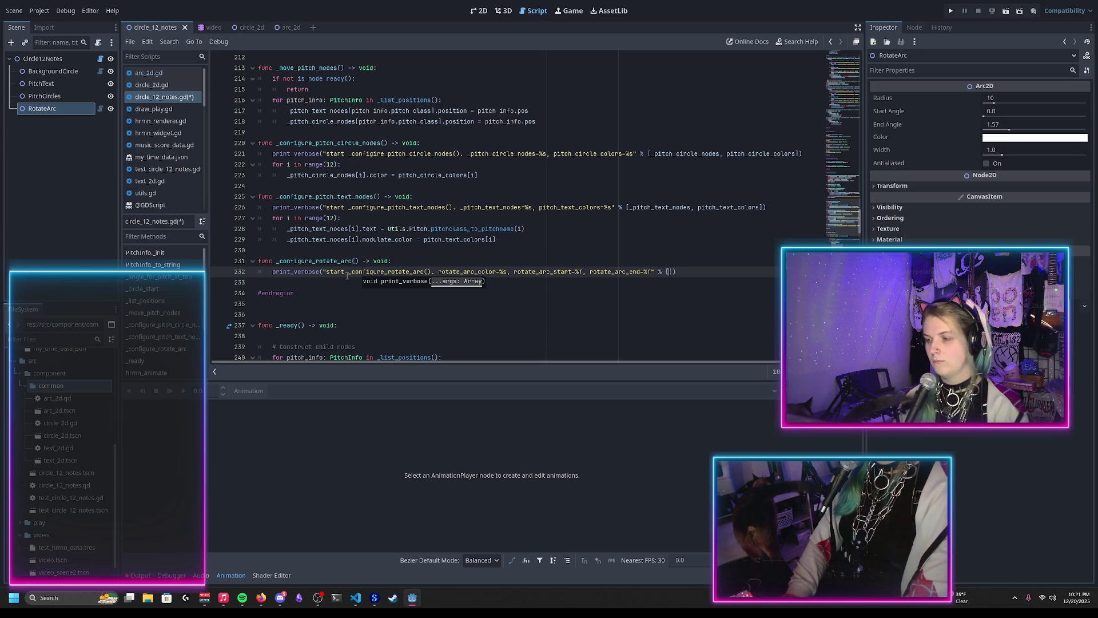